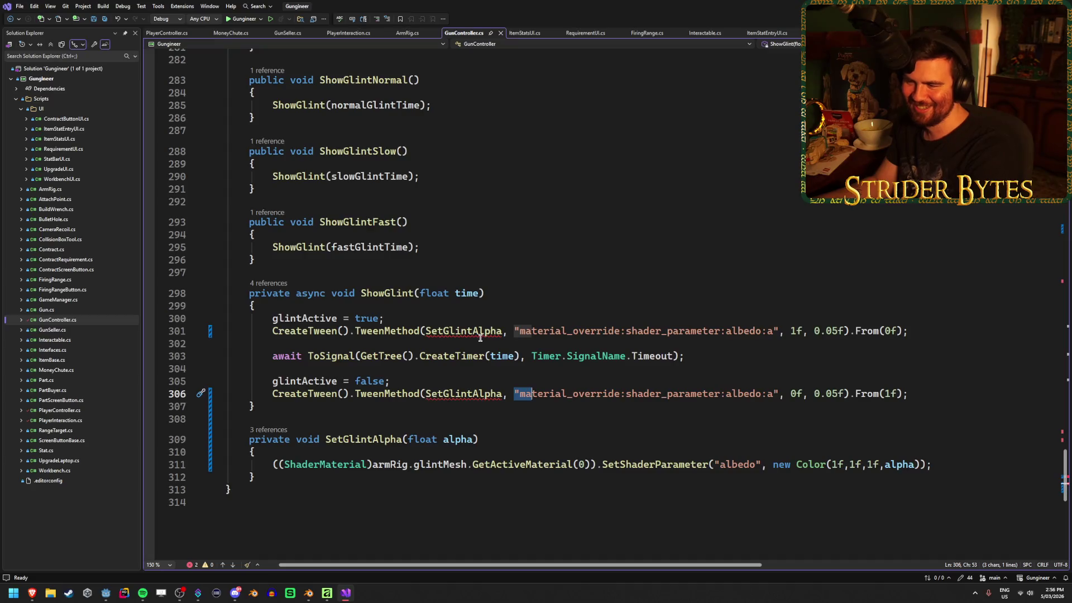
Review the albedo string on line 301 alongside the browser documentation.
{"action": "mouse_move", "coordinate": [482, 330]}
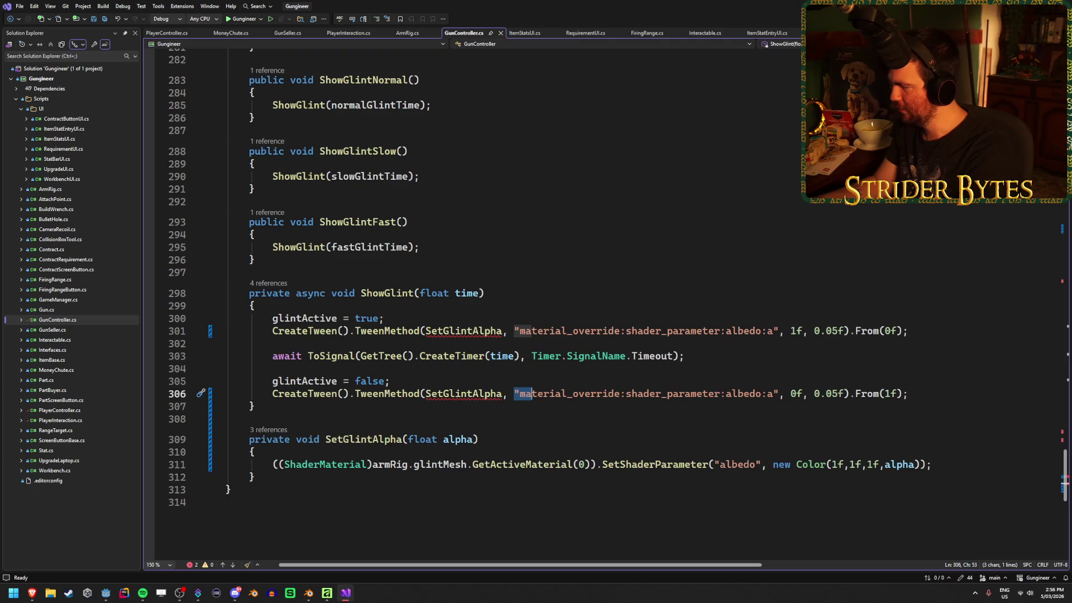
{"action": "key", "text": "alt+Tab"}
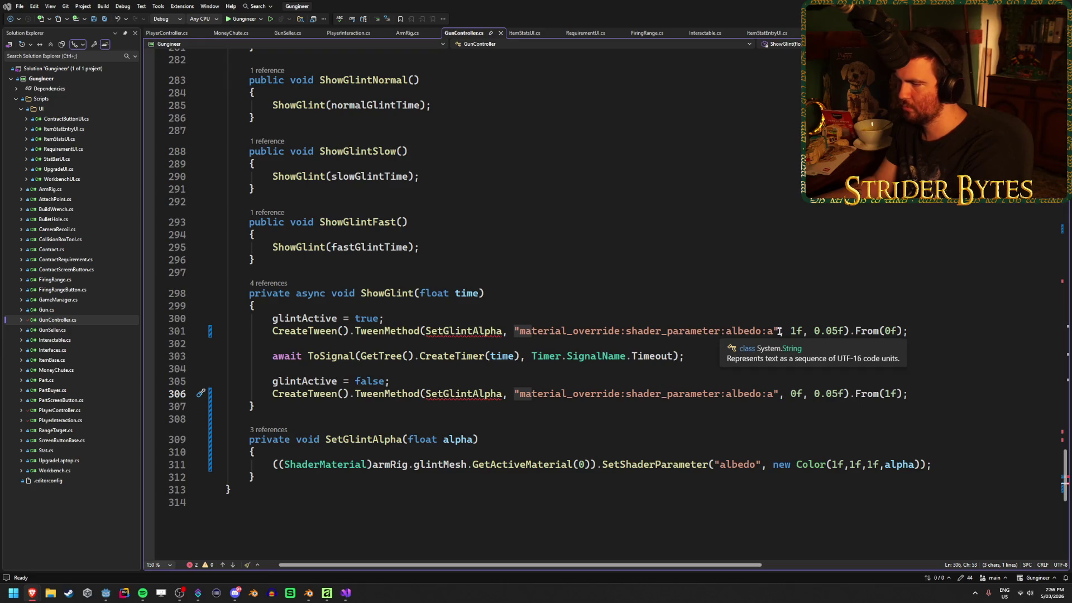
{"action": "left_click_drag", "start_coordinate": [777, 332], "coordinate": [514, 332]}
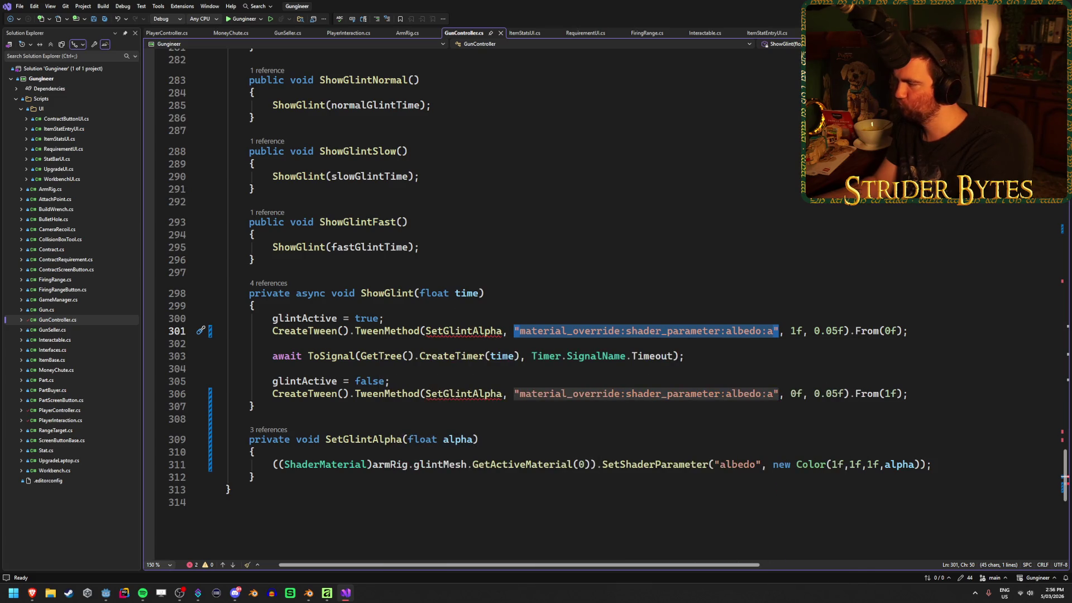
{"action": "key", "text": "alt+Tab"}
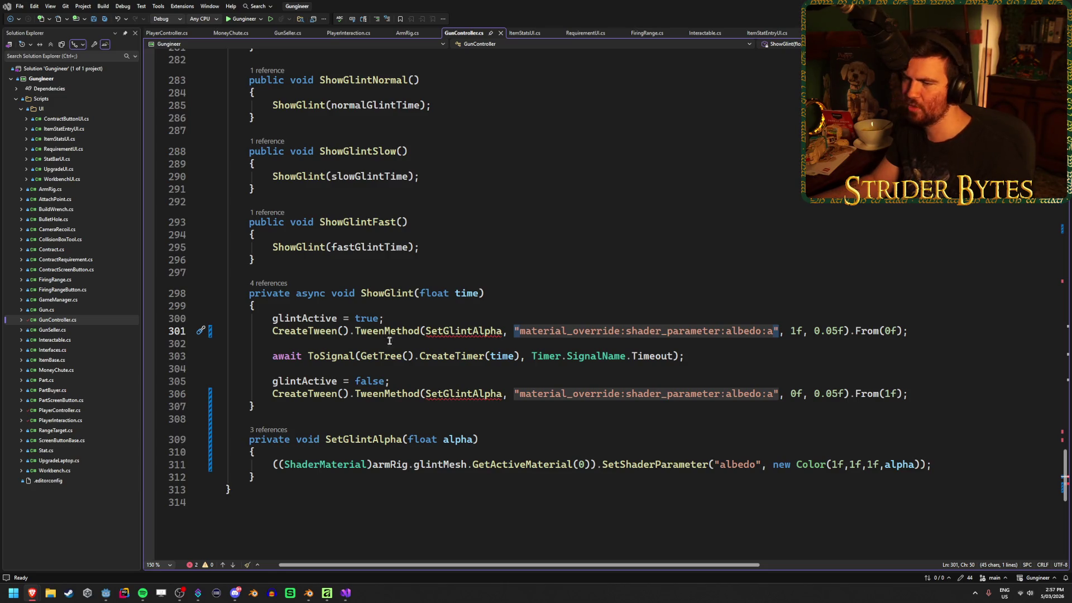
{"action": "scroll", "coordinate": [348, 414], "scroll_direction": "up", "scroll_amount": 5}
{"action": "scroll", "coordinate": [349, 414], "scroll_direction": "up", "scroll_amount": 14}
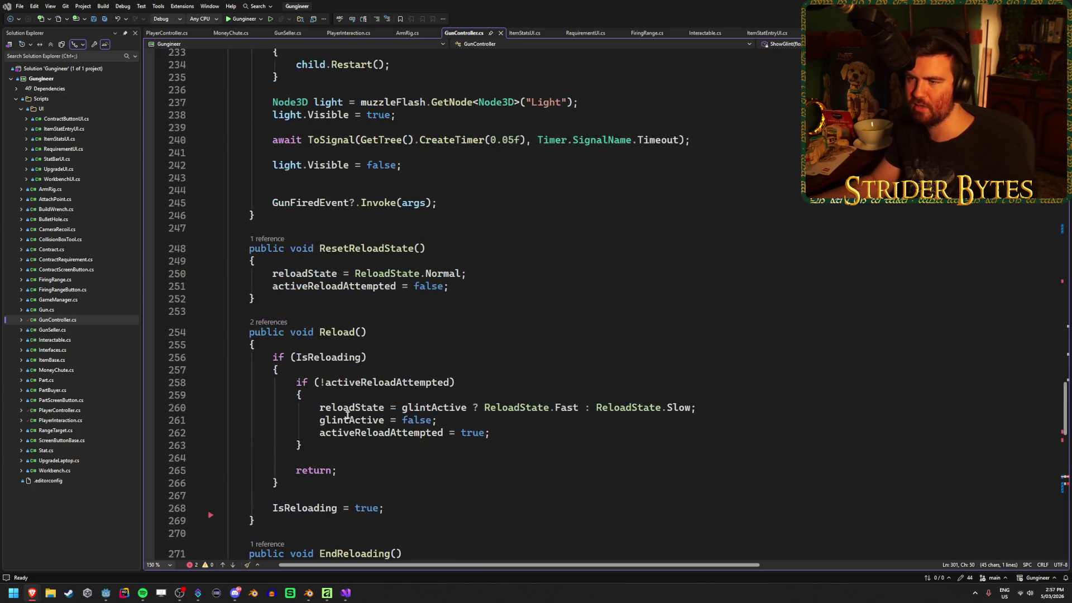
{"action": "scroll", "coordinate": [447, 384], "scroll_direction": "up", "scroll_amount": 11}
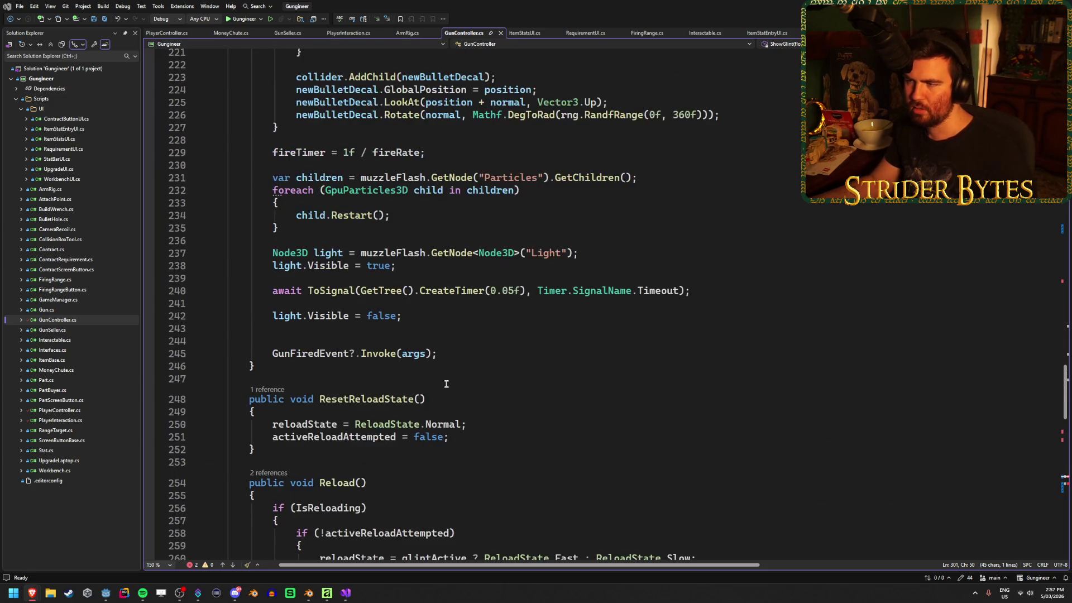
{"action": "scroll", "coordinate": [446, 384], "scroll_direction": "up", "scroll_amount": 4}
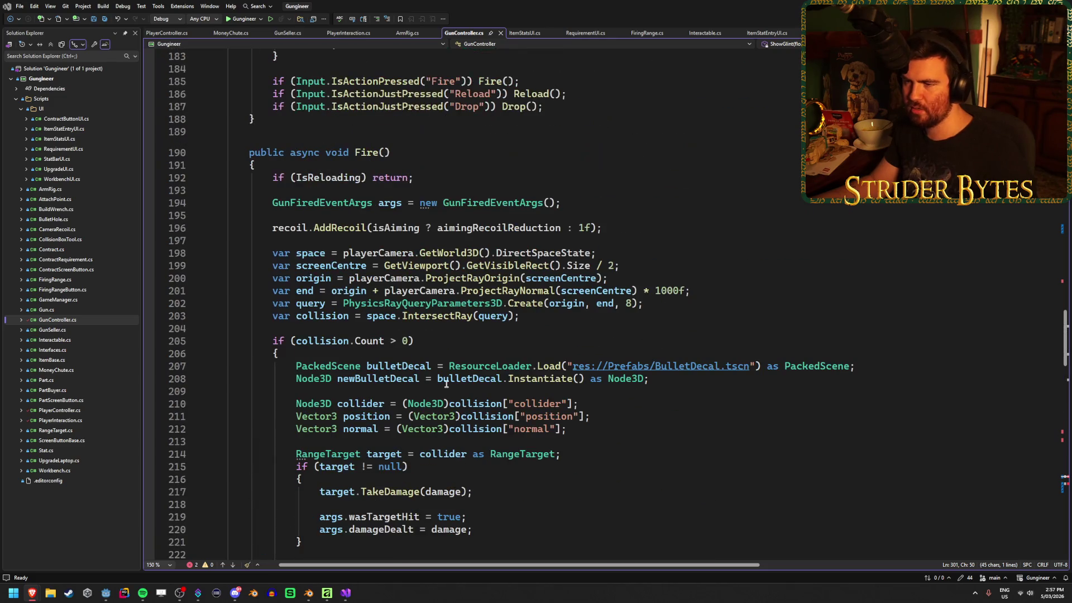
{"action": "scroll", "coordinate": [446, 384], "scroll_direction": "down", "scroll_amount": 20}
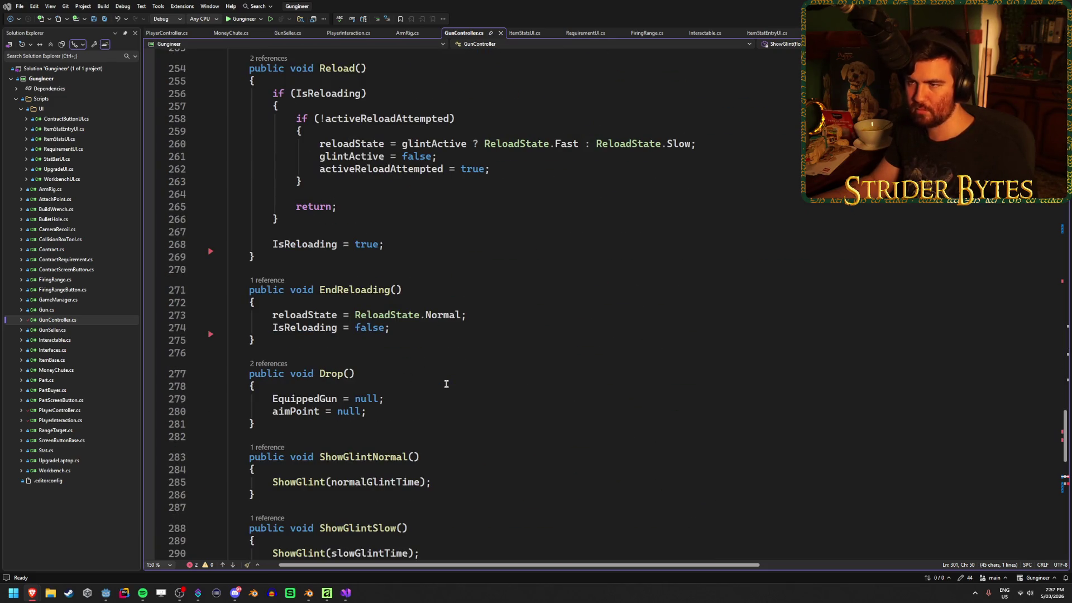
Search the script for the TweenMethod calls and inspect the one on line 306.
{"action": "left_click", "coordinate": [622, 313]}
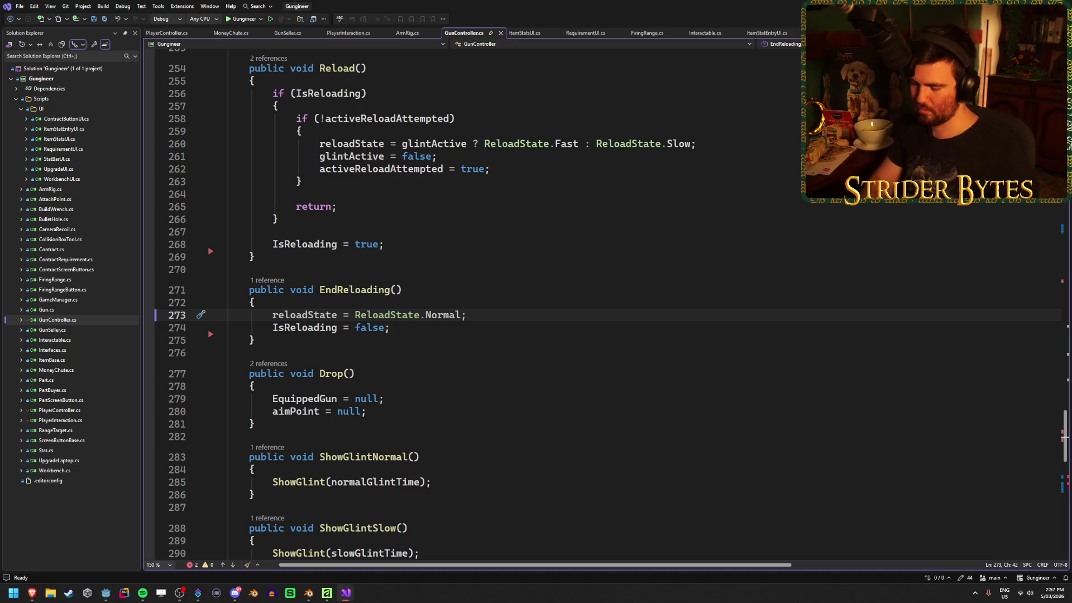
{"action": "key", "text": "ctrl+minus"}
{"action": "key", "text": "ctrl+minus"}
{"action": "key", "text": "ctrl+minus"}
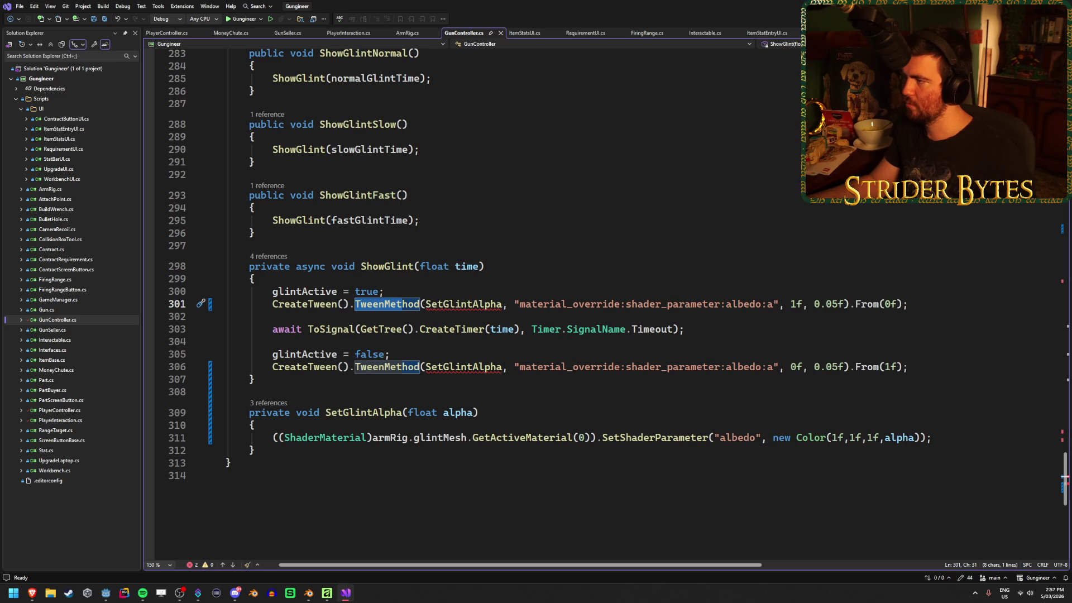
{"action": "key", "text": "F3"}
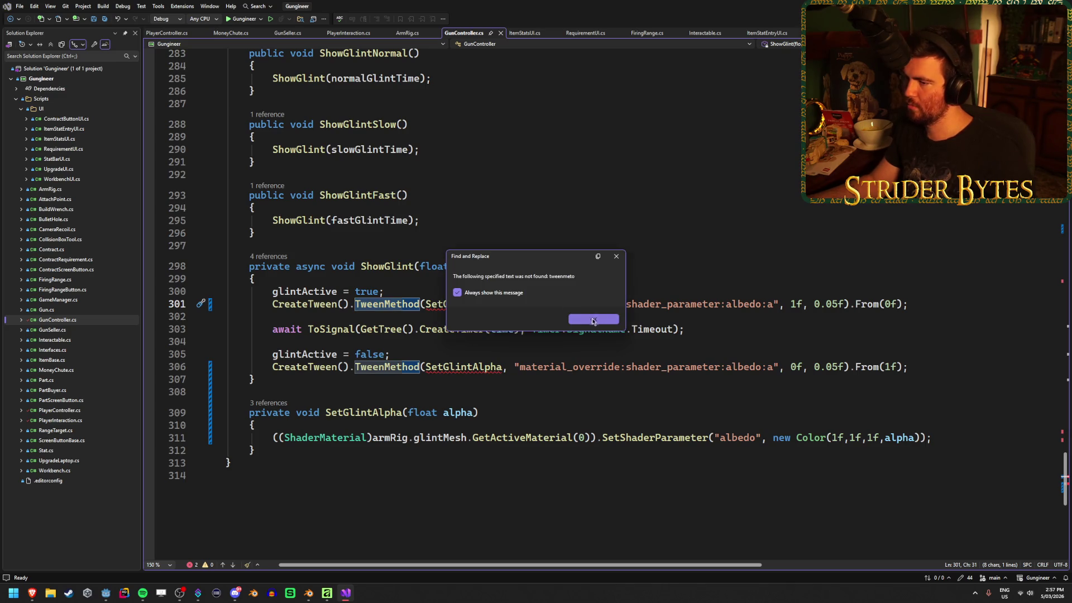
{"action": "left_click", "coordinate": [593, 319]}
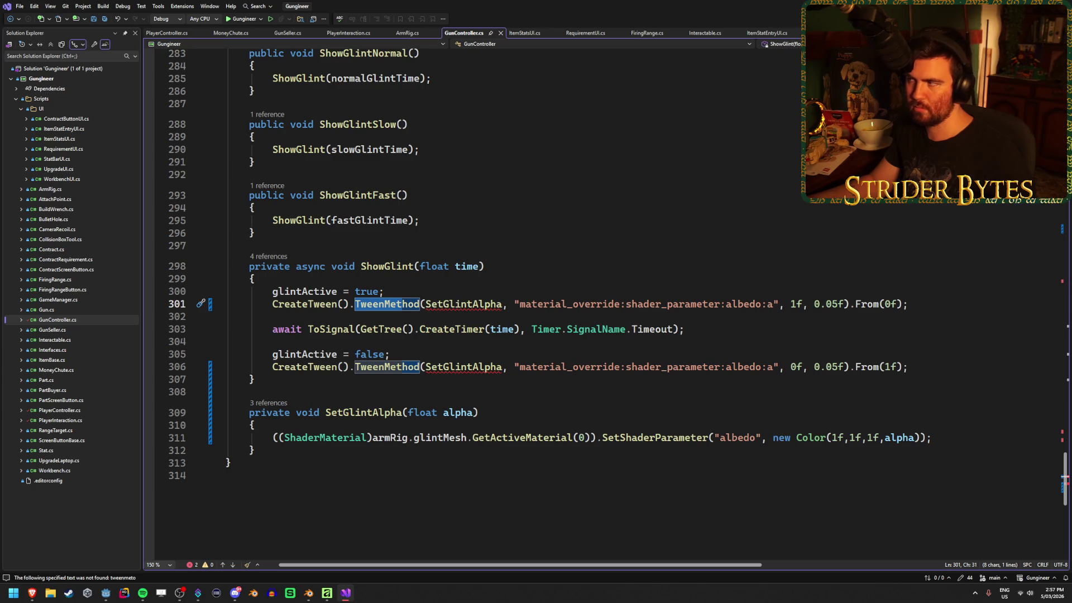
{"action": "left_click", "coordinate": [464, 367]}
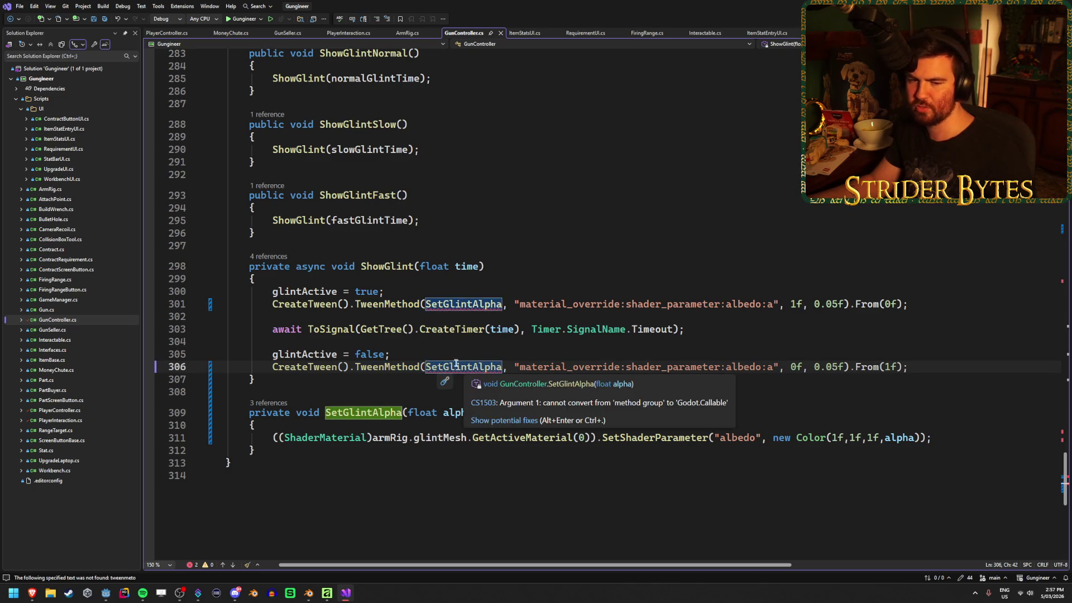
{"action": "left_click", "coordinate": [384, 367]}
Replace the albedo property string on line 301 with a 0f start value.
{"action": "left_click", "coordinate": [627, 306]}
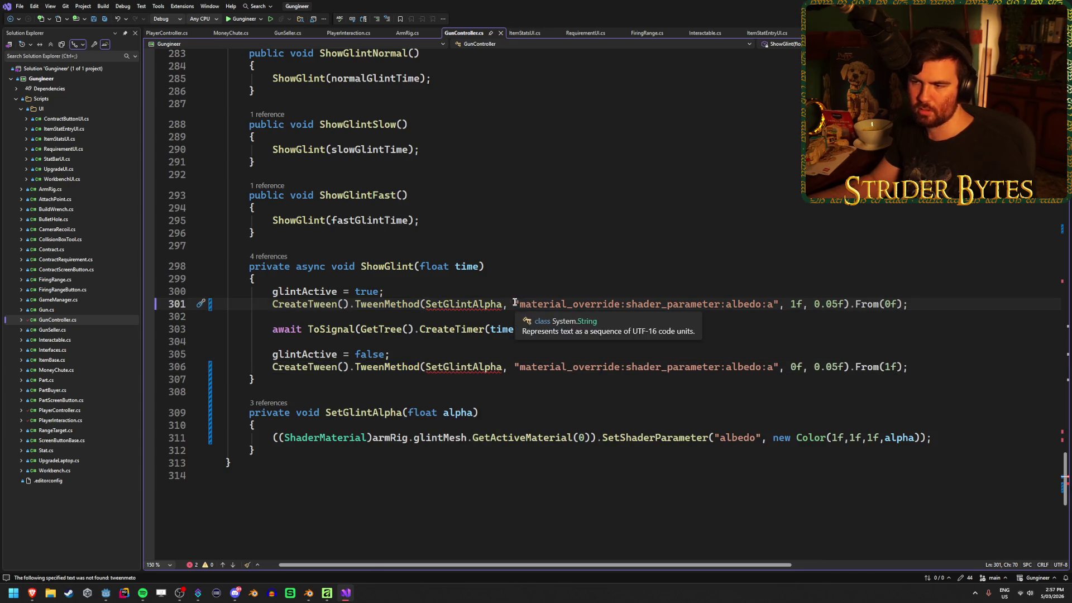
{"action": "left_click_drag", "start_coordinate": [515, 304], "coordinate": [776, 303]}
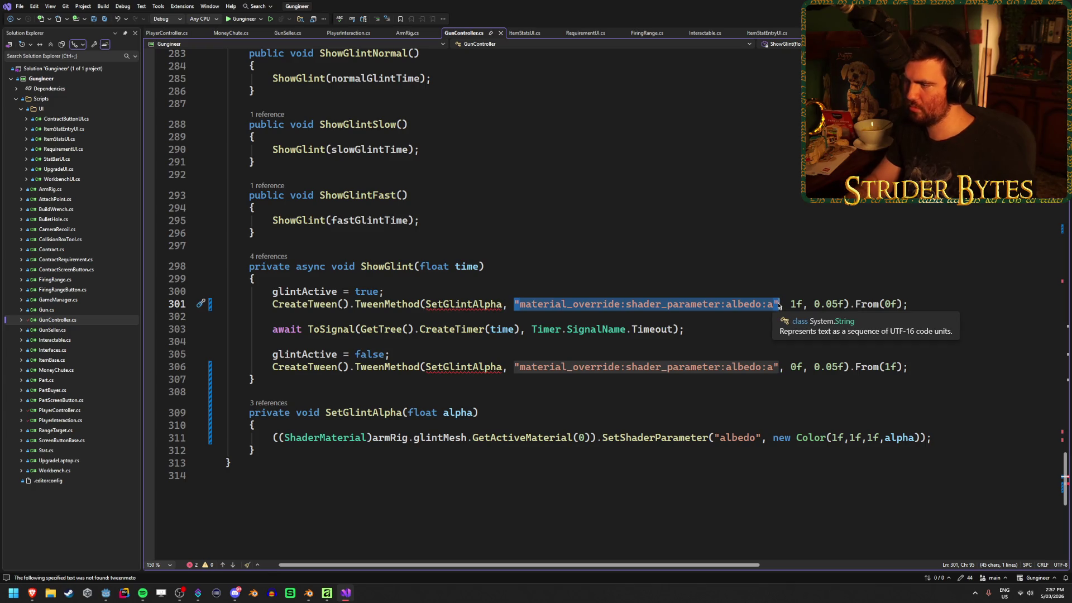
{"action": "key", "text": "ctrl+x"}
{"action": "key", "text": "Delete"}
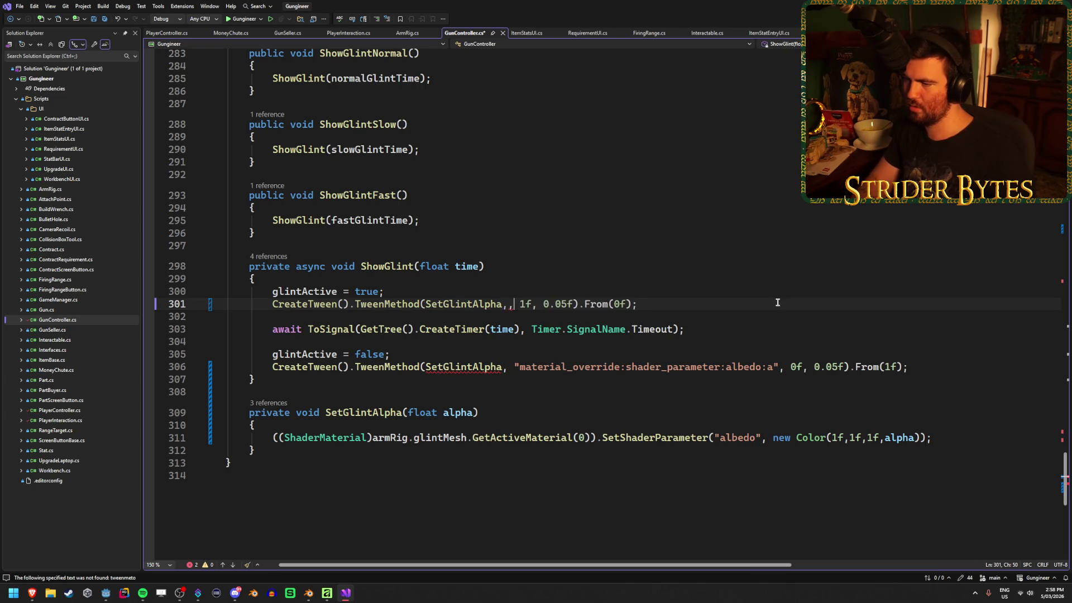
{"action": "key", "text": "BackSpace"}
{"action": "mouse_move", "coordinate": [404, 311]}
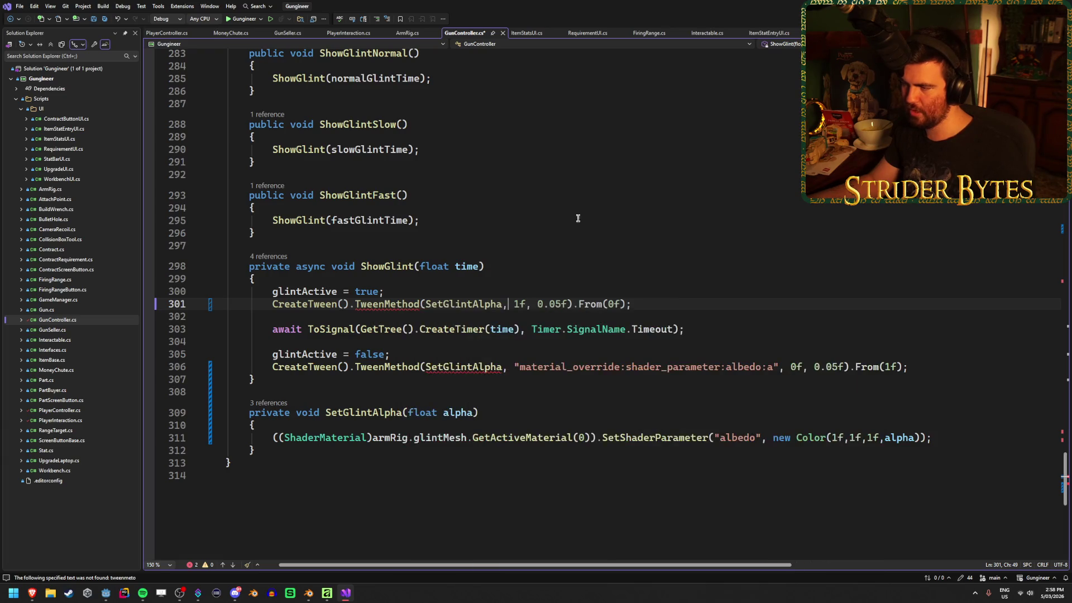
{"action": "type", "text": "0f"}
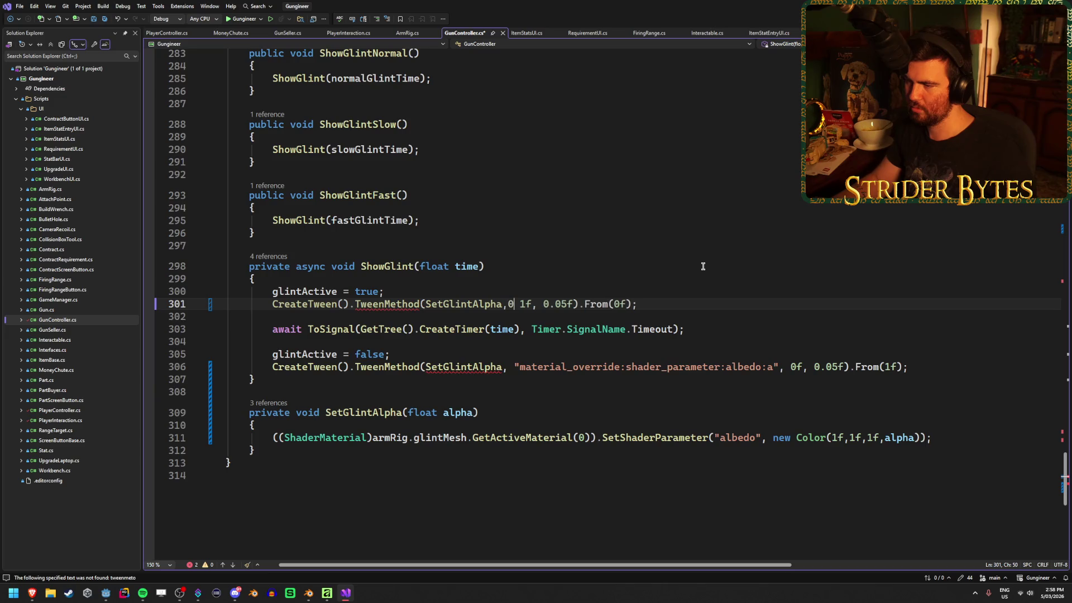
Add the missing comma after 0f on line 301 and save the script.
{"action": "left_click", "coordinate": [688, 303]}
{"action": "key", "text": "ctrl+s"}
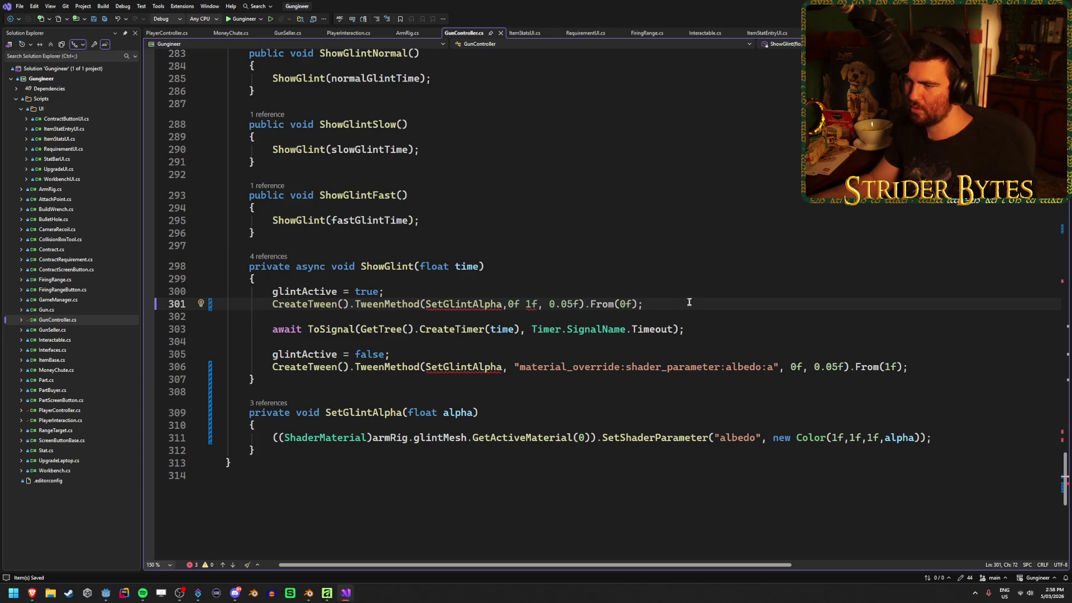
{"action": "left_click", "coordinate": [520, 302]}
{"action": "type", "text": ","}
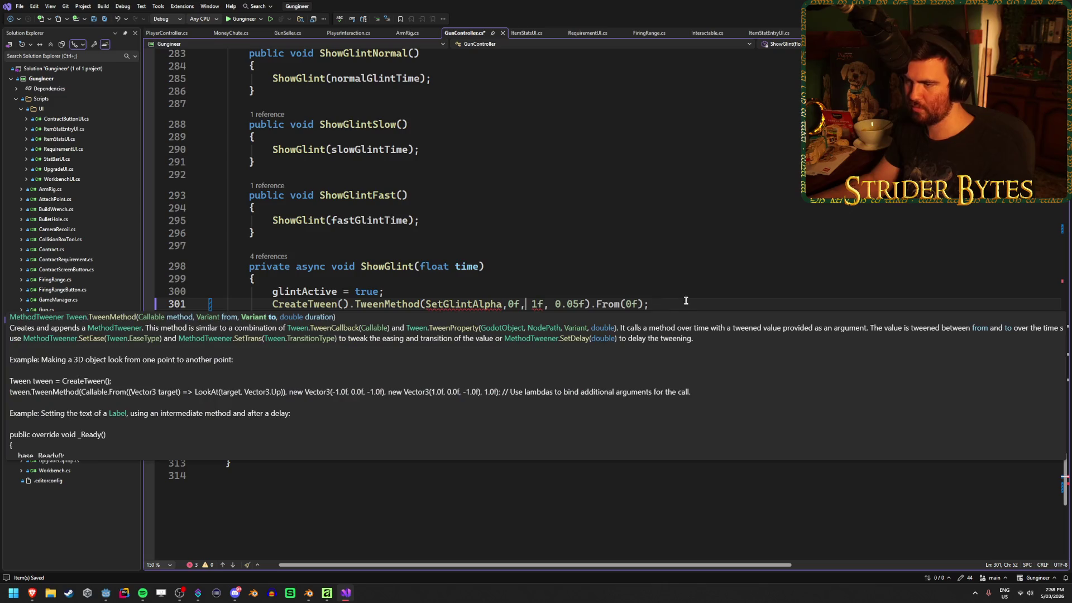
{"action": "left_click", "coordinate": [689, 304]}
{"action": "key", "text": "ctrl+s"}
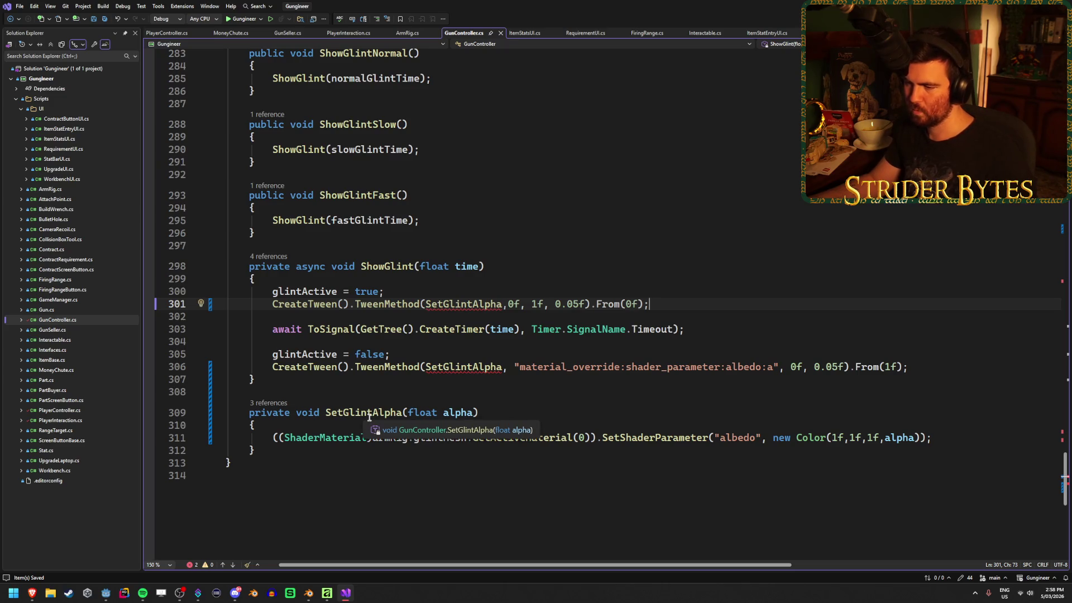
Check Quick Actions fixes for SetGlintAlpha without applying any, then return to the Godot Tween docs.
{"action": "mouse_move", "coordinate": [469, 307]}
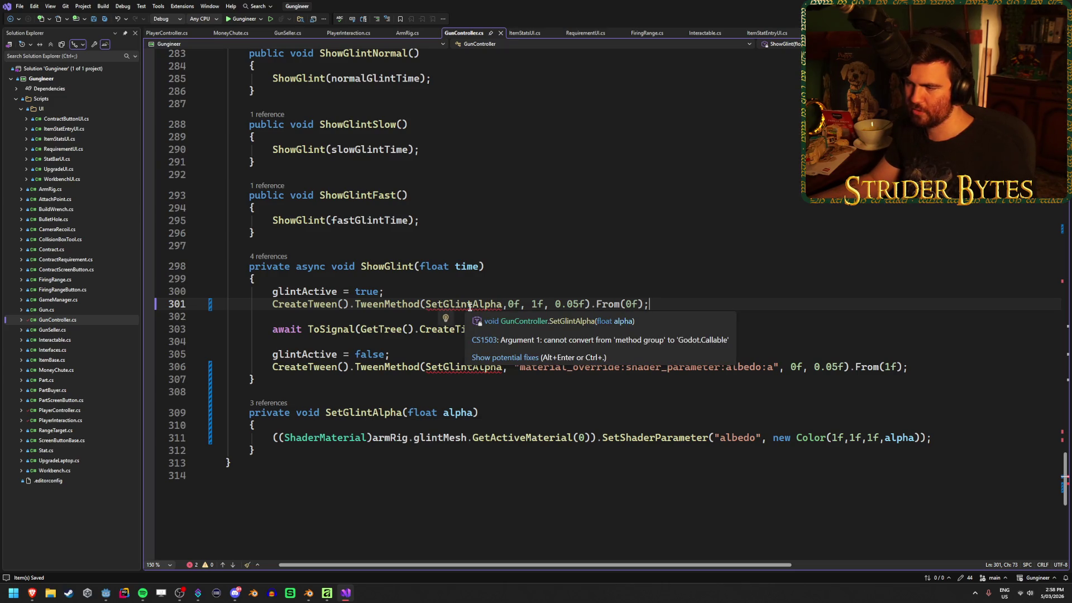
{"action": "right_click", "coordinate": [470, 306]}
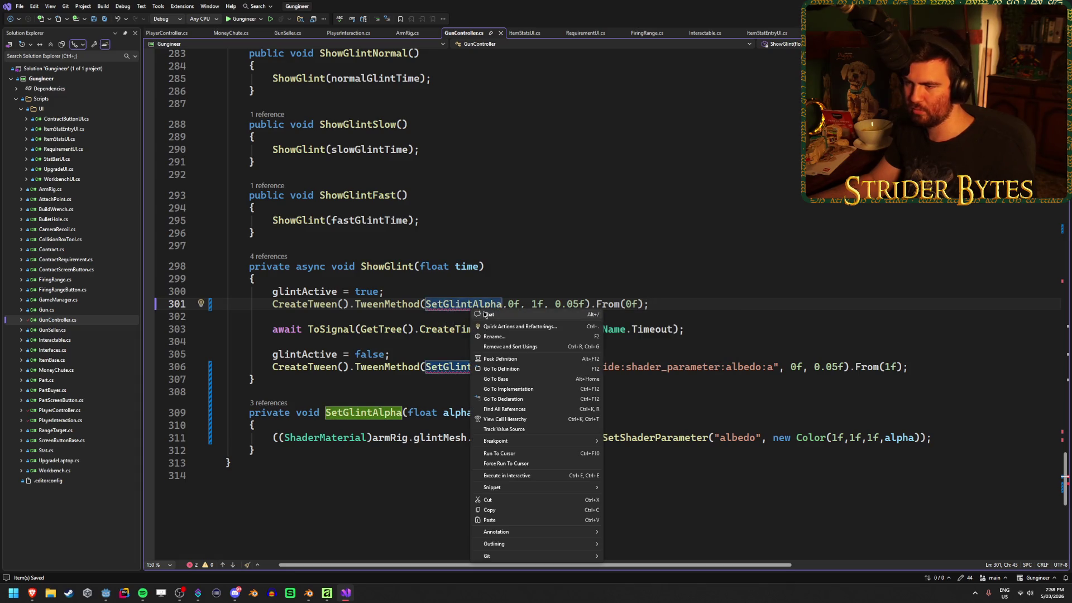
{"action": "left_click", "coordinate": [493, 327]}
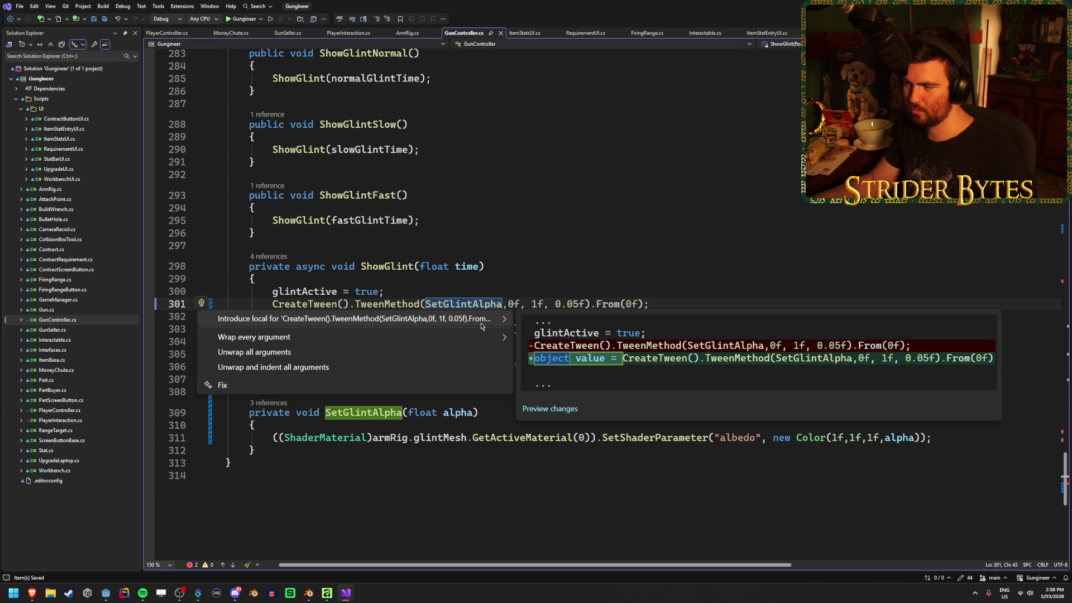
{"action": "key", "text": "Down"}
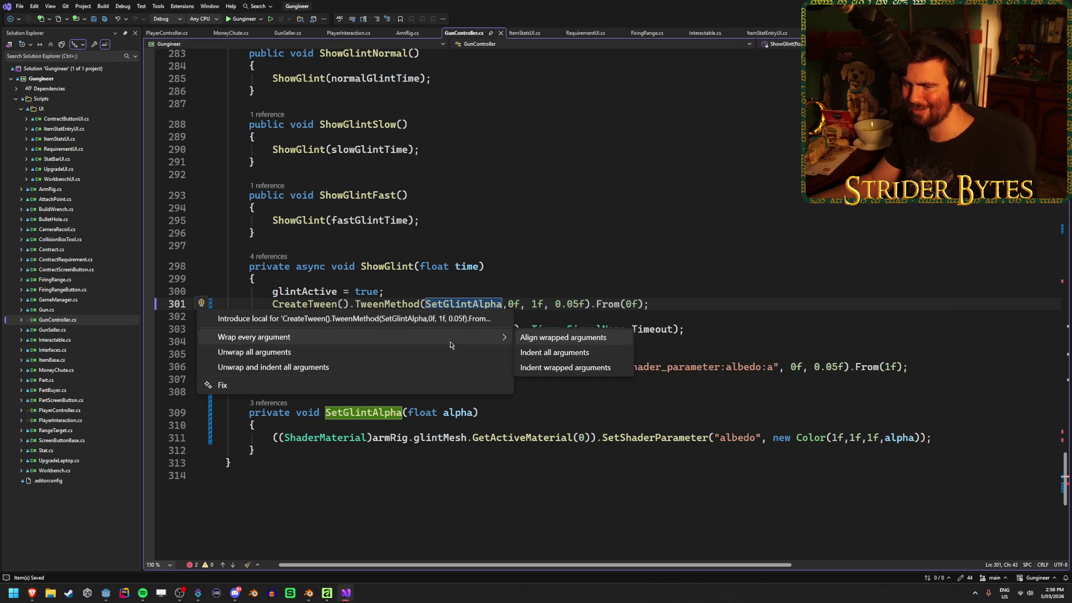
{"action": "key", "text": "Right"}
{"action": "left_click", "coordinate": [706, 301]}
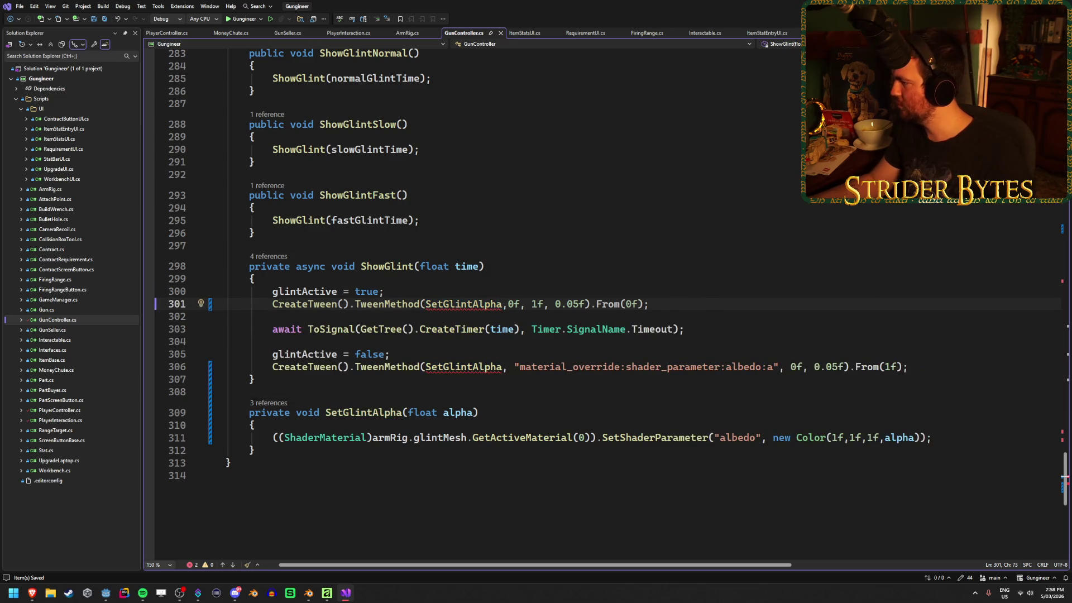
{"action": "key", "text": "alt+Tab"}
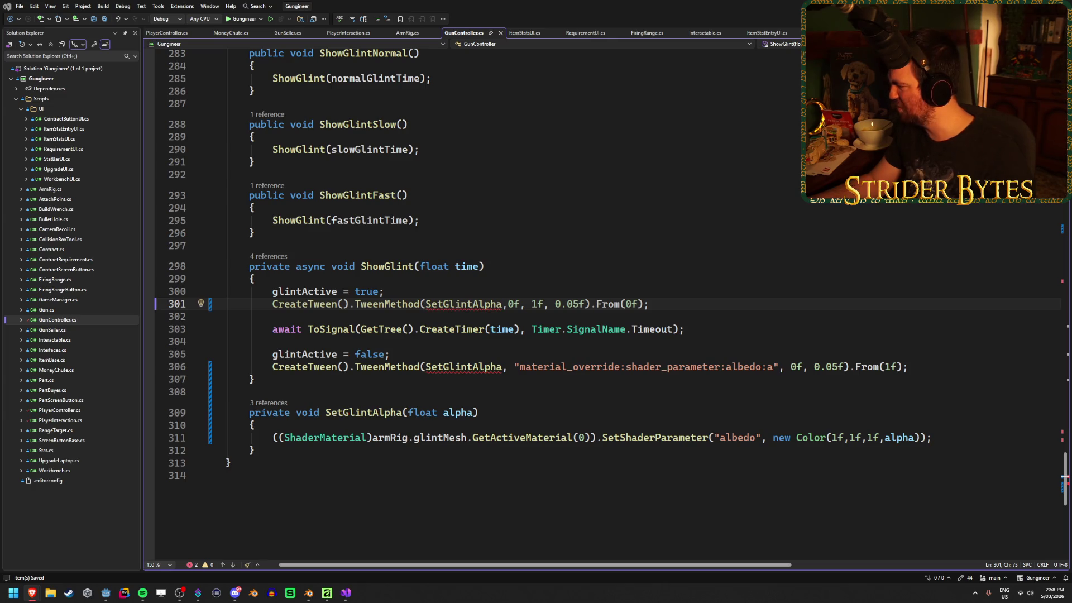
{"action": "key", "text": "alt+Tab"}
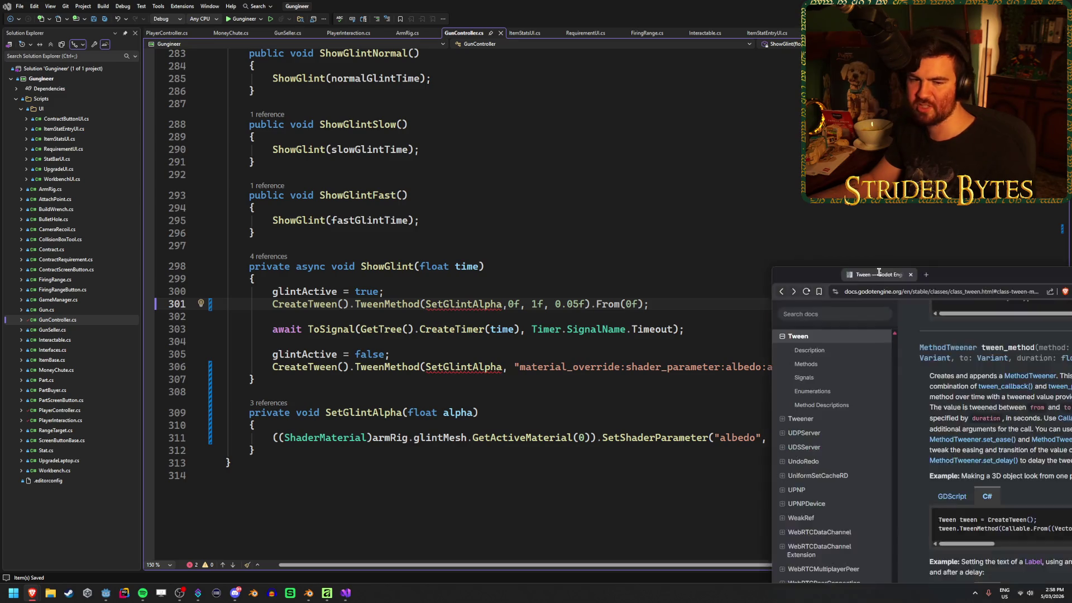
Scroll up to tween_method and select the Callable.From line in its C# example.
{"action": "scroll", "coordinate": [614, 257], "scroll_direction": "up", "scroll_amount": 3}
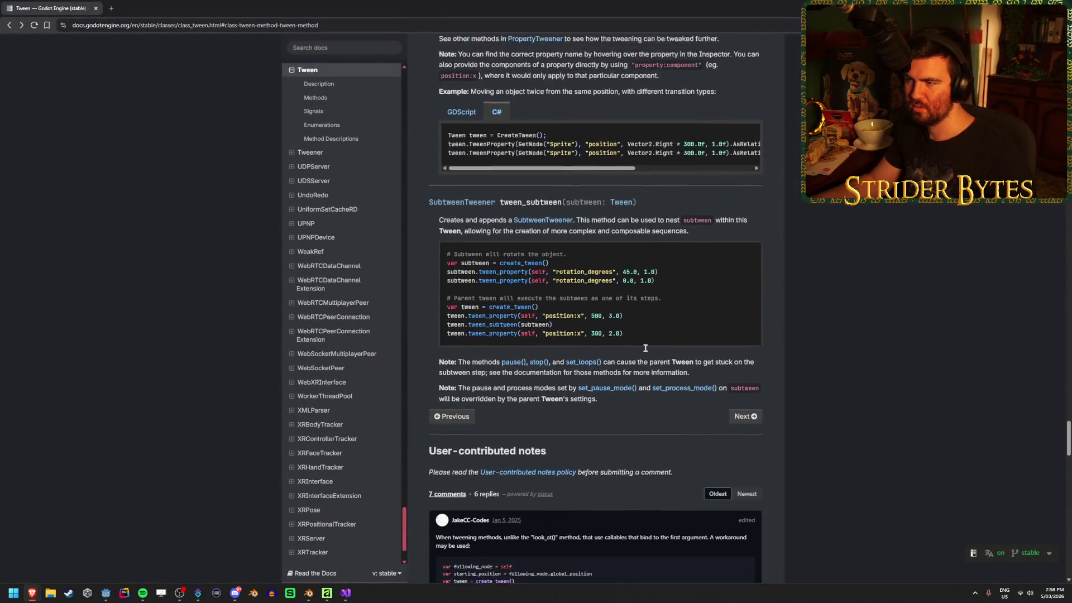
{"action": "scroll", "coordinate": [616, 252], "scroll_direction": "up", "scroll_amount": 3}
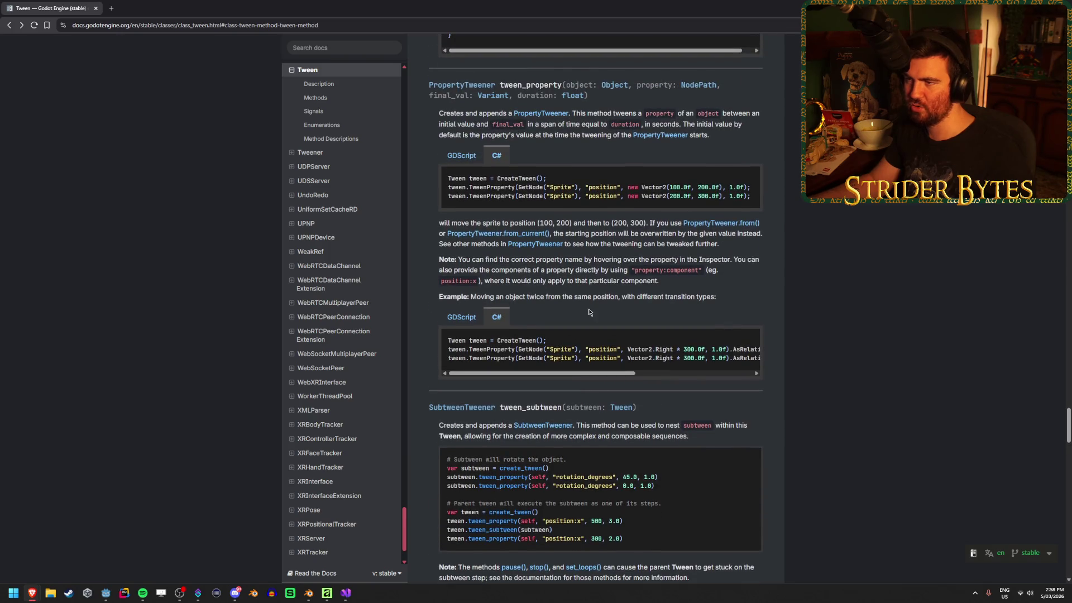
{"action": "scroll", "coordinate": [589, 312], "scroll_direction": "up", "scroll_amount": 10}
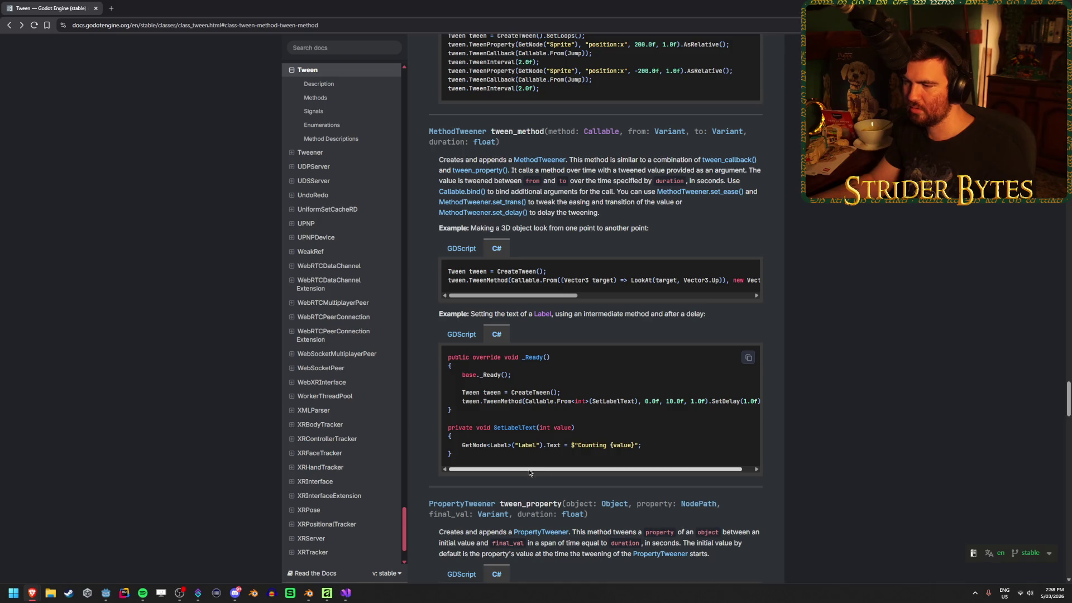
{"action": "mouse_move", "coordinate": [540, 401]}
{"action": "left_mouse_down"}
{"action": "mouse_move", "coordinate": [581, 445]}
{"action": "mouse_move", "coordinate": [458, 401]}
{"action": "mouse_move", "coordinate": [595, 400]}
{"action": "left_mouse_up"}
{"action": "left_click", "coordinate": [595, 401]}
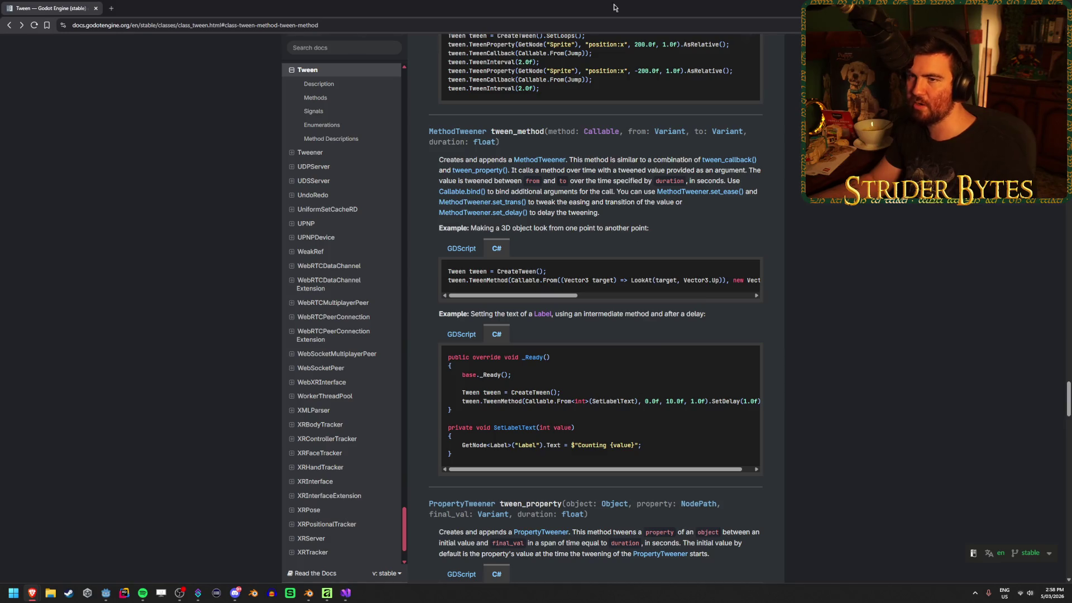
{"action": "key", "text": "alt+Tab"}
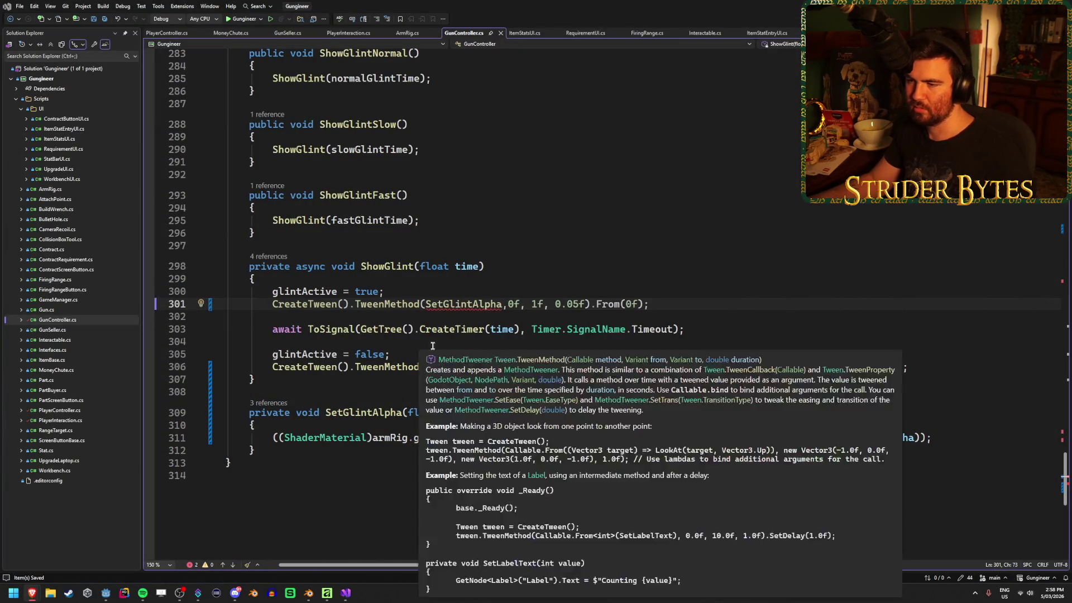
Wrap SetGlintAlpha on line 301 in Callable.From<float>() and drop the trailing .From(0f).
{"action": "left_click", "coordinate": [425, 303]}
{"action": "type", "text": "Callable."}
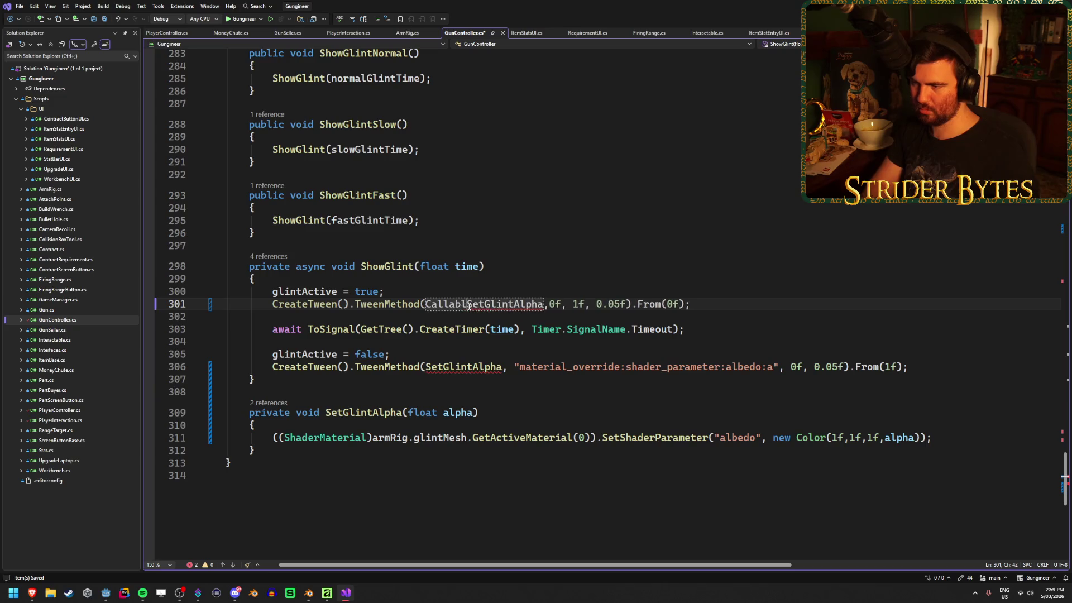
{"action": "type", "text": "From<"}
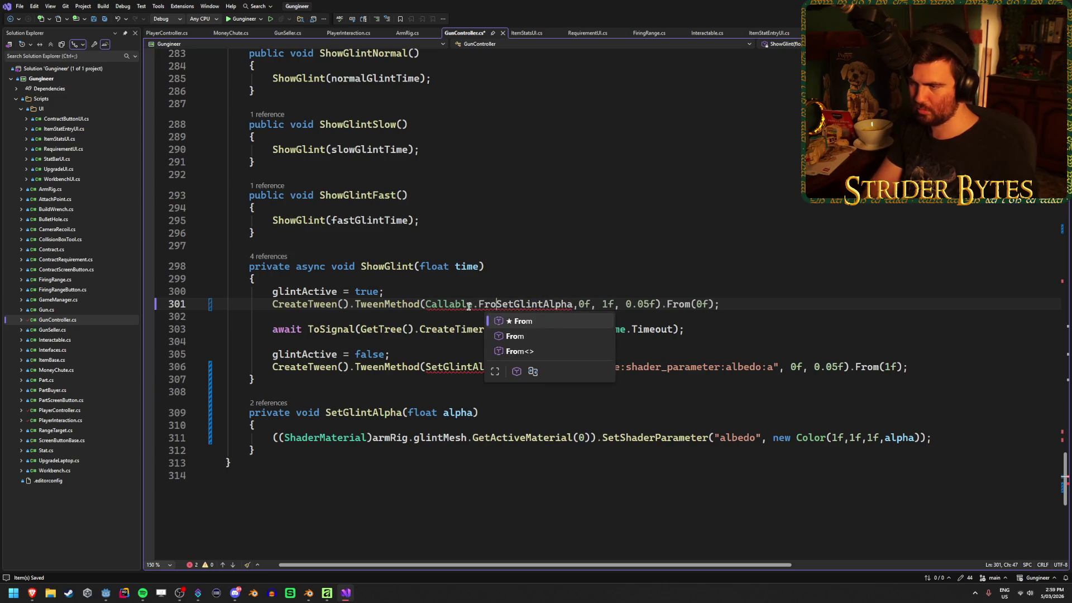
{"action": "type", "text": "float>("}
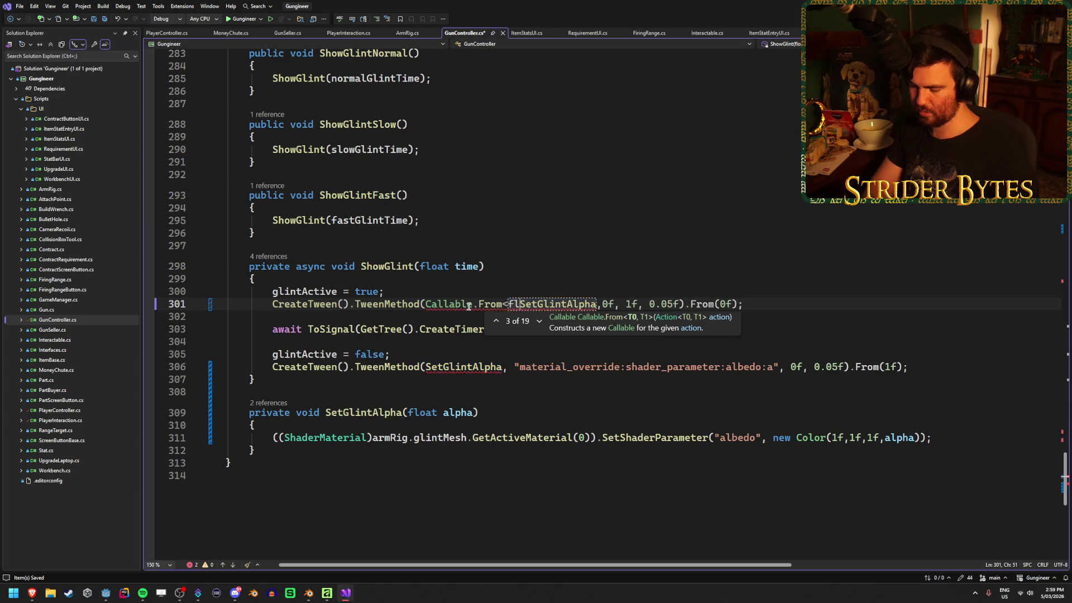
{"action": "key", "text": "ctrl+Right"}
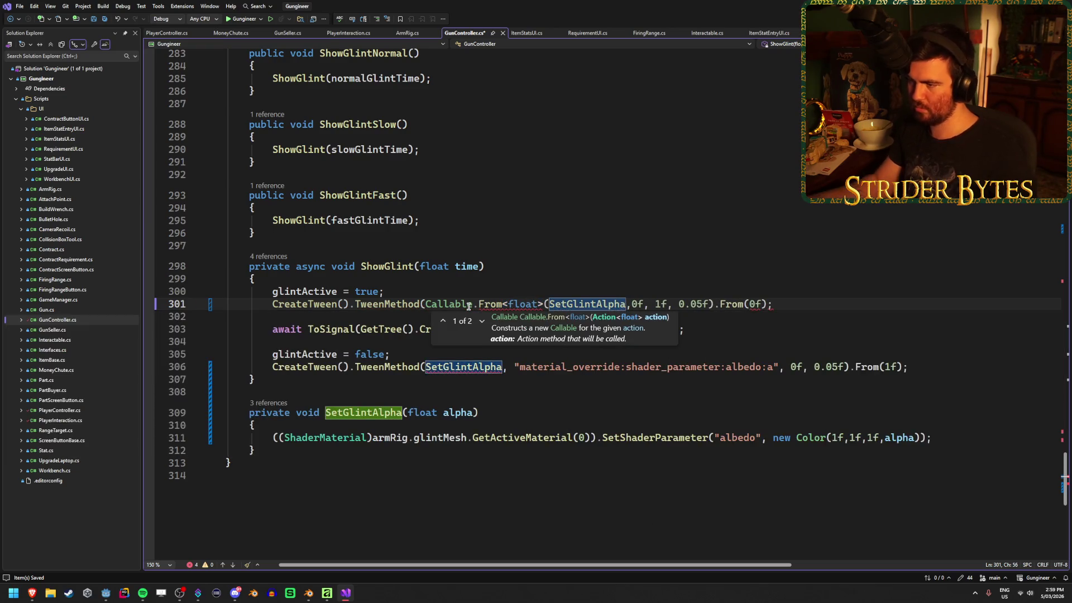
{"action": "key", "text": "Escape"}
{"action": "type", "text": ")"}
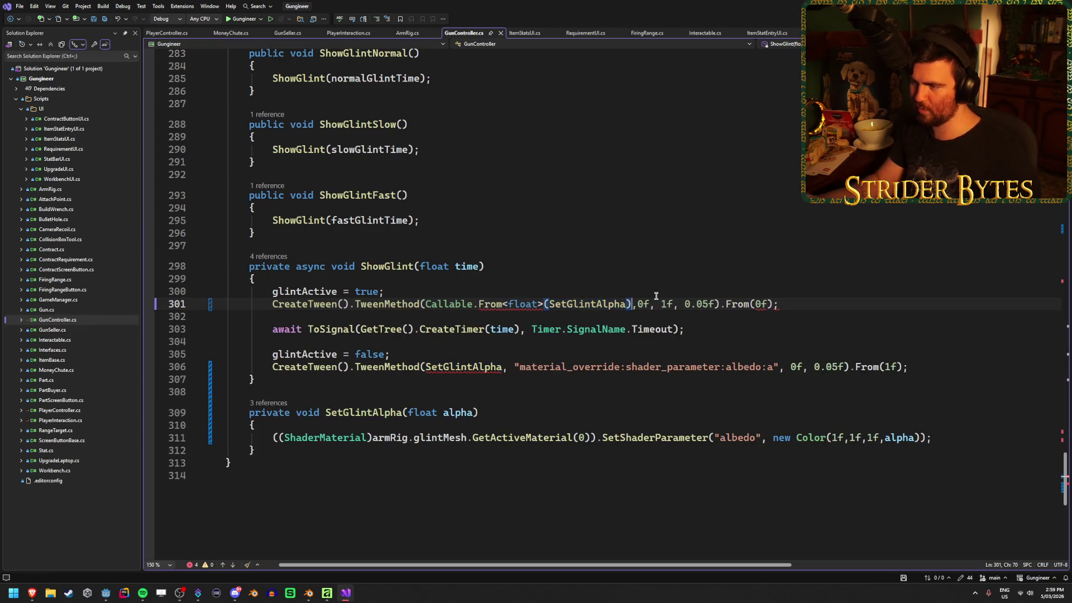
{"action": "left_click_drag", "start_coordinate": [820, 301], "coordinate": [744, 303]}
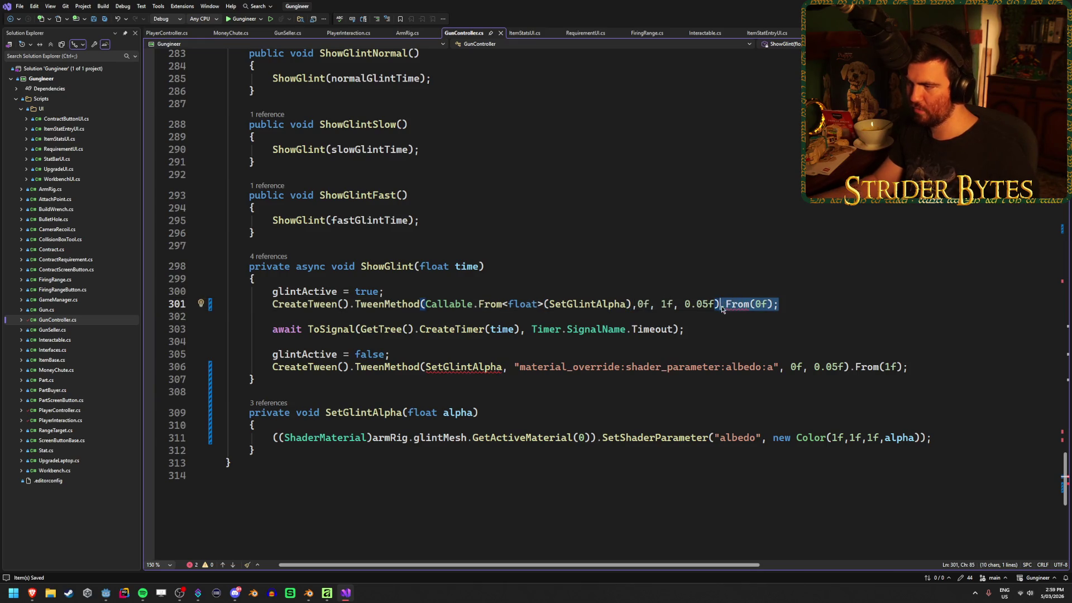
{"action": "key", "text": "BackSpace"}
{"action": "key", "text": "BackSpace"}
{"action": "key", "text": "BackSpace"}
{"action": "type", "text": ";"}
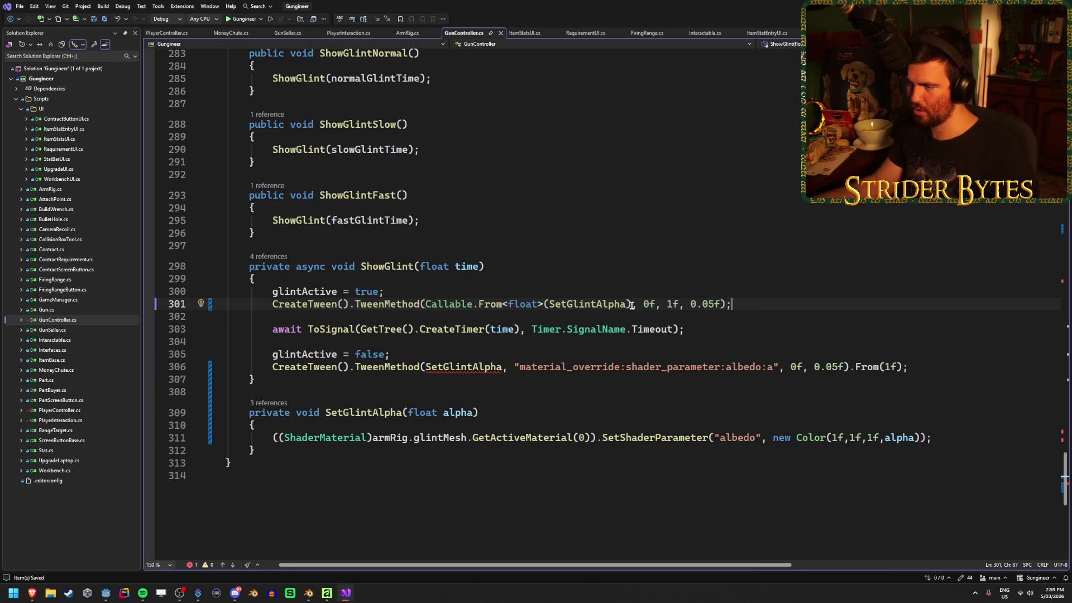
Paste the wrapped callable into line 306, replace its albedo string with 1f, and remove .From(1f).
{"action": "left_click_drag", "start_coordinate": [631, 304], "coordinate": [425, 304]}
{"action": "key", "text": "ctrl+c"}
{"action": "left_click_drag", "start_coordinate": [502, 367], "coordinate": [426, 367]}
{"action": "key", "text": "ctrl+v"}
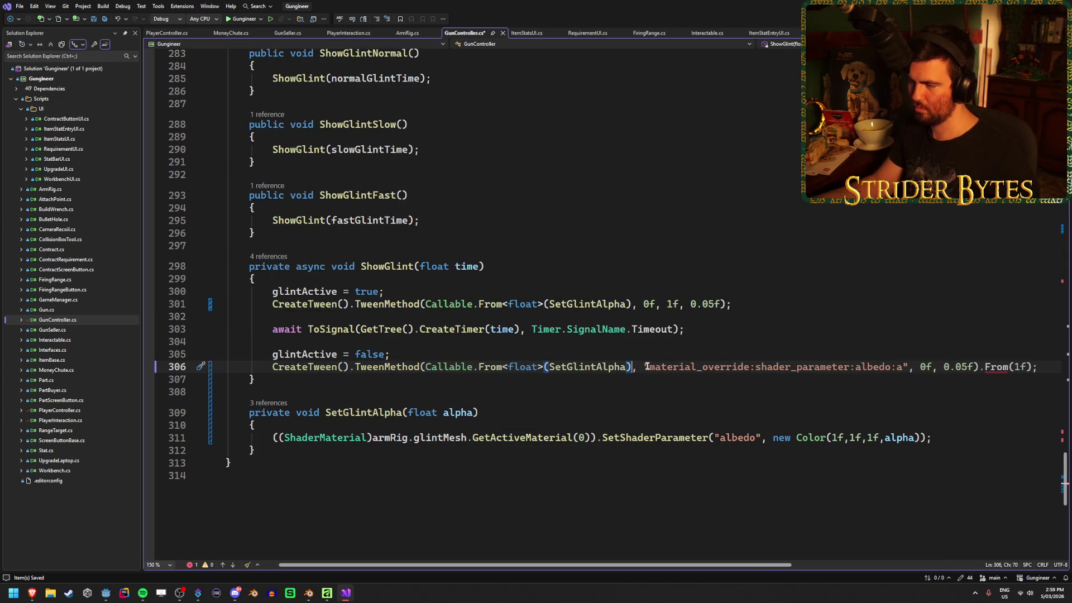
{"action": "left_click_drag", "start_coordinate": [643, 367], "coordinate": [909, 368]}
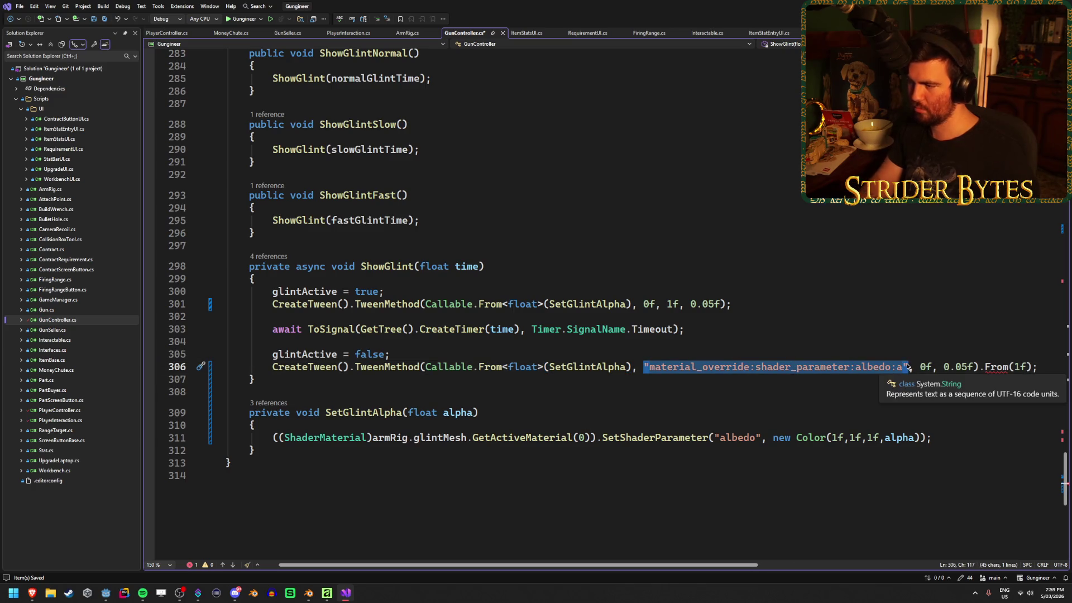
{"action": "key", "text": "BackSpace"}
{"action": "type", "text": "1f"}
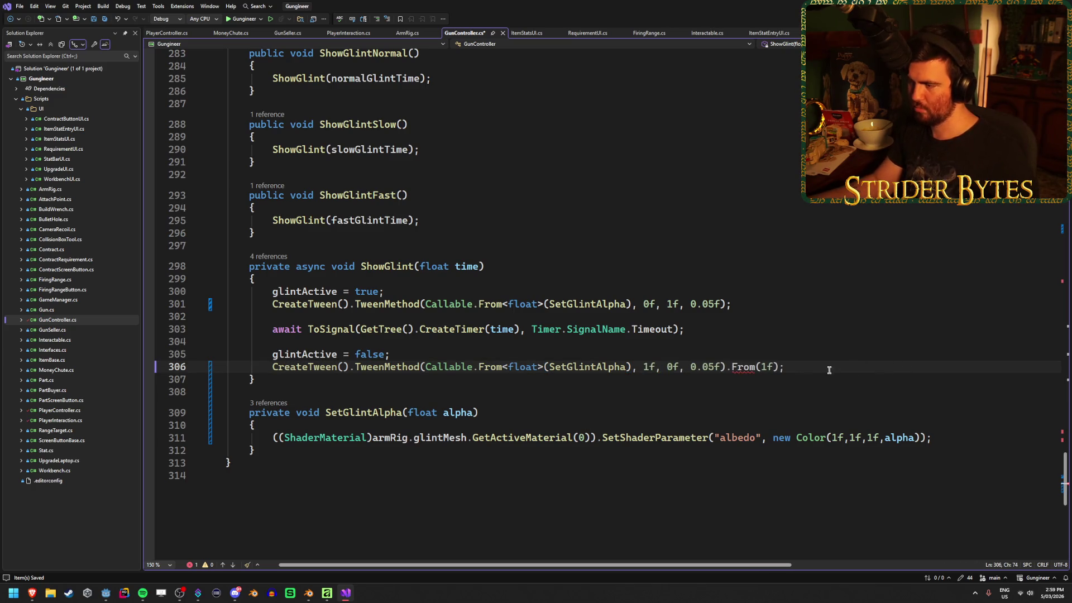
{"action": "left_click_drag", "start_coordinate": [828, 367], "coordinate": [737, 367]}
{"action": "key", "text": "BackSpace"}
{"action": "key", "text": "BackSpace"}
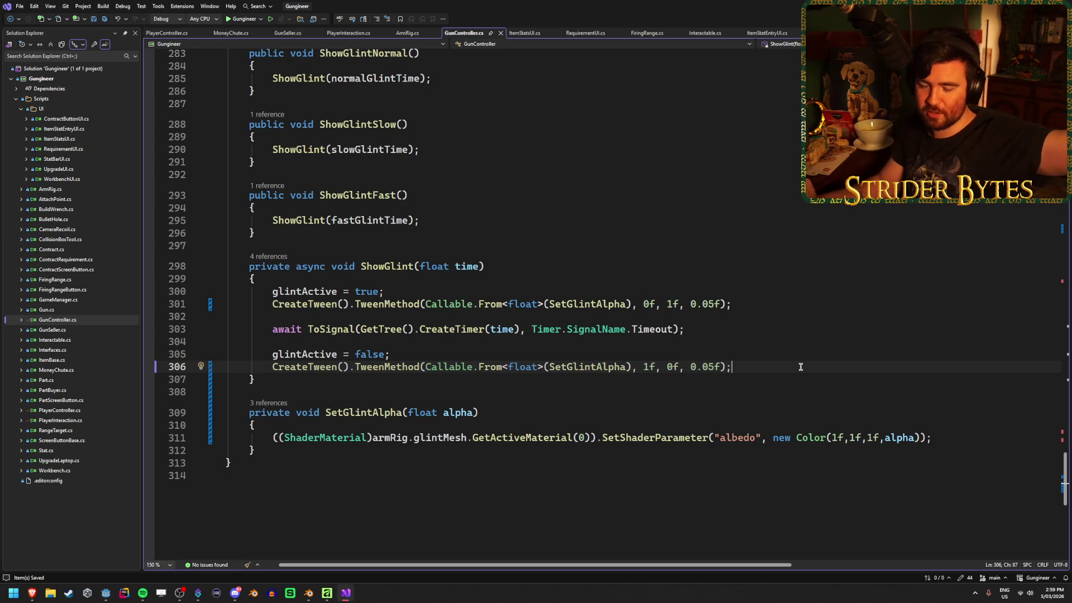
{"action": "left_click", "coordinate": [820, 306]}
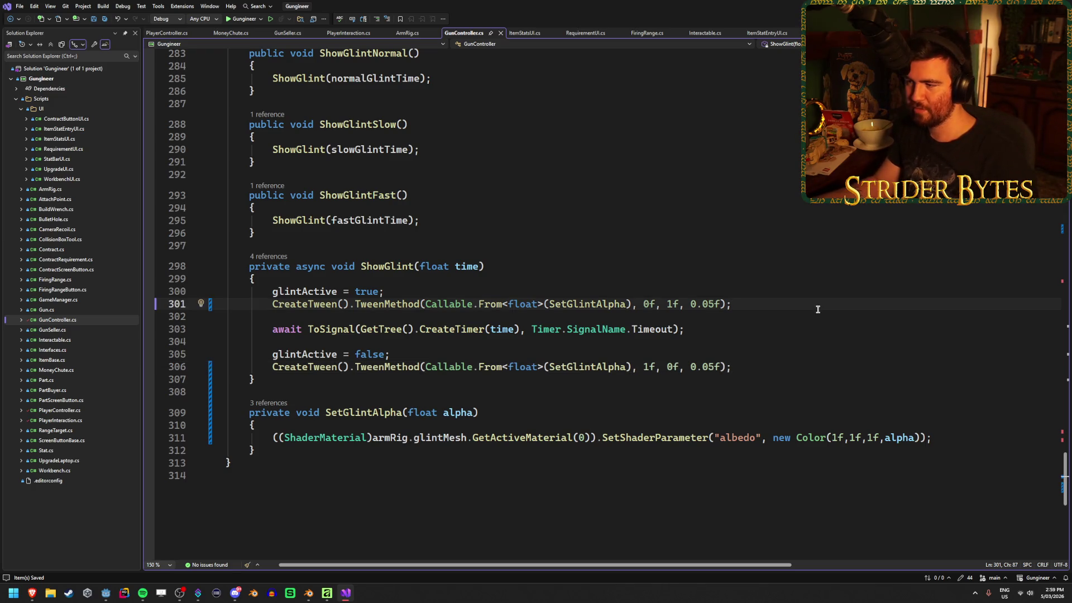
{"action": "left_click", "coordinate": [734, 367]}
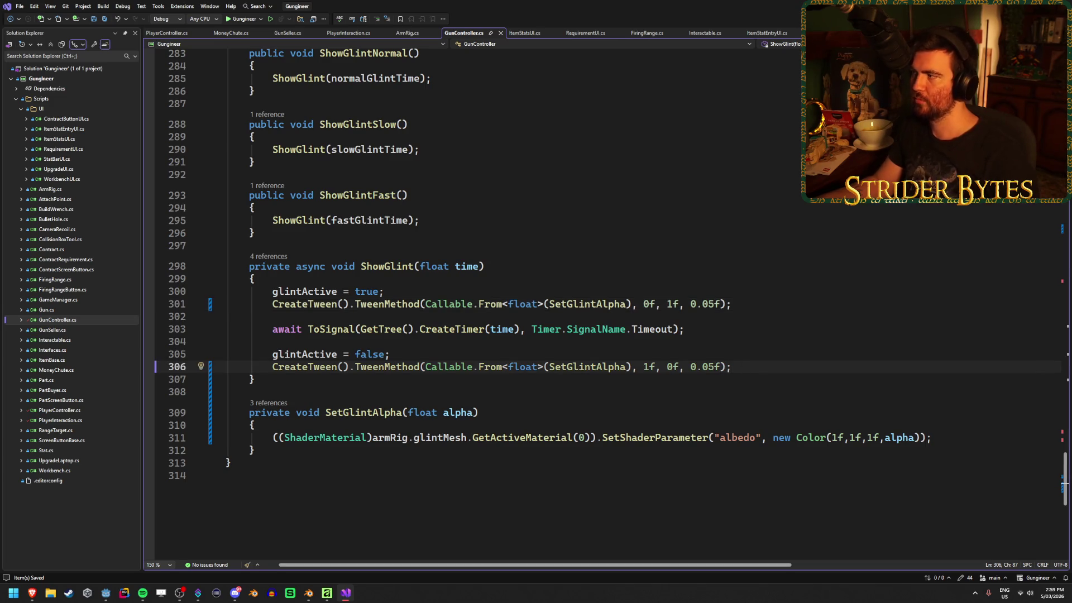
{"action": "key", "text": "alt+Tab"}
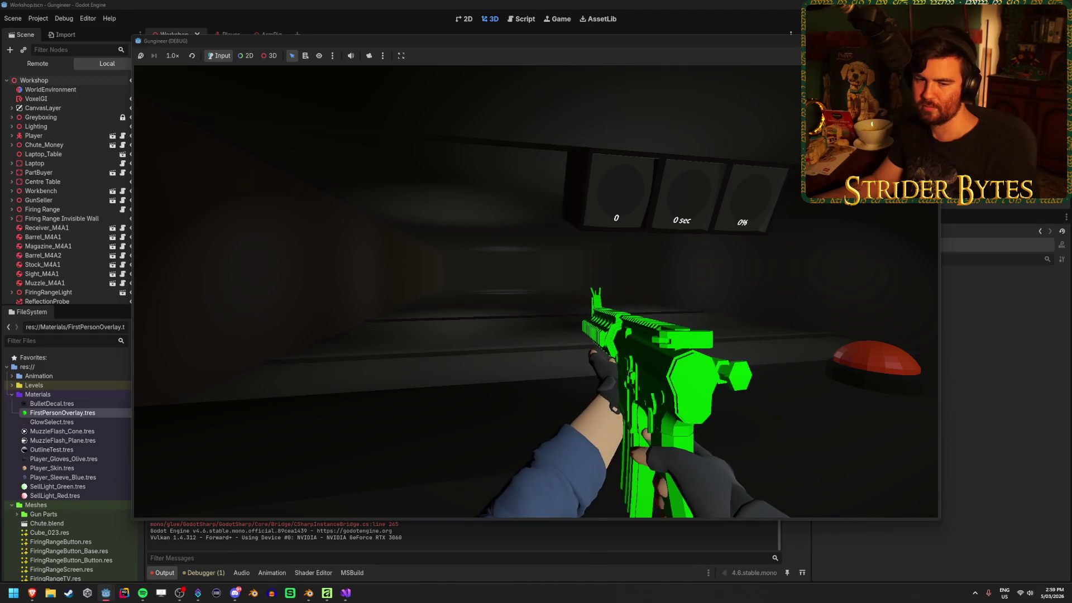
Walk forward, reload the rifle twice to watch the glint, then stop the game with F8.
{"action": "key", "text": "w"}
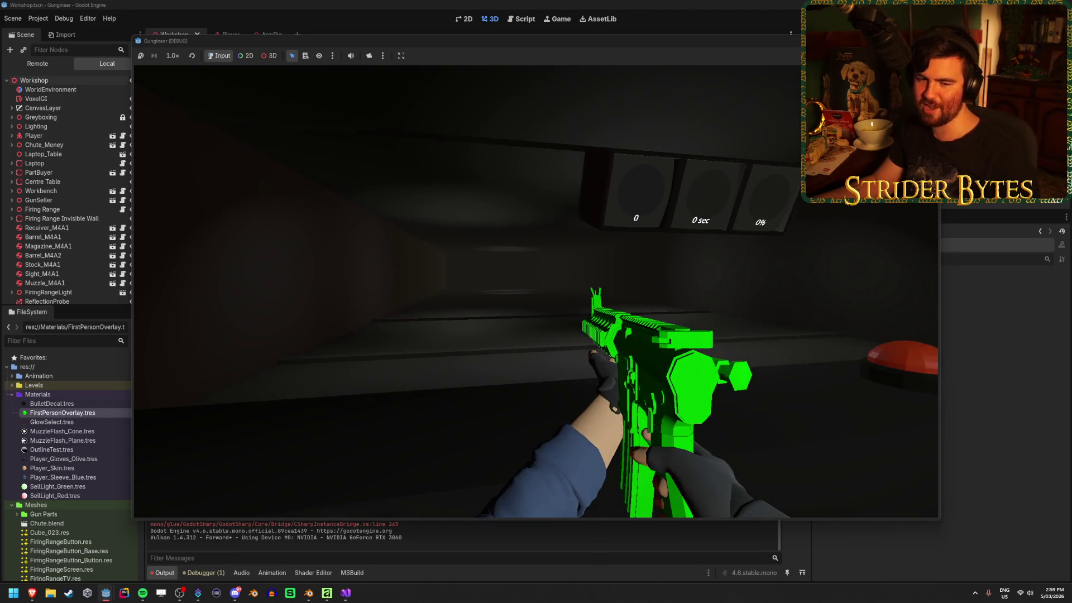
{"action": "key", "text": "w"}
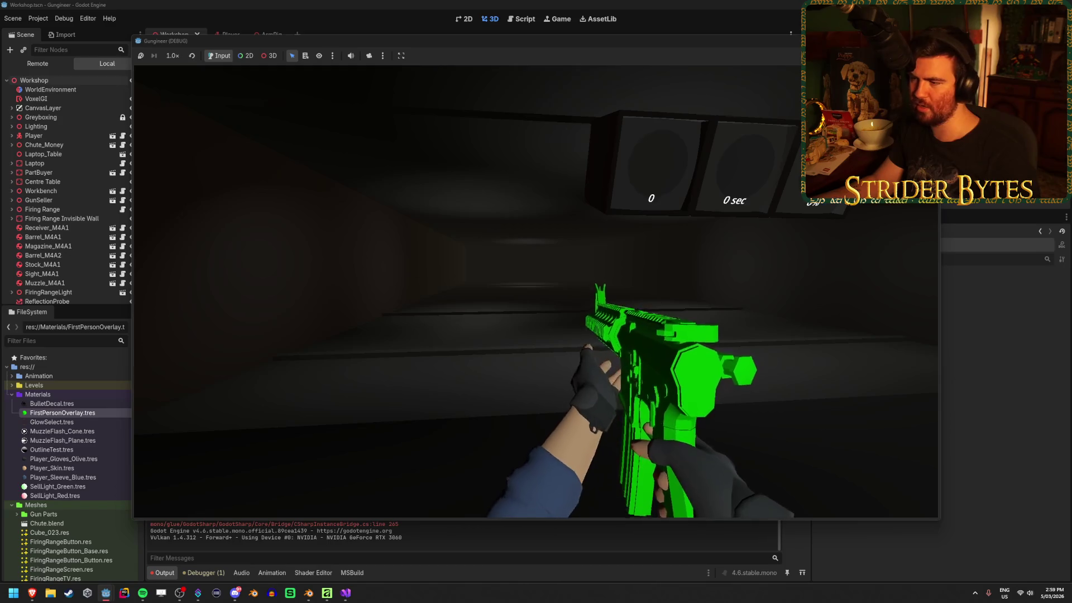
{"action": "key", "text": "r"}
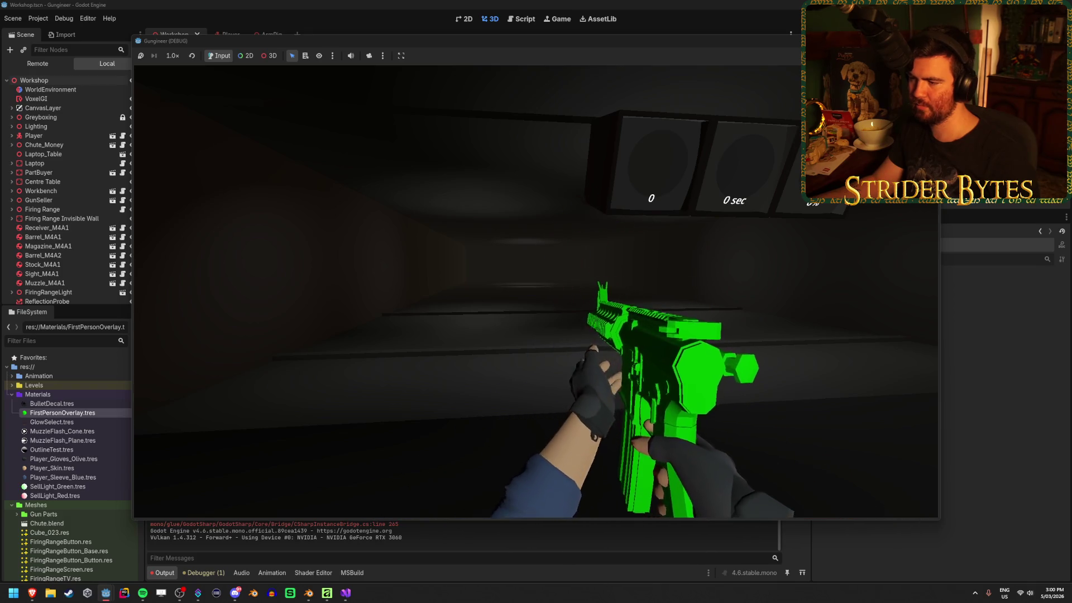
{"action": "key", "text": "r"}
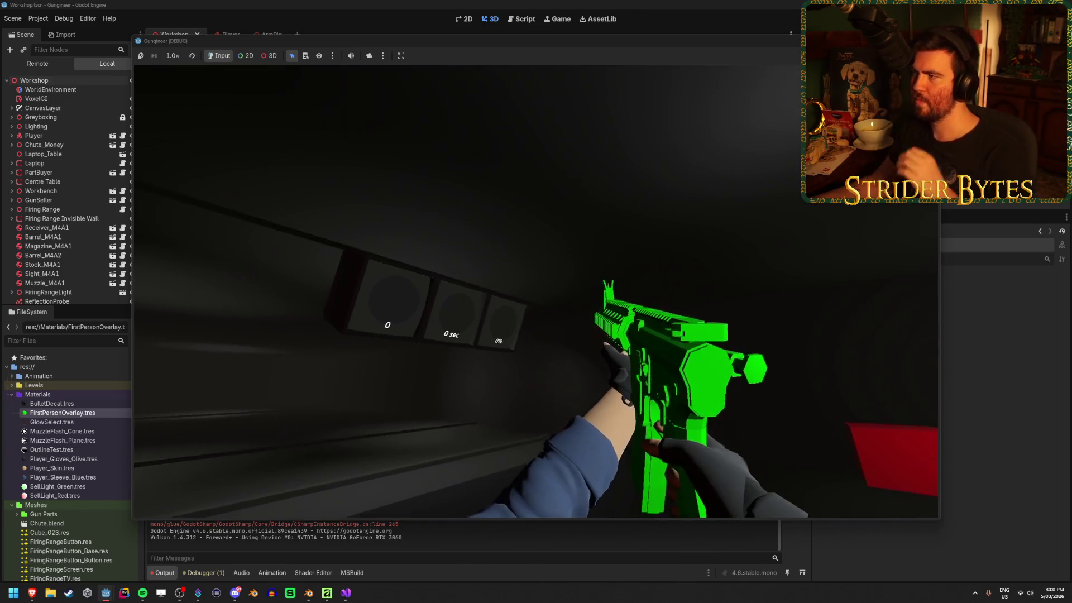
{"action": "key", "text": "F8"}
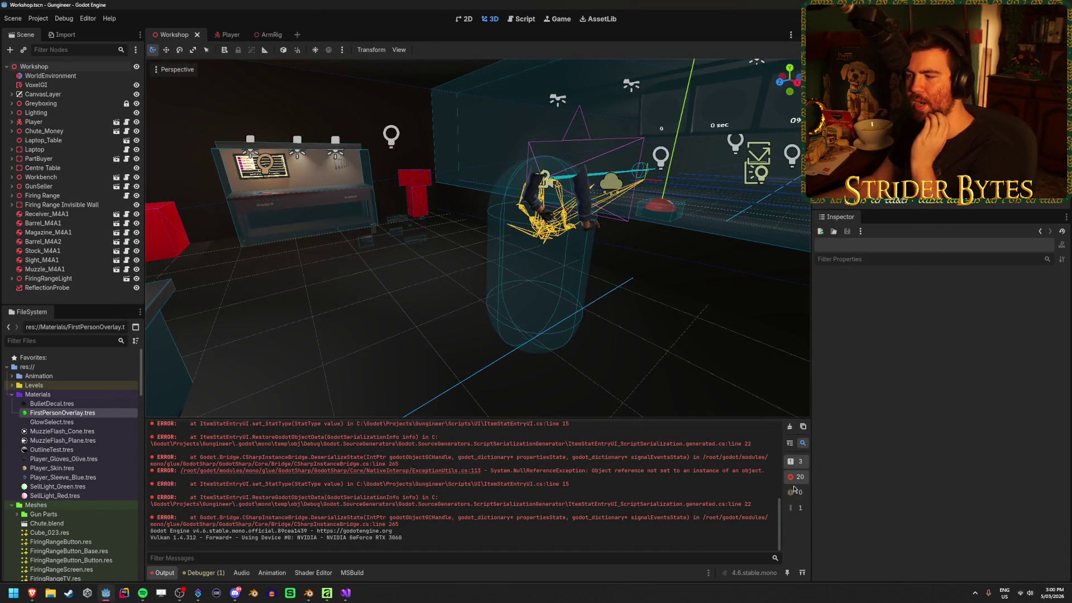
Clear the Output log errors and inspect the GlowSelect.tres and FirstPersonOverlay.tres materials.
{"action": "left_click", "coordinate": [789, 426]}
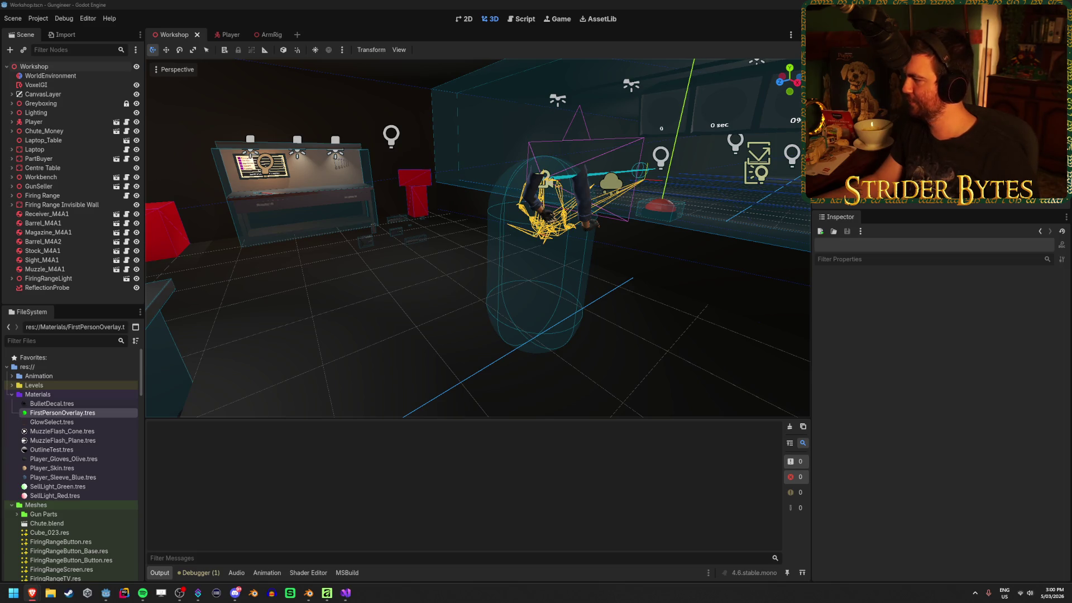
{"action": "left_click", "coordinate": [274, 336]}
{"action": "left_click", "coordinate": [98, 422]}
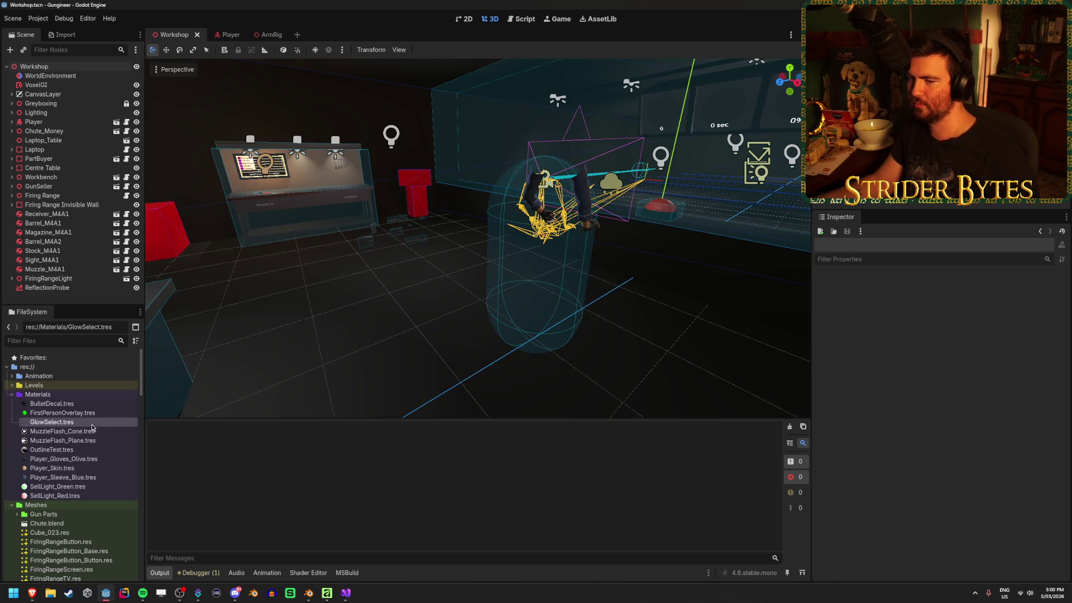
{"action": "left_click", "coordinate": [98, 413]}
{"action": "left_click", "coordinate": [94, 424]}
{"action": "left_click", "coordinate": [97, 413]}
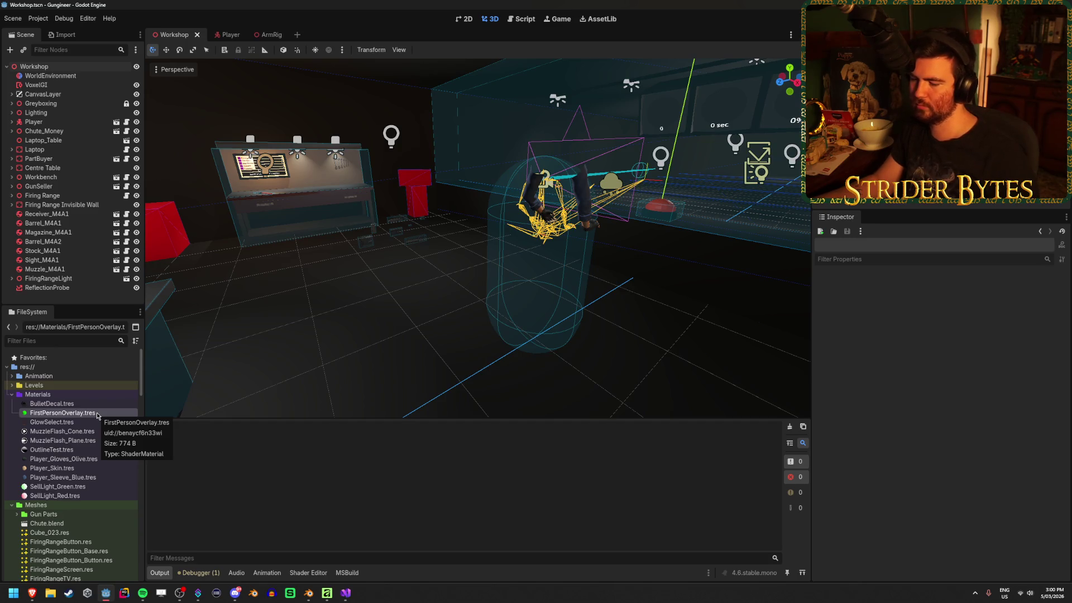
{"action": "key", "text": "alt+Tab"}
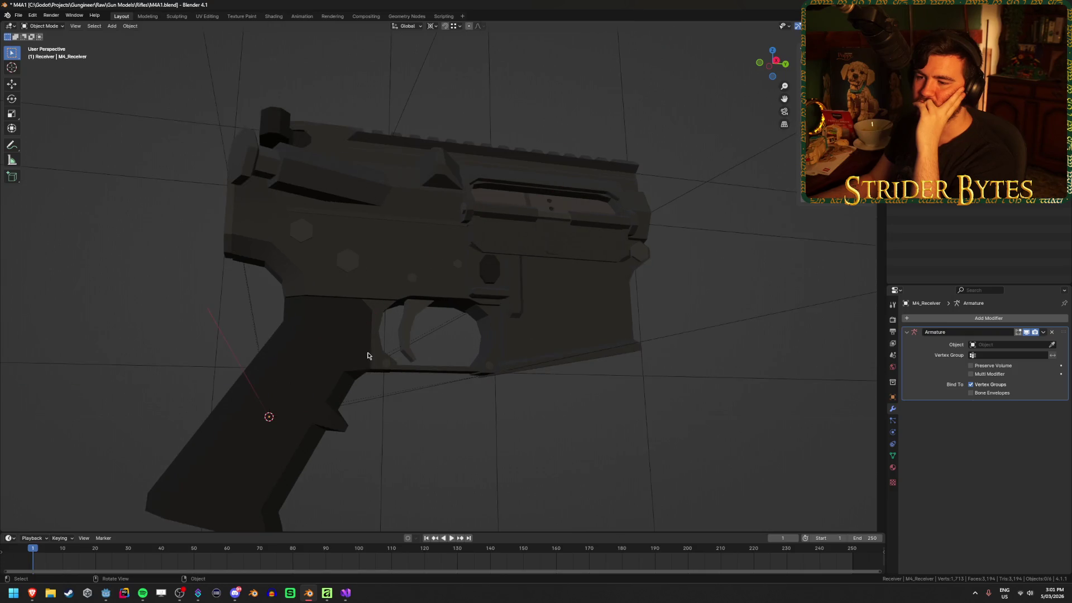
Unhide the handguard, stock, magazine and sight, select the magazine, and hide the receiver and grip.
{"action": "mouse_move", "coordinate": [568, 364]}
{"action": "left_mouse_down"}
{"action": "mouse_move", "coordinate": [342, 364]}
{"action": "mouse_move", "coordinate": [597, 363]}
{"action": "mouse_move", "coordinate": [649, 320]}
{"action": "mouse_move", "coordinate": [597, 330]}
{"action": "mouse_move", "coordinate": [683, 321]}
{"action": "mouse_move", "coordinate": [647, 336]}
{"action": "mouse_move", "coordinate": [672, 240]}
{"action": "mouse_move", "coordinate": [637, 325]}
{"action": "mouse_move", "coordinate": [682, 329]}
{"action": "left_mouse_up"}
{"action": "scroll", "coordinate": [680, 321], "scroll_direction": "up", "scroll_amount": 1}
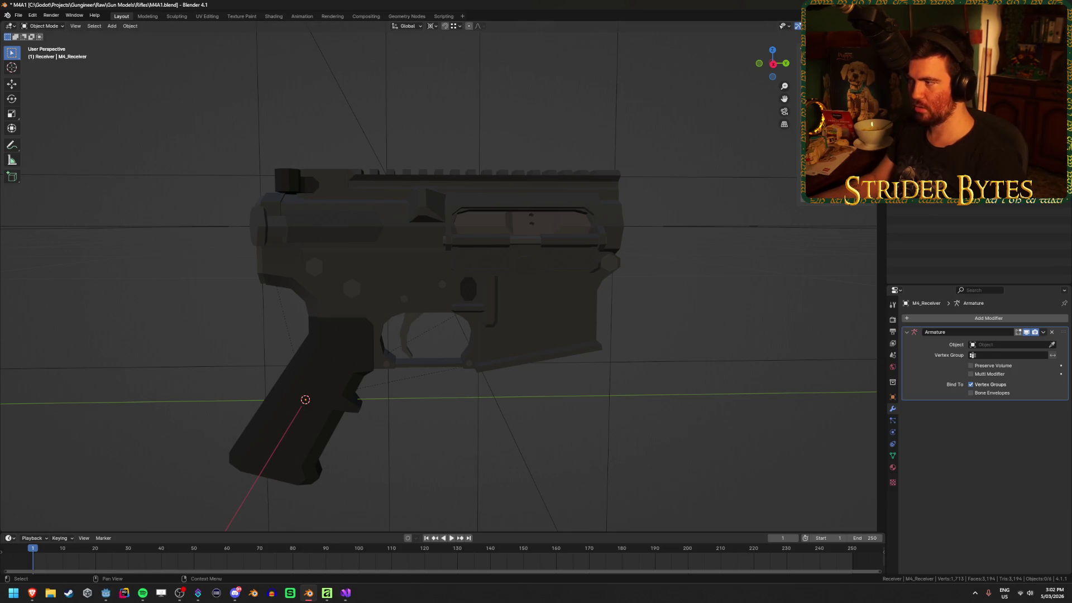
{"action": "left_click", "coordinate": [1049, 112]}
{"action": "left_click", "coordinate": [1049, 124]}
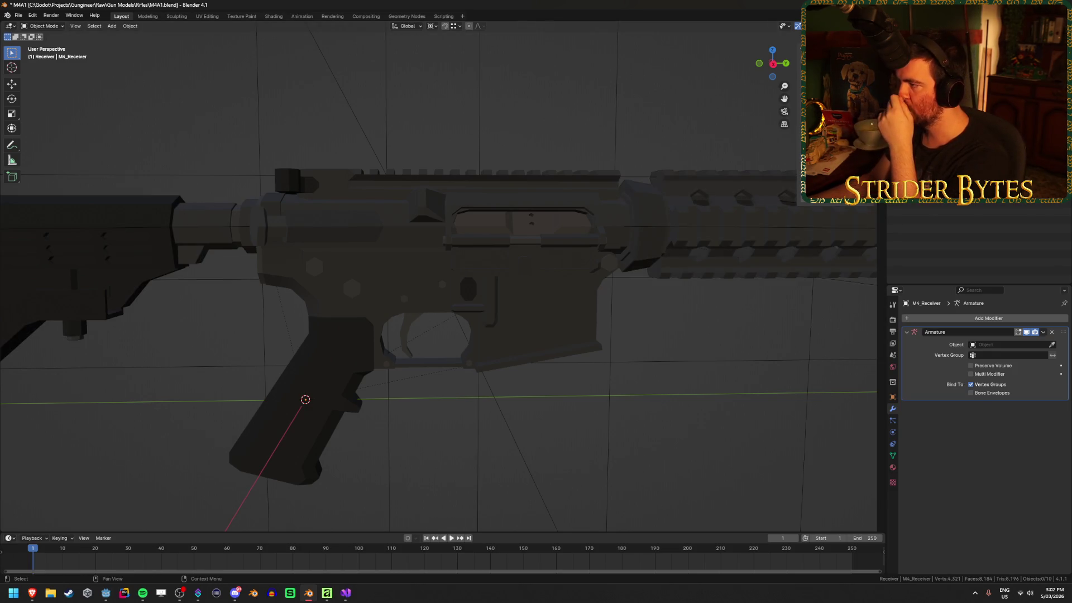
{"action": "left_click", "coordinate": [1049, 136]}
{"action": "left_click", "coordinate": [1055, 203]}
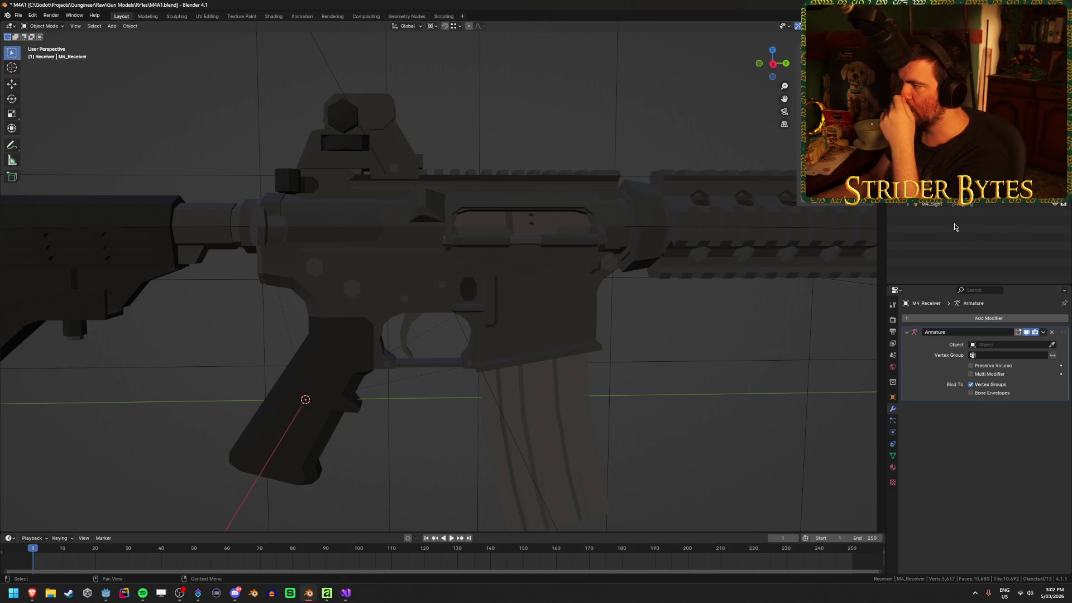
{"action": "left_click", "coordinate": [937, 137]}
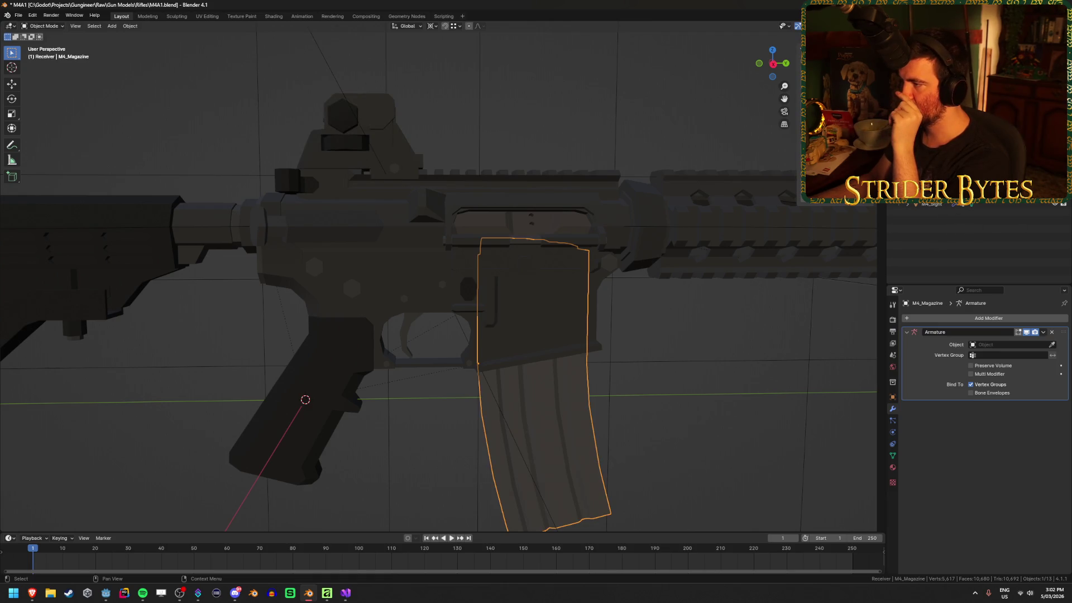
{"action": "scroll", "coordinate": [938, 167], "scroll_direction": "up", "scroll_amount": 2}
{"action": "left_click_drag", "start_coordinate": [558, 352], "coordinate": [541, 333]}
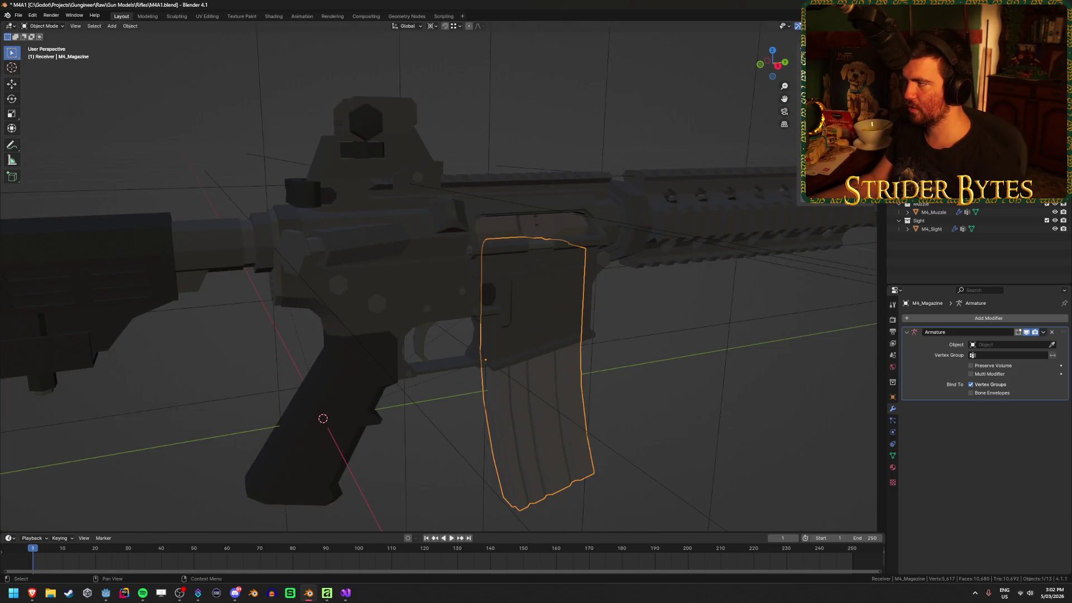
{"action": "left_click", "coordinate": [1054, 194]}
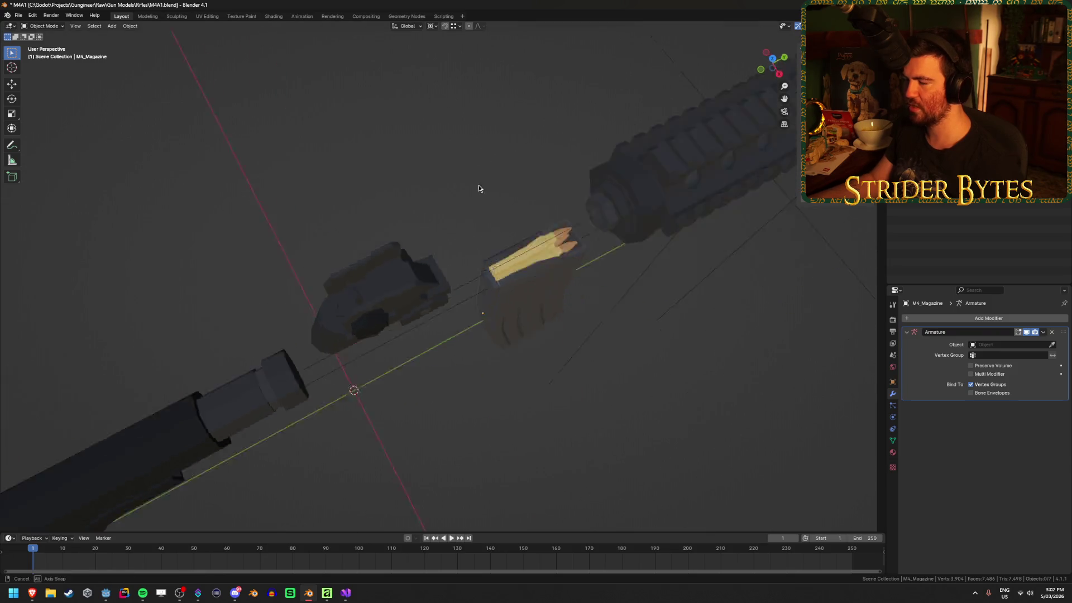
Select the magazine and orbit and zoom around it to inspect the rounds loaded on top.
{"action": "left_click_drag", "start_coordinate": [478, 185], "coordinate": [582, 192]}
{"action": "scroll", "coordinate": [487, 200], "scroll_direction": "up", "scroll_amount": 4}
{"action": "mouse_move", "coordinate": [546, 235]}
{"action": "left_mouse_down"}
{"action": "mouse_move", "coordinate": [611, 269]}
{"action": "mouse_move", "coordinate": [555, 250]}
{"action": "mouse_move", "coordinate": [375, 323]}
{"action": "left_mouse_up"}
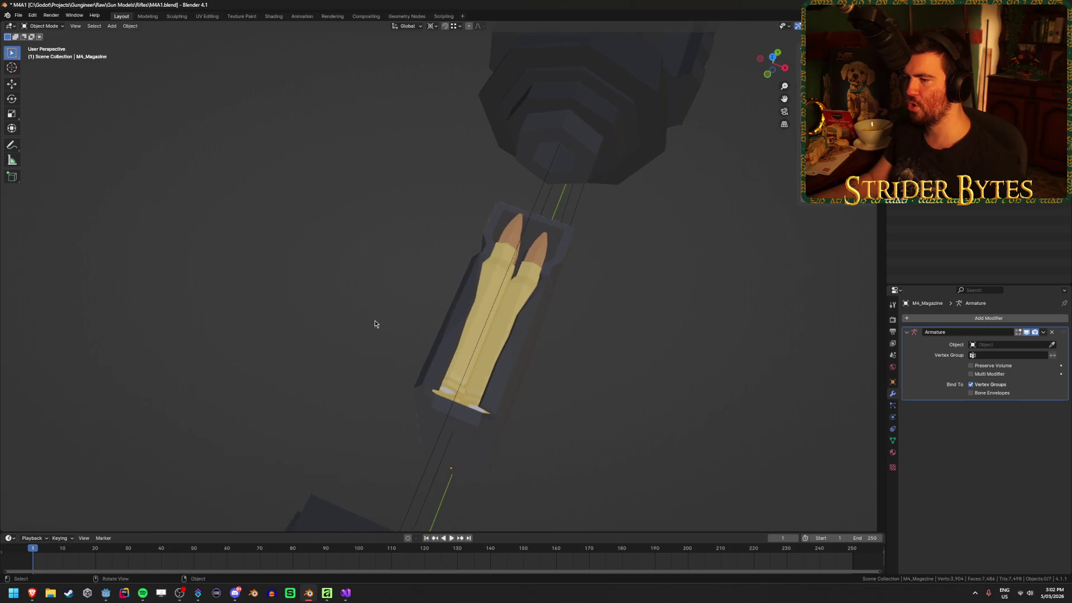
{"action": "left_click", "coordinate": [523, 289]}
{"action": "mouse_move", "coordinate": [524, 291]}
{"action": "left_mouse_down"}
{"action": "mouse_move", "coordinate": [567, 301]}
{"action": "mouse_move", "coordinate": [531, 206]}
{"action": "mouse_move", "coordinate": [688, 185]}
{"action": "mouse_move", "coordinate": [695, 231]}
{"action": "mouse_move", "coordinate": [654, 222]}
{"action": "mouse_move", "coordinate": [476, 289]}
{"action": "mouse_move", "coordinate": [498, 277]}
{"action": "left_mouse_up"}
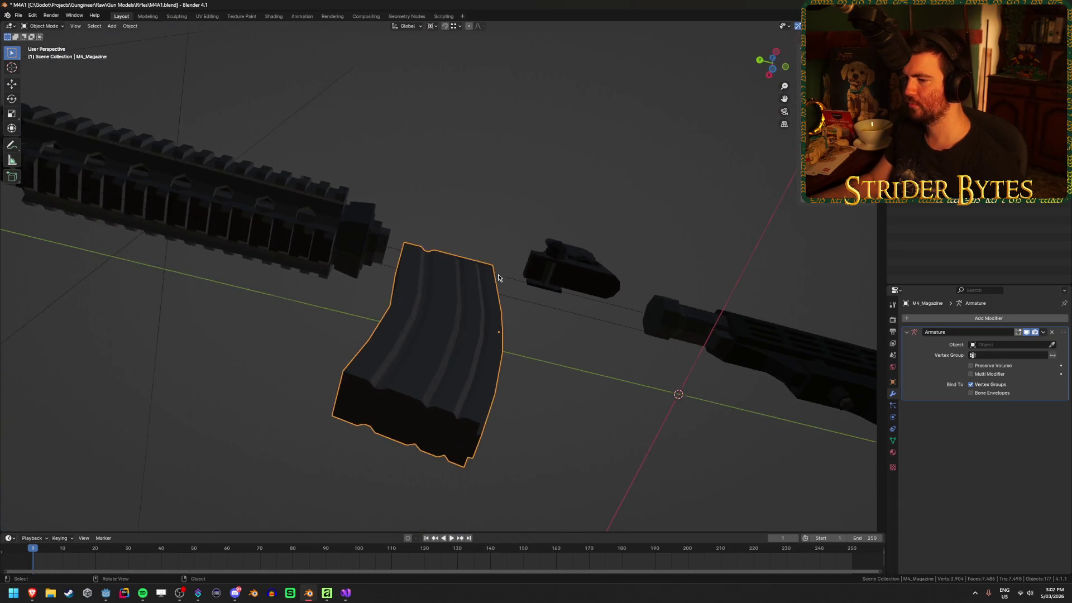
{"action": "scroll", "coordinate": [498, 278], "scroll_direction": "down", "scroll_amount": 2}
{"action": "scroll", "coordinate": [498, 365], "scroll_direction": "up", "scroll_amount": 6}
{"action": "mouse_move", "coordinate": [498, 365]}
{"action": "left_mouse_down"}
{"action": "mouse_move", "coordinate": [549, 322]}
{"action": "mouse_move", "coordinate": [424, 313]}
{"action": "mouse_move", "coordinate": [347, 325]}
{"action": "mouse_move", "coordinate": [567, 347]}
{"action": "mouse_move", "coordinate": [545, 327]}
{"action": "mouse_move", "coordinate": [570, 350]}
{"action": "left_mouse_up"}
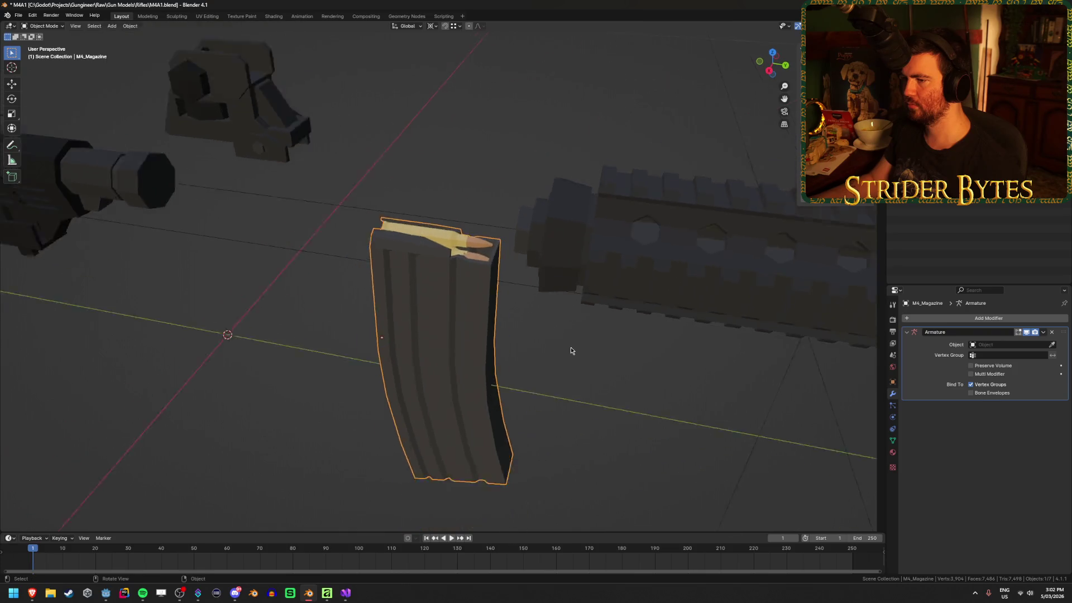
{"action": "scroll", "coordinate": [571, 351], "scroll_direction": "up", "scroll_amount": 3}
{"action": "scroll", "coordinate": [571, 350], "scroll_direction": "down", "scroll_amount": 2}
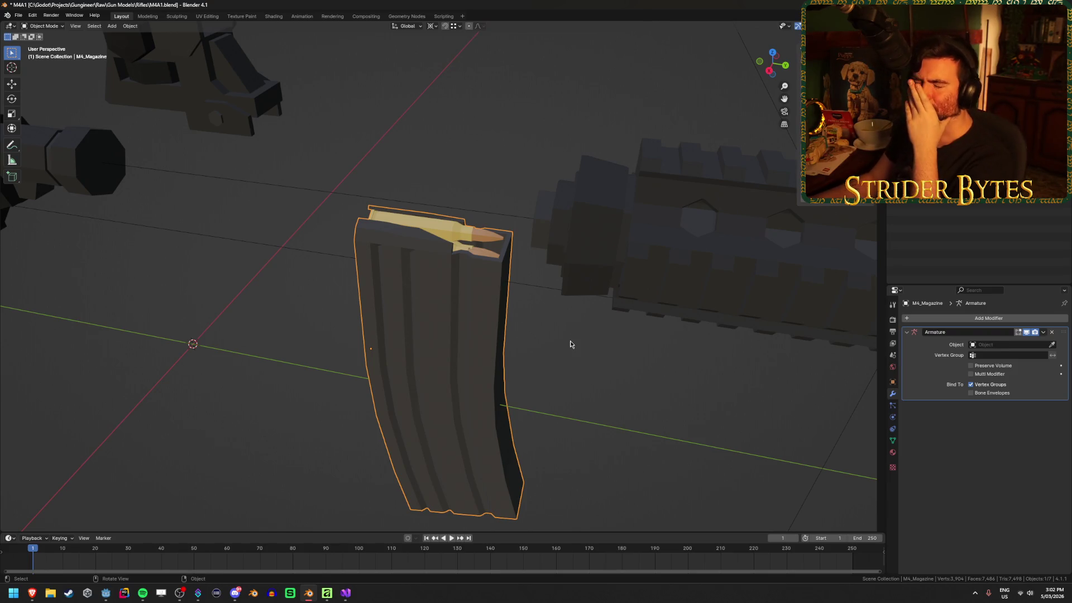
{"action": "scroll", "coordinate": [571, 343], "scroll_direction": "down", "scroll_amount": 1}
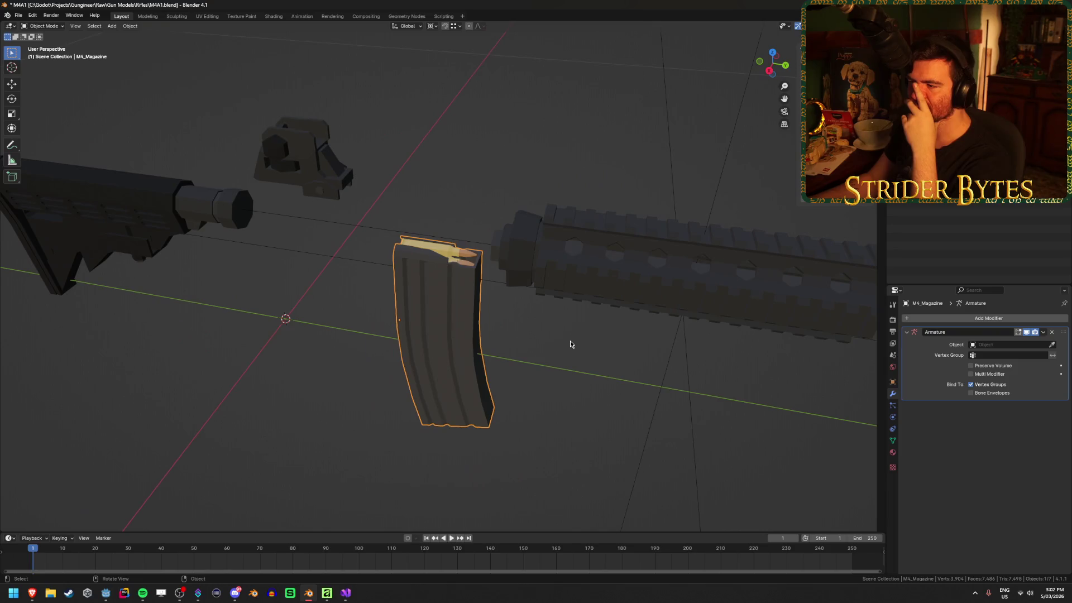
{"action": "scroll", "coordinate": [570, 343], "scroll_direction": "down", "scroll_amount": 3}
{"action": "scroll", "coordinate": [570, 344], "scroll_direction": "up", "scroll_amount": 3}
{"action": "scroll", "coordinate": [570, 343], "scroll_direction": "up", "scroll_amount": 3}
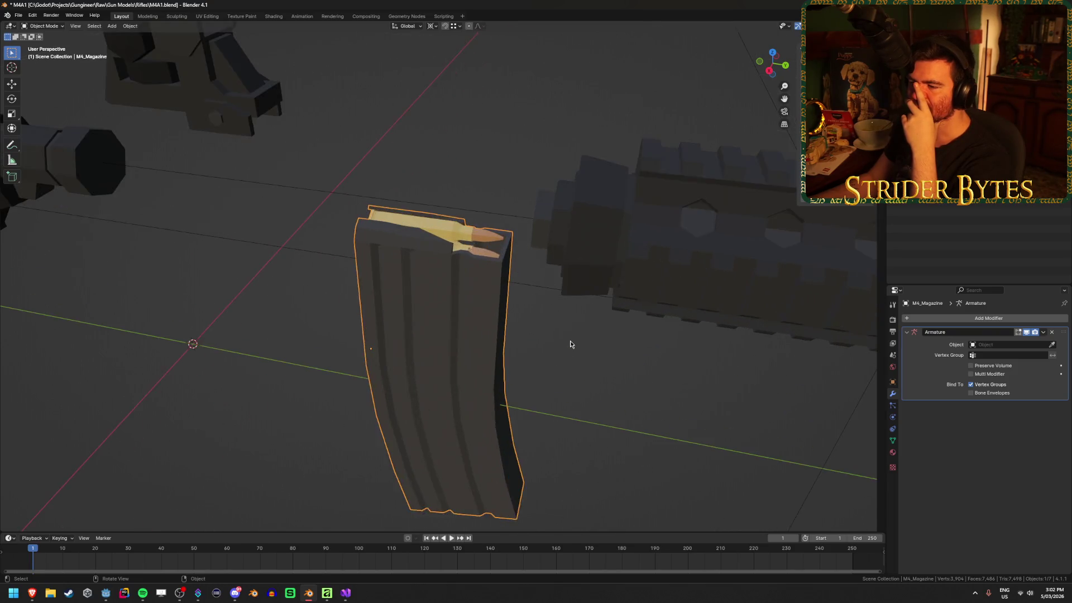
{"action": "mouse_move", "coordinate": [571, 344]}
{"action": "left_mouse_down"}
{"action": "mouse_move", "coordinate": [567, 402]}
{"action": "mouse_move", "coordinate": [581, 331]}
{"action": "left_mouse_up"}
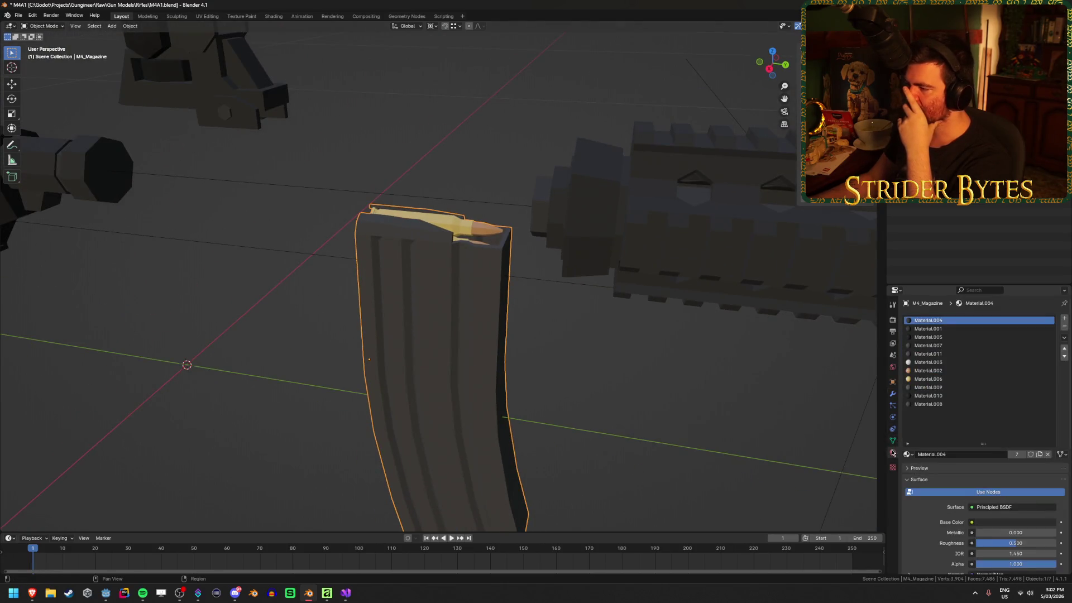
Show the magazine's Material tab with a shorter slot list and enter Edit Mode, revealing and deselecting everything.
{"action": "left_click", "coordinate": [892, 452]}
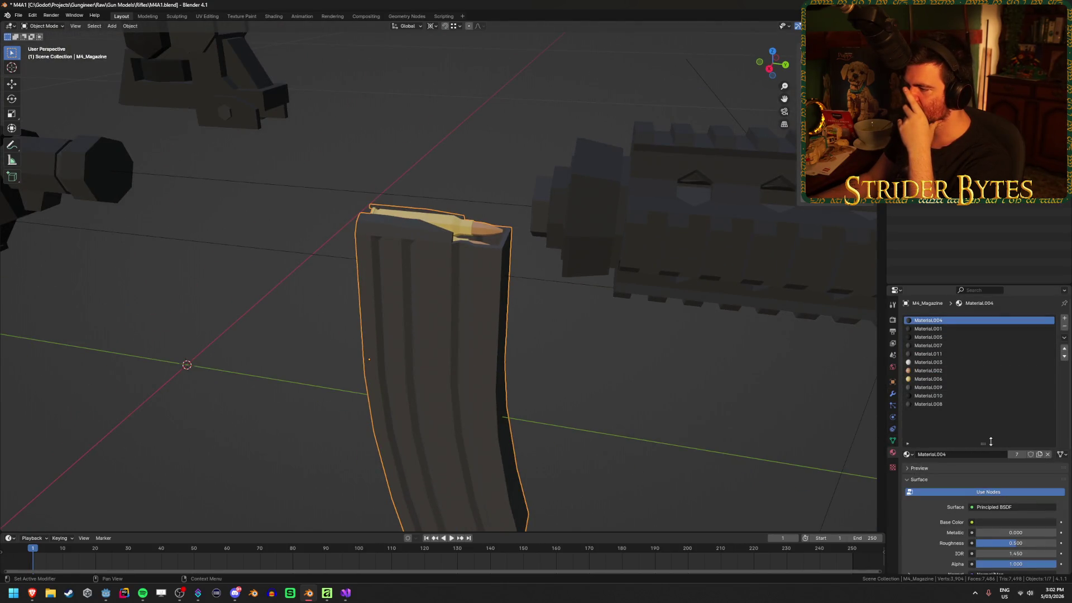
{"action": "left_click_drag", "start_coordinate": [987, 444], "coordinate": [988, 411]}
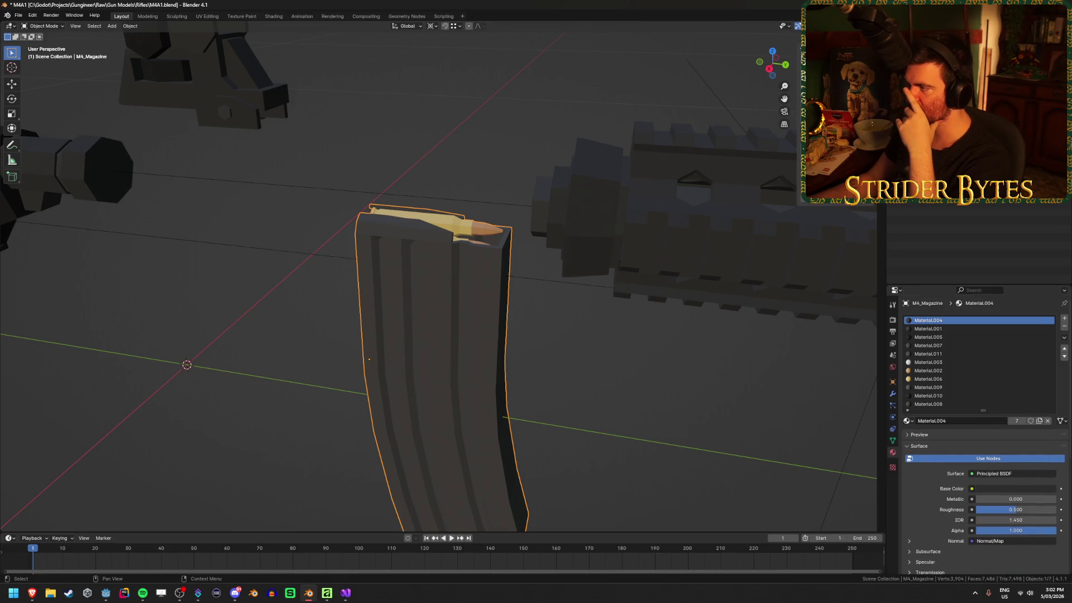
{"action": "left_click", "coordinate": [106, 167]}
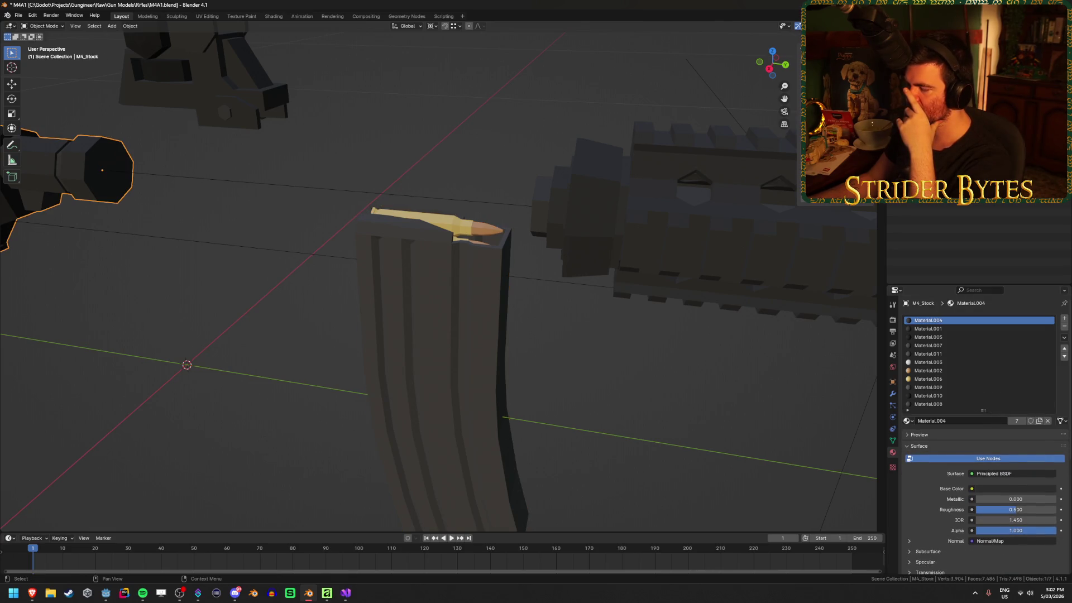
{"action": "left_click", "coordinate": [429, 357]}
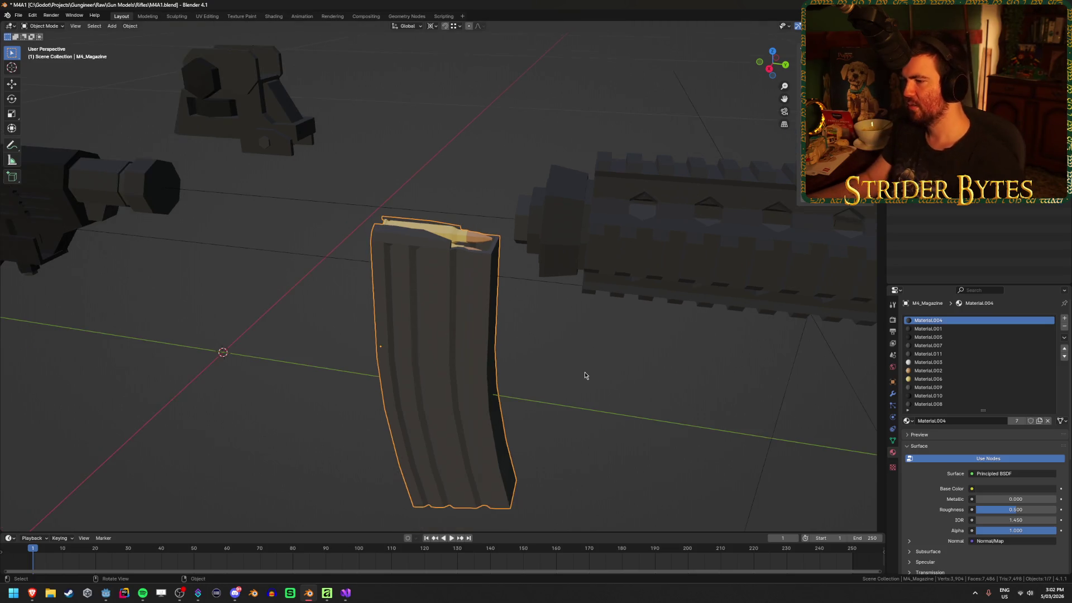
{"action": "key", "text": "Tab"}
{"action": "key", "text": "alt+h"}
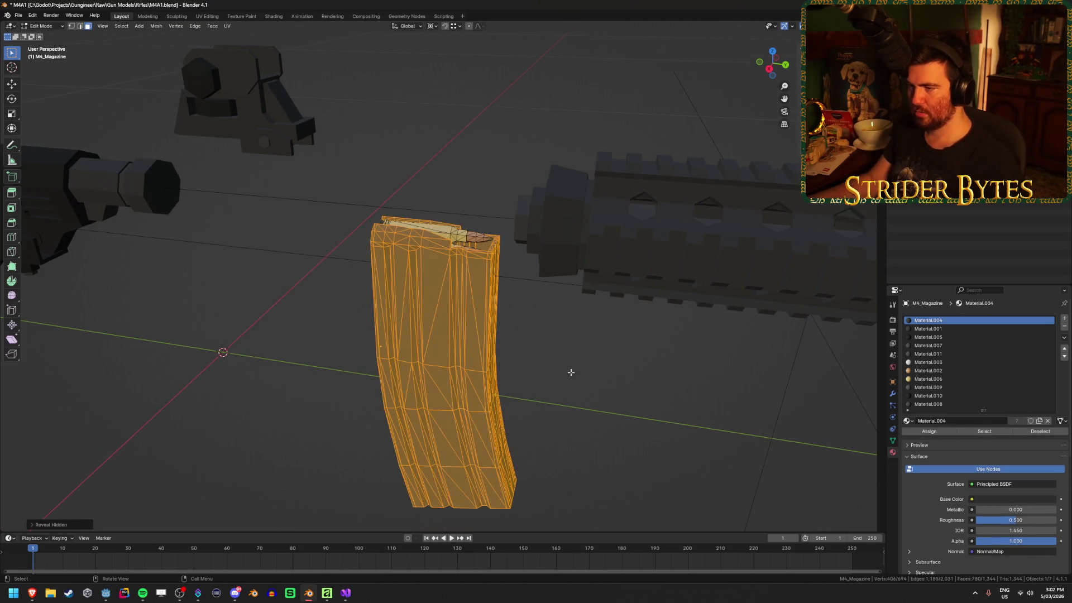
{"action": "key", "text": "alt+a"}
{"action": "scroll", "coordinate": [598, 400], "scroll_direction": "down", "scroll_amount": 2}
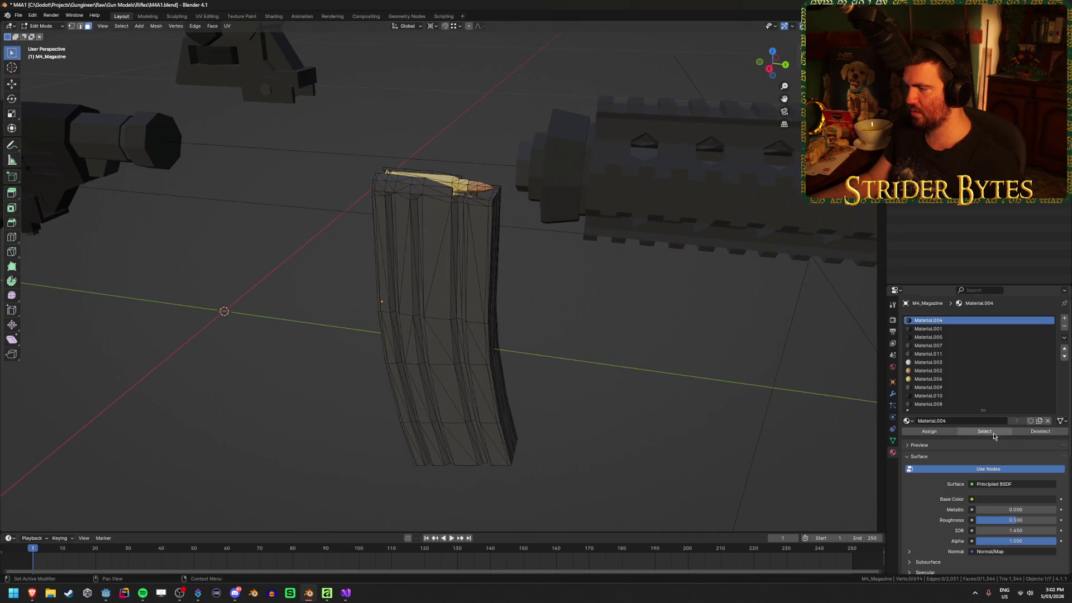
Step through Material.001, .005, .011 and .003, selecting Material.003's faces in wireframe.
{"action": "left_click", "coordinate": [943, 329]}
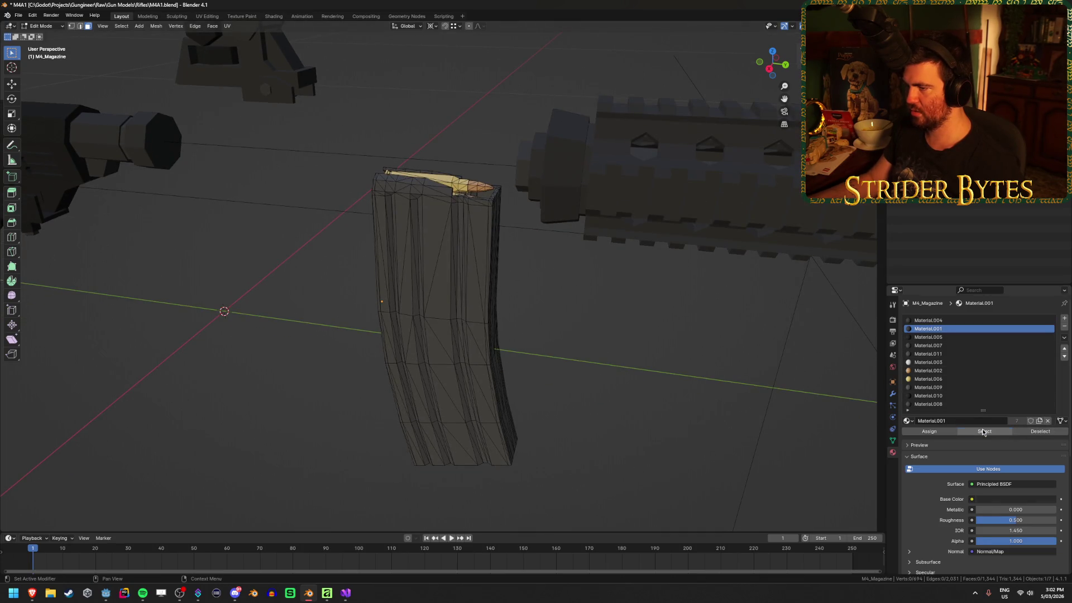
{"action": "left_click", "coordinate": [937, 337]}
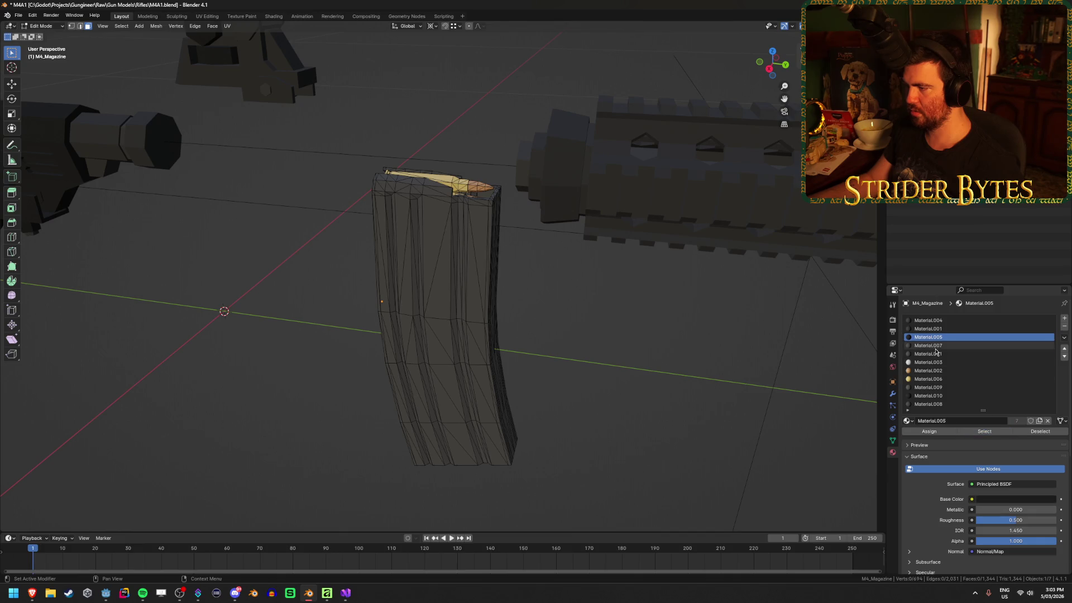
{"action": "left_click", "coordinate": [938, 353]}
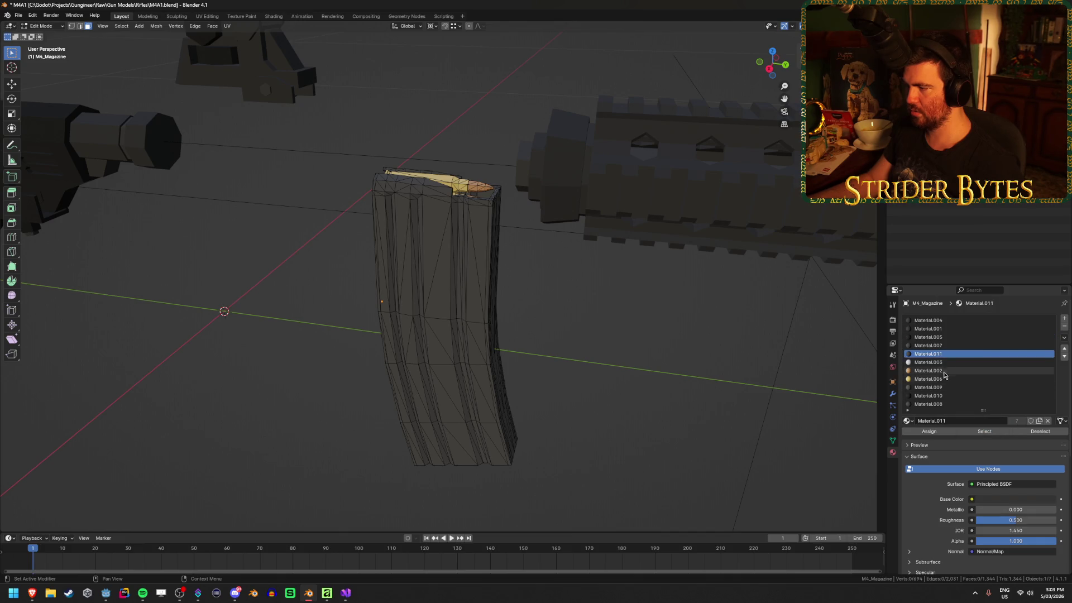
{"action": "left_click", "coordinate": [938, 362]}
{"action": "left_click", "coordinate": [984, 431]}
{"action": "key", "text": "shift+z"}
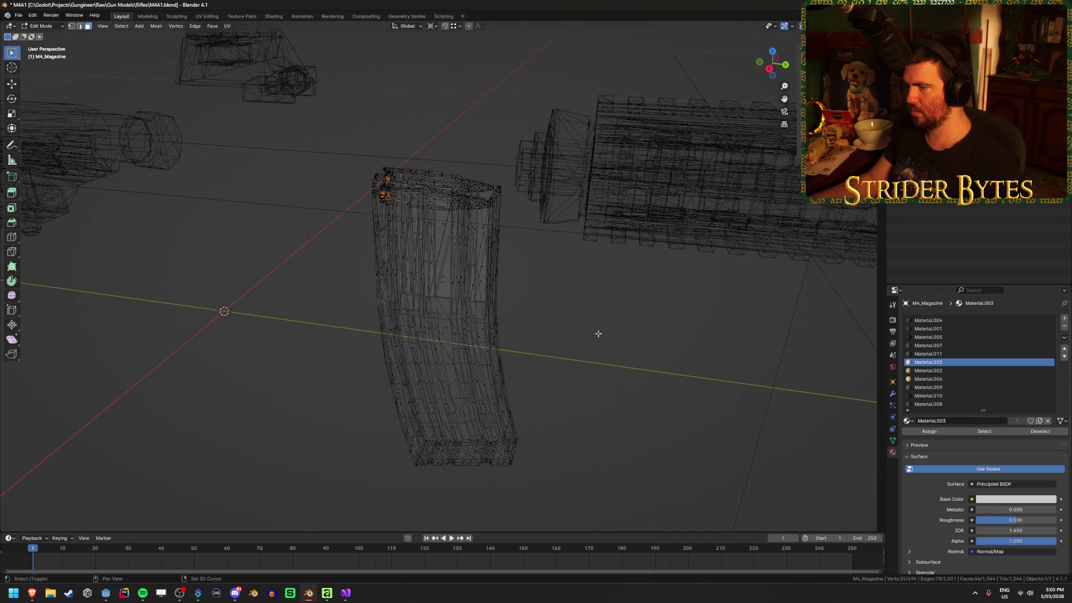
{"action": "left_click", "coordinate": [1040, 431]}
Check the faces of Material.002 and Material.006, then select Material.009's faces.
{"action": "left_click", "coordinate": [925, 371]}
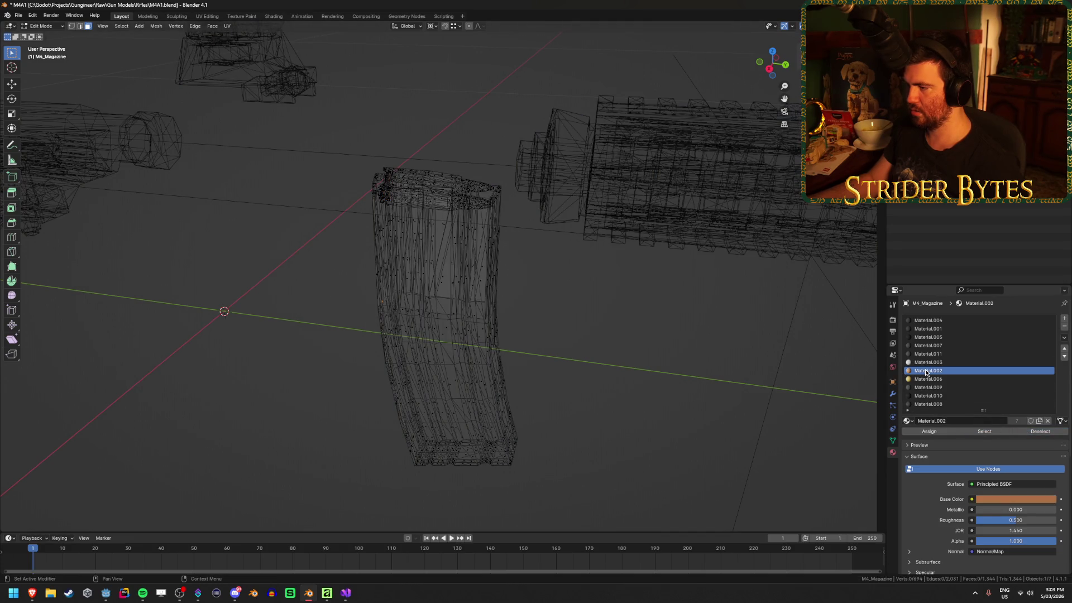
{"action": "left_click", "coordinate": [985, 431]}
{"action": "left_click", "coordinate": [1040, 431]}
{"action": "left_click", "coordinate": [927, 379]}
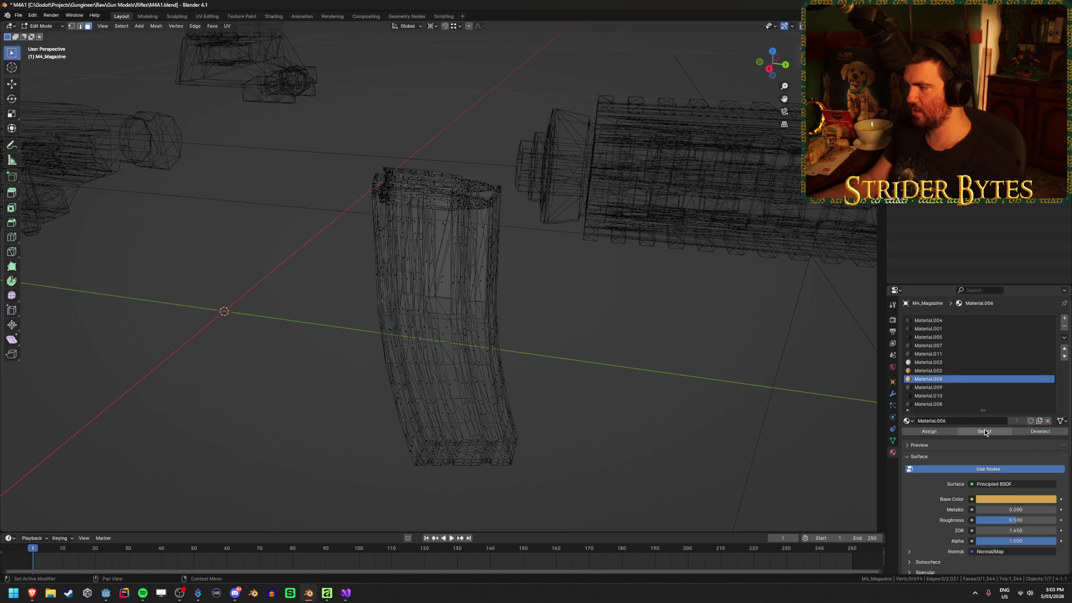
{"action": "left_click", "coordinate": [984, 429]}
{"action": "left_click", "coordinate": [1034, 431]}
{"action": "left_click", "coordinate": [927, 387]}
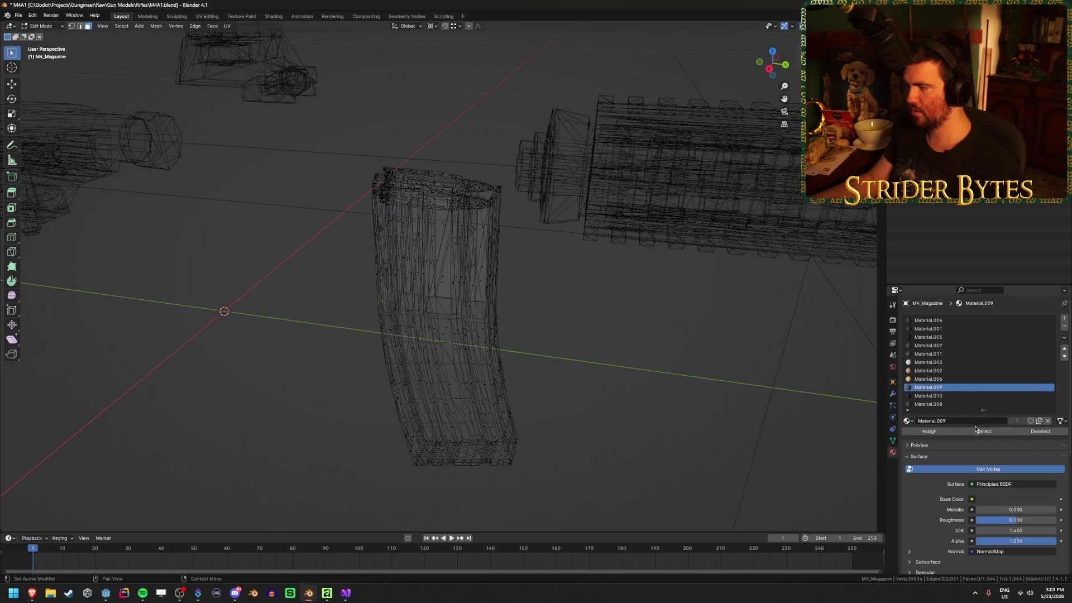
{"action": "left_click", "coordinate": [976, 430]}
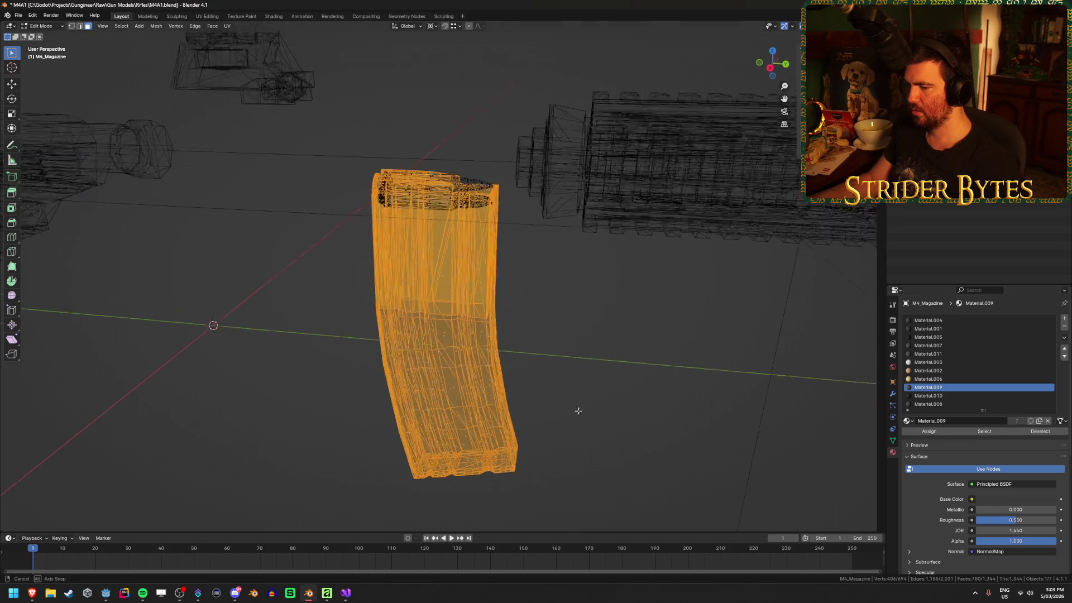
Confirm Material.009 covers the whole body by hiding and revealing its faces, then return to Object Mode.
{"action": "mouse_move", "coordinate": [576, 407]}
{"action": "left_mouse_down"}
{"action": "mouse_move", "coordinate": [602, 354]}
{"action": "mouse_move", "coordinate": [597, 396]}
{"action": "mouse_move", "coordinate": [547, 353]}
{"action": "mouse_move", "coordinate": [598, 342]}
{"action": "left_mouse_up"}
{"action": "key", "text": "shift+z"}
{"action": "key", "text": "h"}
{"action": "key", "text": "alt+h"}
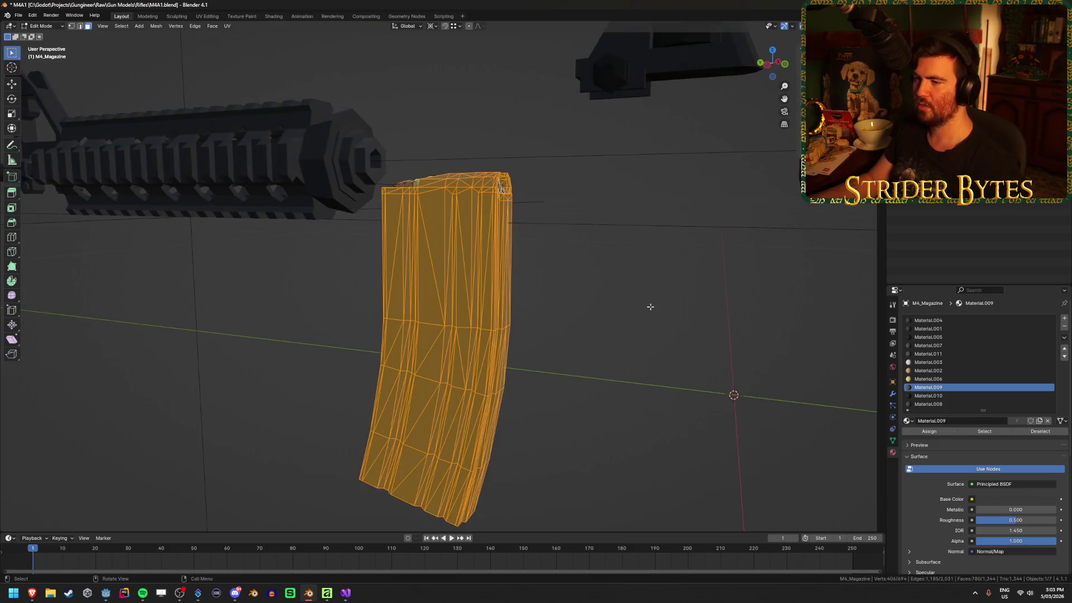
{"action": "key", "text": "alt+a"}
{"action": "mouse_move", "coordinate": [648, 306]}
{"action": "left_mouse_down"}
{"action": "mouse_move", "coordinate": [557, 289]}
{"action": "mouse_move", "coordinate": [356, 321]}
{"action": "left_mouse_up"}
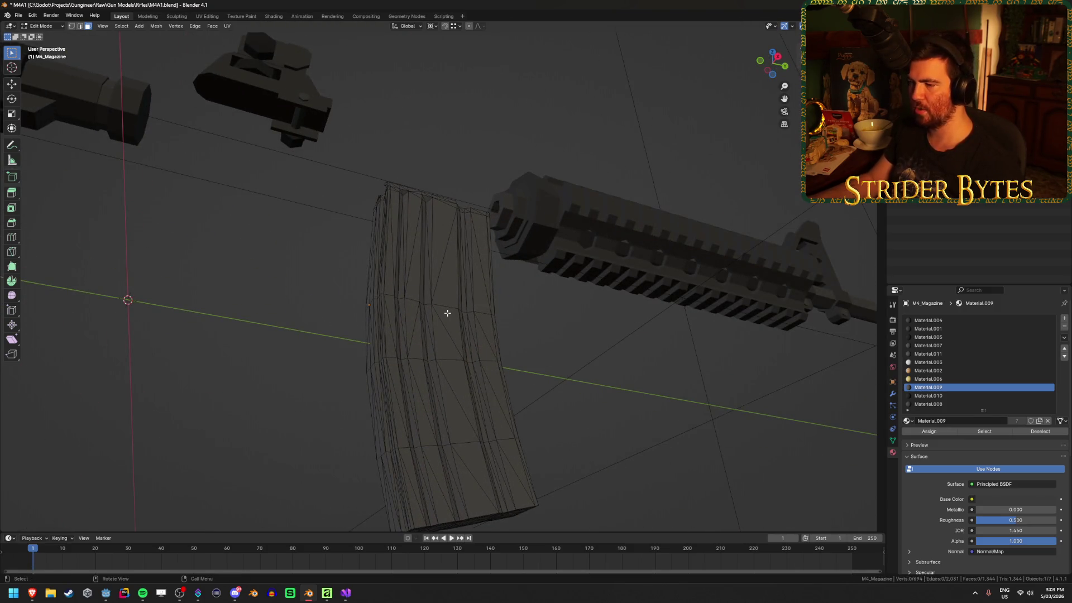
{"action": "mouse_move", "coordinate": [447, 313]}
{"action": "left_mouse_down"}
{"action": "mouse_move", "coordinate": [512, 354]}
{"action": "mouse_move", "coordinate": [493, 385]}
{"action": "left_mouse_up"}
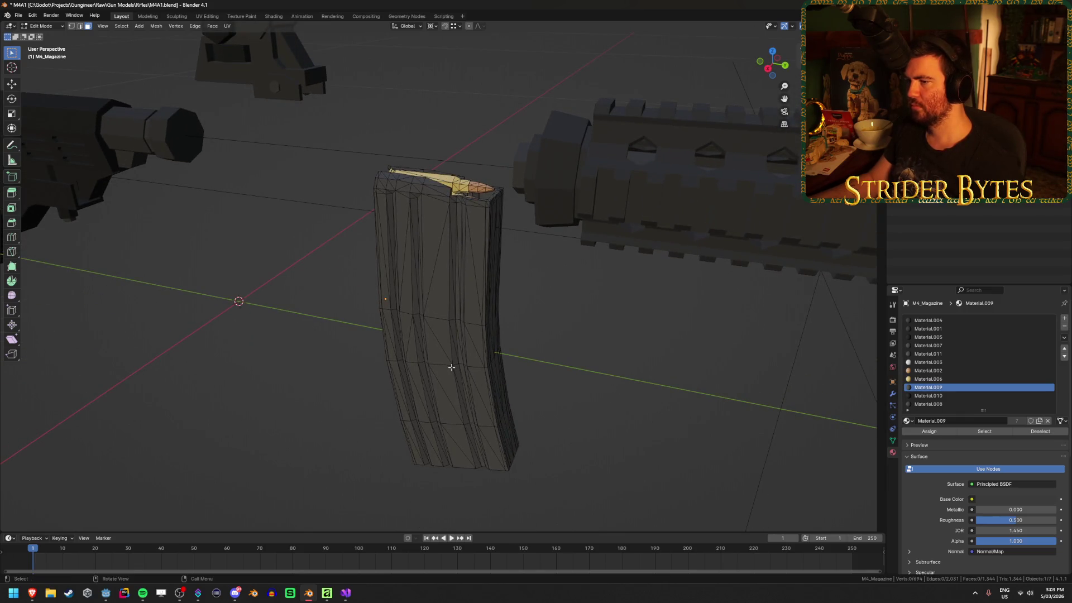
{"action": "scroll", "coordinate": [451, 366], "scroll_direction": "down", "scroll_amount": 2}
{"action": "key", "text": "Tab"}
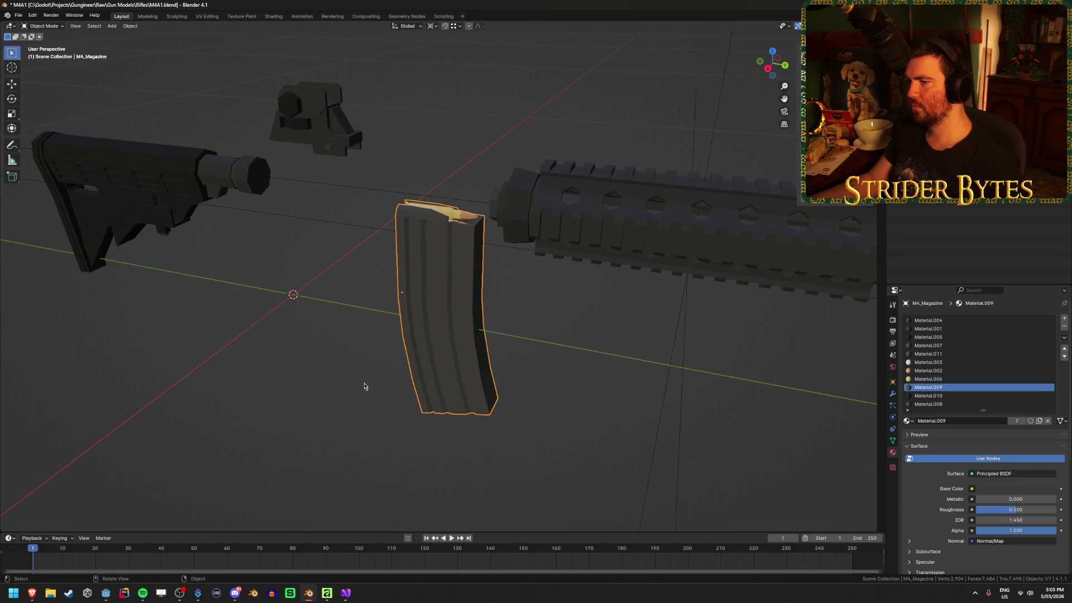
{"action": "left_click", "coordinate": [364, 386]}
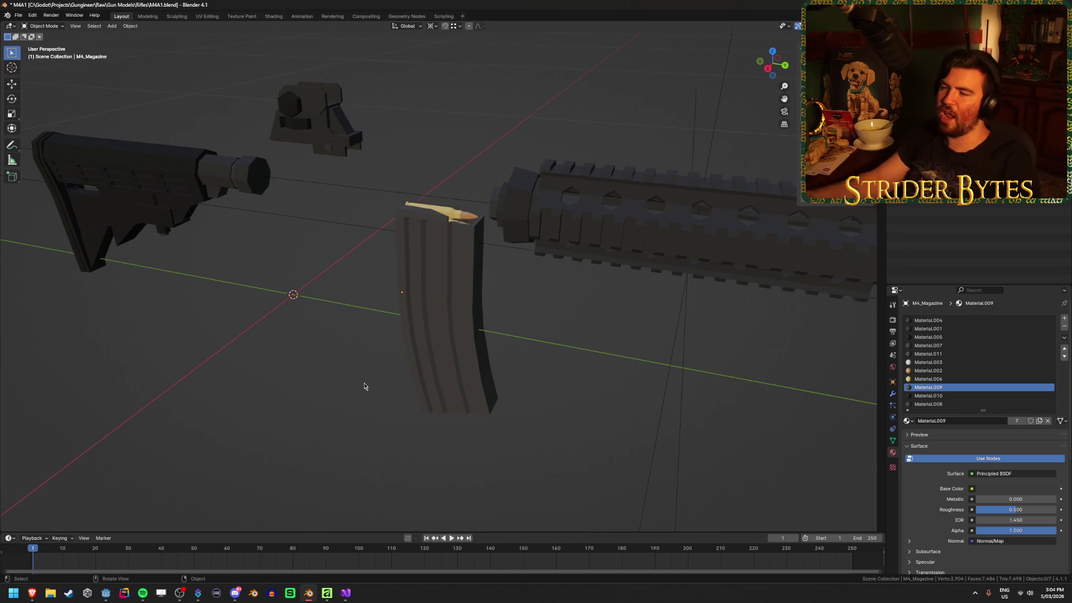
Orbit in close around the magazine and save M4A1.blend.
{"action": "left_click", "coordinate": [437, 360]}
{"action": "left_click_drag", "start_coordinate": [480, 368], "coordinate": [508, 339]}
{"action": "left_click", "coordinate": [507, 339]}
{"action": "mouse_move", "coordinate": [624, 331]}
{"action": "left_mouse_down"}
{"action": "mouse_move", "coordinate": [525, 344]}
{"action": "mouse_move", "coordinate": [531, 307]}
{"action": "left_mouse_up"}
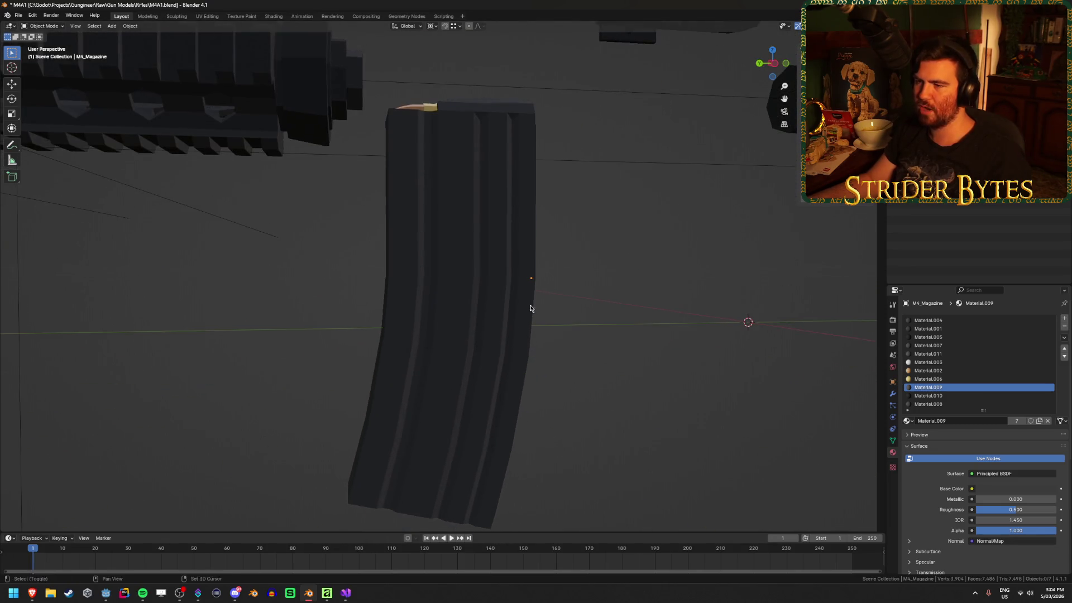
{"action": "mouse_move", "coordinate": [391, 356]}
{"action": "left_mouse_down"}
{"action": "mouse_move", "coordinate": [509, 313]}
{"action": "mouse_move", "coordinate": [487, 354]}
{"action": "mouse_move", "coordinate": [514, 353]}
{"action": "mouse_move", "coordinate": [363, 353]}
{"action": "left_mouse_up"}
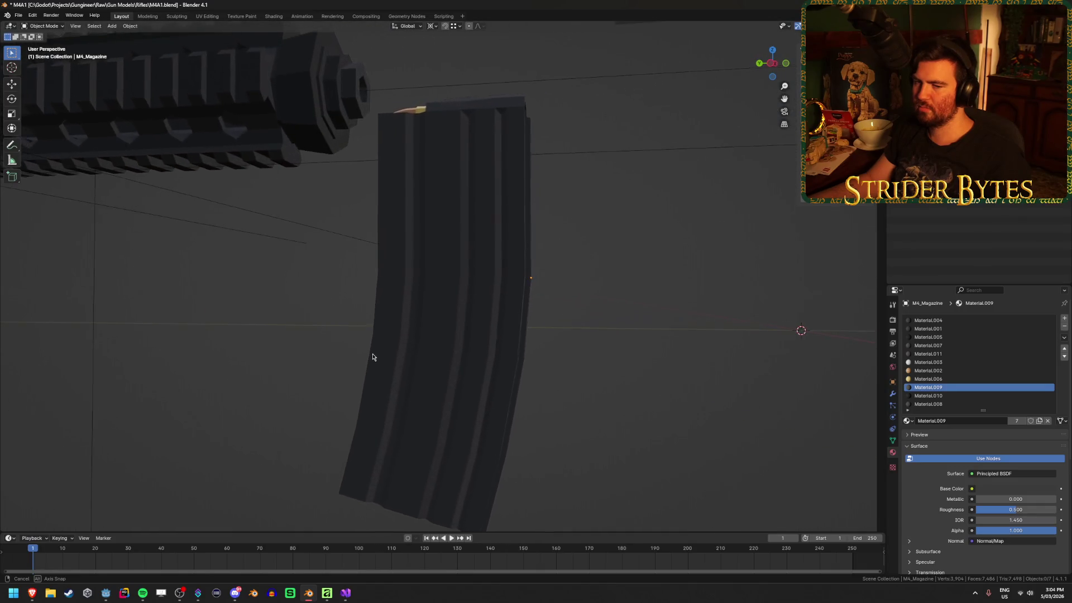
{"action": "scroll", "coordinate": [360, 352], "scroll_direction": "down", "scroll_amount": 5}
{"action": "key", "text": "ctrl+s"}
Select the magazine, centre it in view, and switch to the UV Editing workspace.
{"action": "mouse_move", "coordinate": [539, 361]}
{"action": "left_mouse_down"}
{"action": "mouse_move", "coordinate": [485, 373]}
{"action": "mouse_move", "coordinate": [531, 266]}
{"action": "mouse_move", "coordinate": [529, 383]}
{"action": "left_mouse_up"}
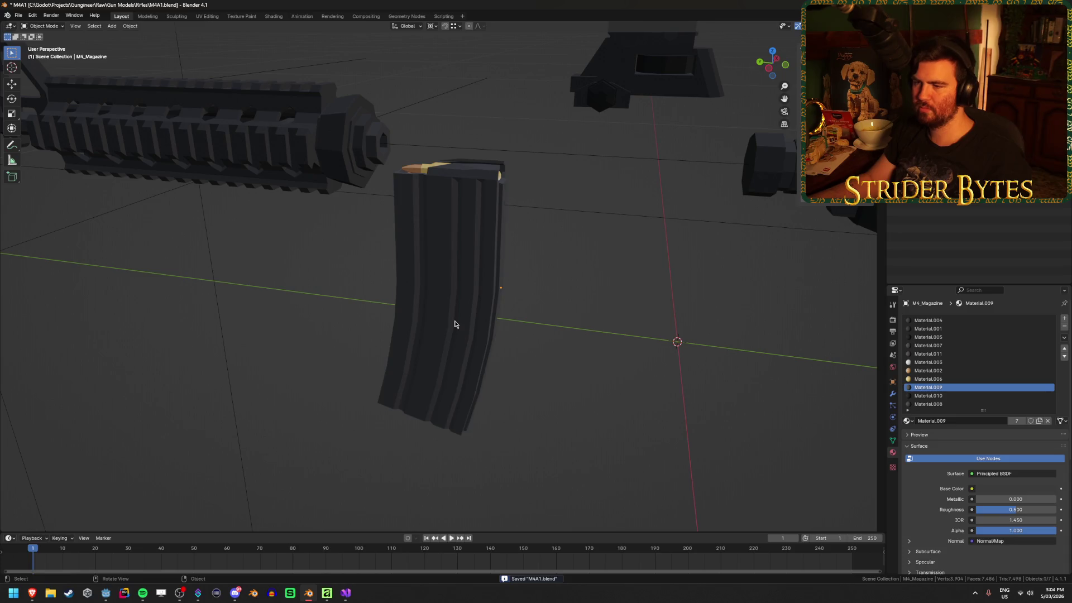
{"action": "left_click", "coordinate": [455, 324]}
{"action": "left_click", "coordinate": [545, 374]}
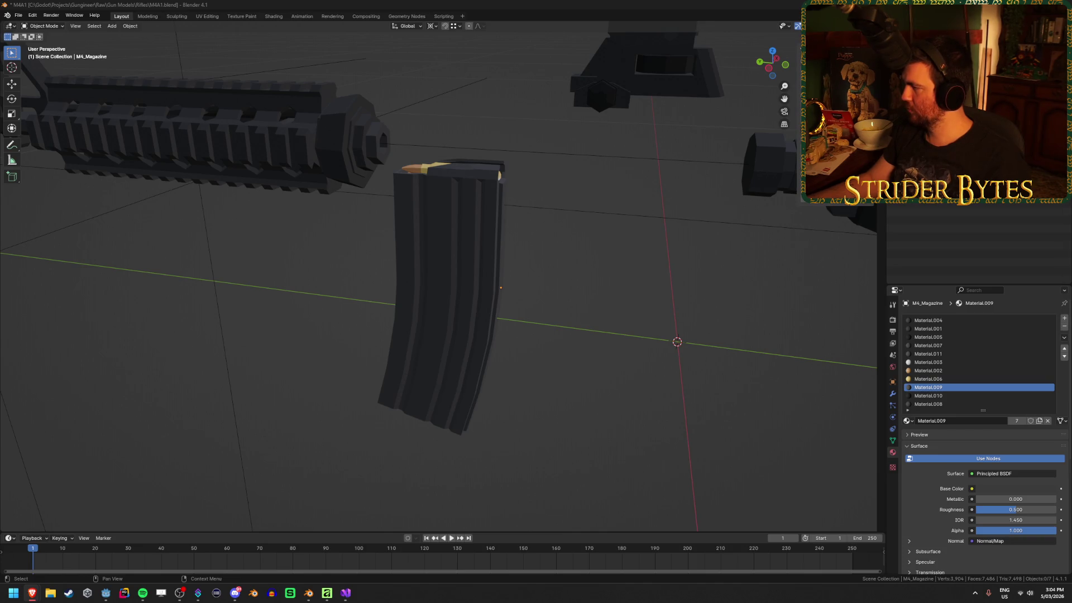
{"action": "left_click", "coordinate": [480, 256]}
{"action": "left_click_drag", "start_coordinate": [584, 334], "coordinate": [595, 308]}
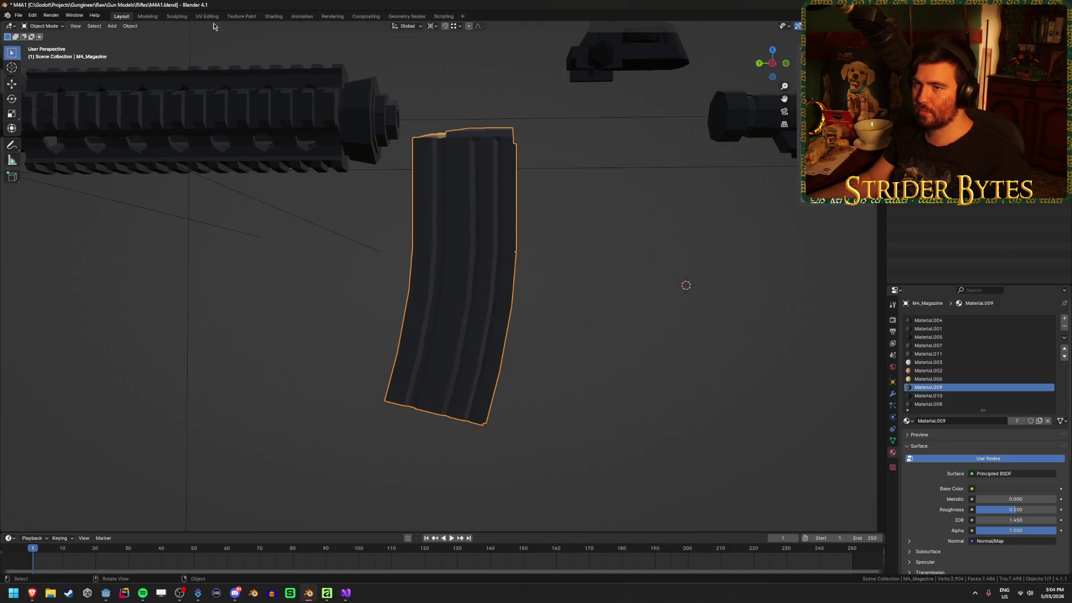
{"action": "left_click", "coordinate": [208, 17]}
Select the whole magazine mesh to show its UVs, frame it, and switch to Material Preview shading.
{"action": "scroll", "coordinate": [709, 309], "scroll_direction": "up", "scroll_amount": 6}
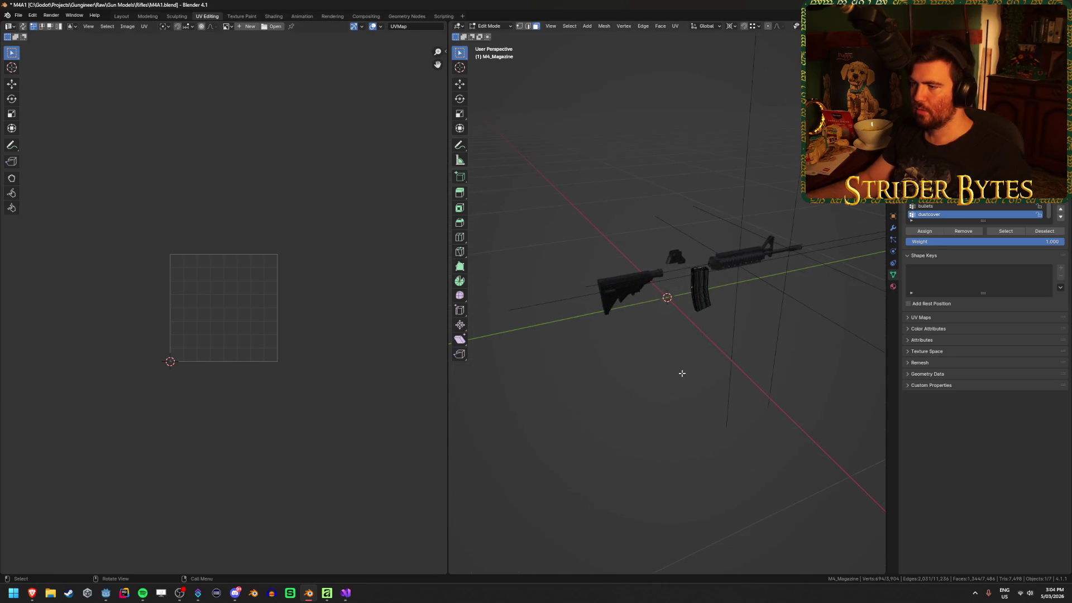
{"action": "key", "text": "a"}
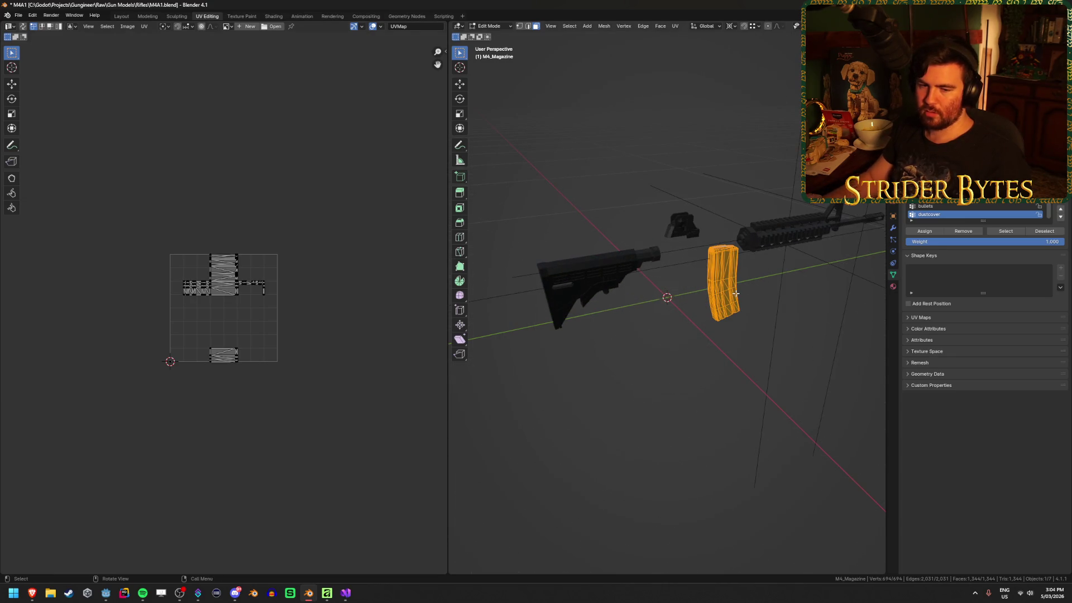
{"action": "key", "text": "KP_Decimal"}
{"action": "key", "text": "alt+a"}
{"action": "mouse_move", "coordinate": [775, 311]}
{"action": "left_mouse_down"}
{"action": "mouse_move", "coordinate": [646, 330]}
{"action": "mouse_move", "coordinate": [670, 359]}
{"action": "mouse_move", "coordinate": [681, 353]}
{"action": "mouse_move", "coordinate": [680, 304]}
{"action": "mouse_move", "coordinate": [691, 289]}
{"action": "left_mouse_up"}
{"action": "key", "text": "z"}
{"action": "left_click", "coordinate": [689, 394]}
Turn on UV sync selection and open the file browser to load an image.
{"action": "scroll", "coordinate": [229, 352], "scroll_direction": "up", "scroll_amount": 2}
{"action": "key", "text": "a"}
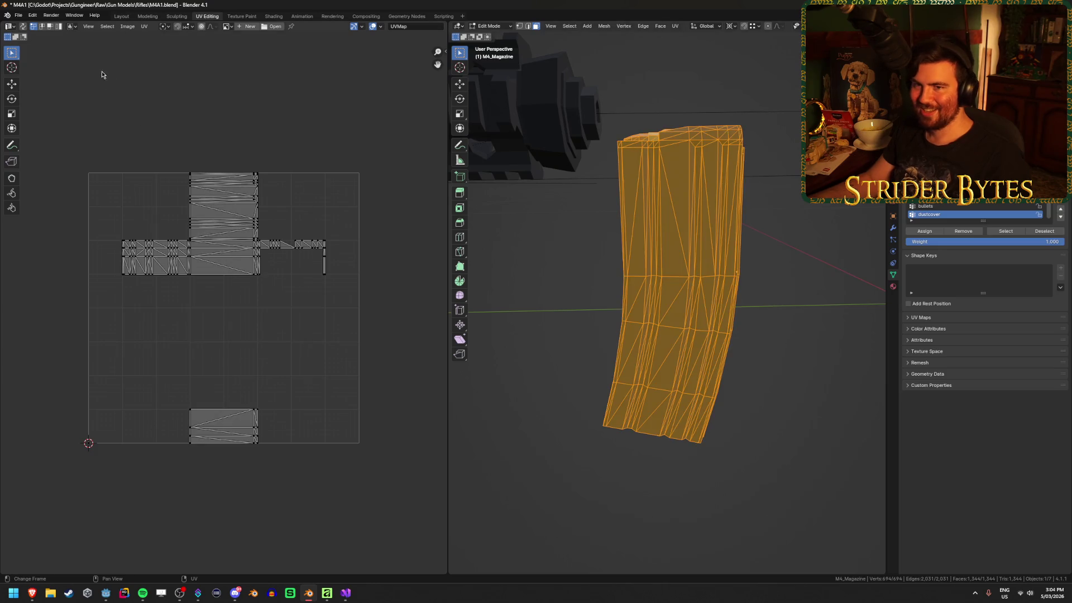
{"action": "left_click", "coordinate": [23, 27]}
{"action": "key", "text": "alt+a"}
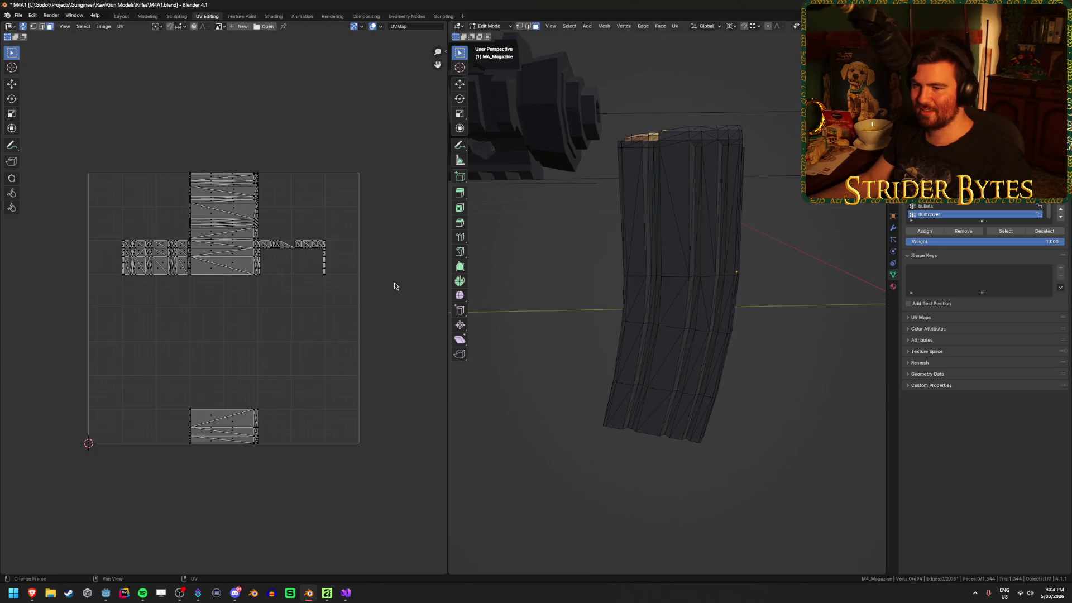
{"action": "scroll", "coordinate": [280, 282], "scroll_direction": "up", "scroll_amount": 1}
{"action": "key", "text": "a"}
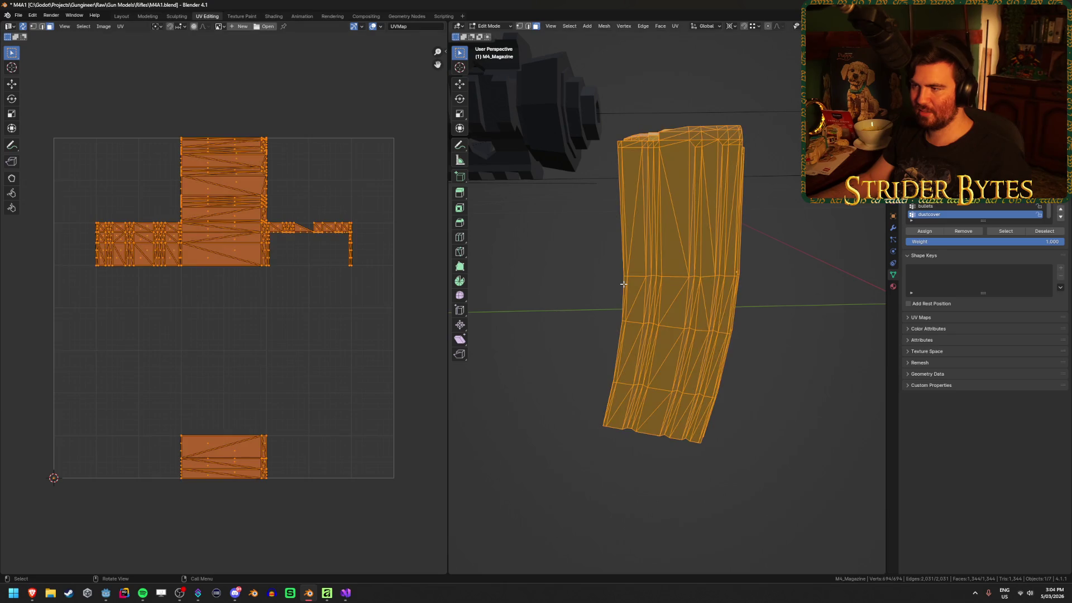
{"action": "key", "text": "alt+a"}
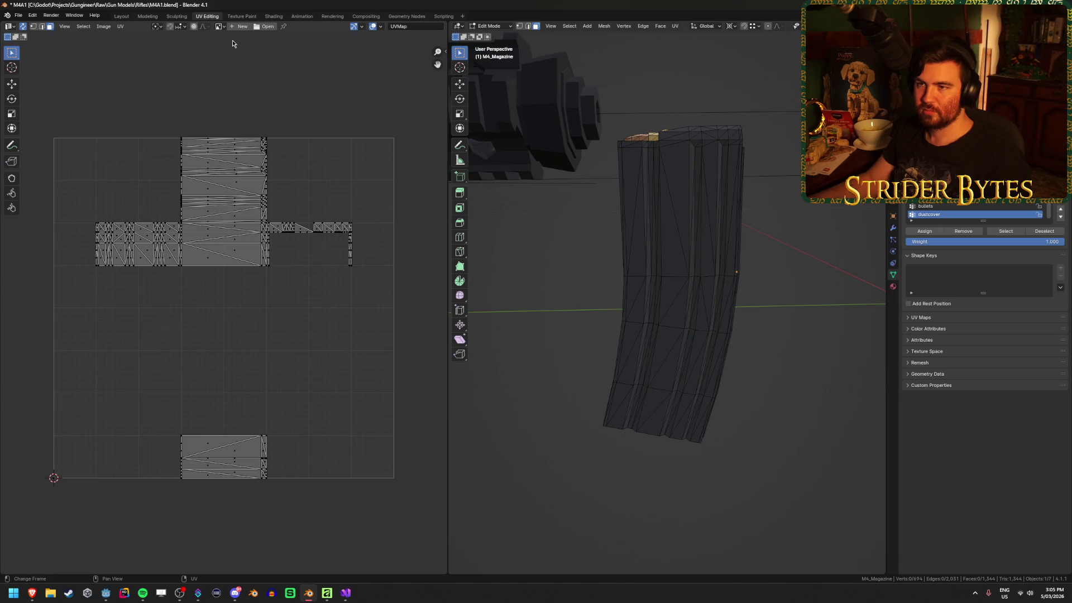
{"action": "left_click", "coordinate": [218, 27]}
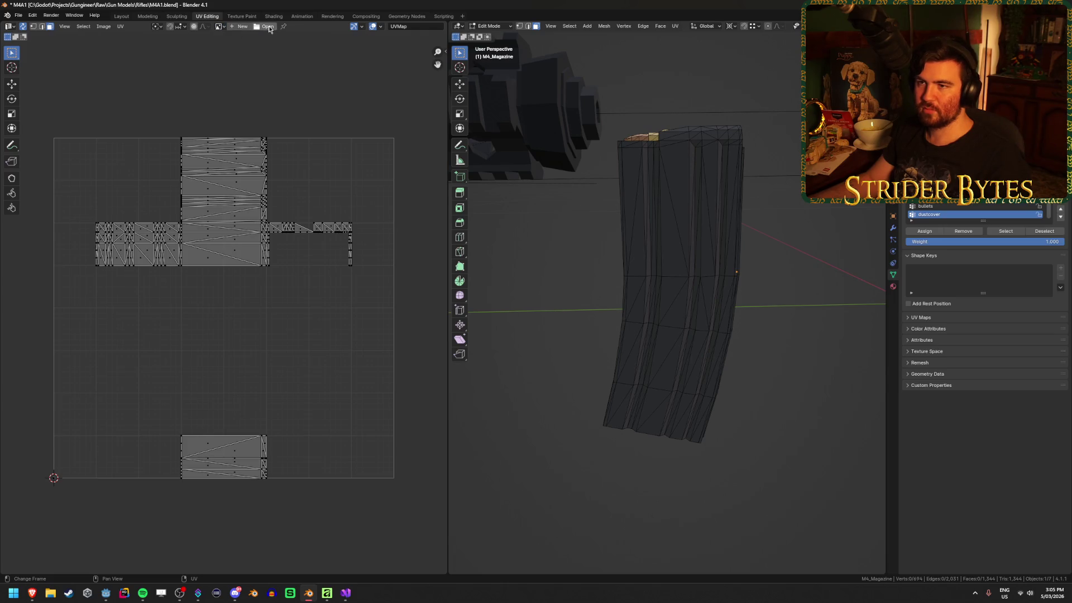
{"action": "left_click", "coordinate": [265, 26]}
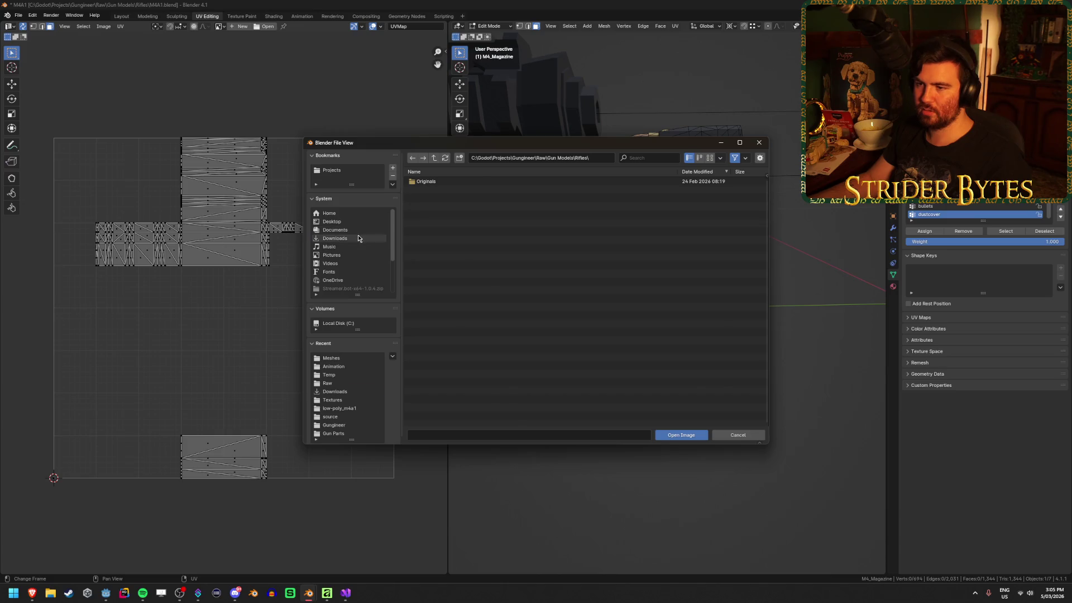
Load the first camo jpg from Downloads into the UV editor and toggle X-ray.
{"action": "left_click", "coordinate": [334, 238]}
{"action": "scroll", "coordinate": [458, 236], "scroll_direction": "down", "scroll_amount": 10}
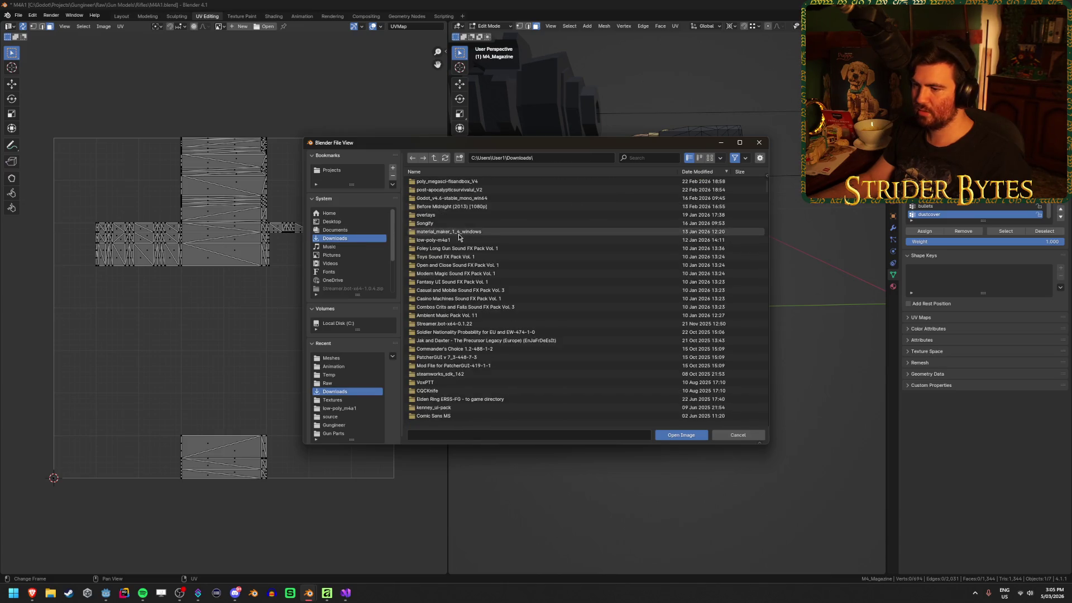
{"action": "scroll", "coordinate": [458, 236], "scroll_direction": "up", "scroll_amount": 5}
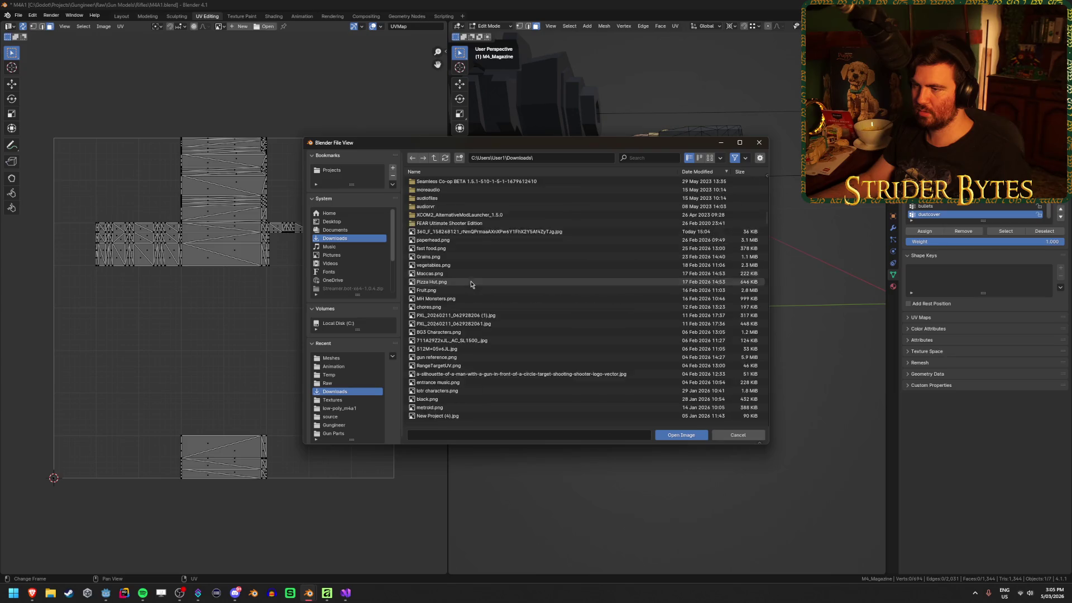
{"action": "left_click", "coordinate": [499, 248]}
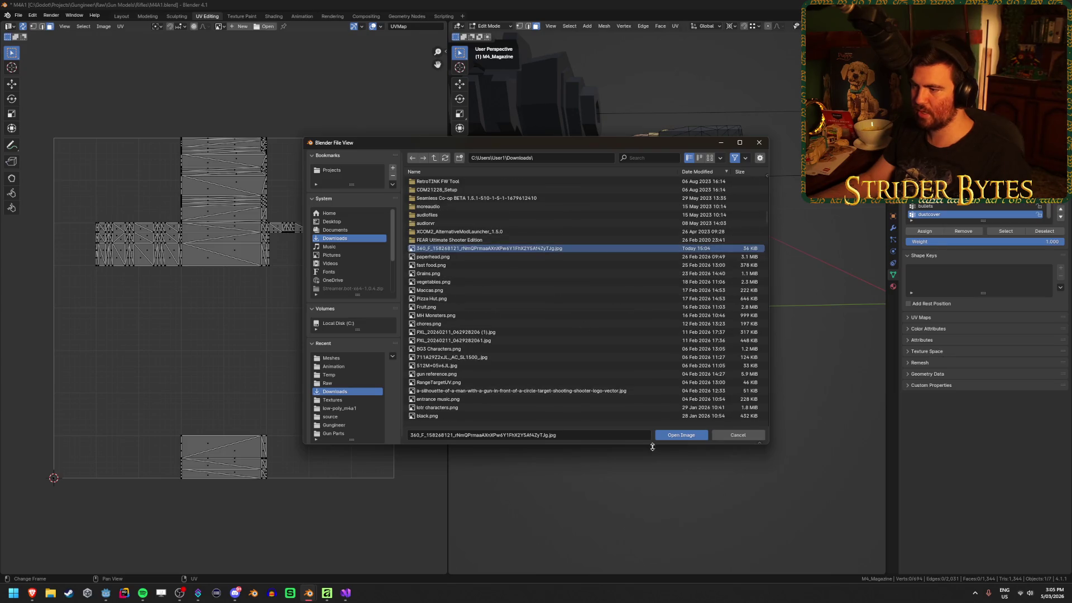
{"action": "left_click", "coordinate": [680, 435]}
{"action": "scroll", "coordinate": [277, 341], "scroll_direction": "up", "scroll_amount": 4}
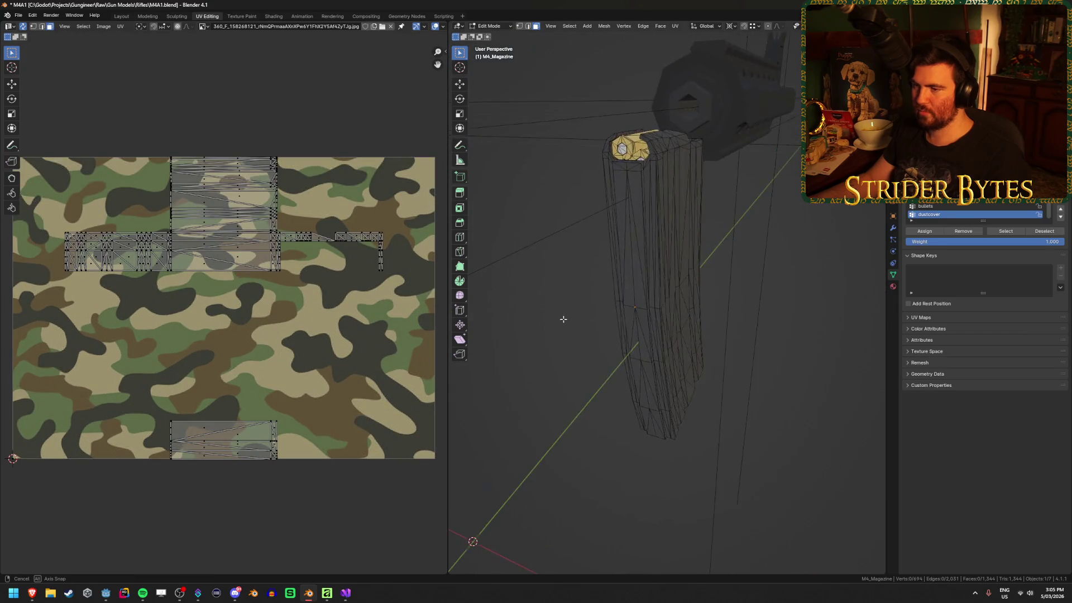
{"action": "key", "text": "alt+z"}
{"action": "key", "text": "alt+z"}
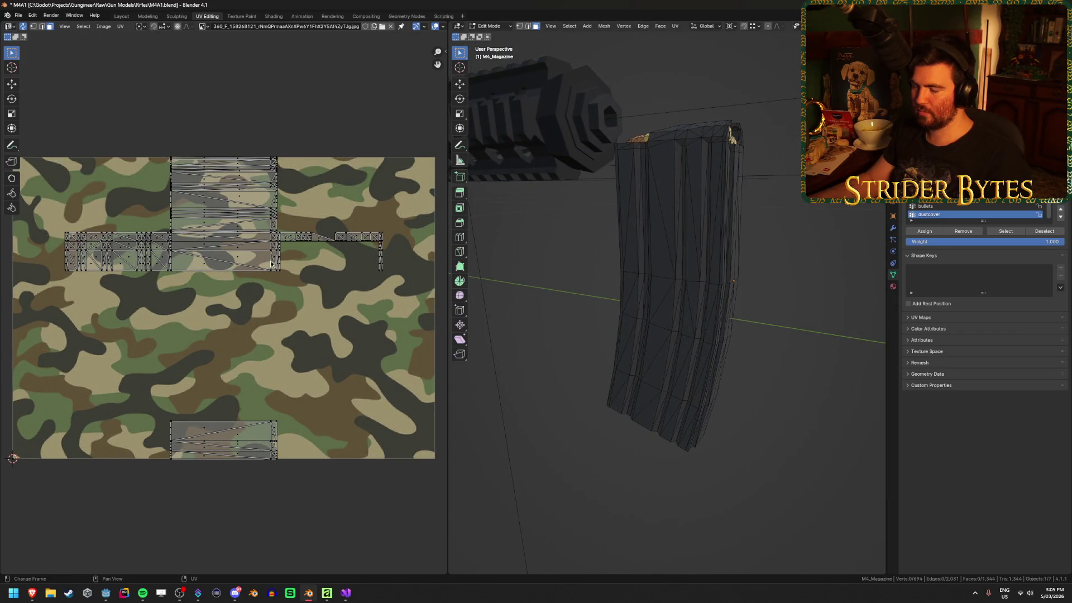
{"action": "scroll", "coordinate": [265, 264], "scroll_direction": "down", "scroll_amount": 1}
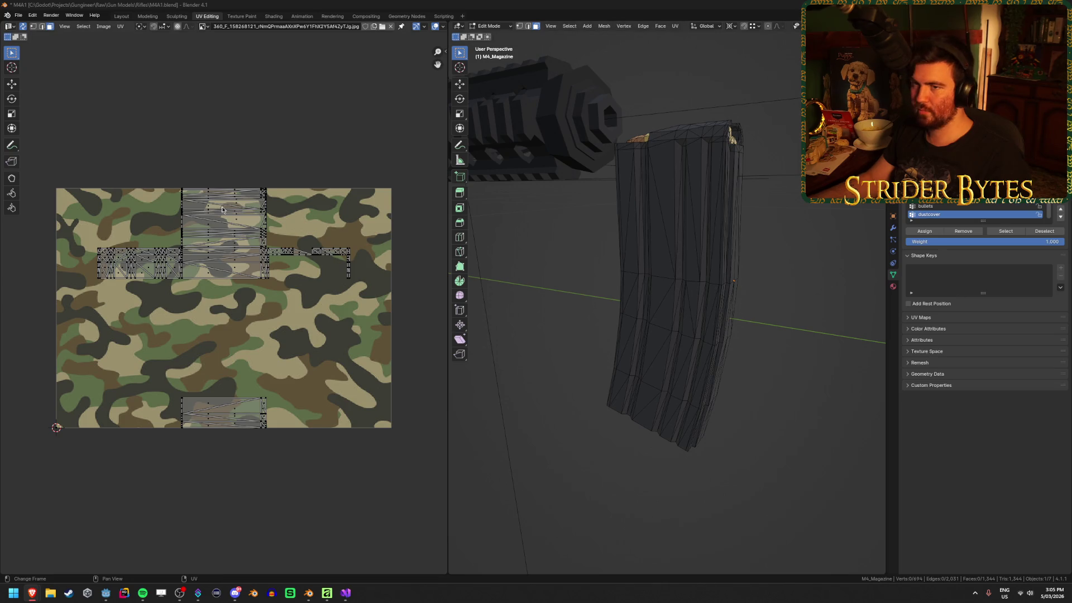
{"action": "left_click", "coordinate": [199, 39]}
{"action": "left_click", "coordinate": [390, 27]}
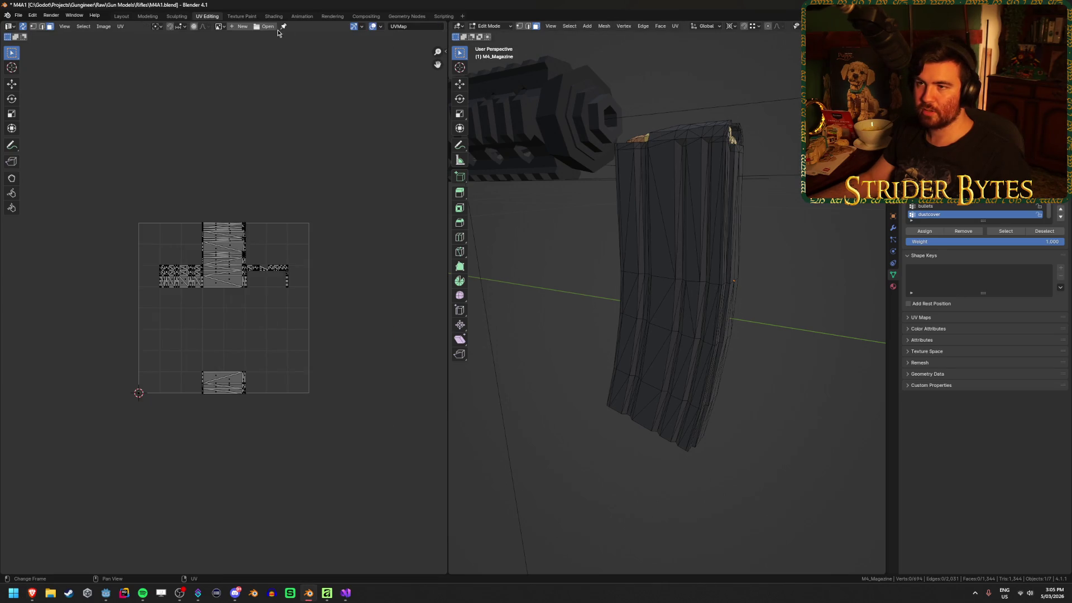
{"action": "left_click", "coordinate": [268, 27]}
{"action": "left_click", "coordinate": [342, 238]}
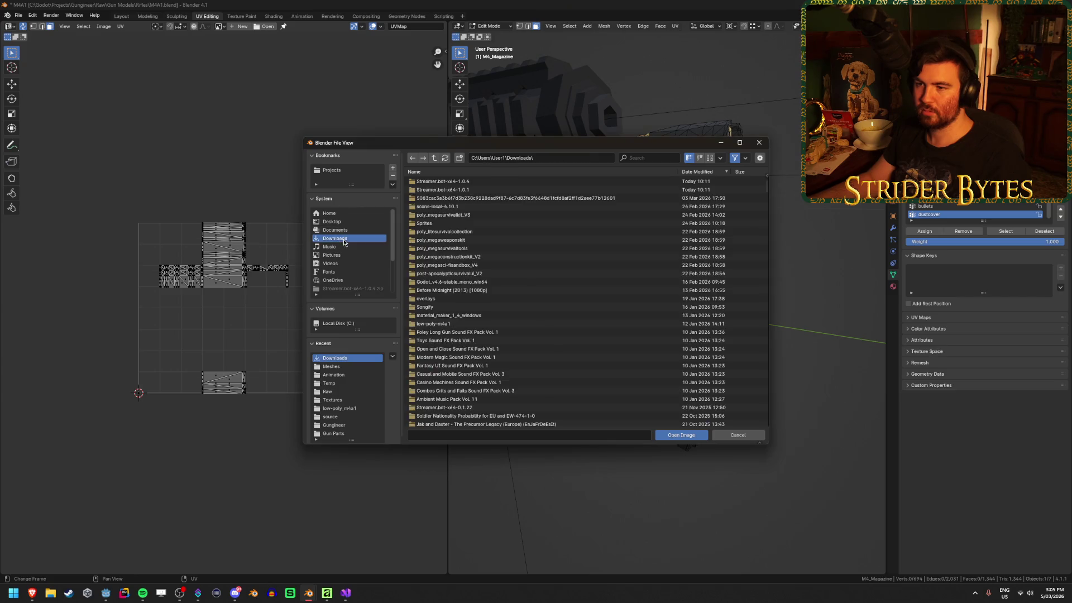
{"action": "scroll", "coordinate": [510, 329], "scroll_direction": "down", "scroll_amount": 15}
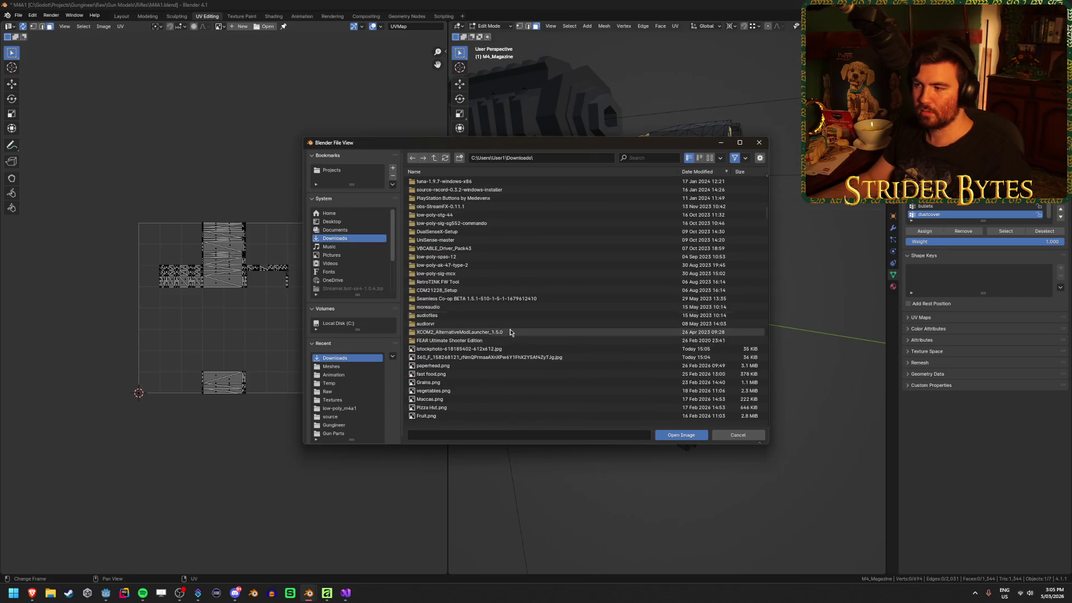
{"action": "left_click", "coordinate": [470, 348]}
{"action": "left_click", "coordinate": [681, 434]}
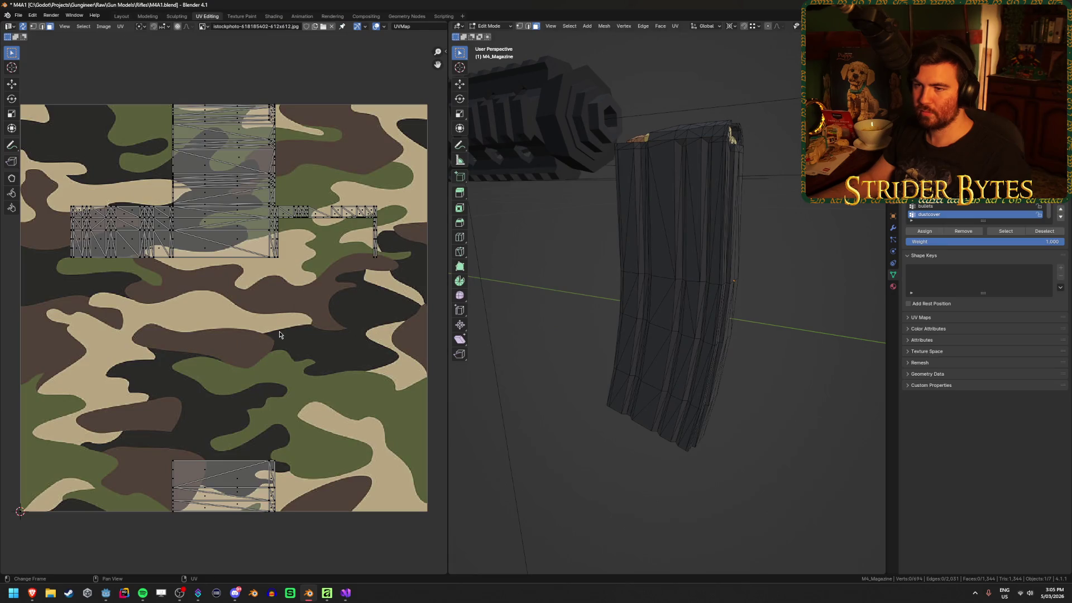
{"action": "scroll", "coordinate": [279, 334], "scroll_direction": "down", "scroll_amount": 3}
{"action": "key", "text": "a"}
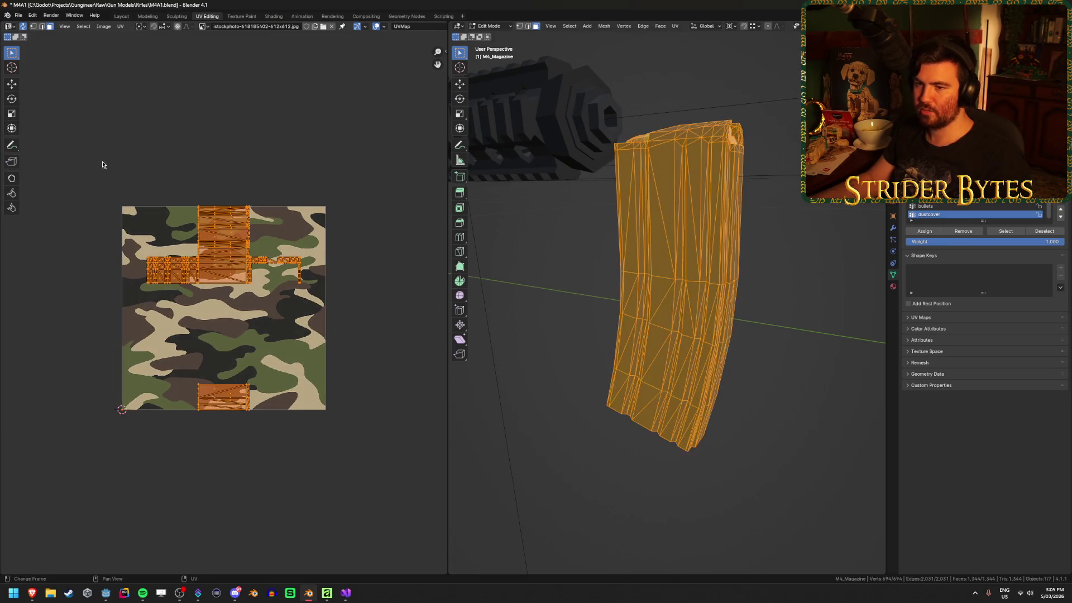
{"action": "key", "text": "alt+a"}
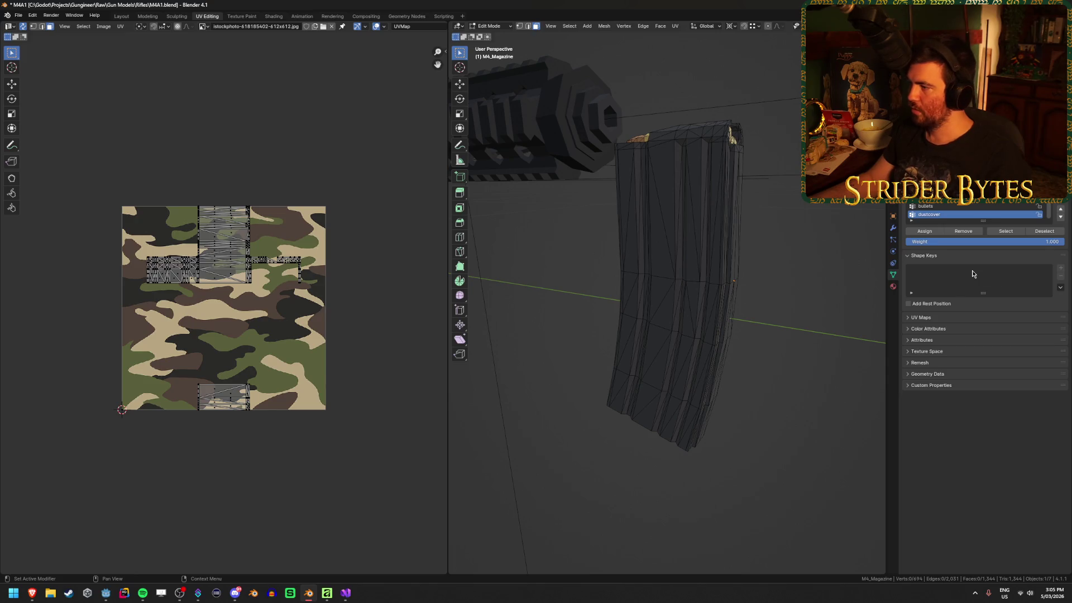
Add an empty material slot to the magazine and create a new material named Material.
{"action": "left_click", "coordinate": [893, 287]}
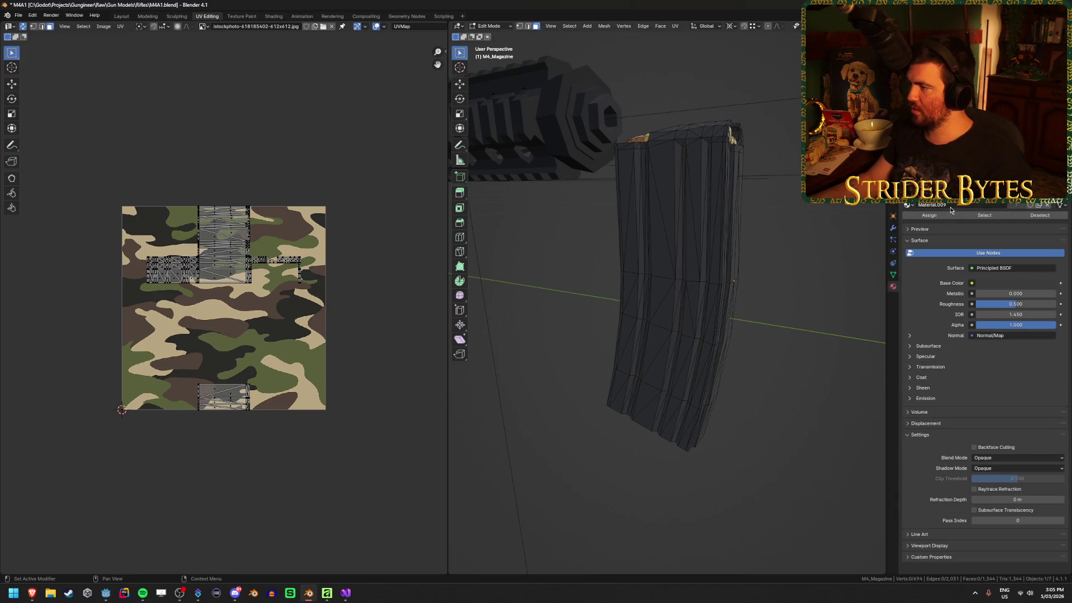
{"action": "scroll", "coordinate": [982, 335], "scroll_direction": "up", "scroll_amount": 5}
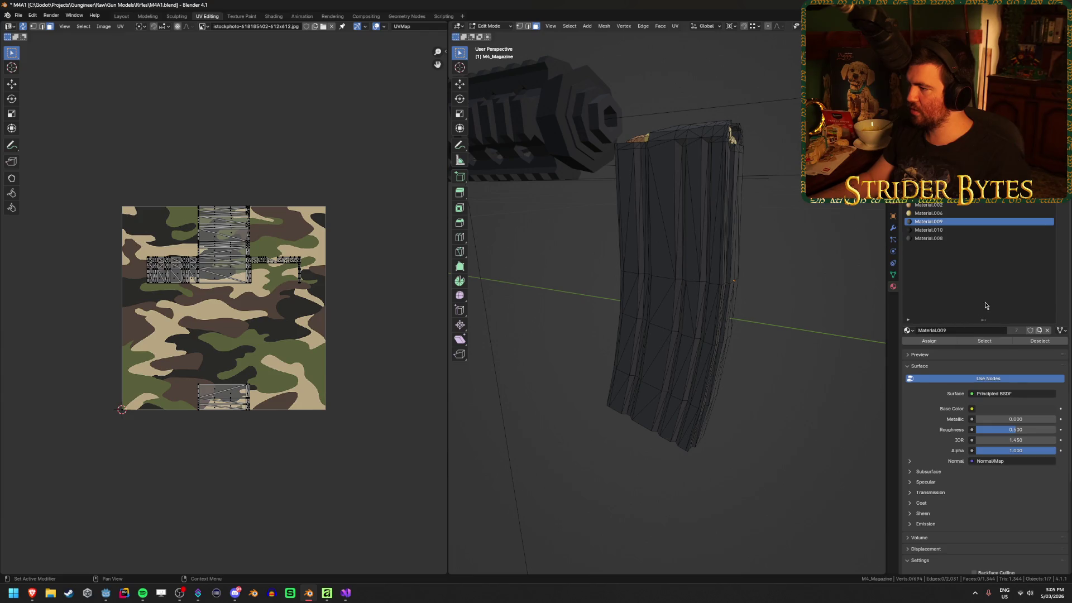
{"action": "left_click", "coordinate": [1061, 168]}
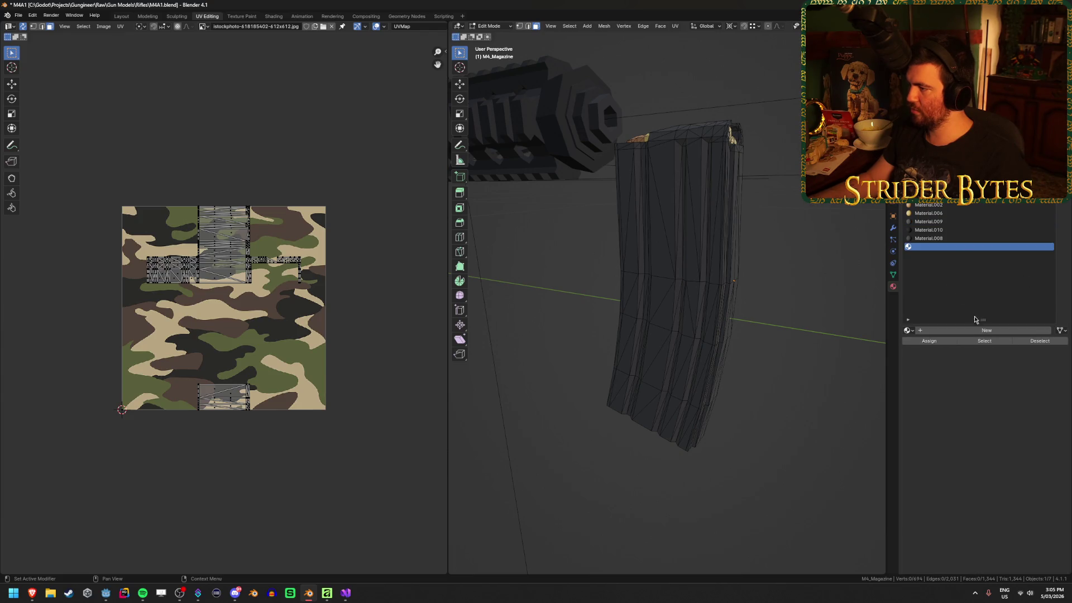
{"action": "left_click", "coordinate": [986, 330]}
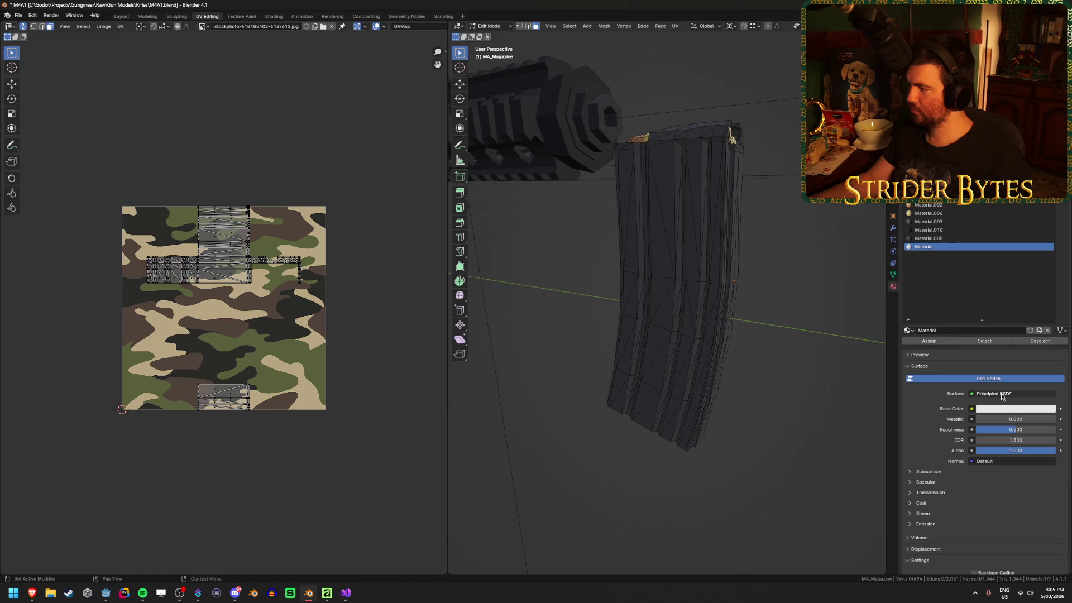
Keep Principled BSDF as the surface shader, toggle Use Nodes off and on, and go to Shading.
{"action": "left_click", "coordinate": [1014, 394]}
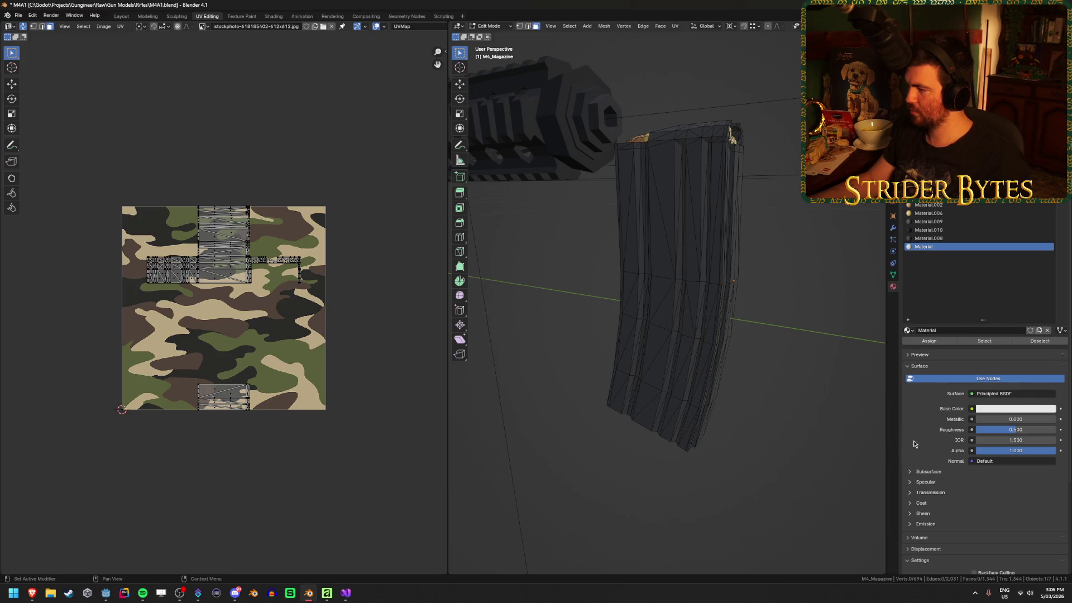
{"action": "left_click", "coordinate": [1012, 408]}
{"action": "left_click", "coordinate": [996, 394]}
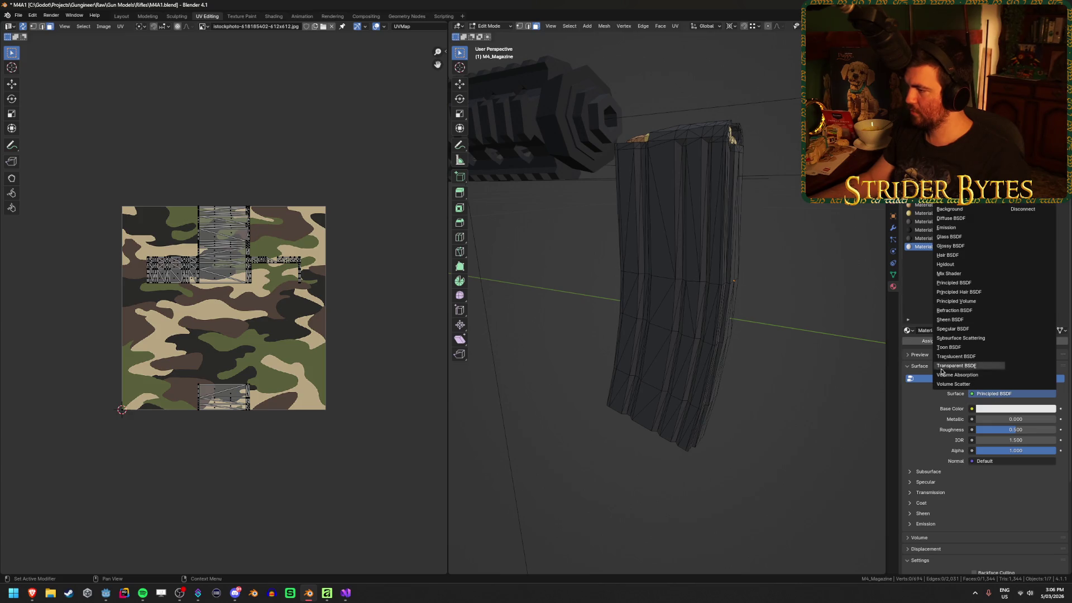
{"action": "left_click", "coordinate": [992, 396]}
{"action": "left_click", "coordinate": [992, 395]}
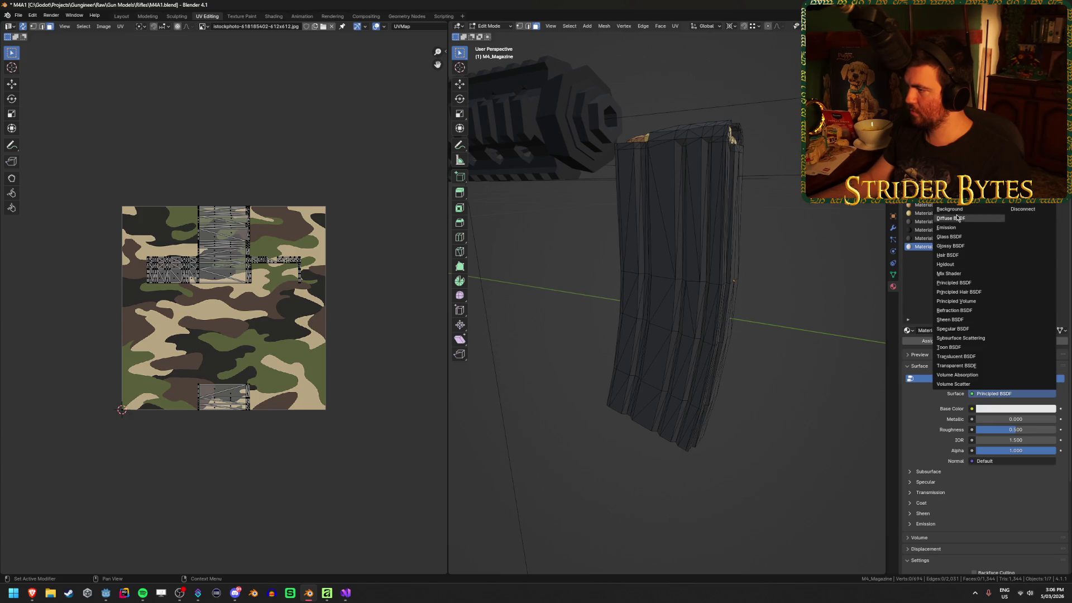
{"action": "left_click", "coordinate": [923, 432]}
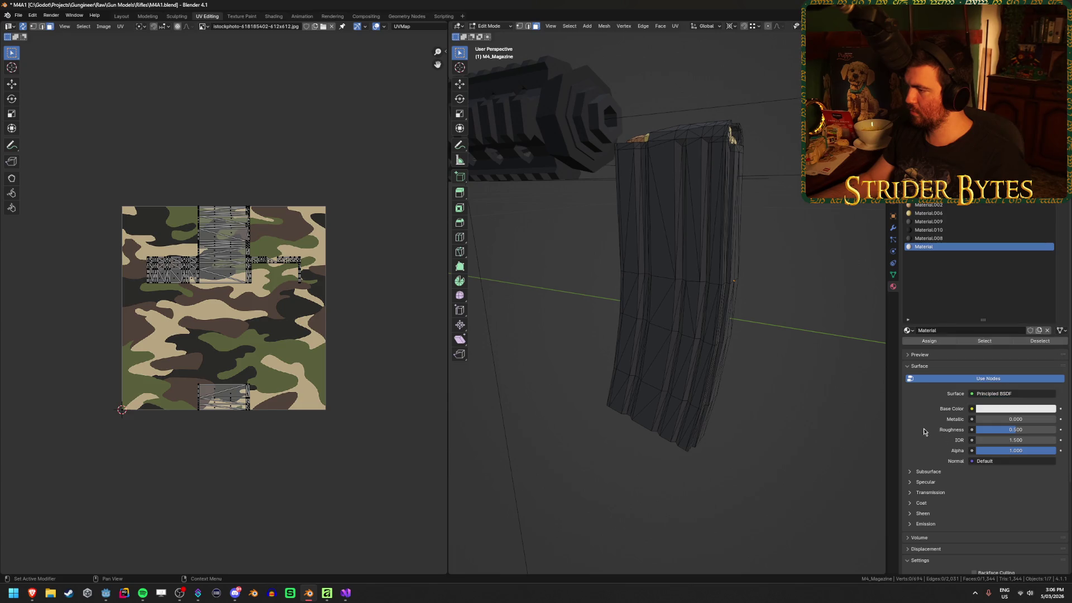
{"action": "left_click", "coordinate": [961, 379]}
{"action": "left_click", "coordinate": [961, 379]}
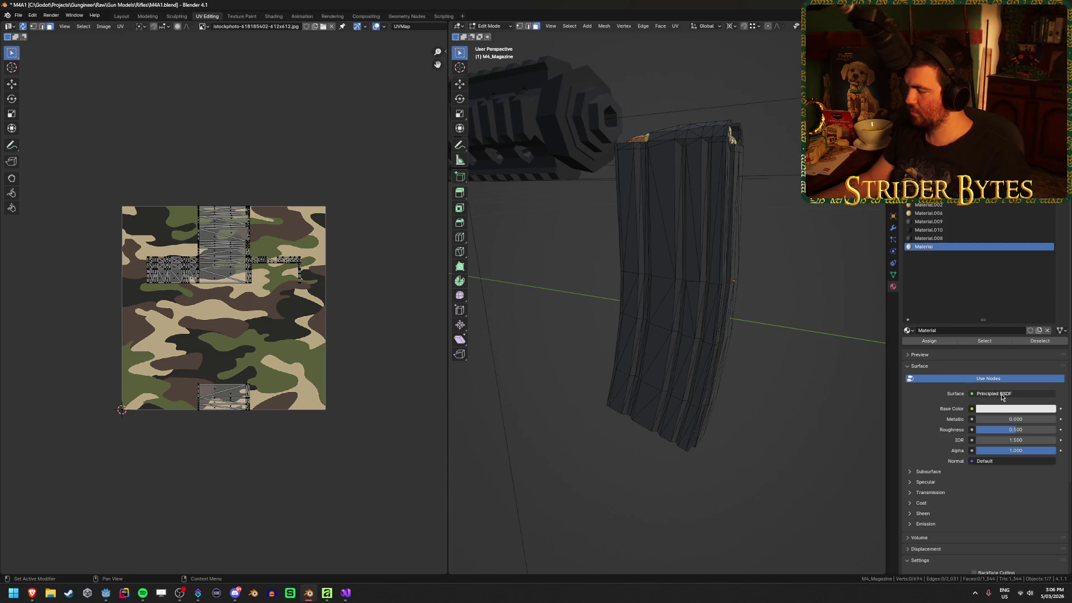
{"action": "left_click", "coordinate": [274, 19]}
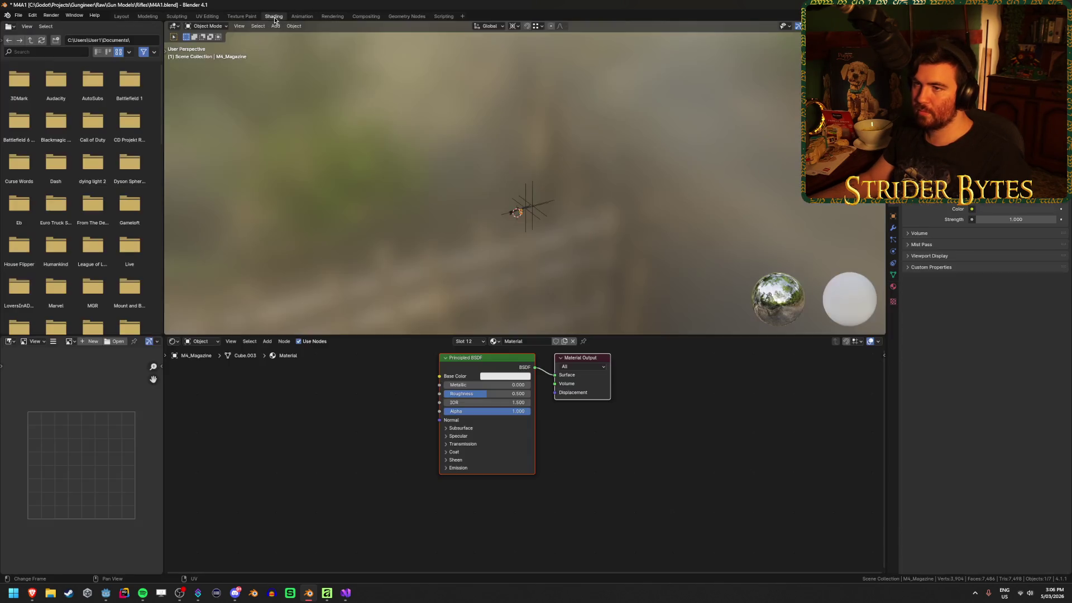
Add an Image Texture node with the istockphoto camo jpg and link its Color to Base Color.
{"action": "key", "text": "Home"}
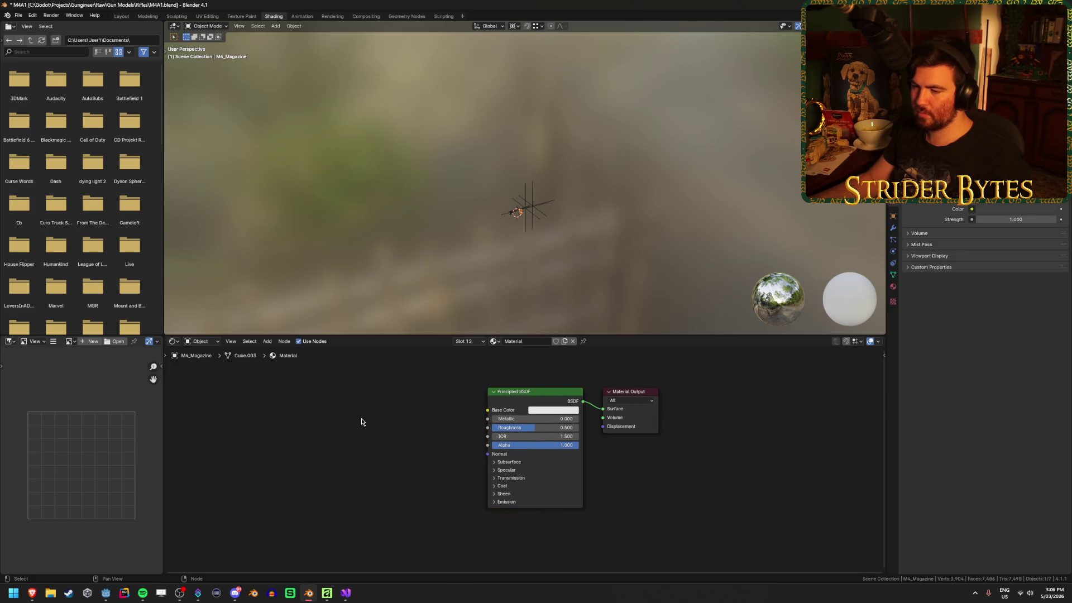
{"action": "key", "text": "F3"}
{"action": "type", "text": "image"}
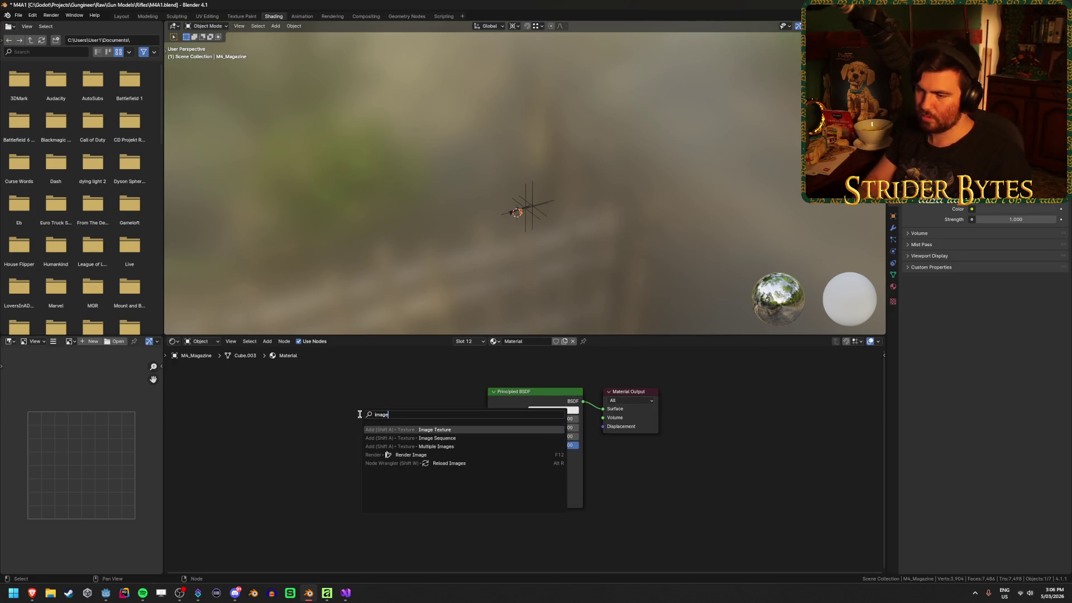
{"action": "key", "text": "Return"}
{"action": "left_click", "coordinate": [342, 399]}
{"action": "left_click", "coordinate": [353, 428]}
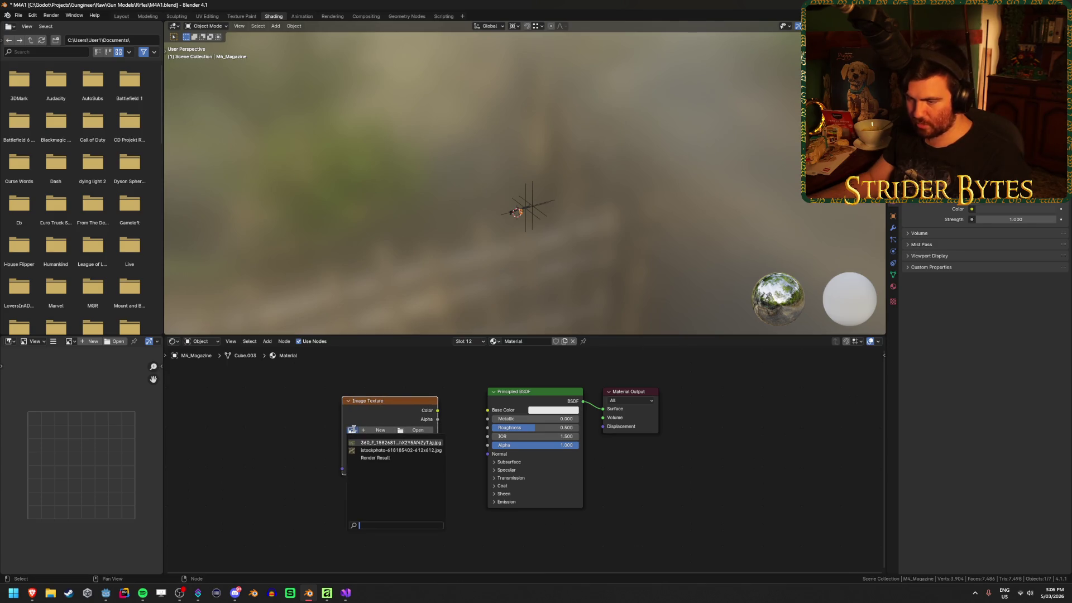
{"action": "left_click", "coordinate": [401, 450]}
{"action": "left_click_drag", "start_coordinate": [439, 415], "coordinate": [489, 410]}
{"action": "scroll", "coordinate": [499, 277], "scroll_direction": "up", "scroll_amount": 3}
{"action": "key", "text": "KP_Decimal"}
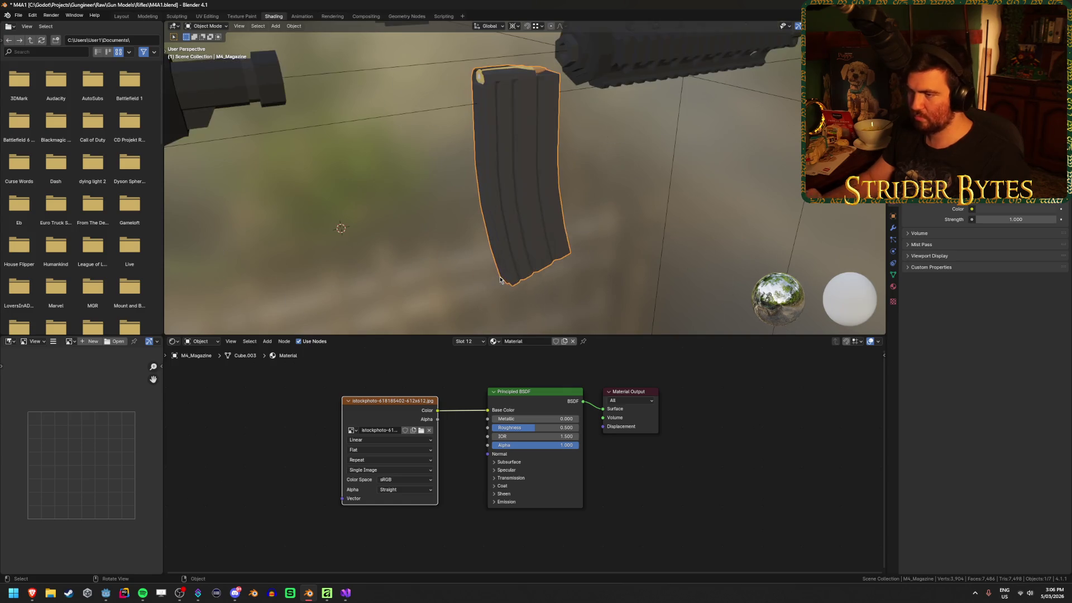
Select the whole magazine mesh in Edit Mode and assign the camo Material to its faces.
{"action": "key", "text": "Tab"}
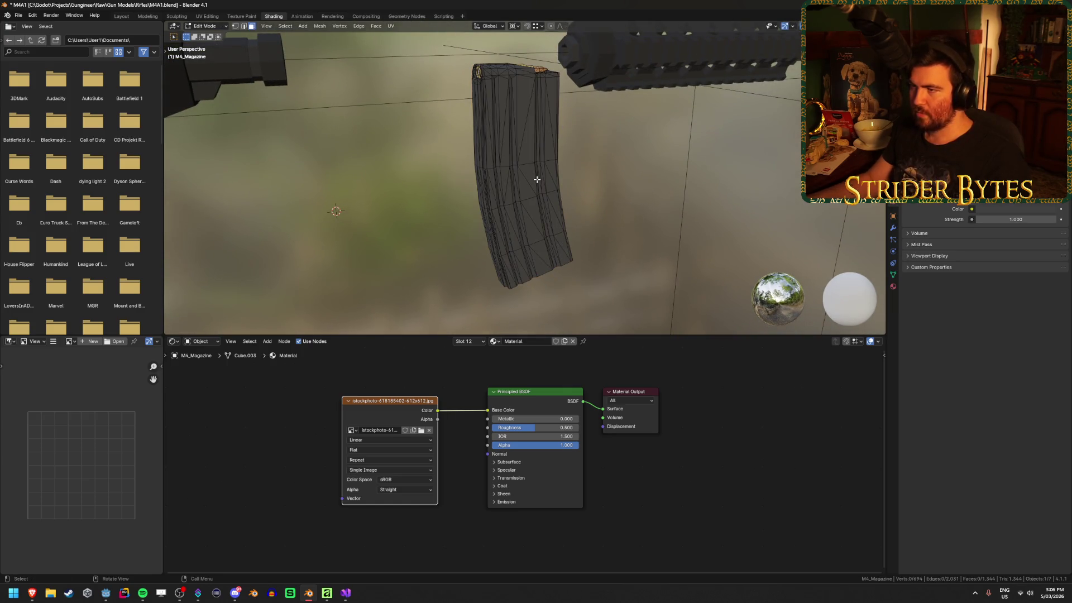
{"action": "mouse_move", "coordinate": [536, 179]}
{"action": "left_mouse_down"}
{"action": "mouse_move", "coordinate": [545, 167]}
{"action": "mouse_move", "coordinate": [713, 233]}
{"action": "left_mouse_up"}
{"action": "key", "text": "ctrl+l"}
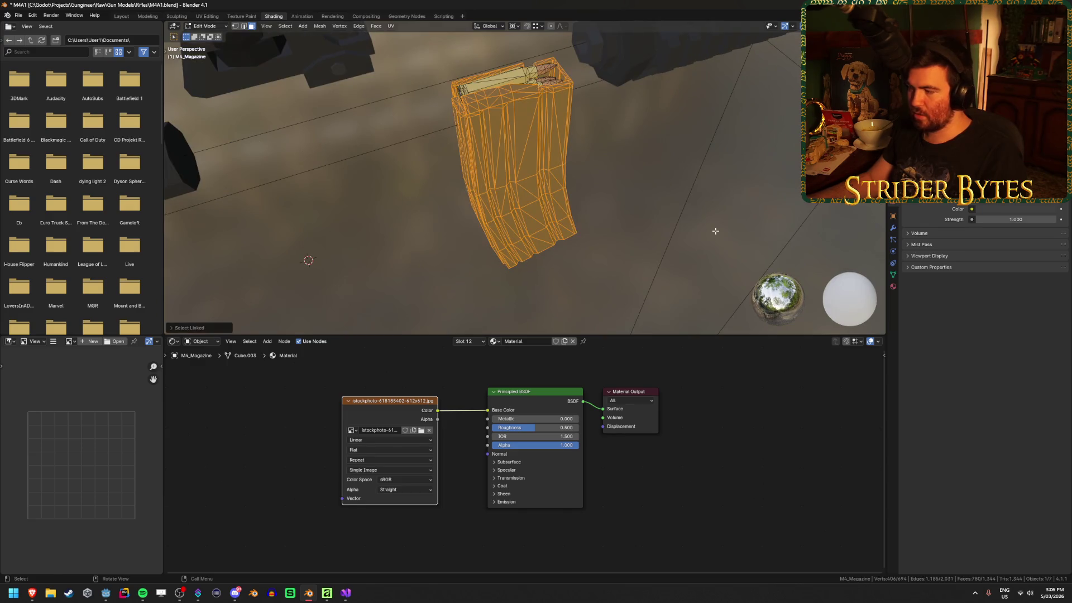
{"action": "left_click", "coordinate": [892, 287]}
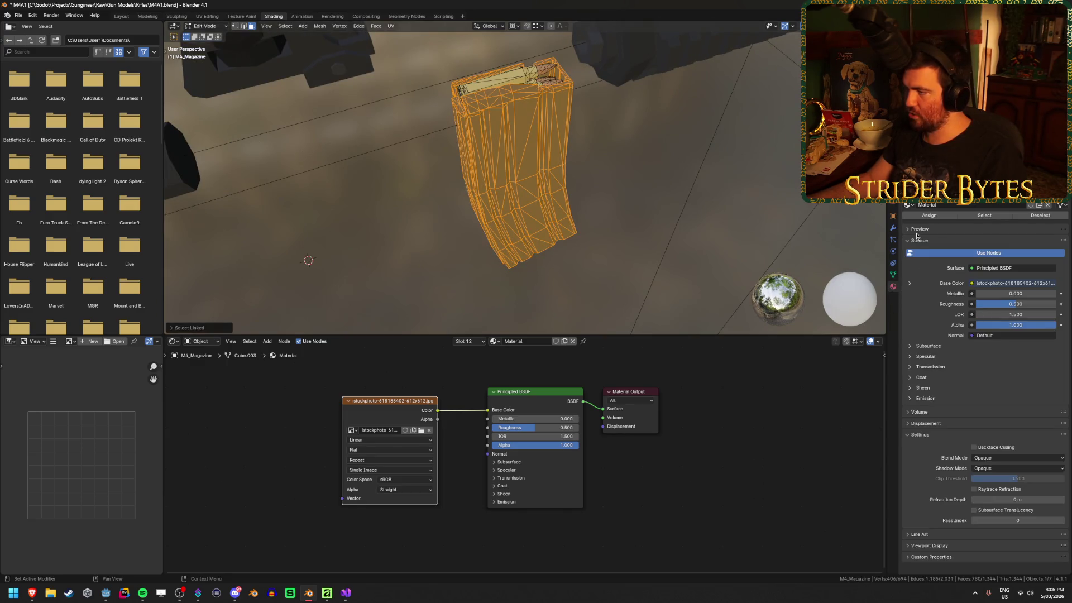
{"action": "scroll", "coordinate": [994, 331], "scroll_direction": "up", "scroll_amount": 5}
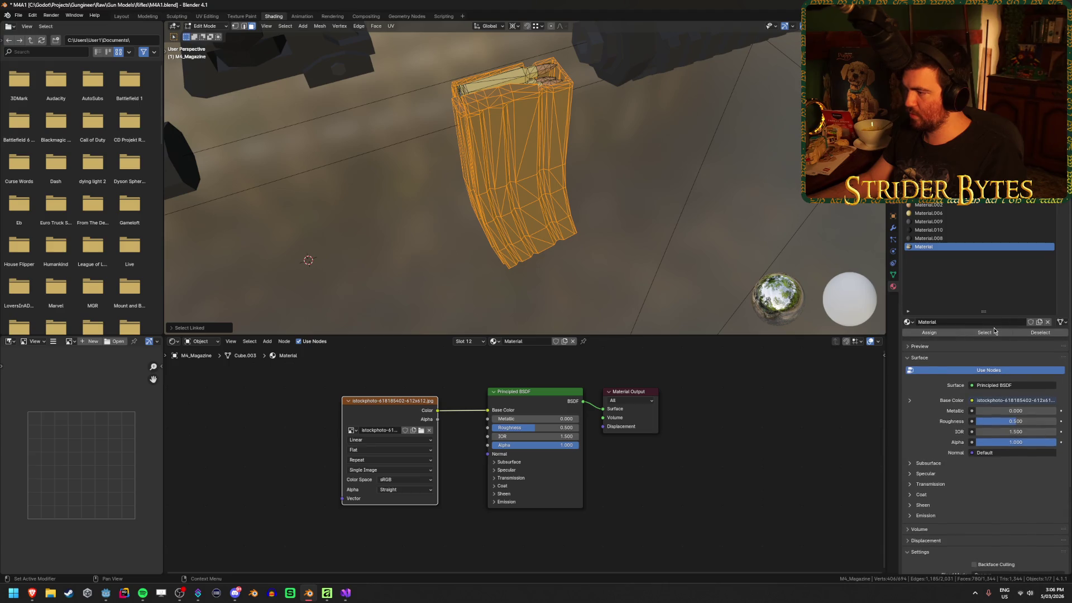
{"action": "left_click", "coordinate": [940, 332]}
{"action": "key", "text": "Tab"}
{"action": "scroll", "coordinate": [641, 247], "scroll_direction": "up", "scroll_amount": 3}
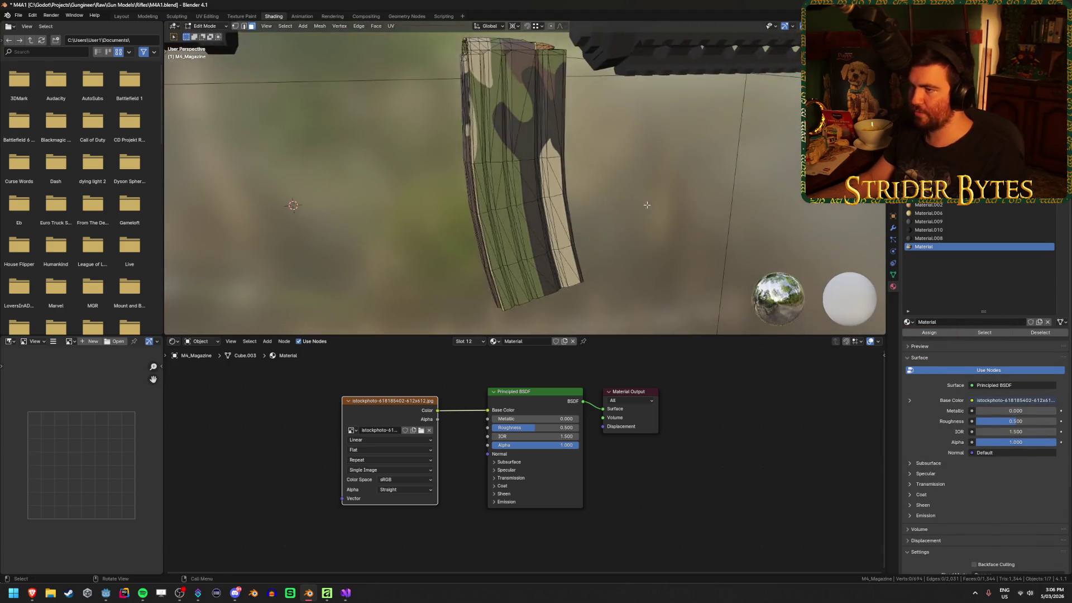
{"action": "mouse_move", "coordinate": [650, 212]}
{"action": "left_mouse_down"}
{"action": "mouse_move", "coordinate": [558, 179]}
{"action": "mouse_move", "coordinate": [469, 198]}
{"action": "mouse_move", "coordinate": [300, 201]}
{"action": "mouse_move", "coordinate": [433, 192]}
{"action": "mouse_move", "coordinate": [391, 167]}
{"action": "left_mouse_up"}
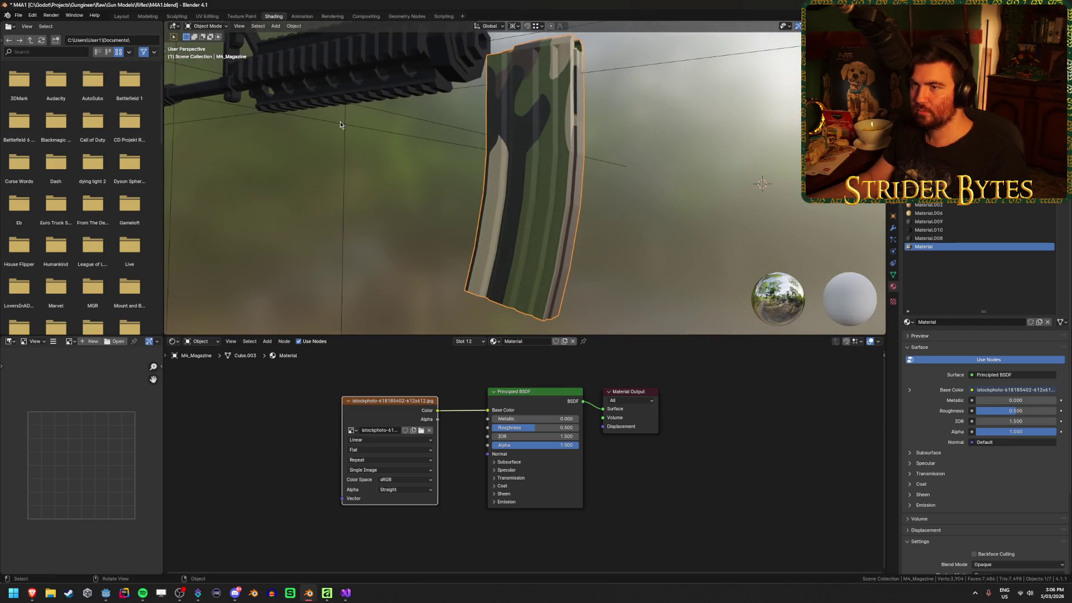
{"action": "left_click", "coordinate": [208, 17]}
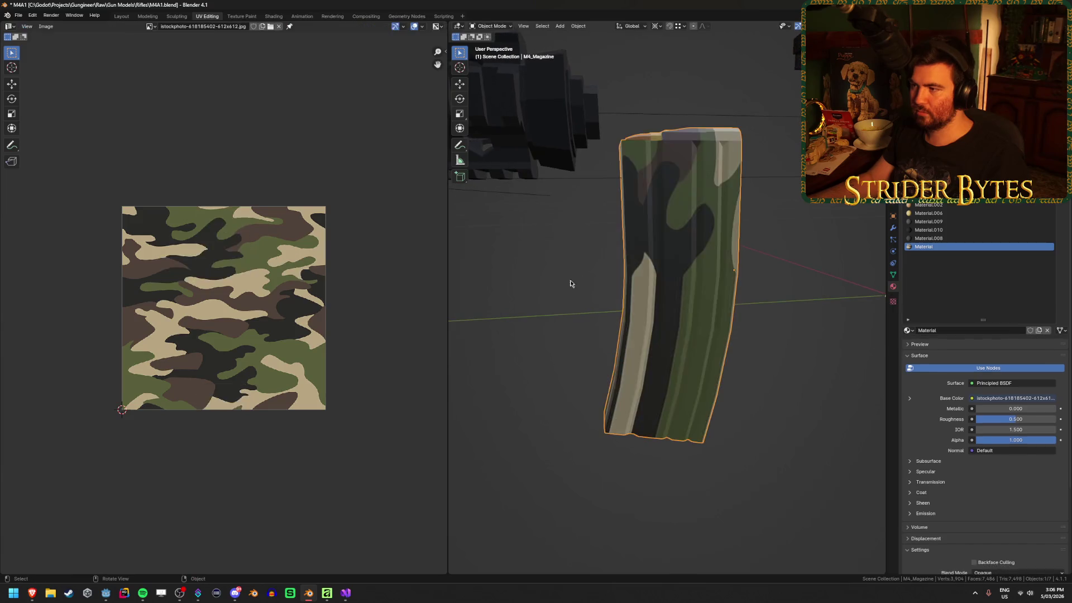
Put the magazine in Edit Mode, select all linked, then deselect and orbit underneath it.
{"action": "mouse_move", "coordinate": [562, 270]}
{"action": "left_mouse_down"}
{"action": "mouse_move", "coordinate": [569, 250]}
{"action": "mouse_move", "coordinate": [558, 268]}
{"action": "mouse_move", "coordinate": [667, 257]}
{"action": "mouse_move", "coordinate": [634, 272]}
{"action": "mouse_move", "coordinate": [702, 269]}
{"action": "mouse_move", "coordinate": [634, 270]}
{"action": "mouse_move", "coordinate": [640, 244]}
{"action": "mouse_move", "coordinate": [587, 260]}
{"action": "mouse_move", "coordinate": [644, 255]}
{"action": "mouse_move", "coordinate": [661, 296]}
{"action": "left_mouse_up"}
{"action": "key", "text": "Tab"}
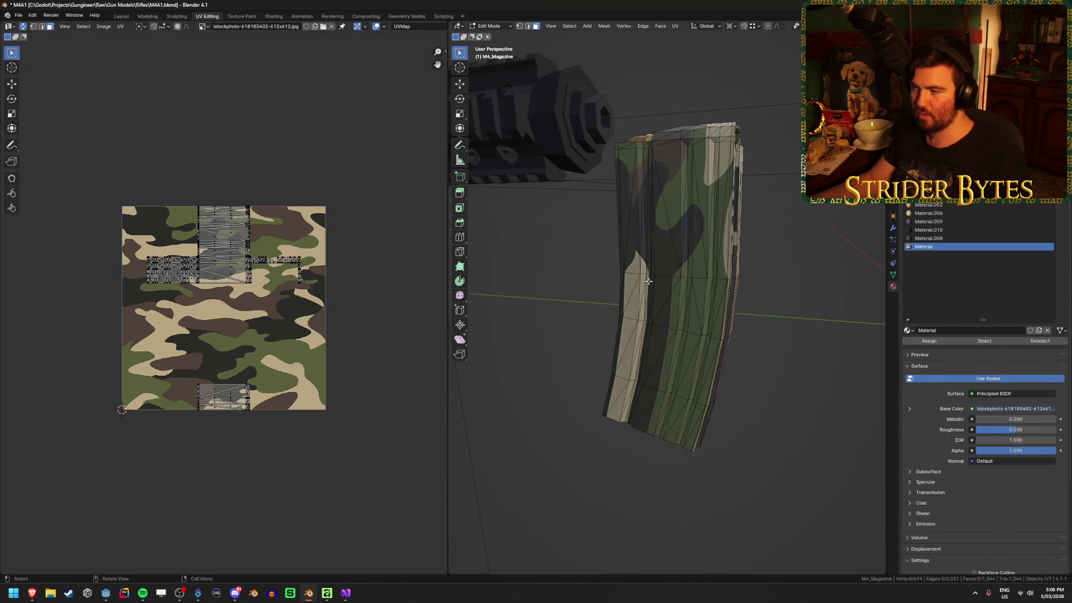
{"action": "key", "text": "ctrl+l"}
{"action": "scroll", "coordinate": [318, 270], "scroll_direction": "up", "scroll_amount": 3}
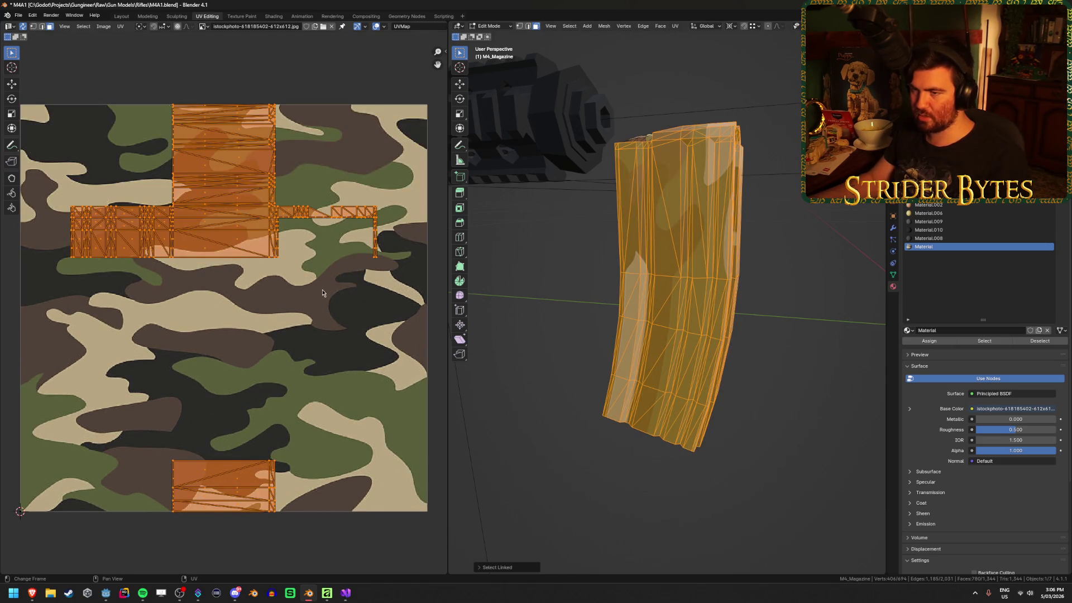
{"action": "scroll", "coordinate": [322, 293], "scroll_direction": "down", "scroll_amount": 1}
{"action": "left_click", "coordinate": [524, 348]}
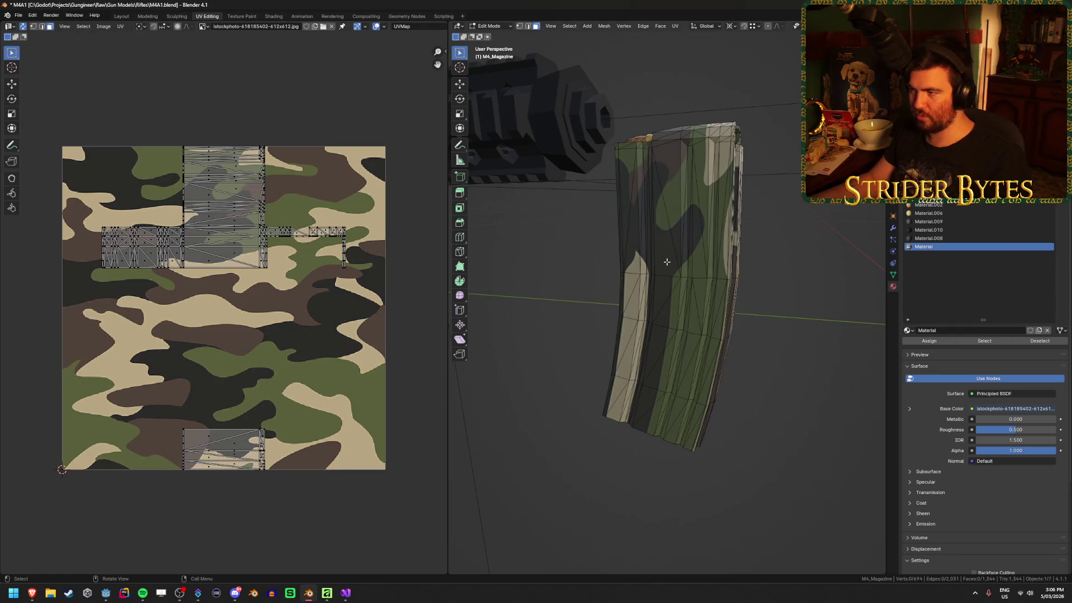
{"action": "left_click_drag", "start_coordinate": [667, 262], "coordinate": [653, 270]}
{"action": "scroll", "coordinate": [652, 270], "scroll_direction": "up", "scroll_amount": 4}
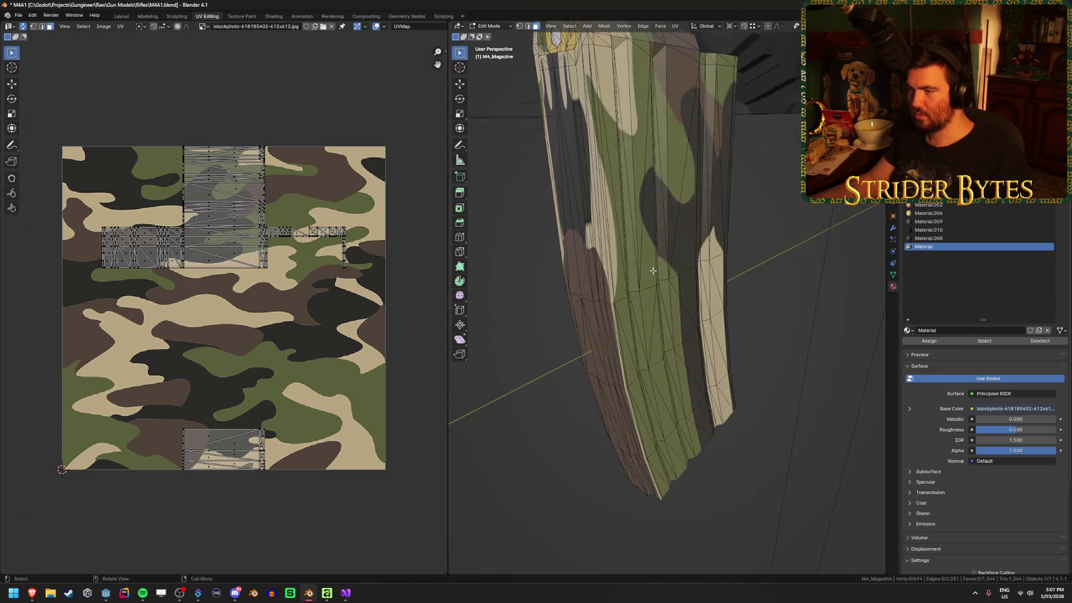
Select the whole magazine mesh and cube-project its UVs onto the camo image.
{"action": "scroll", "coordinate": [652, 270], "scroll_direction": "down", "scroll_amount": 4}
{"action": "key", "text": "ctrl+l"}
{"action": "key", "text": "u"}
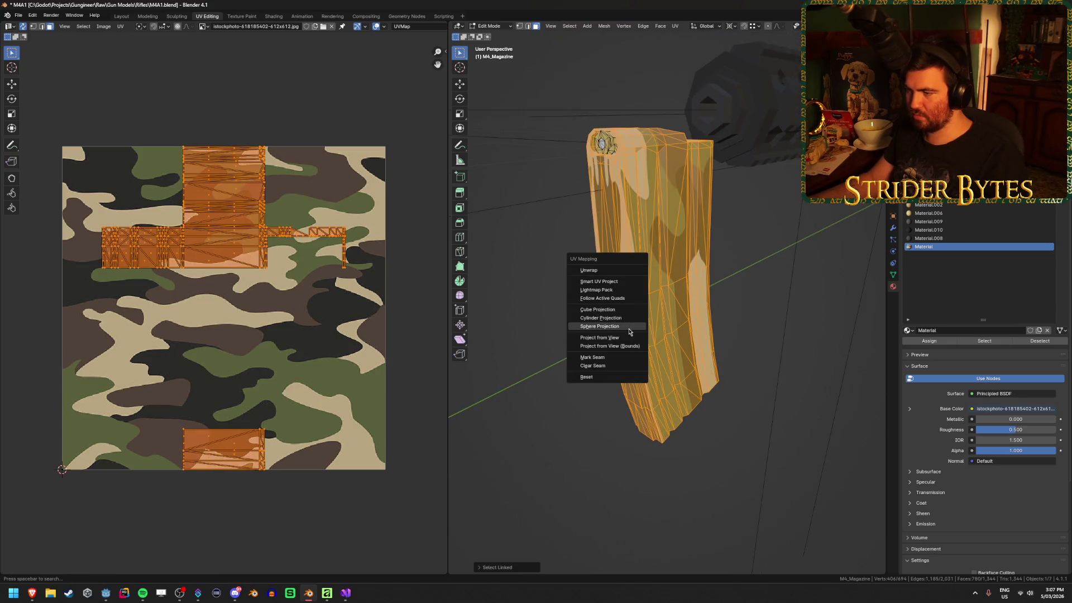
{"action": "left_click", "coordinate": [624, 309]}
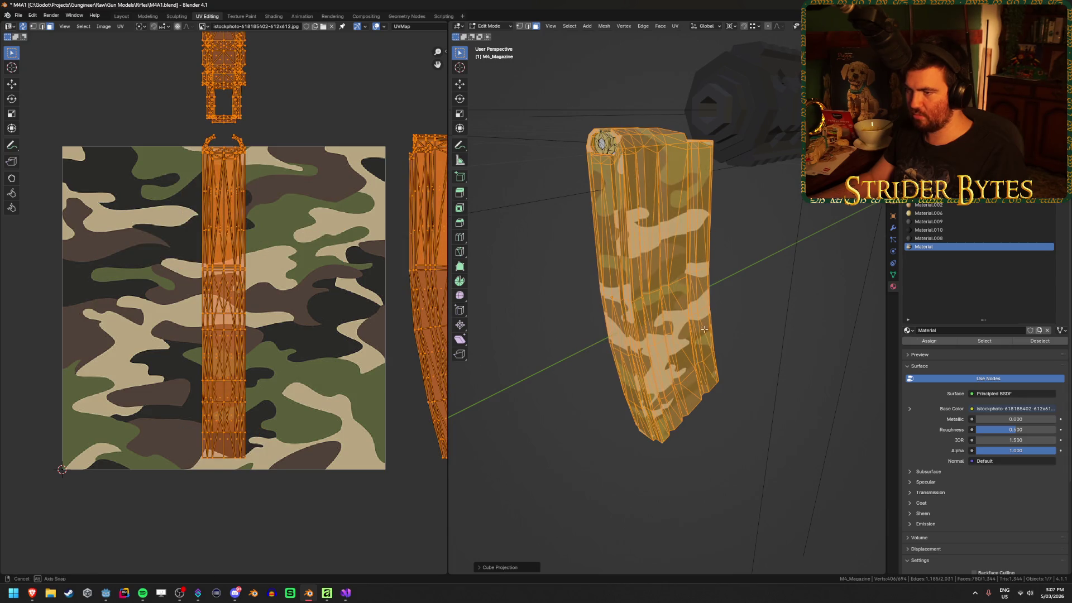
{"action": "scroll", "coordinate": [338, 303], "scroll_direction": "down", "scroll_amount": 3}
{"action": "scroll", "coordinate": [362, 301], "scroll_direction": "up", "scroll_amount": 1}
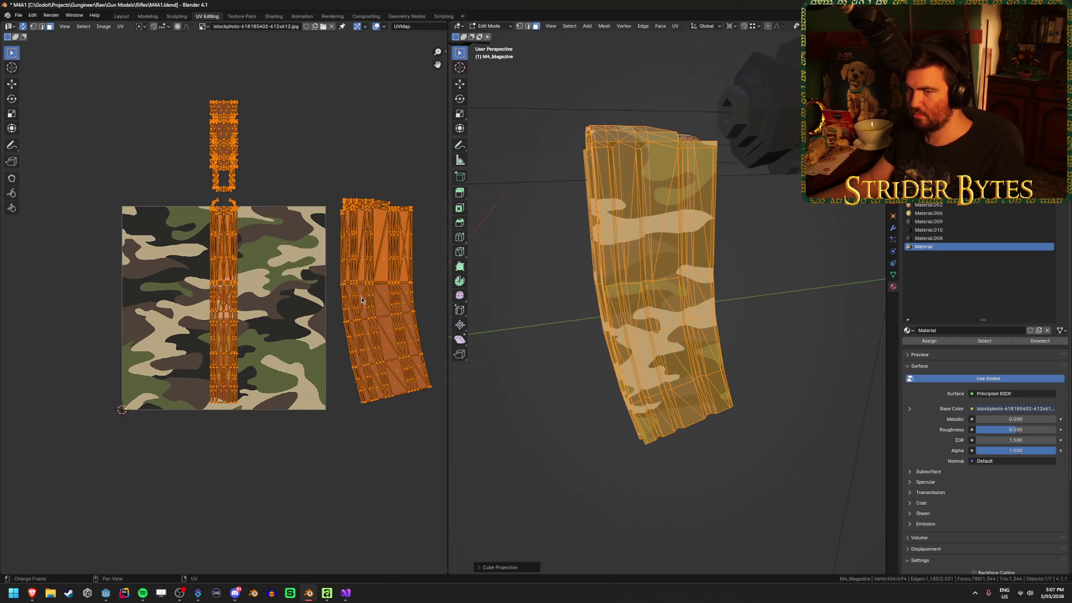
{"action": "scroll", "coordinate": [361, 300], "scroll_direction": "up", "scroll_amount": 1}
Box-select the right-hand UV island and move it onto the camo image.
{"action": "key", "text": "alt+a"}
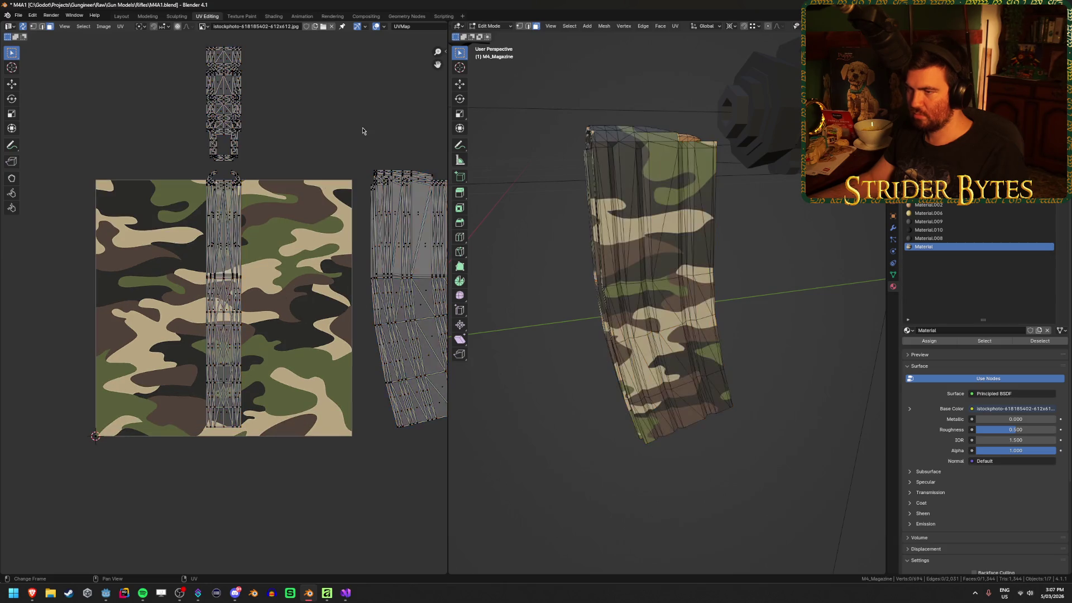
{"action": "left_click", "coordinate": [395, 226]}
{"action": "scroll", "coordinate": [376, 166], "scroll_direction": "down", "scroll_amount": 2}
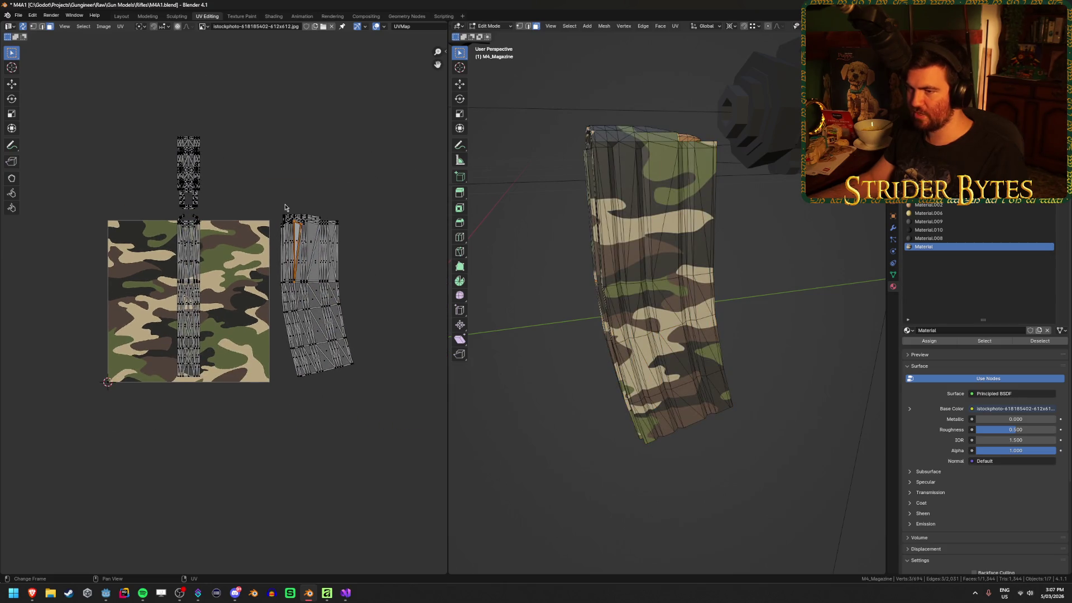
{"action": "left_click_drag", "start_coordinate": [275, 196], "coordinate": [383, 391]}
{"action": "left_click_drag", "start_coordinate": [572, 307], "coordinate": [502, 304]}
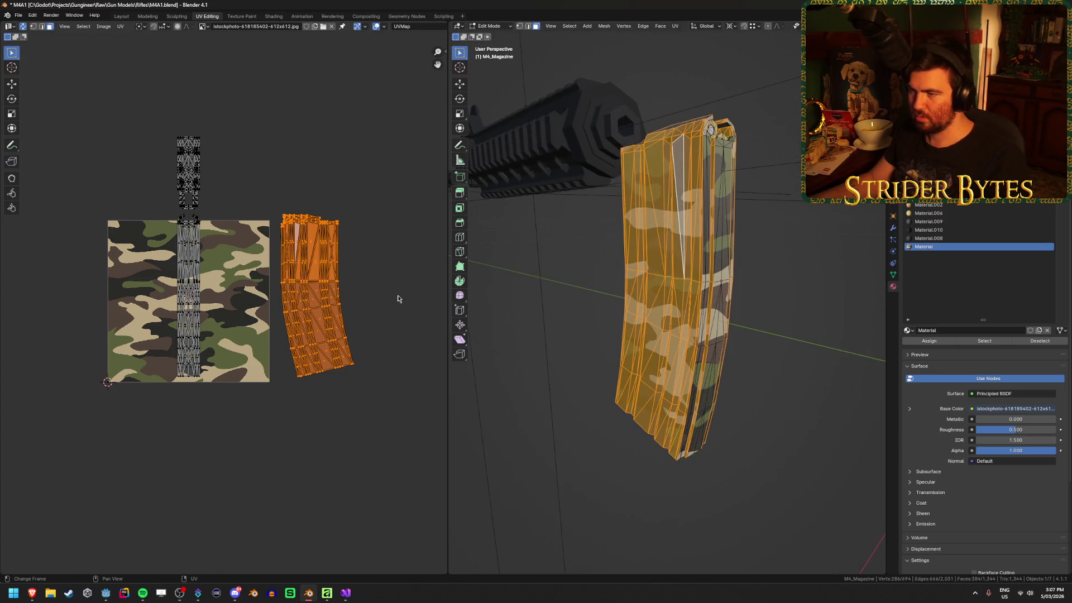
{"action": "left_click", "coordinate": [556, 296]}
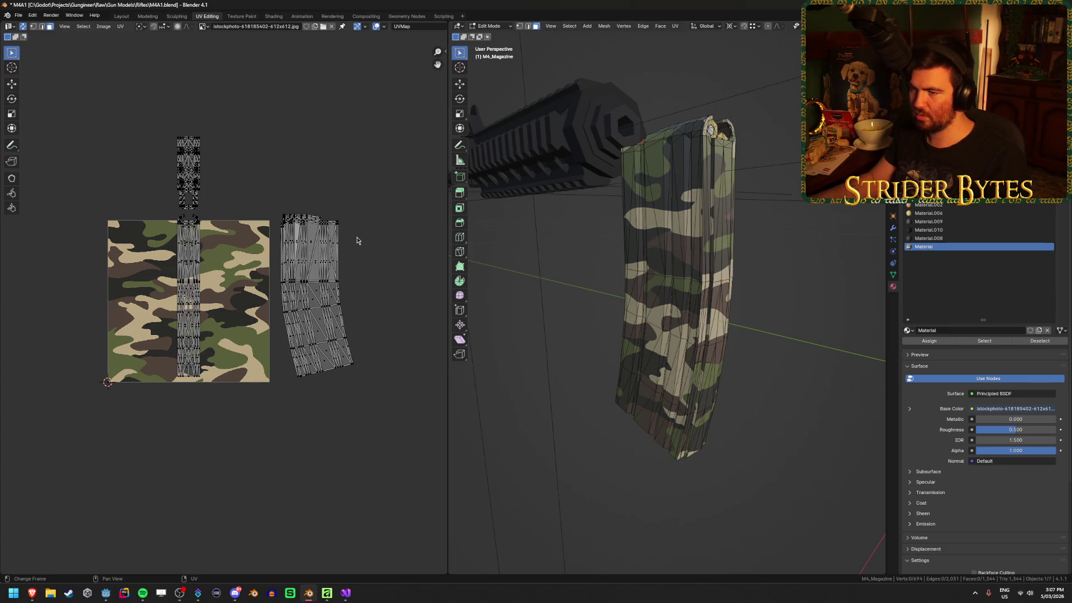
{"action": "left_click_drag", "start_coordinate": [382, 193], "coordinate": [268, 417]}
{"action": "key", "text": "g"}
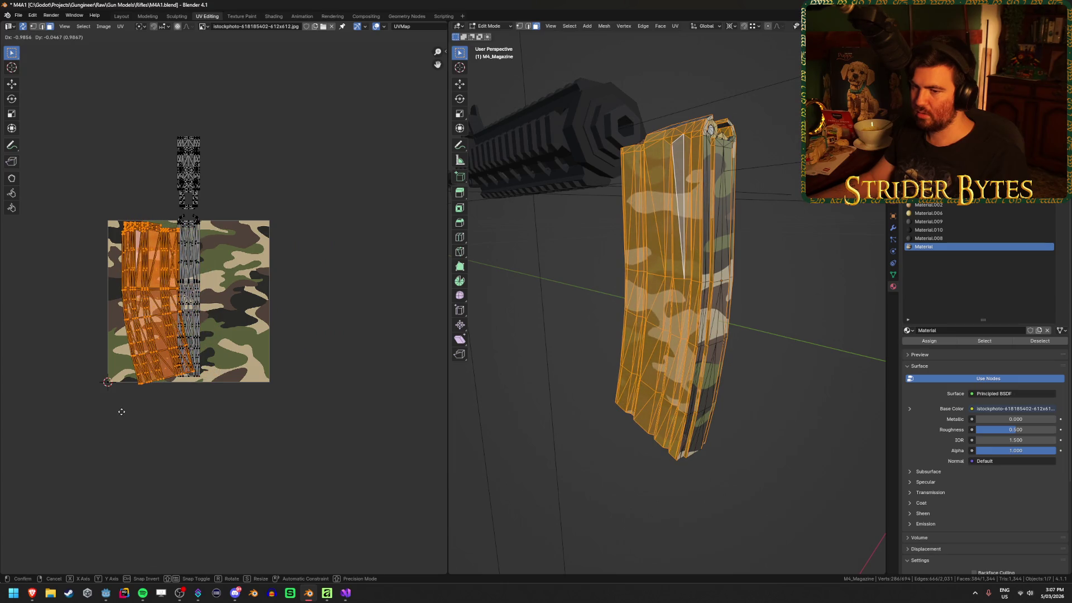
{"action": "left_click", "coordinate": [122, 411]}
{"action": "key", "text": "g"}
{"action": "left_click", "coordinate": [251, 330]}
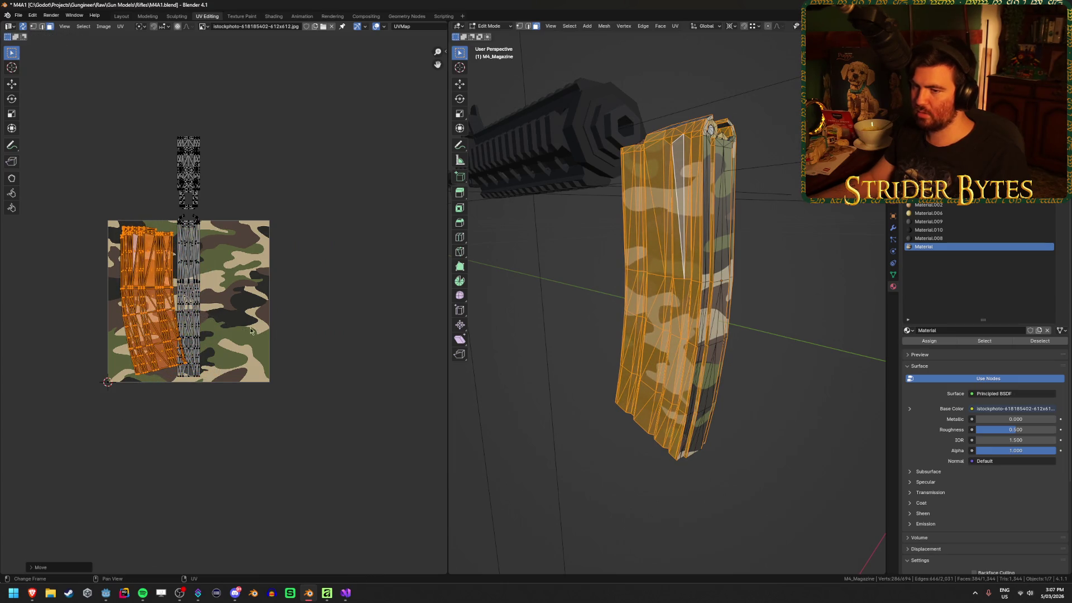
{"action": "left_click", "coordinate": [250, 331]}
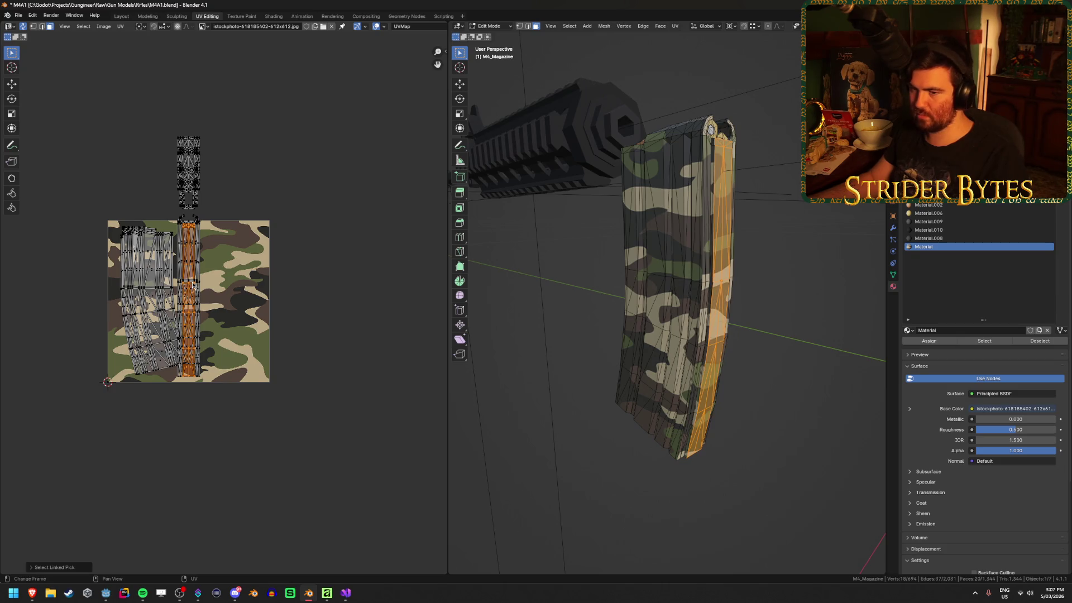
Select the narrow UV strip, cancel a trial move, and return to Object Mode.
{"action": "scroll", "coordinate": [193, 285], "scroll_direction": "up", "scroll_amount": 5}
{"action": "key", "text": "l"}
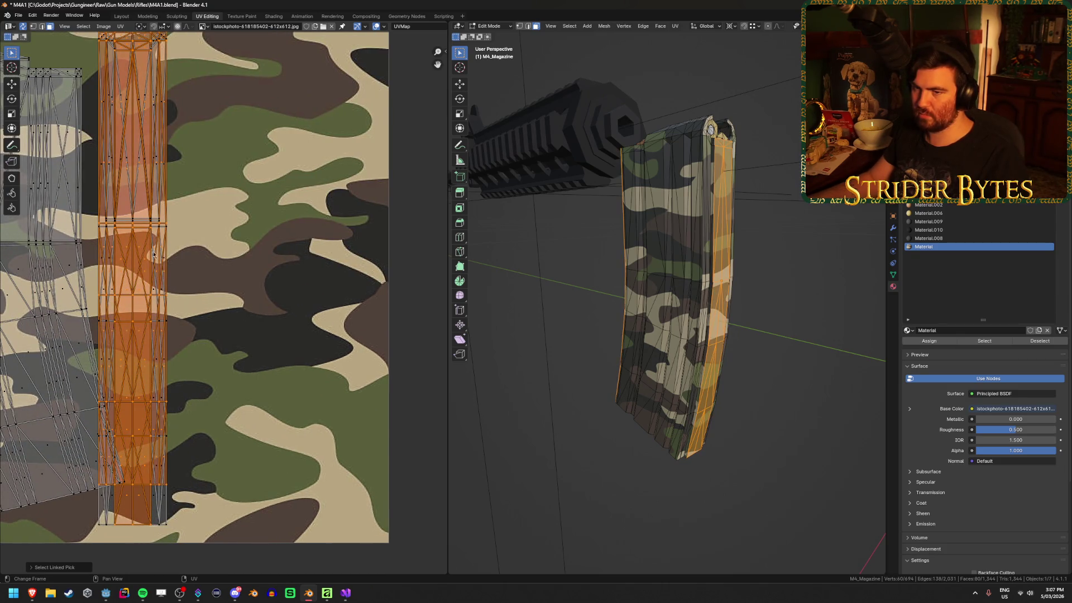
{"action": "scroll", "coordinate": [231, 316], "scroll_direction": "down", "scroll_amount": 3}
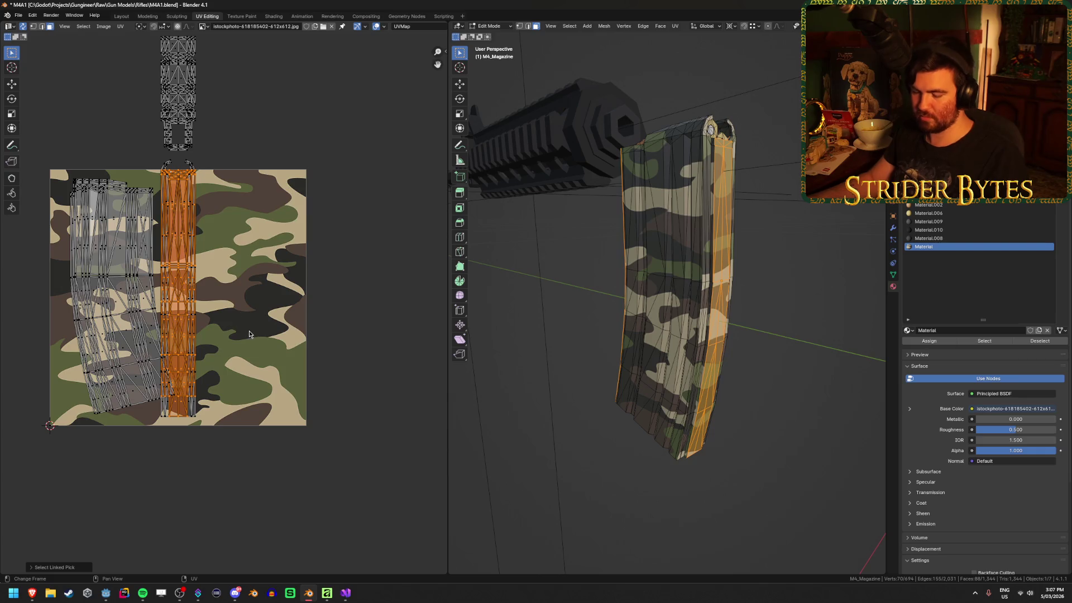
{"action": "key", "text": "g"}
{"action": "key", "text": "Escape"}
{"action": "scroll", "coordinate": [181, 266], "scroll_direction": "up", "scroll_amount": 5}
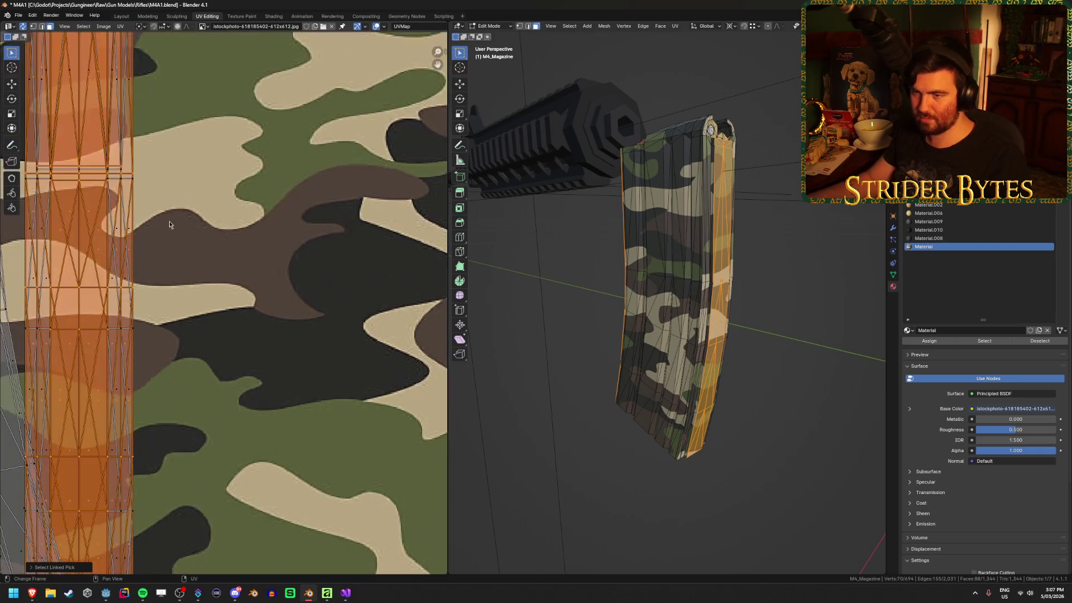
{"action": "key", "text": "Tab"}
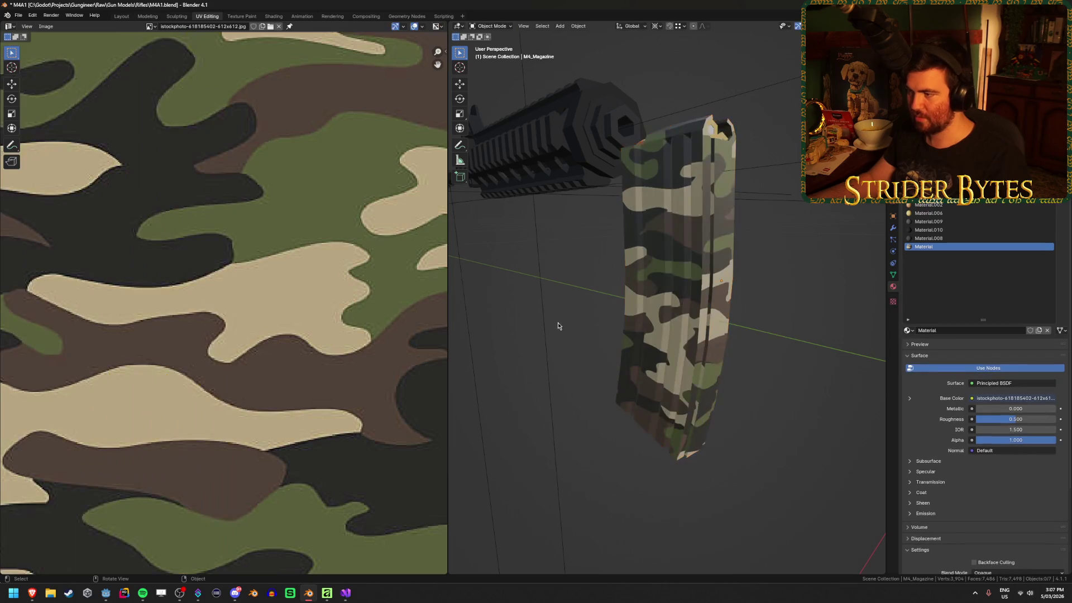
Orbit to a side-on view, select the magazine, and enter Edit Mode on its mesh.
{"action": "scroll", "coordinate": [575, 320], "scroll_direction": "up", "scroll_amount": 5}
{"action": "mouse_move", "coordinate": [584, 317]}
{"action": "left_mouse_down"}
{"action": "mouse_move", "coordinate": [628, 310]}
{"action": "mouse_move", "coordinate": [690, 91]}
{"action": "left_mouse_up"}
{"action": "mouse_move", "coordinate": [705, 183]}
{"action": "left_mouse_down"}
{"action": "mouse_move", "coordinate": [653, 301]}
{"action": "mouse_move", "coordinate": [673, 334]}
{"action": "mouse_move", "coordinate": [664, 354]}
{"action": "left_mouse_up"}
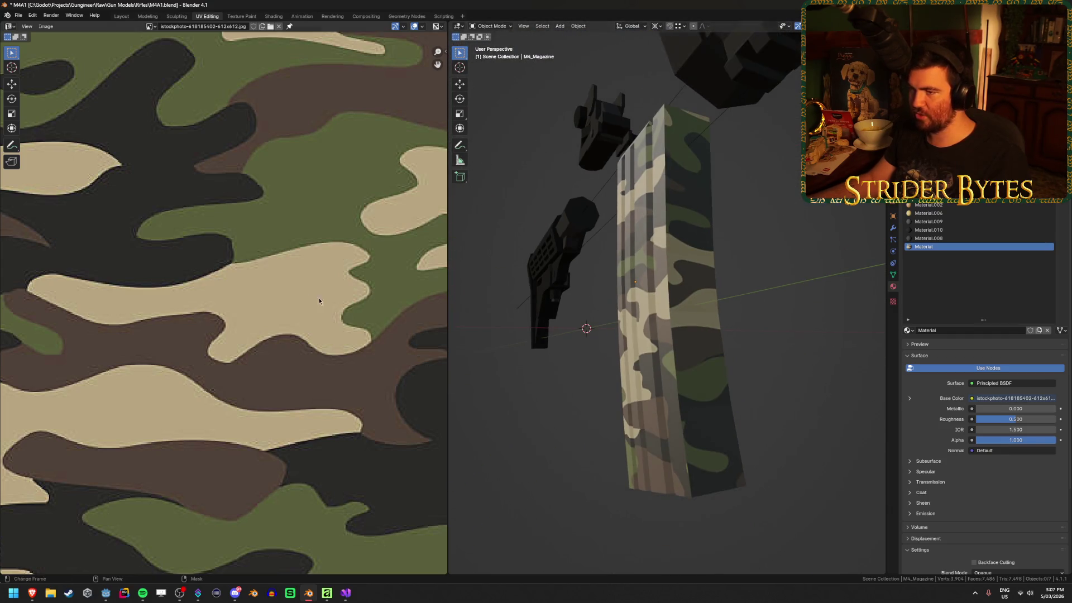
{"action": "scroll", "coordinate": [635, 212], "scroll_direction": "down", "scroll_amount": 4}
{"action": "left_click", "coordinate": [661, 312]}
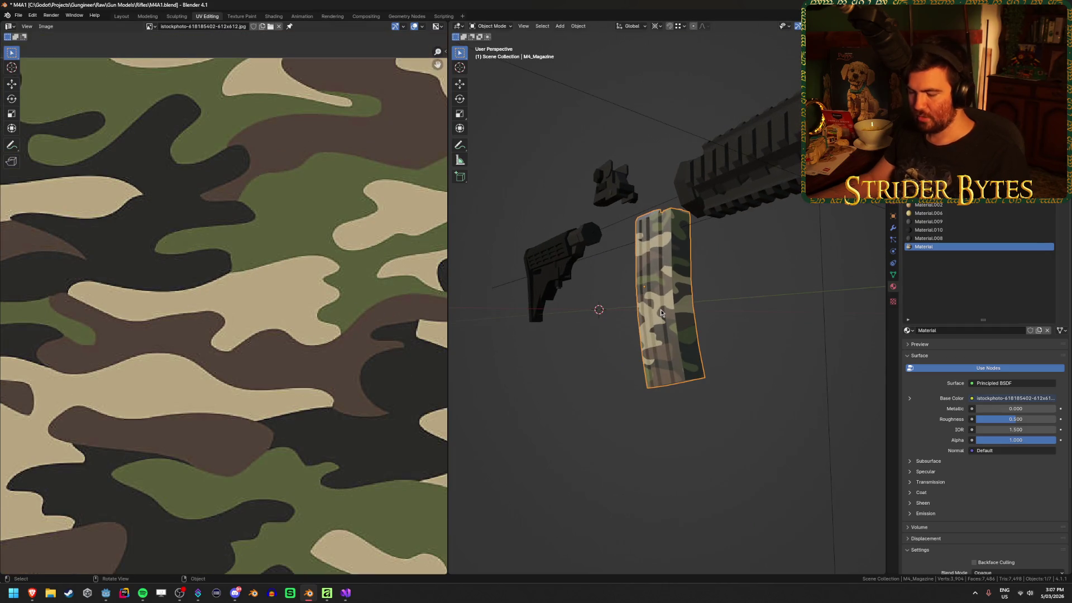
{"action": "key", "text": "Tab"}
{"action": "left_click", "coordinate": [656, 291]}
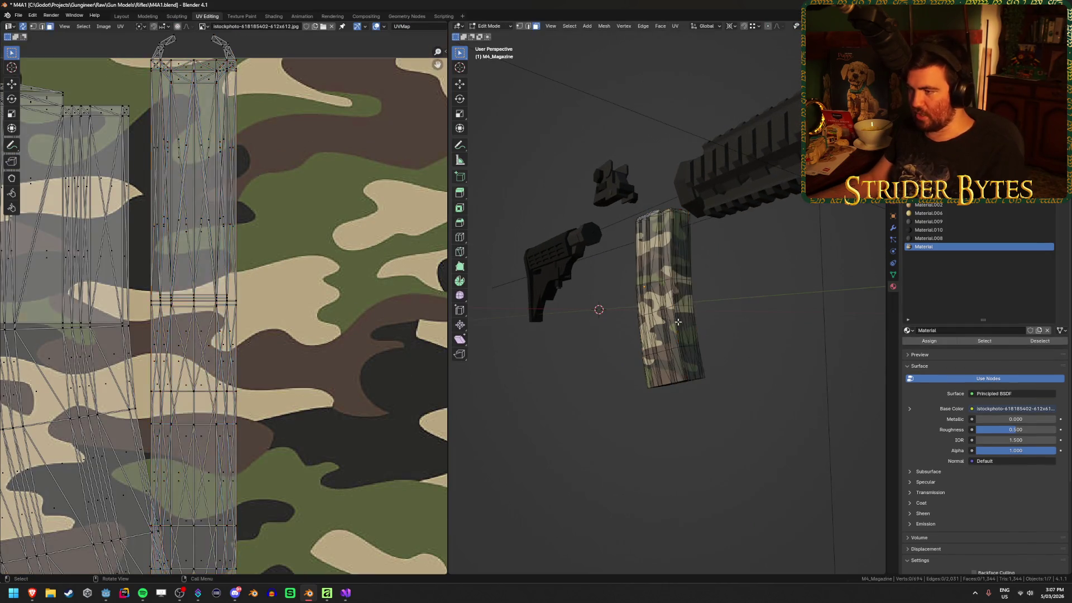
Select the whole magazine mesh and re-unwrap it with U > Unwrap.
{"action": "key", "text": "ctrl+l"}
{"action": "key", "text": "u"}
{"action": "left_click", "coordinate": [636, 282]}
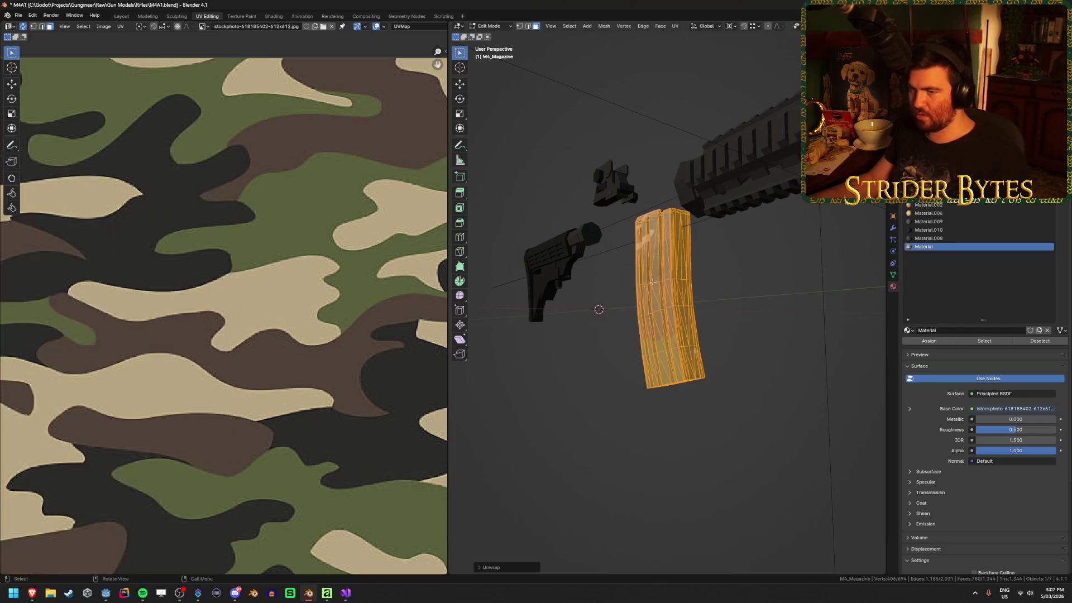
{"action": "scroll", "coordinate": [165, 341], "scroll_direction": "down", "scroll_amount": 5}
{"action": "scroll", "coordinate": [165, 340], "scroll_direction": "up", "scroll_amount": 2}
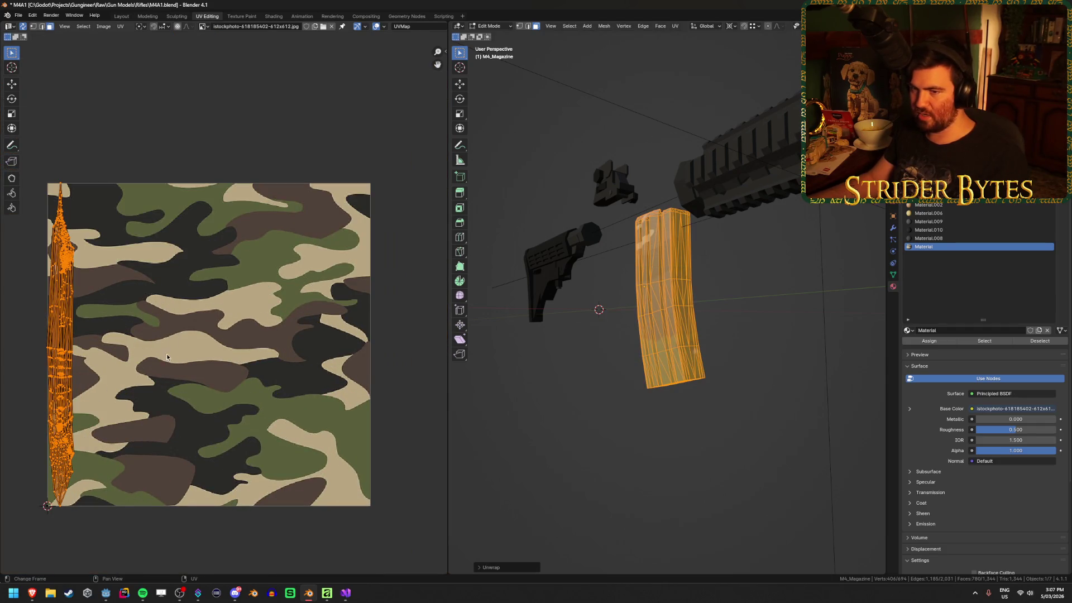
Undo a trial move of the UV strip, deselect, and switch to front orthographic view.
{"action": "key", "text": "g"}
{"action": "left_click", "coordinate": [279, 347]}
{"action": "key", "text": "ctrl+z"}
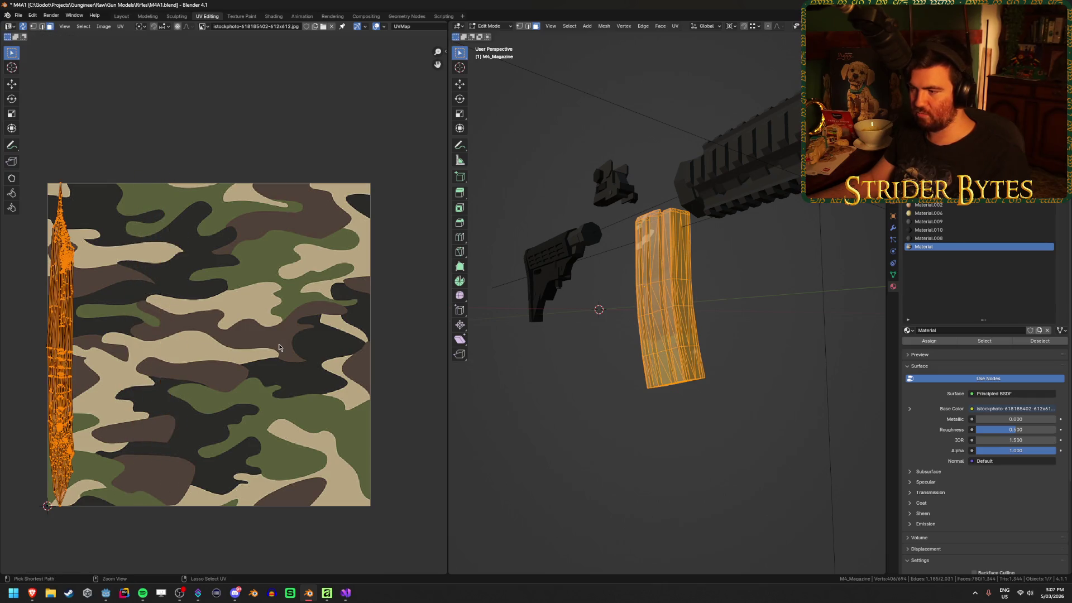
{"action": "key", "text": "alt+a"}
{"action": "mouse_move", "coordinate": [642, 391]}
{"action": "left_mouse_down"}
{"action": "mouse_move", "coordinate": [623, 410]}
{"action": "mouse_move", "coordinate": [714, 421]}
{"action": "mouse_move", "coordinate": [718, 438]}
{"action": "mouse_move", "coordinate": [697, 465]}
{"action": "mouse_move", "coordinate": [650, 452]}
{"action": "mouse_move", "coordinate": [588, 471]}
{"action": "mouse_move", "coordinate": [480, 438]}
{"action": "mouse_move", "coordinate": [752, 292]}
{"action": "mouse_move", "coordinate": [545, 354]}
{"action": "mouse_move", "coordinate": [613, 419]}
{"action": "left_mouse_up"}
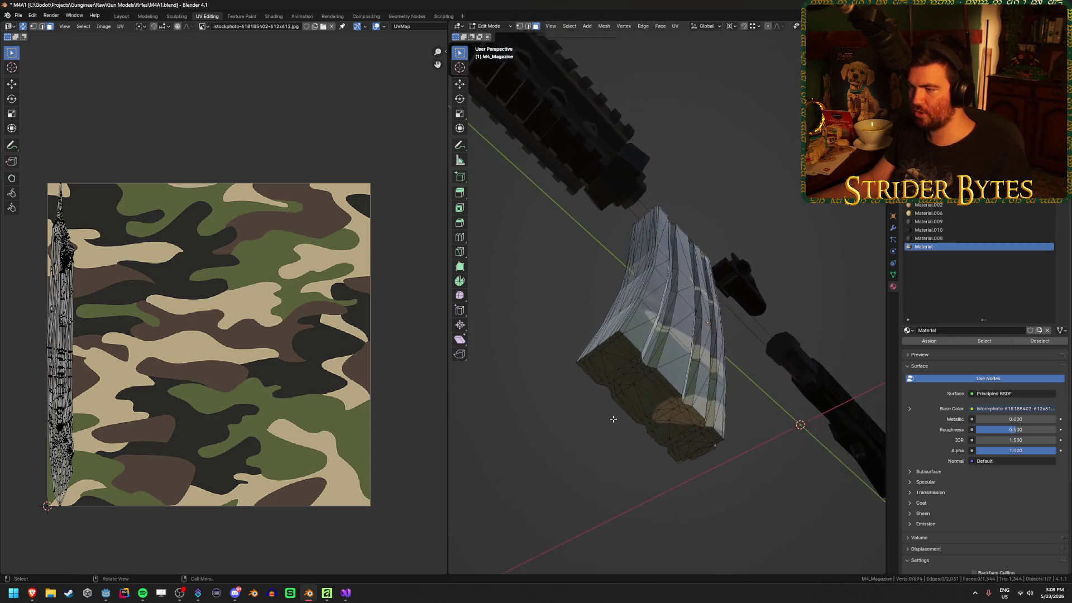
{"action": "scroll", "coordinate": [612, 418], "scroll_direction": "up", "scroll_amount": 2}
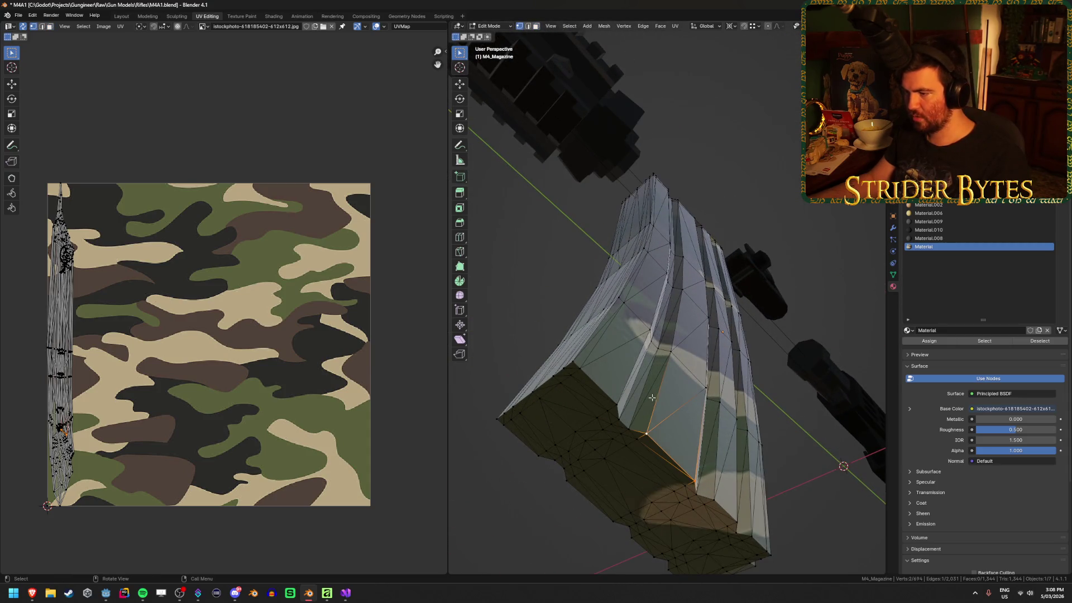
{"action": "key", "text": "KP_1"}
Start an edge path from the magazine's lower corner along its bottom edge.
{"action": "mouse_move", "coordinate": [664, 381]}
{"action": "left_mouse_down"}
{"action": "mouse_move", "coordinate": [488, 407]}
{"action": "mouse_move", "coordinate": [567, 359]}
{"action": "mouse_move", "coordinate": [649, 405]}
{"action": "left_mouse_up"}
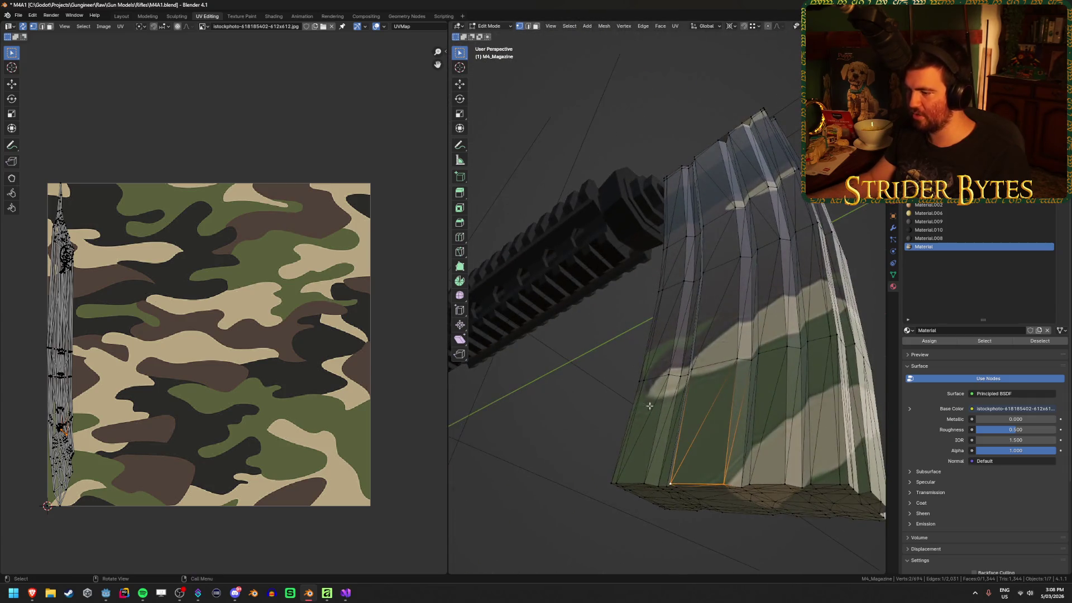
{"action": "left_click", "coordinate": [604, 479]}
{"action": "left_click", "coordinate": [853, 481], "text": "ctrl"}
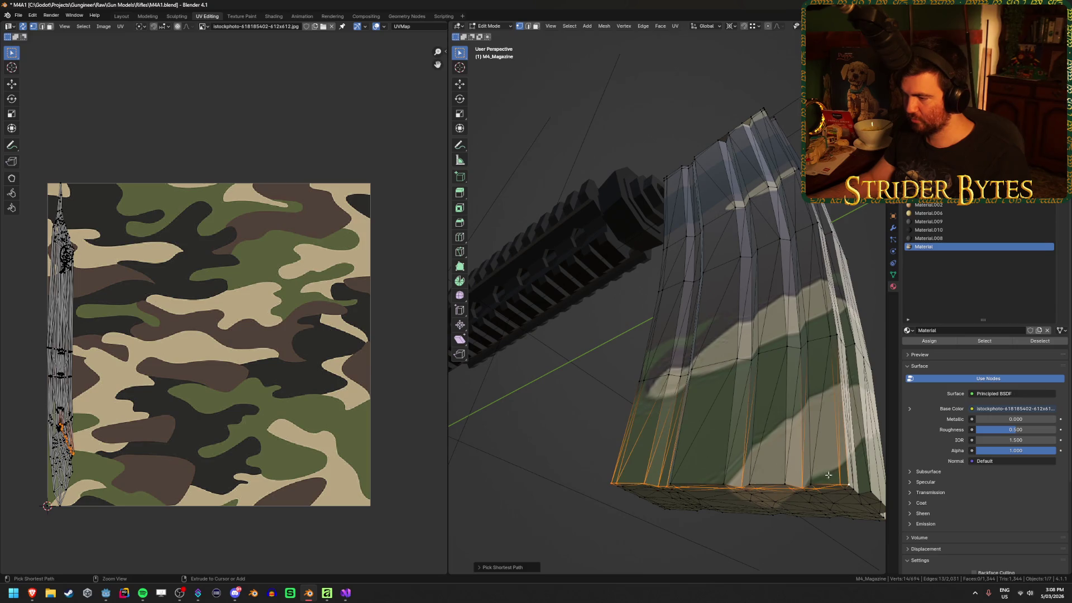
{"action": "mouse_move", "coordinate": [852, 481]}
{"action": "left_mouse_down"}
{"action": "mouse_move", "coordinate": [665, 385]}
{"action": "mouse_move", "coordinate": [708, 479]}
{"action": "left_mouse_up"}
{"action": "left_click", "coordinate": [704, 454]}
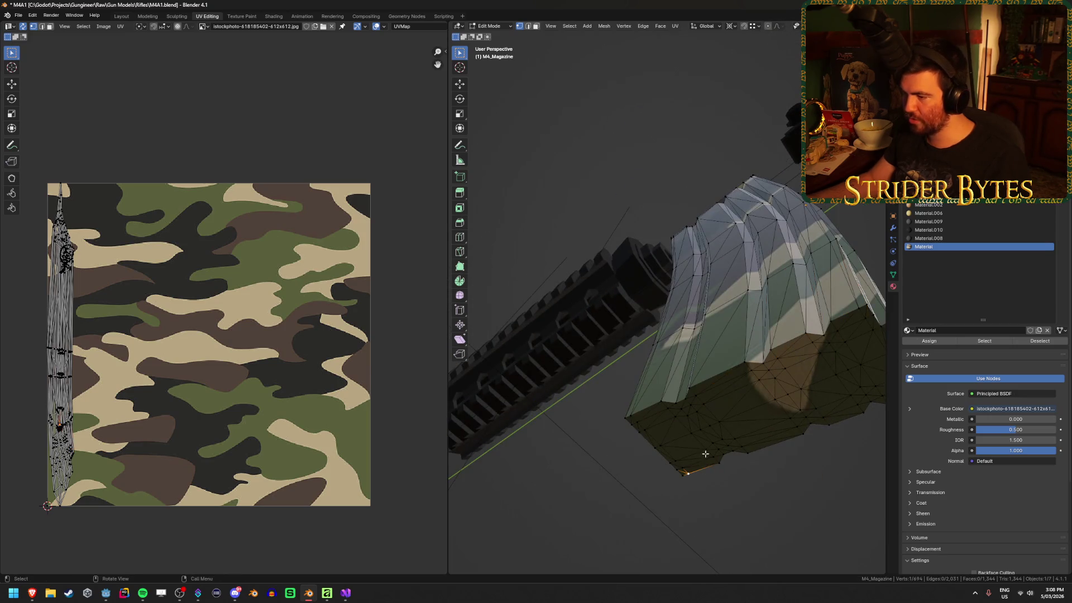
{"action": "scroll", "coordinate": [702, 377], "scroll_direction": "up", "scroll_amount": 5}
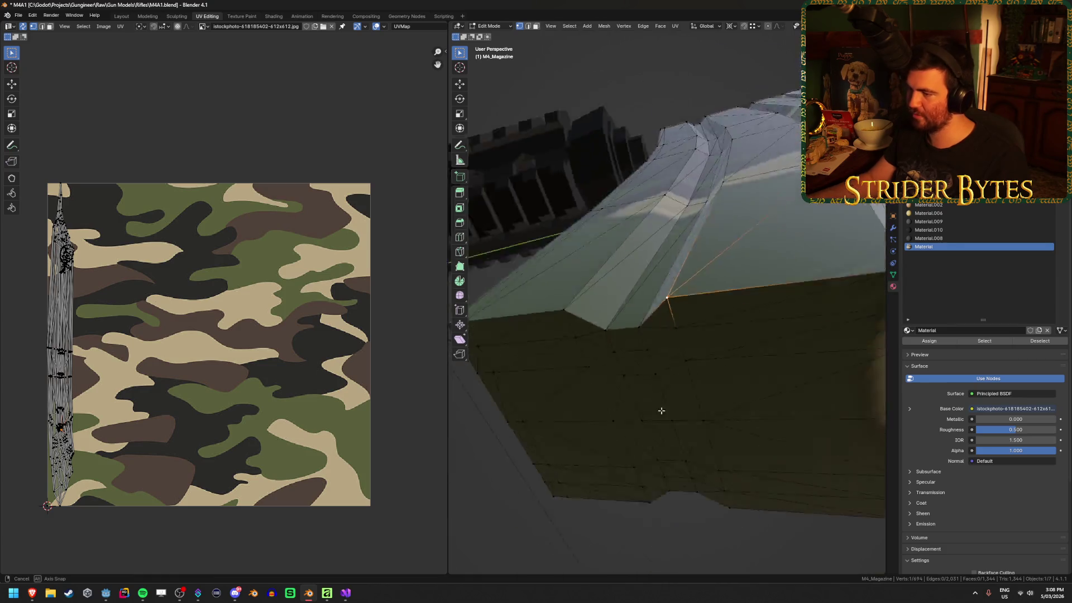
{"action": "left_click", "coordinate": [546, 262], "text": "alt"}
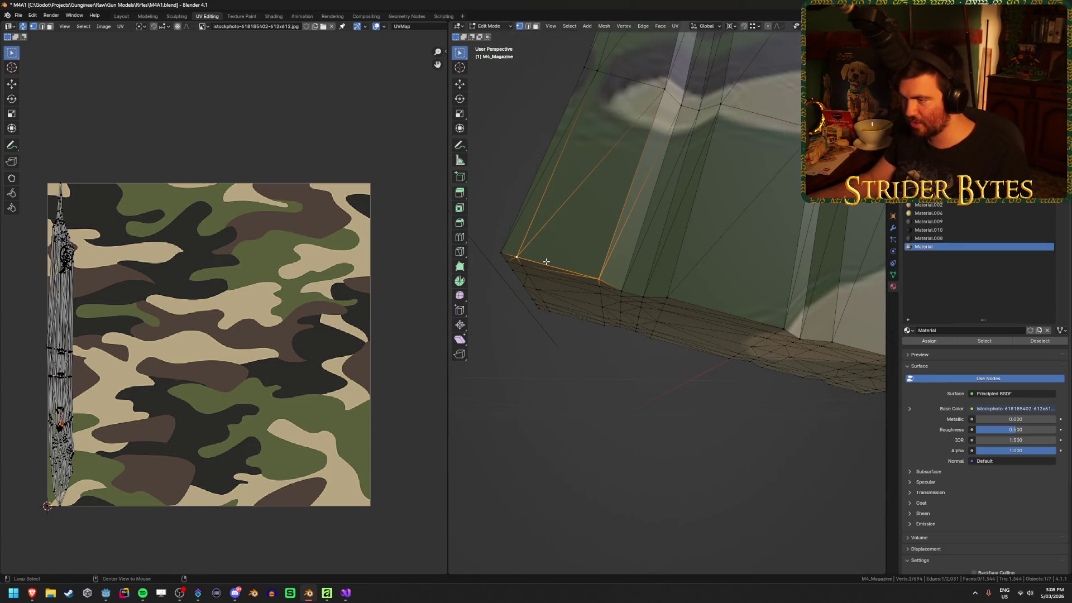
{"action": "left_click_drag", "start_coordinate": [551, 234], "coordinate": [678, 344]}
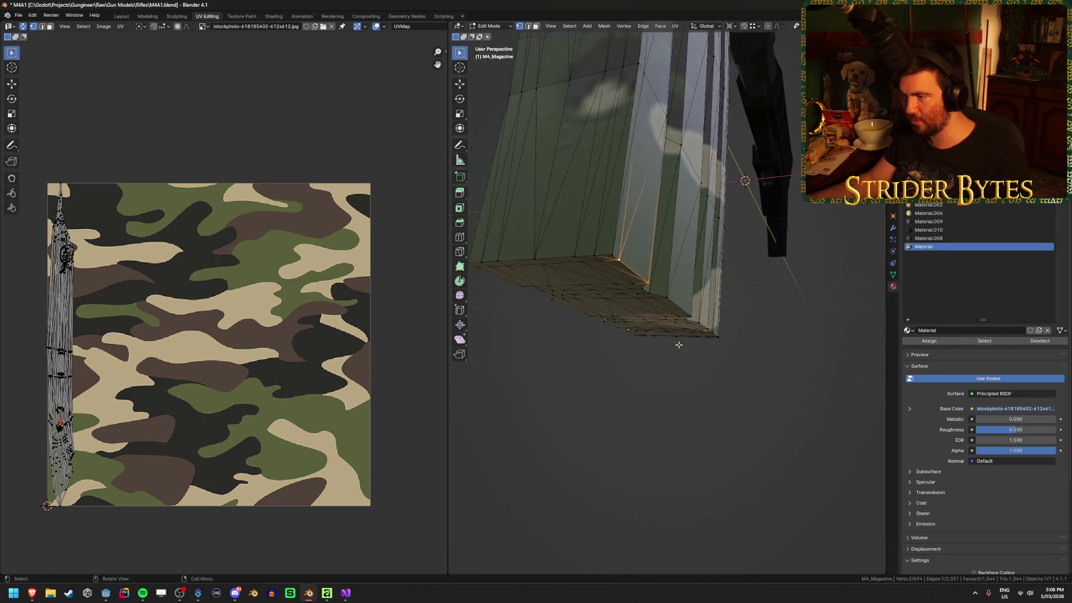
{"action": "left_click", "coordinate": [617, 257]}
{"action": "mouse_move", "coordinate": [614, 254]}
{"action": "left_mouse_down"}
{"action": "mouse_move", "coordinate": [523, 253]}
{"action": "mouse_move", "coordinate": [561, 252]}
{"action": "left_mouse_up"}
{"action": "left_click", "coordinate": [565, 253], "text": "ctrl"}
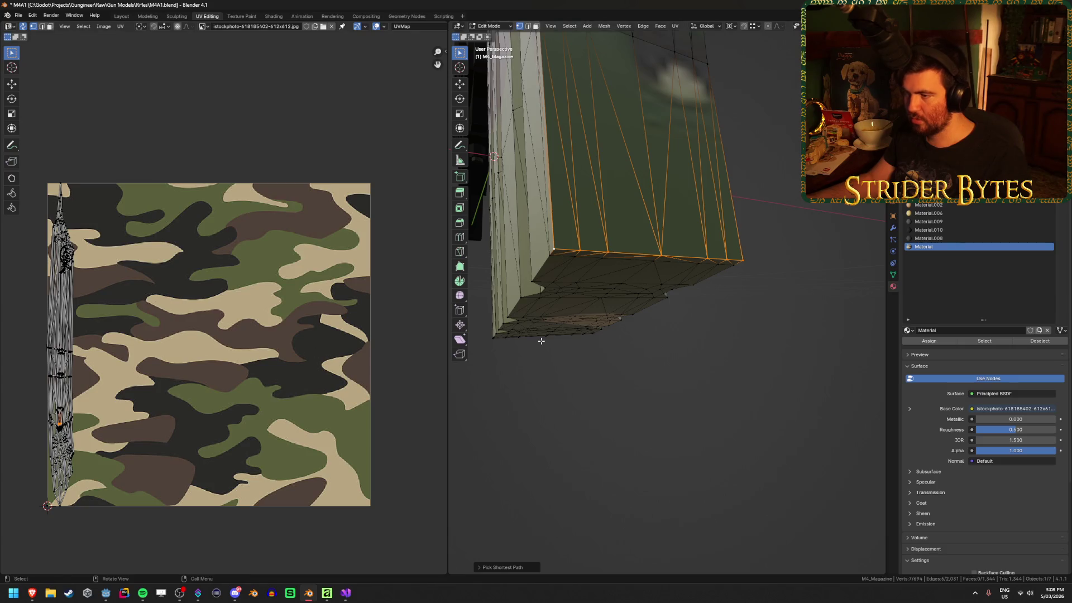
{"action": "mouse_move", "coordinate": [541, 341]}
{"action": "left_mouse_down"}
{"action": "mouse_move", "coordinate": [570, 333]}
{"action": "mouse_move", "coordinate": [653, 264]}
{"action": "left_mouse_up"}
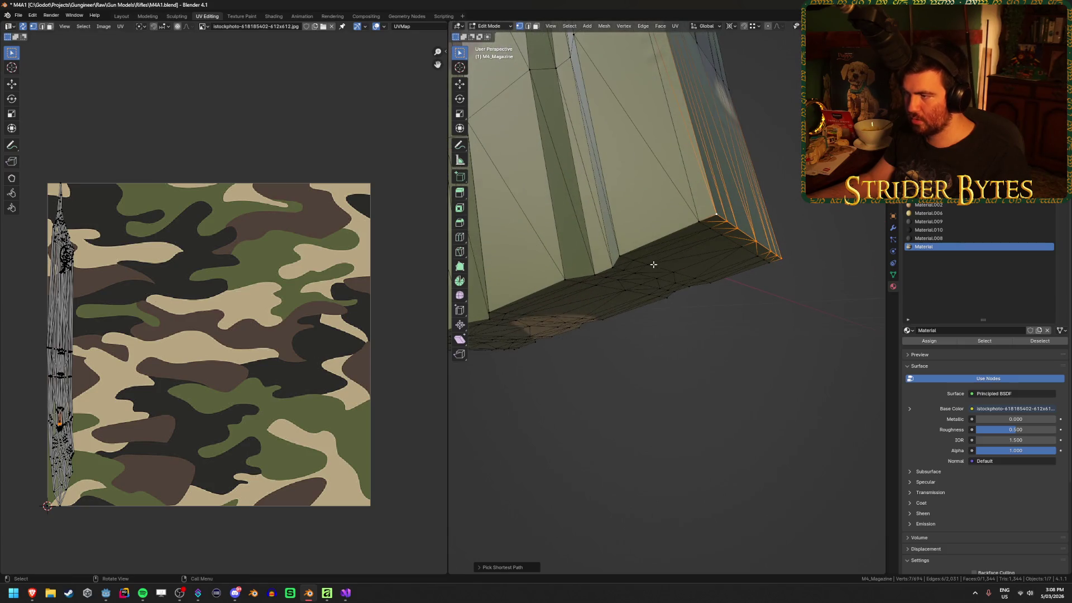
{"action": "left_click", "coordinate": [612, 265], "text": "ctrl"}
{"action": "mouse_move", "coordinate": [590, 307]}
{"action": "left_mouse_down"}
{"action": "mouse_move", "coordinate": [621, 262]}
{"action": "mouse_move", "coordinate": [567, 235]}
{"action": "left_mouse_up"}
{"action": "left_click", "coordinate": [540, 226], "text": "ctrl"}
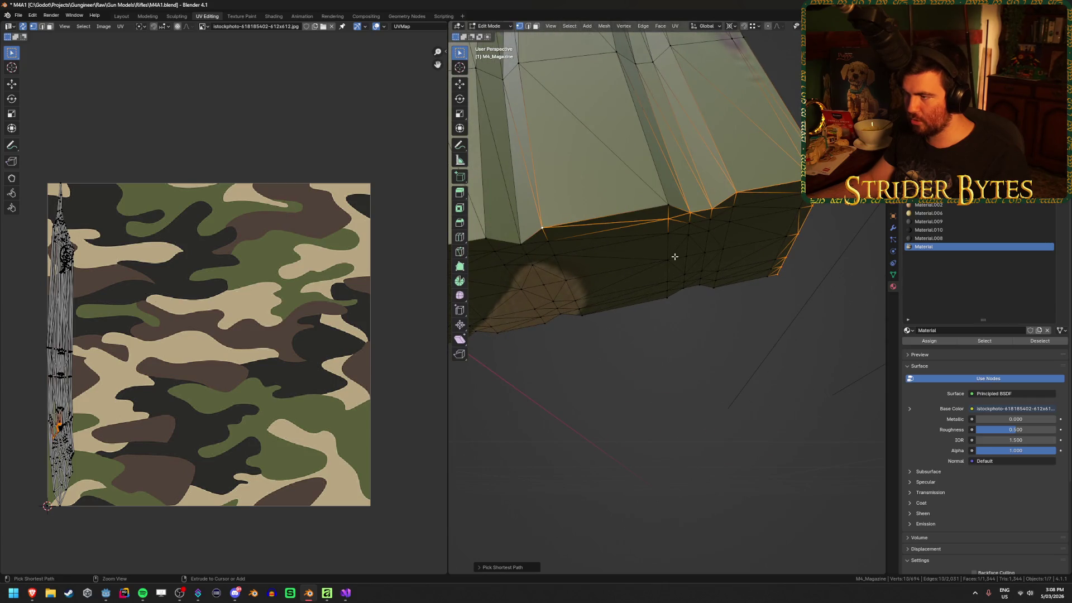
{"action": "key", "text": "ctrl+z"}
{"action": "left_click", "coordinate": [673, 209], "text": "ctrl"}
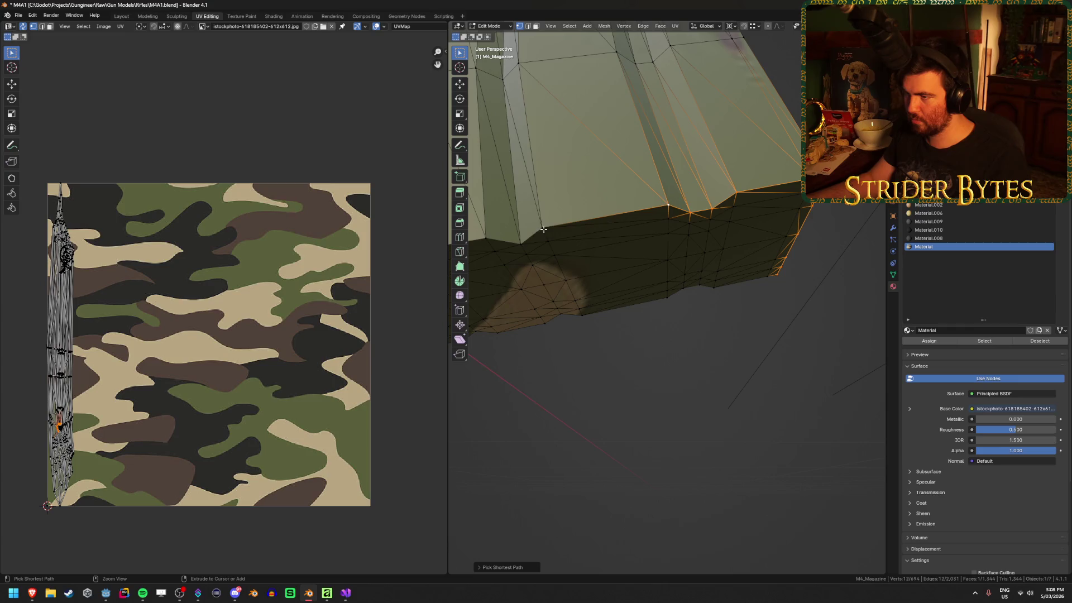
{"action": "mouse_move", "coordinate": [543, 229]}
{"action": "left_mouse_down"}
{"action": "mouse_move", "coordinate": [698, 301]}
{"action": "mouse_move", "coordinate": [672, 277]}
{"action": "left_mouse_up"}
{"action": "left_click", "coordinate": [641, 251], "text": "ctrl"}
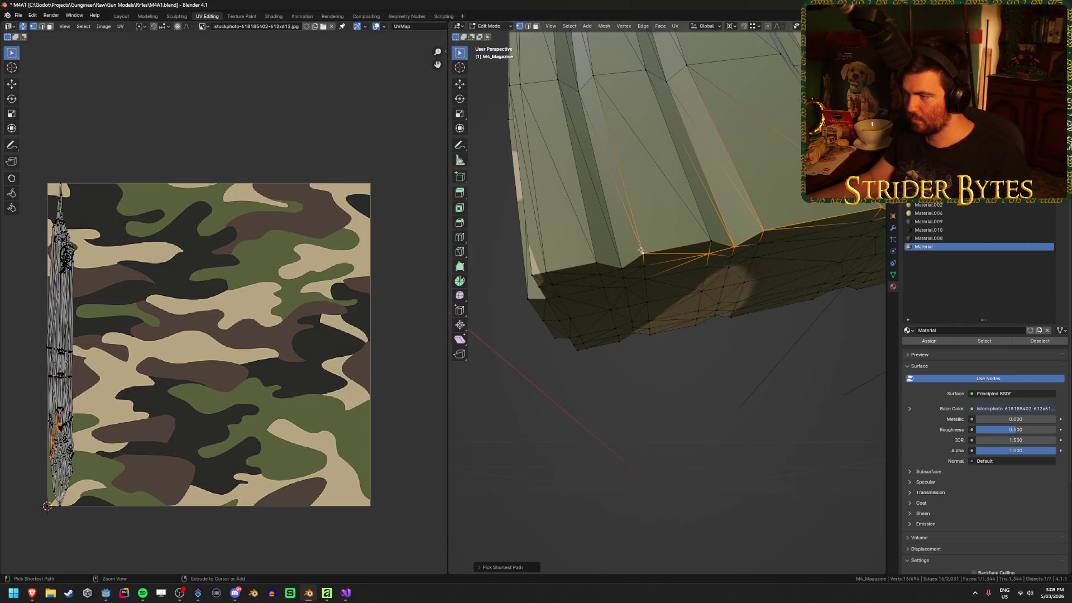
Extend the path around the bottom rim until the edge loop is closed.
{"action": "key", "text": "ctrl+z"}
{"action": "left_click", "coordinate": [710, 240], "text": "ctrl"}
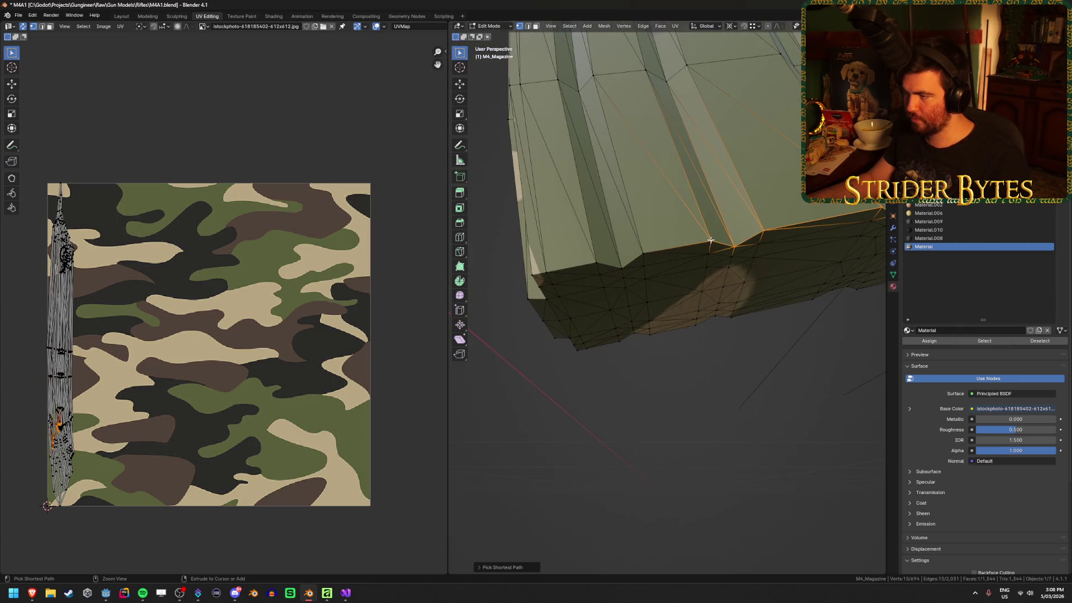
{"action": "left_click", "coordinate": [623, 268], "text": "ctrl"}
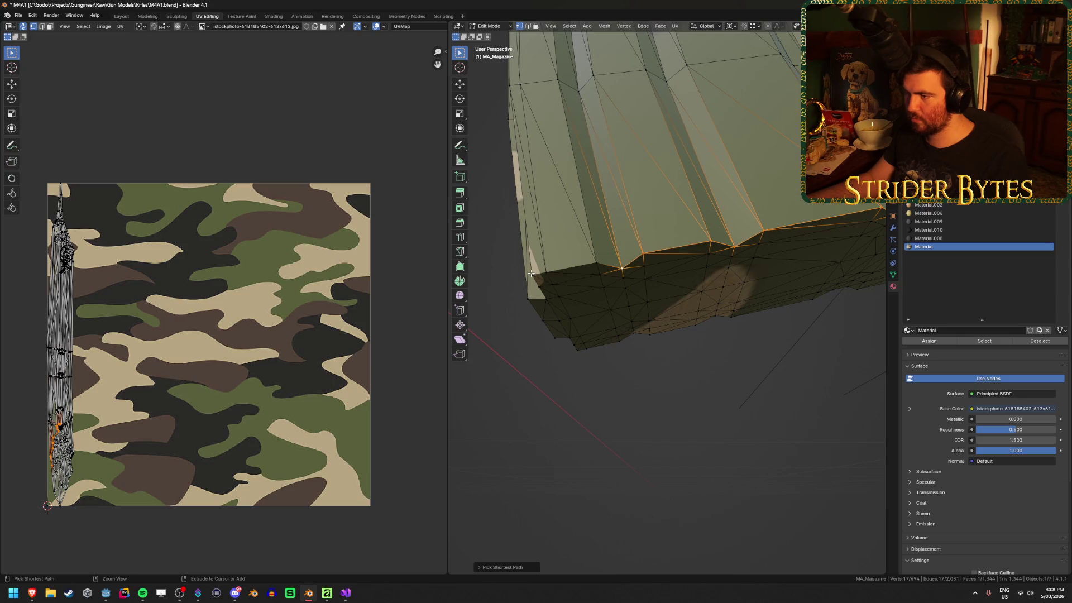
{"action": "key", "text": "ctrl+z"}
{"action": "key", "text": "ctrl+shift+z"}
{"action": "left_click", "coordinate": [597, 263], "text": "ctrl"}
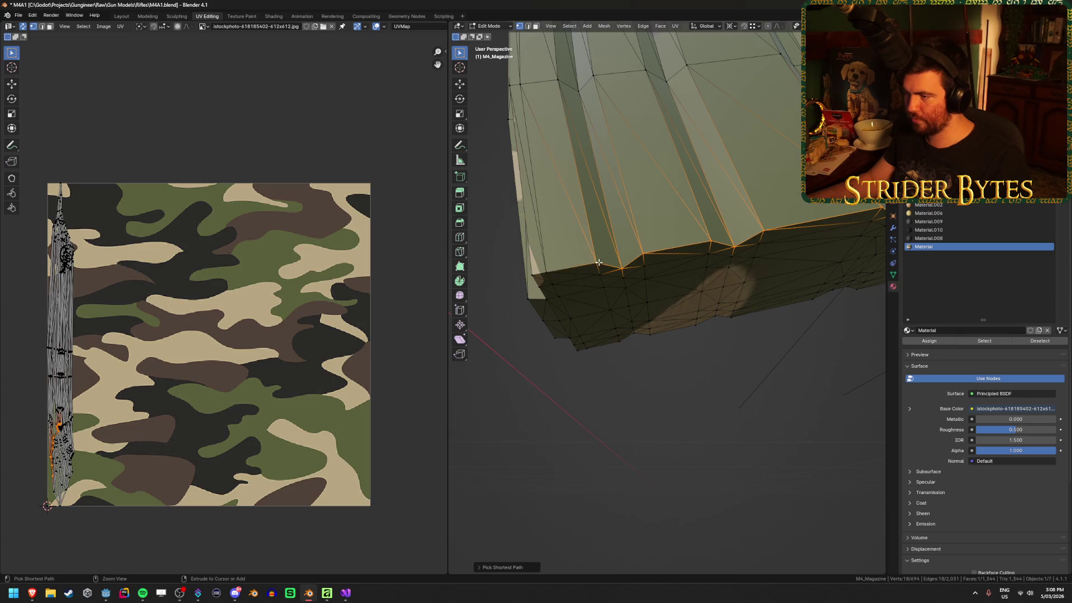
{"action": "mouse_move", "coordinate": [553, 273]}
{"action": "left_mouse_down"}
{"action": "mouse_move", "coordinate": [670, 269]}
{"action": "mouse_move", "coordinate": [684, 299]}
{"action": "mouse_move", "coordinate": [708, 228]}
{"action": "left_mouse_up"}
{"action": "left_click", "coordinate": [708, 226], "text": "ctrl"}
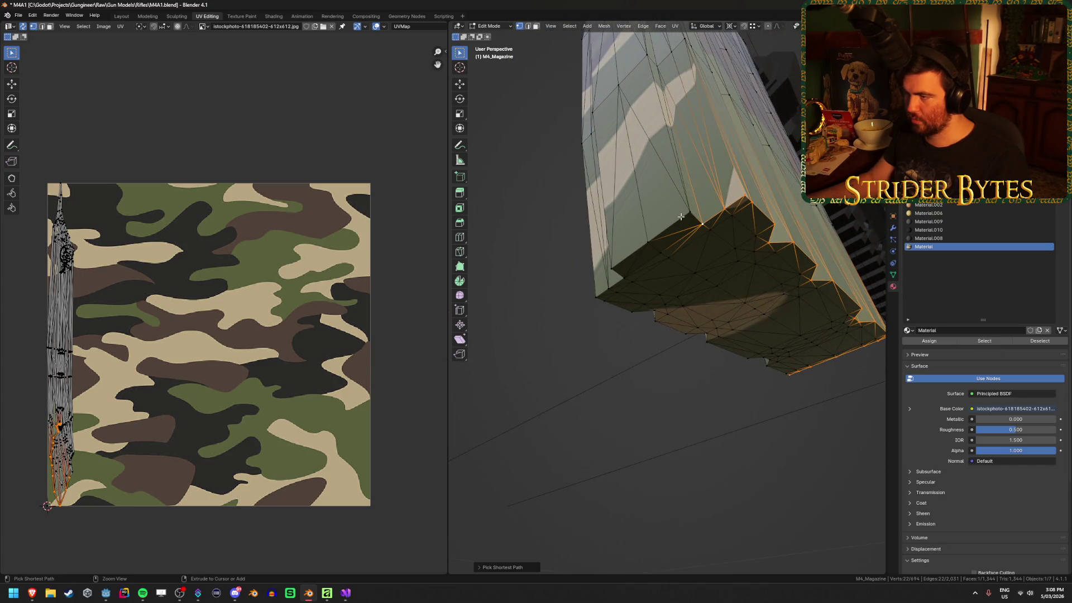
{"action": "left_click_drag", "start_coordinate": [679, 216], "coordinate": [660, 234]}
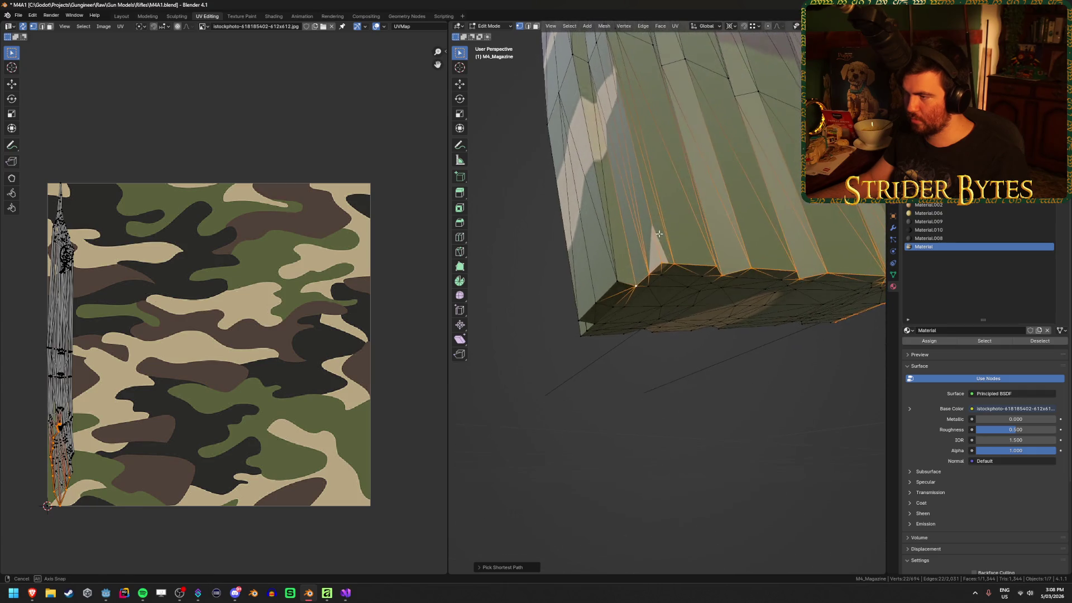
{"action": "left_click_drag", "start_coordinate": [614, 285], "coordinate": [738, 264]}
{"action": "left_click", "coordinate": [739, 266], "text": "ctrl"}
{"action": "left_click", "coordinate": [692, 270], "text": "ctrl"}
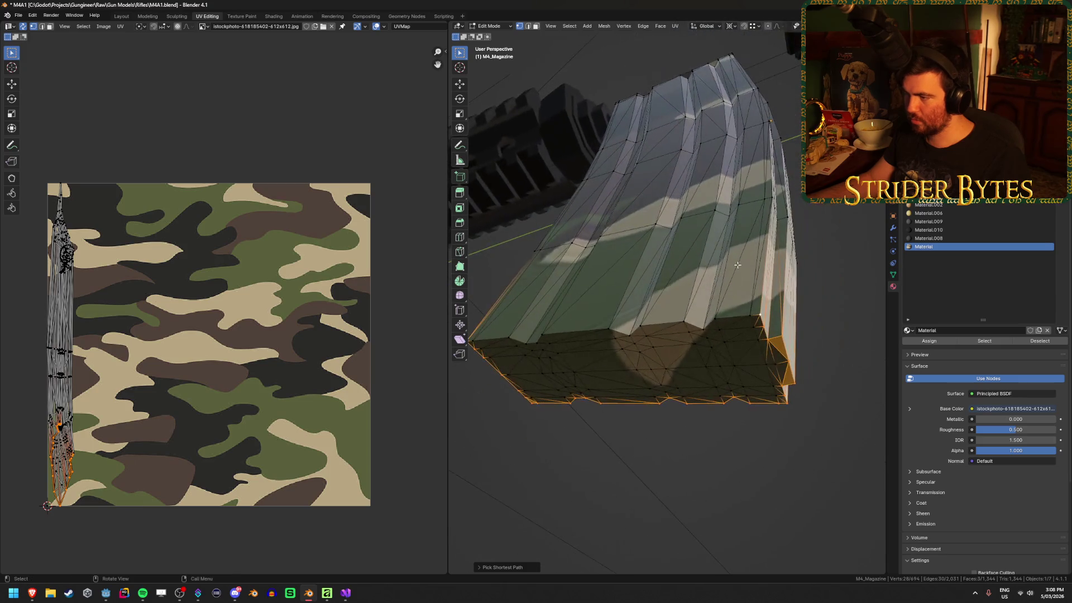
{"action": "left_click", "coordinate": [717, 315], "text": "ctrl"}
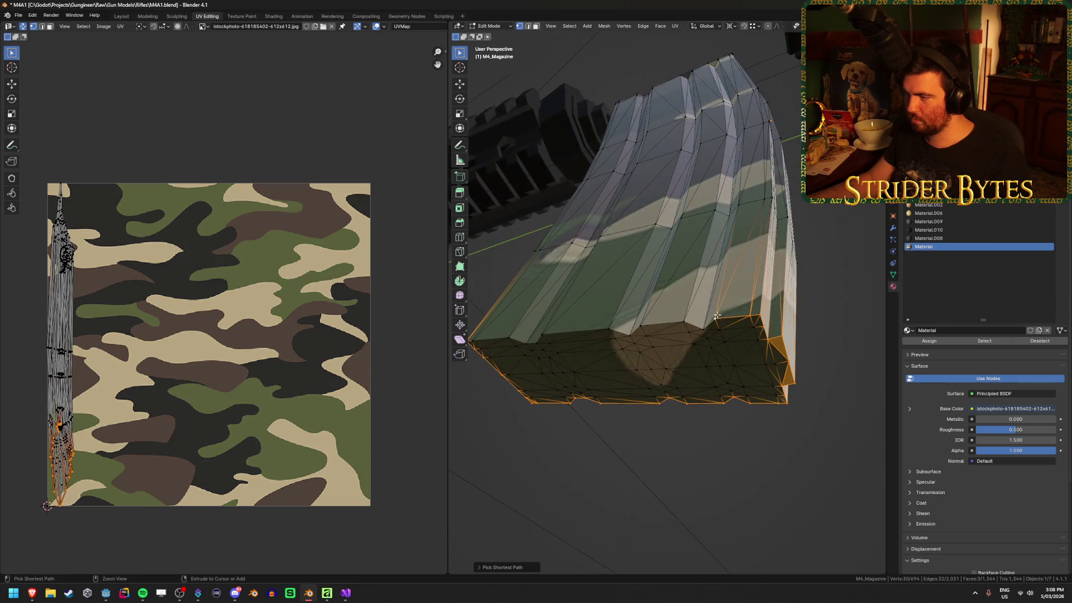
{"action": "left_click", "coordinate": [682, 319], "text": "ctrl"}
{"action": "left_click", "coordinate": [607, 325], "text": "ctrl"}
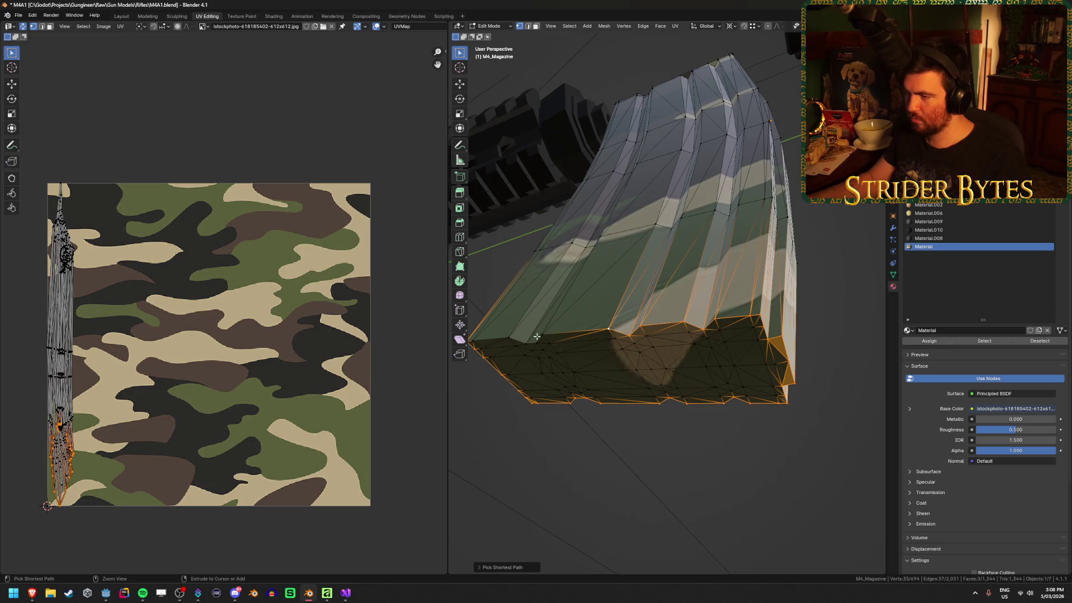
{"action": "scroll", "coordinate": [538, 330], "scroll_direction": "up", "scroll_amount": 5}
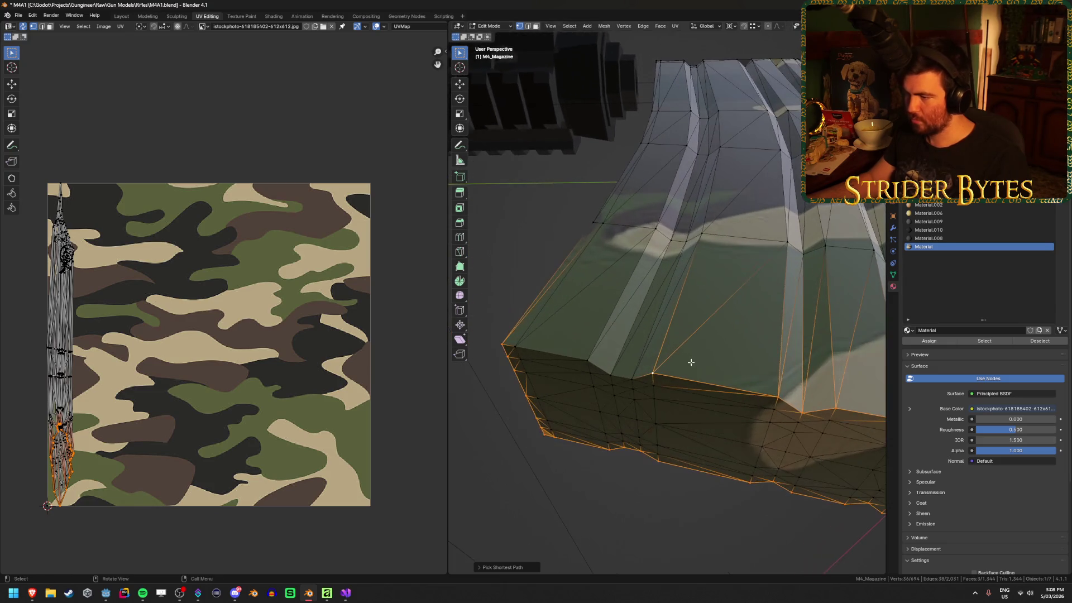
{"action": "left_click", "coordinate": [608, 374], "text": "ctrl"}
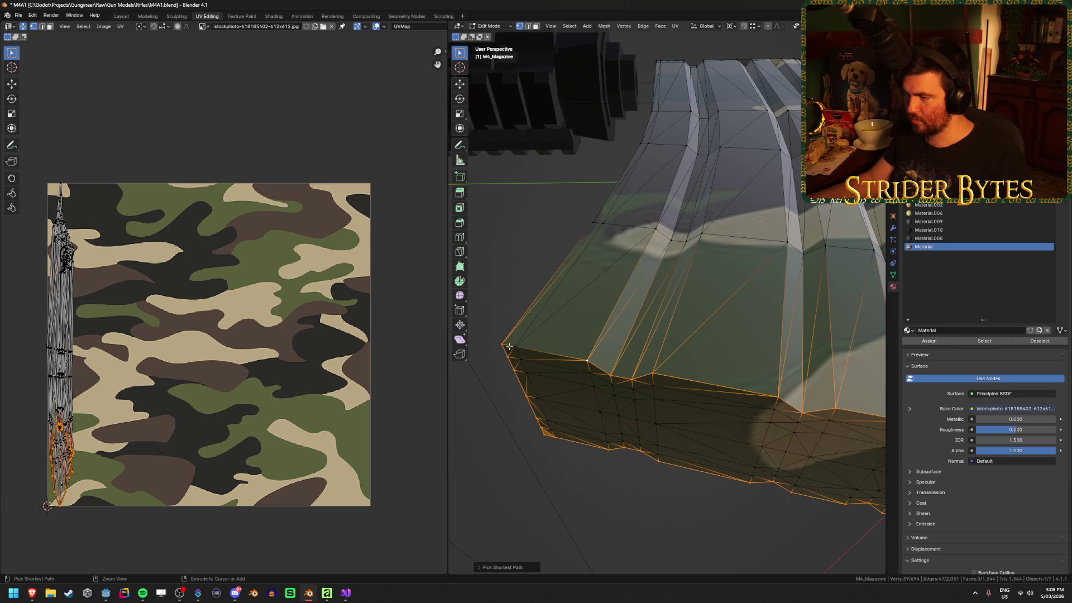
{"action": "scroll", "coordinate": [595, 332], "scroll_direction": "down", "scroll_amount": 1}
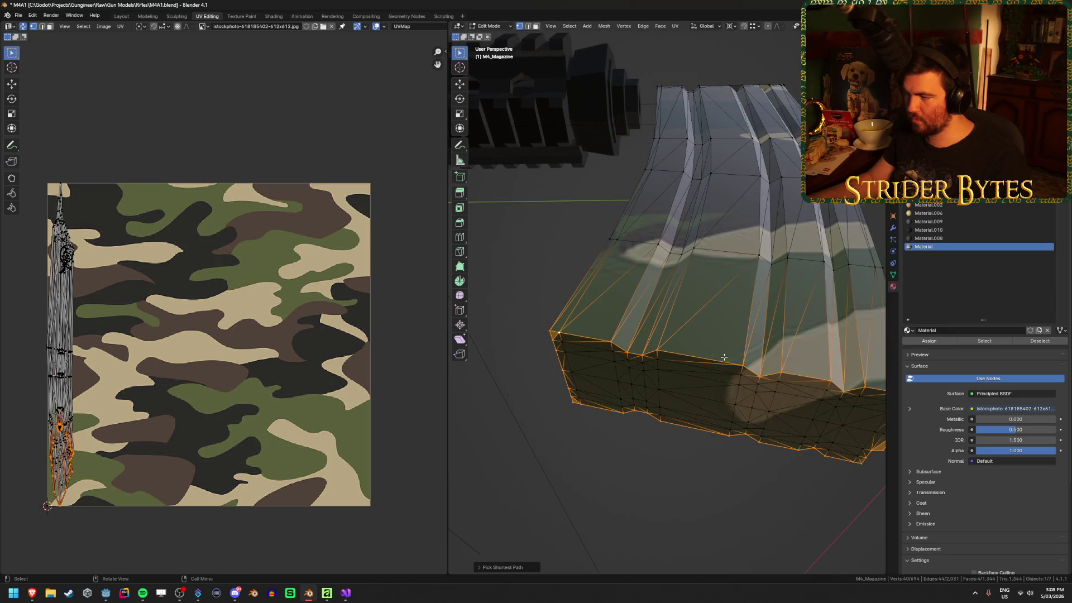
{"action": "mouse_move", "coordinate": [723, 357]}
{"action": "left_mouse_down"}
{"action": "mouse_move", "coordinate": [644, 305]}
{"action": "mouse_move", "coordinate": [667, 242]}
{"action": "left_mouse_up"}
{"action": "scroll", "coordinate": [666, 242], "scroll_direction": "up", "scroll_amount": 5}
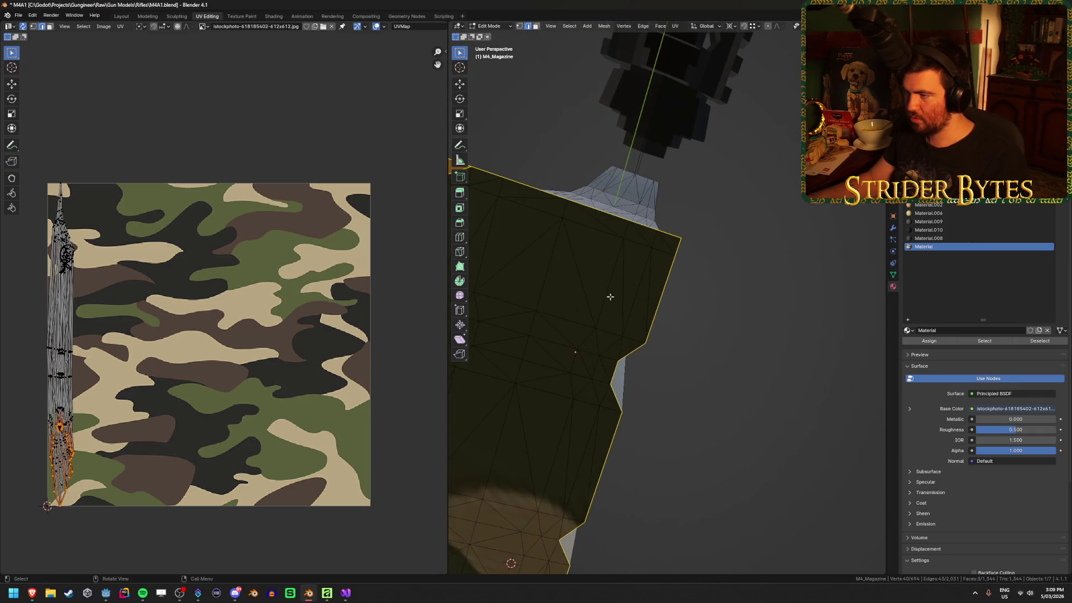
{"action": "mouse_move", "coordinate": [610, 296]}
{"action": "left_mouse_down"}
{"action": "mouse_move", "coordinate": [711, 315]}
{"action": "mouse_move", "coordinate": [587, 368]}
{"action": "mouse_move", "coordinate": [642, 334]}
{"action": "mouse_move", "coordinate": [611, 389]}
{"action": "mouse_move", "coordinate": [737, 389]}
{"action": "left_mouse_up"}
Mark the bottom loop as a seam, select all geometry and unwrap the mesh.
{"action": "key", "text": "ctrl+e"}
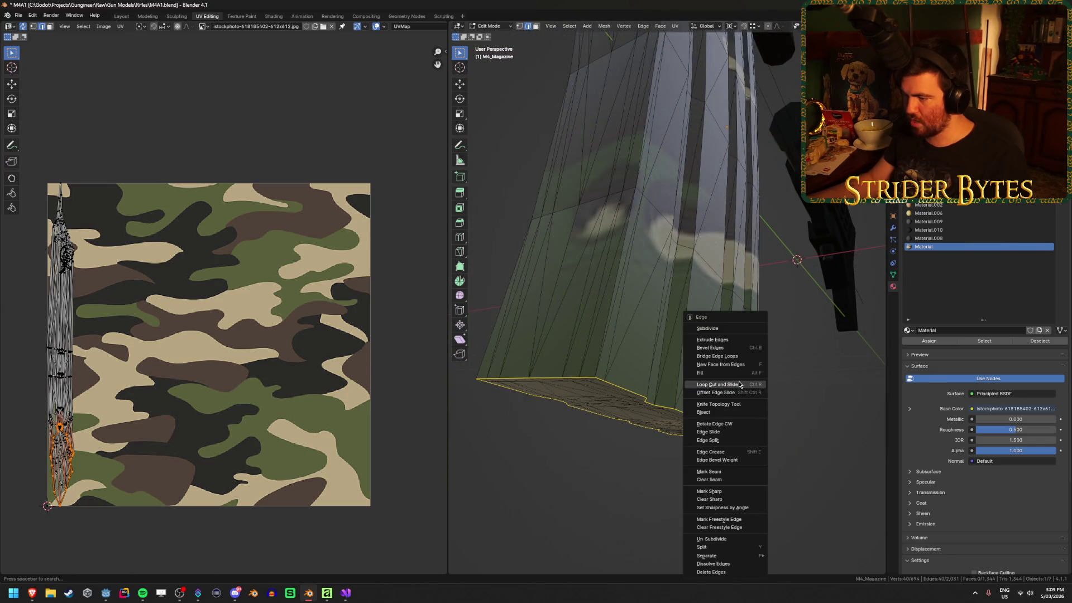
{"action": "left_click", "coordinate": [759, 472]}
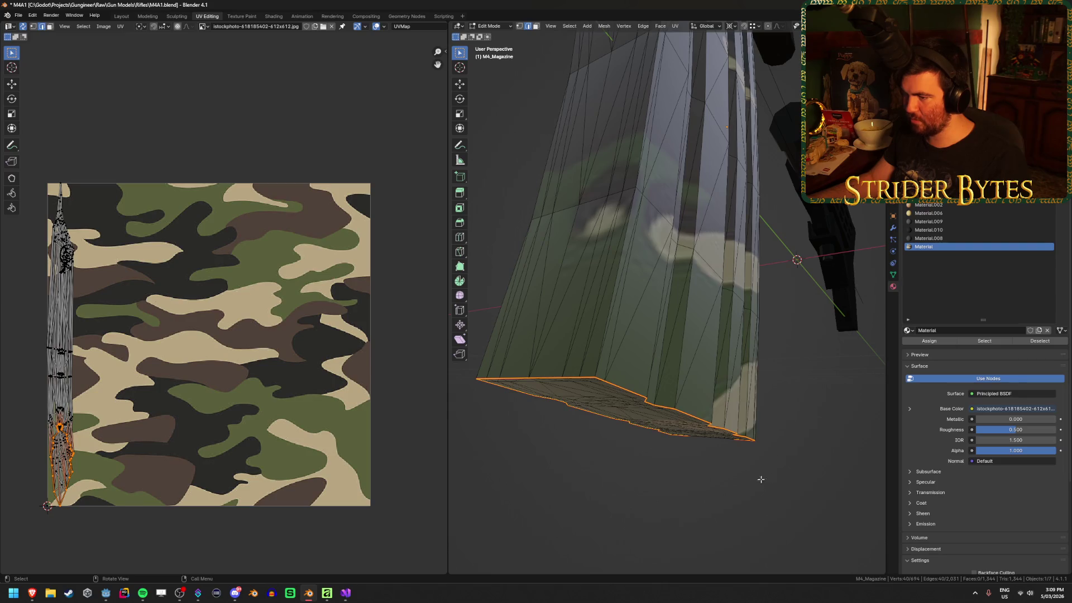
{"action": "left_click", "coordinate": [761, 479]}
{"action": "key", "text": "a"}
{"action": "left_click", "coordinate": [740, 450]}
{"action": "key", "text": "a"}
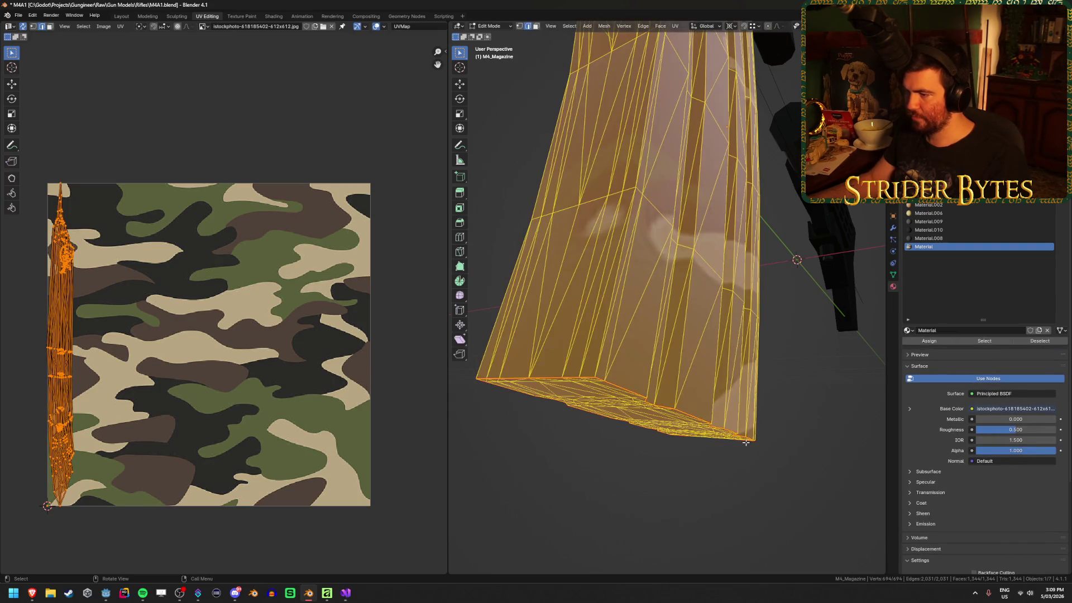
{"action": "key", "text": "Tab"}
{"action": "mouse_move", "coordinate": [772, 474]}
{"action": "left_mouse_down"}
{"action": "mouse_move", "coordinate": [759, 431]}
{"action": "mouse_move", "coordinate": [634, 438]}
{"action": "mouse_move", "coordinate": [701, 436]}
{"action": "mouse_move", "coordinate": [703, 426]}
{"action": "left_mouse_up"}
{"action": "key", "text": "Tab"}
{"action": "key", "text": "Tab"}
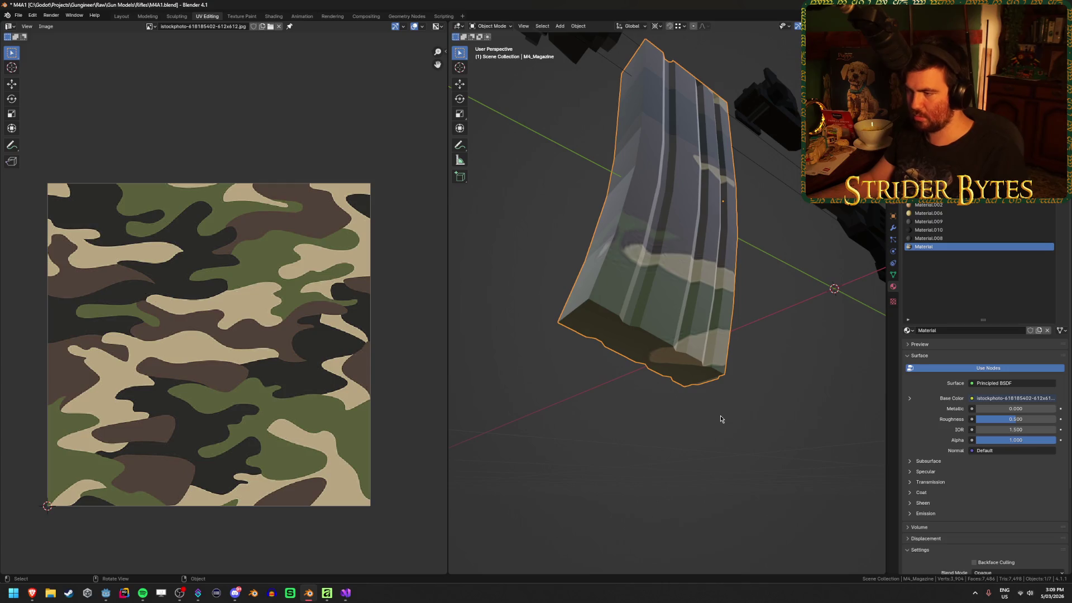
{"action": "key", "text": "Tab"}
{"action": "key", "text": "u"}
{"action": "left_click", "coordinate": [720, 416]}
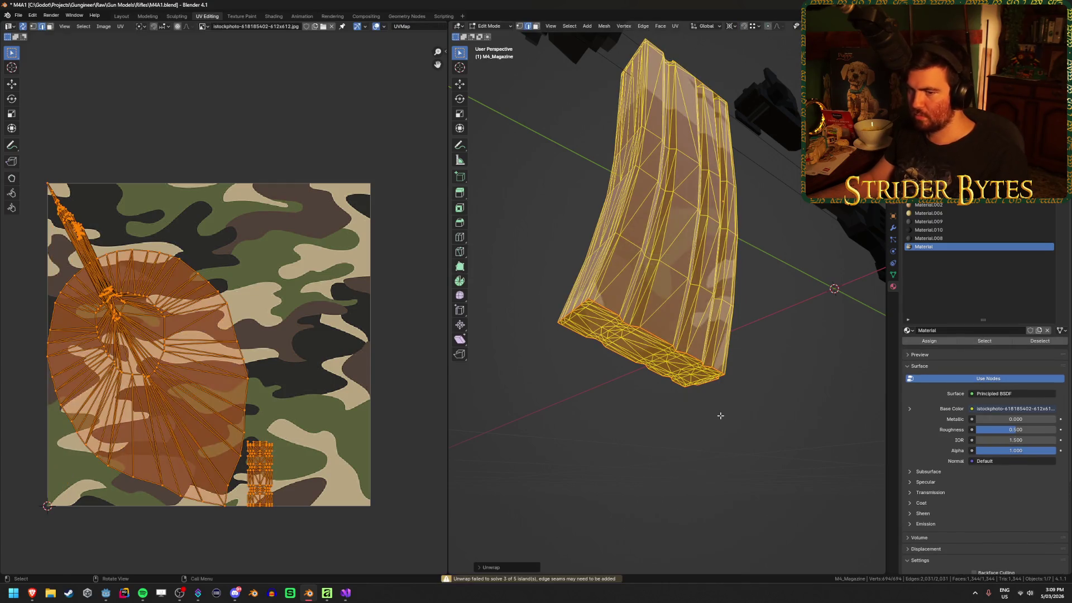
Inspect the re-unwrapped camo on the magazine and deselect the mesh.
{"action": "key", "text": "Tab"}
{"action": "mouse_move", "coordinate": [627, 402]}
{"action": "left_mouse_down"}
{"action": "mouse_move", "coordinate": [559, 445]}
{"action": "mouse_move", "coordinate": [519, 445]}
{"action": "mouse_move", "coordinate": [754, 436]}
{"action": "mouse_move", "coordinate": [700, 450]}
{"action": "mouse_move", "coordinate": [761, 454]}
{"action": "left_mouse_up"}
{"action": "key", "text": "Tab"}
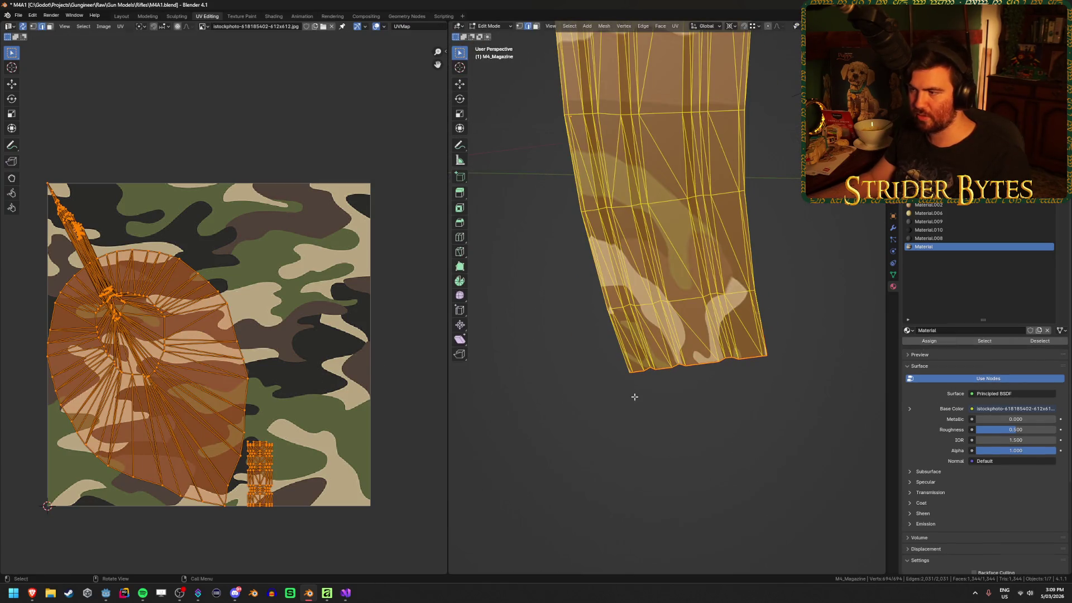
{"action": "mouse_move", "coordinate": [634, 396]}
{"action": "left_mouse_down"}
{"action": "mouse_move", "coordinate": [574, 424]}
{"action": "mouse_move", "coordinate": [607, 84]}
{"action": "left_mouse_up"}
{"action": "left_click_drag", "start_coordinate": [674, 268], "coordinate": [664, 332]}
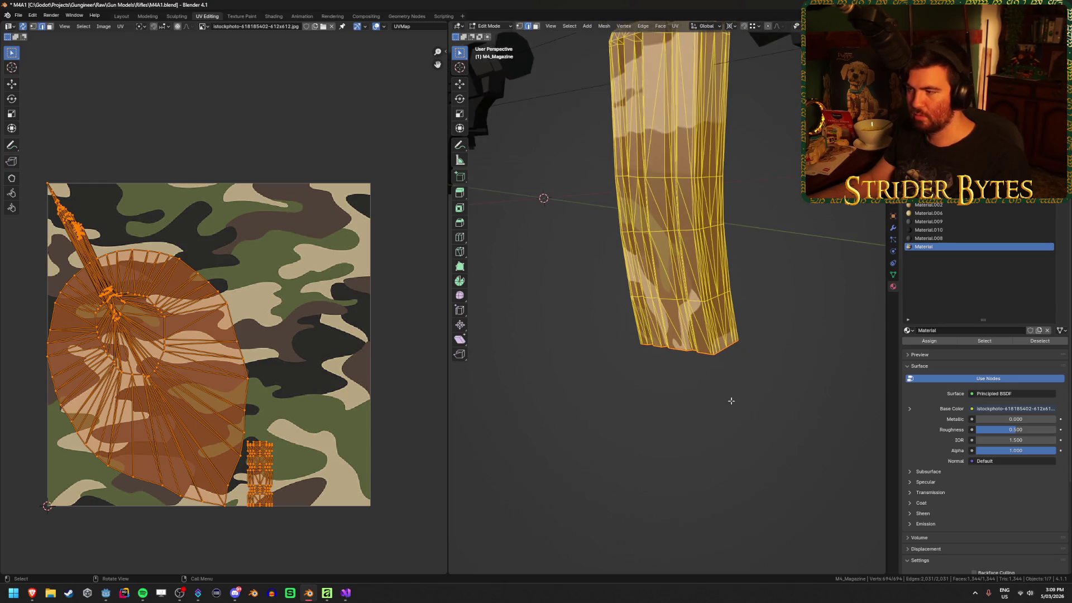
{"action": "key", "text": "alt+a"}
{"action": "left_click_drag", "start_coordinate": [745, 300], "coordinate": [709, 398]}
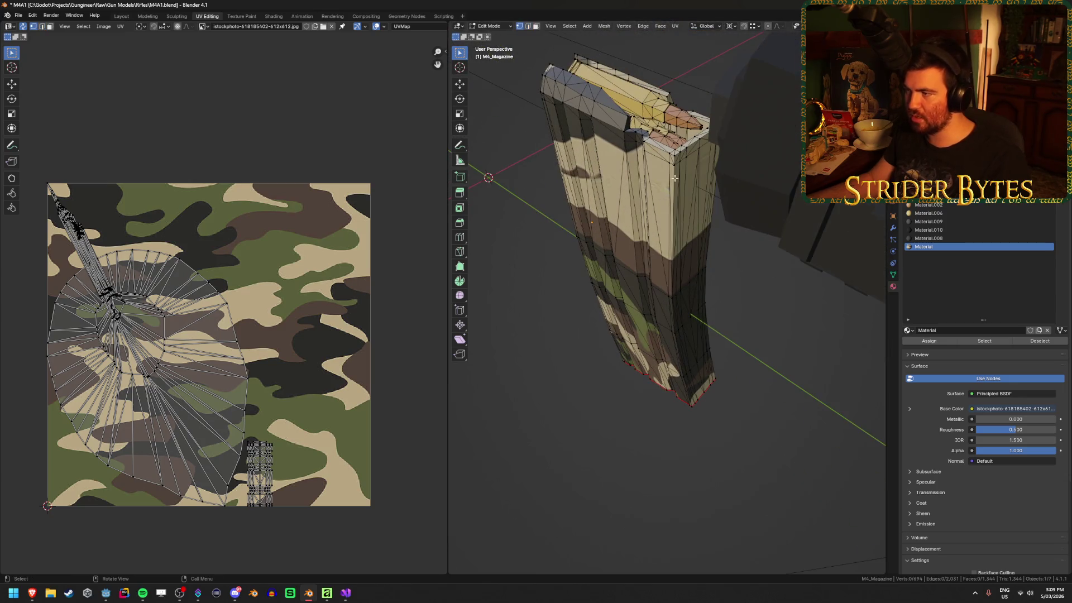
In edge select mode, mark the magazine's corner edges as a seam.
{"action": "mouse_move", "coordinate": [674, 159]}
{"action": "left_mouse_down"}
{"action": "mouse_move", "coordinate": [702, 391]}
{"action": "mouse_move", "coordinate": [705, 377]}
{"action": "mouse_move", "coordinate": [692, 435]}
{"action": "mouse_move", "coordinate": [687, 363]}
{"action": "mouse_move", "coordinate": [692, 382]}
{"action": "left_mouse_up"}
{"action": "left_click", "coordinate": [693, 435], "text": "ctrl"}
{"action": "right_click", "coordinate": [692, 382]}
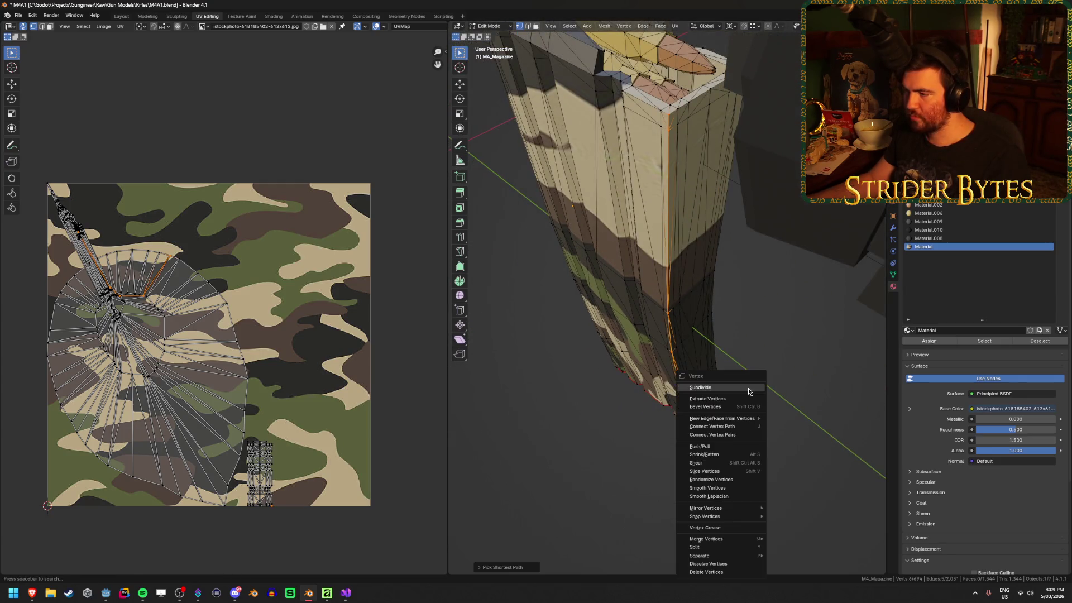
{"action": "key", "text": "2"}
{"action": "right_click", "coordinate": [777, 285]}
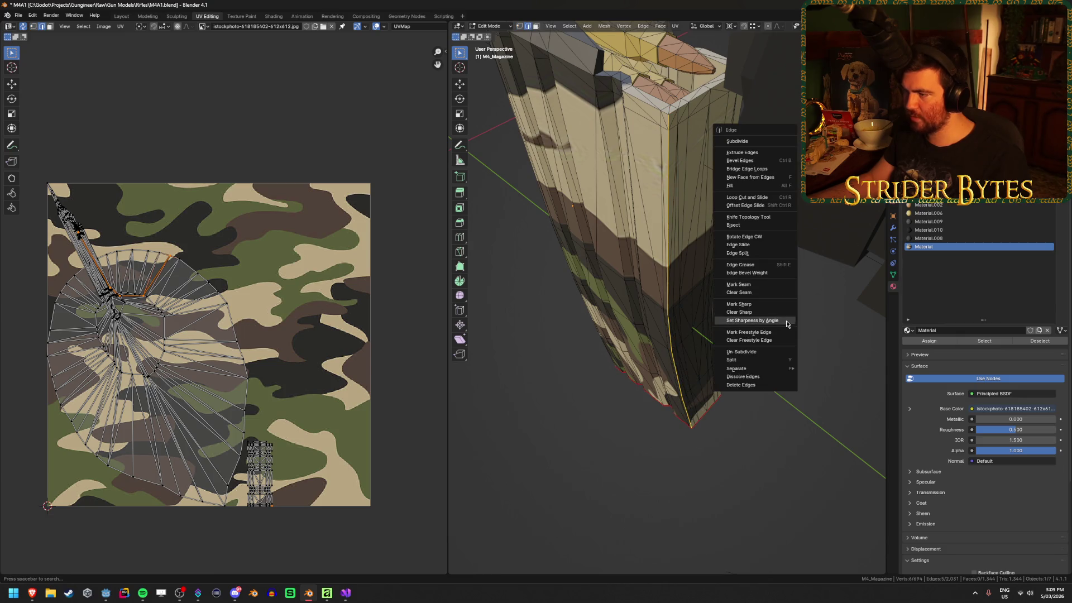
{"action": "left_click", "coordinate": [767, 284]}
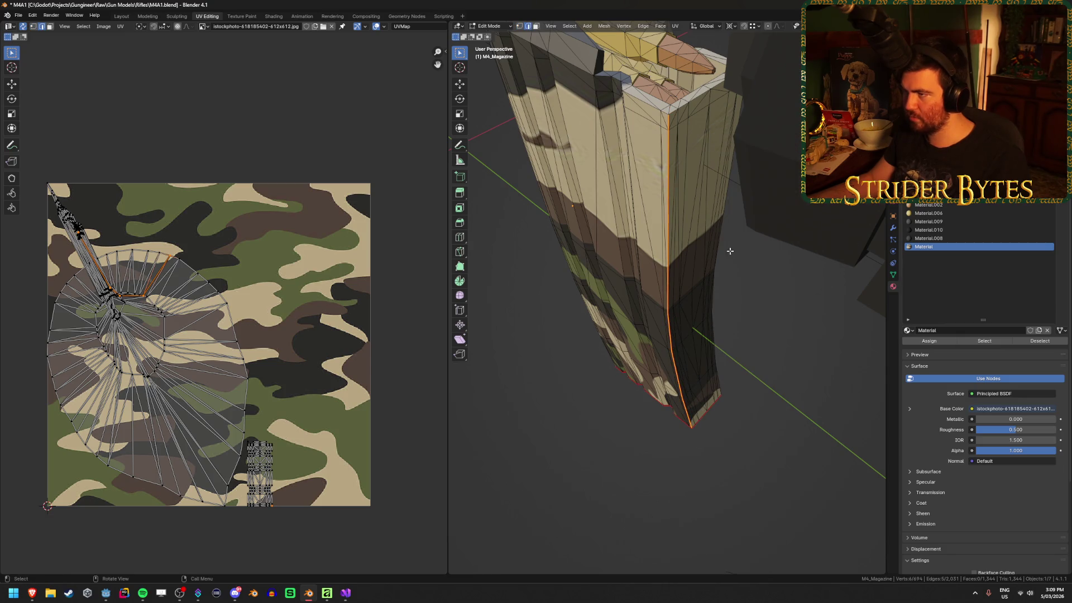
{"action": "left_click", "coordinate": [681, 126]}
{"action": "right_click", "coordinate": [726, 258]}
{"action": "left_click", "coordinate": [726, 258]}
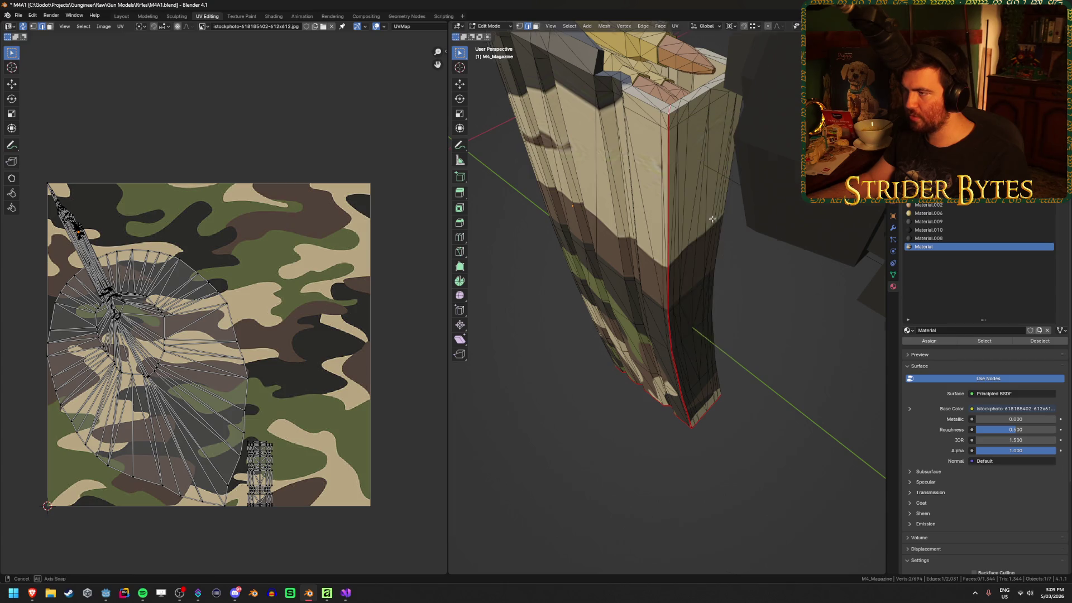
{"action": "mouse_move", "coordinate": [726, 258]}
{"action": "left_mouse_down"}
{"action": "mouse_move", "coordinate": [714, 250]}
{"action": "mouse_move", "coordinate": [715, 215]}
{"action": "left_mouse_up"}
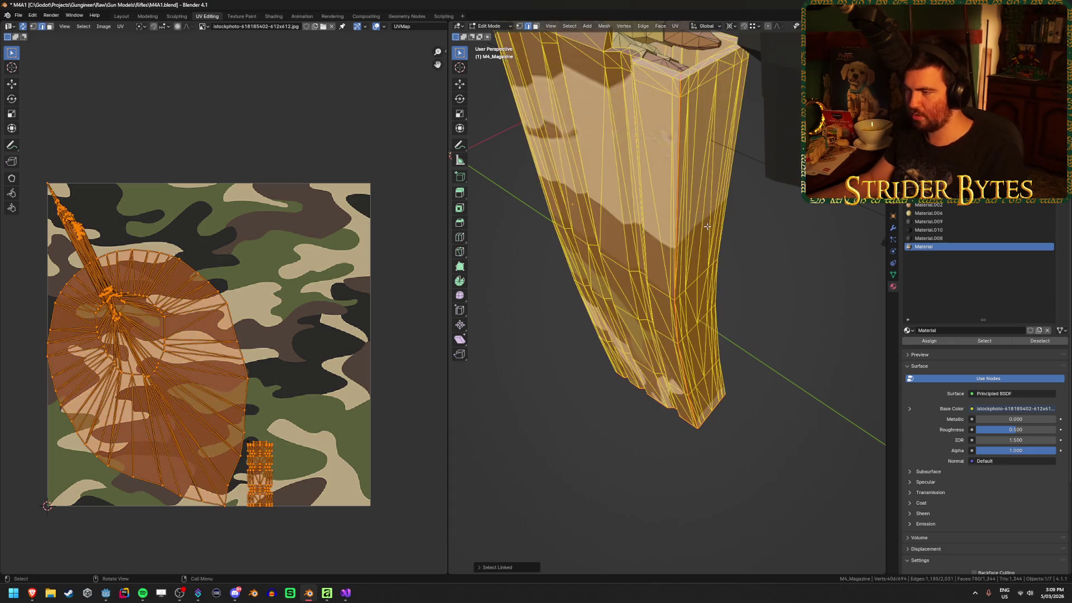
Select the linked magazine geometry and unwrap it again with the new seams.
{"action": "key", "text": "ctrl+l"}
{"action": "key", "text": "u"}
{"action": "left_click", "coordinate": [708, 228]}
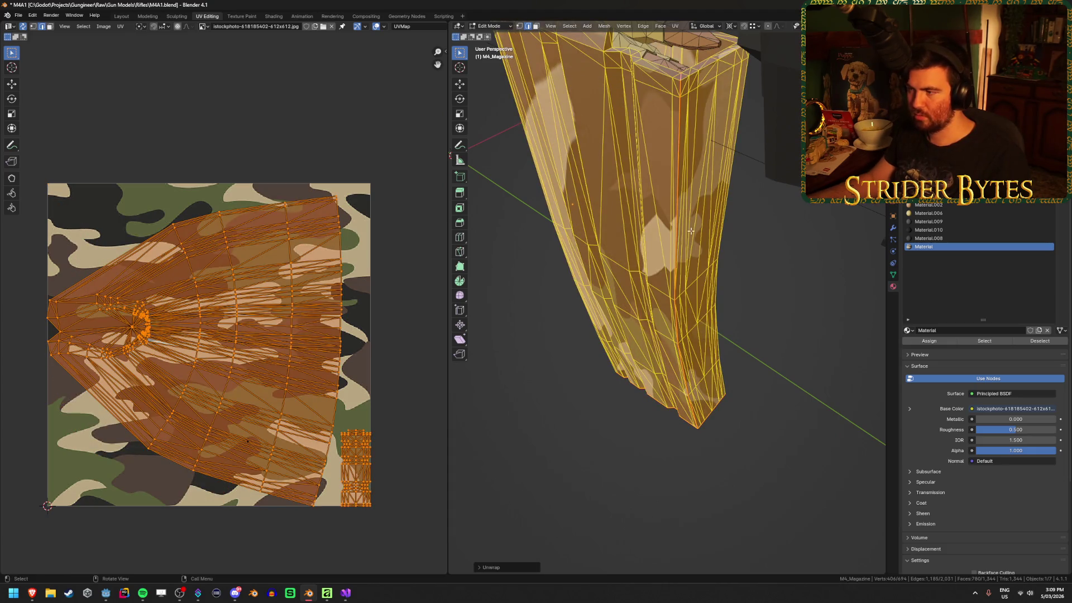
{"action": "key", "text": "alt+a"}
{"action": "left_click_drag", "start_coordinate": [691, 230], "coordinate": [774, 346]}
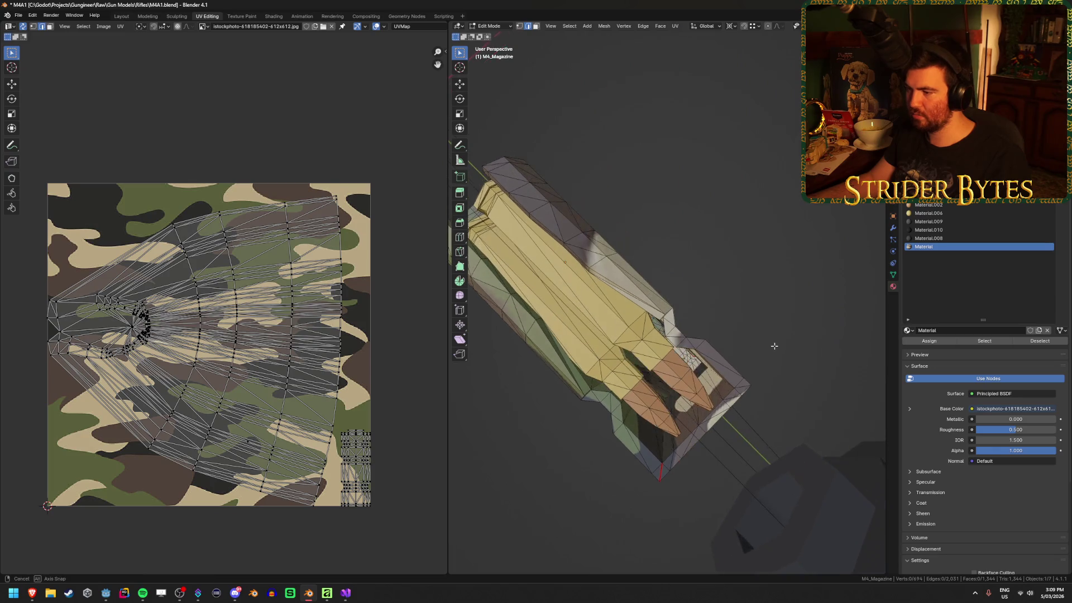
{"action": "scroll", "coordinate": [708, 437], "scroll_direction": "up", "scroll_amount": 6}
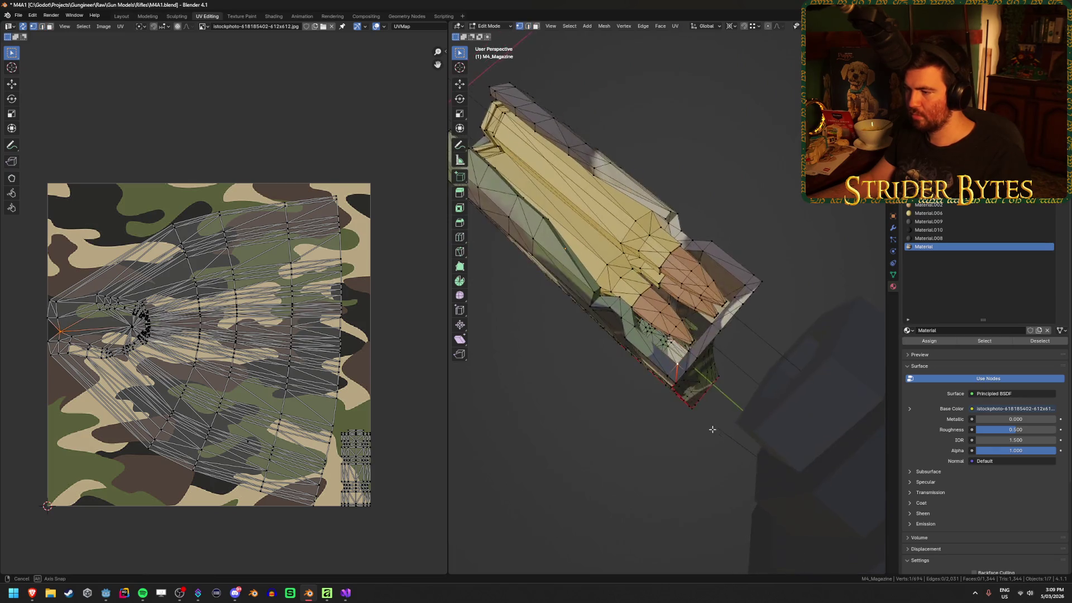
{"action": "mouse_move", "coordinate": [718, 437]}
{"action": "left_mouse_down"}
{"action": "mouse_move", "coordinate": [834, 431]}
{"action": "mouse_move", "coordinate": [651, 426]}
{"action": "mouse_move", "coordinate": [725, 413]}
{"action": "mouse_move", "coordinate": [681, 424]}
{"action": "mouse_move", "coordinate": [648, 415]}
{"action": "mouse_move", "coordinate": [668, 418]}
{"action": "mouse_move", "coordinate": [627, 348]}
{"action": "left_mouse_up"}
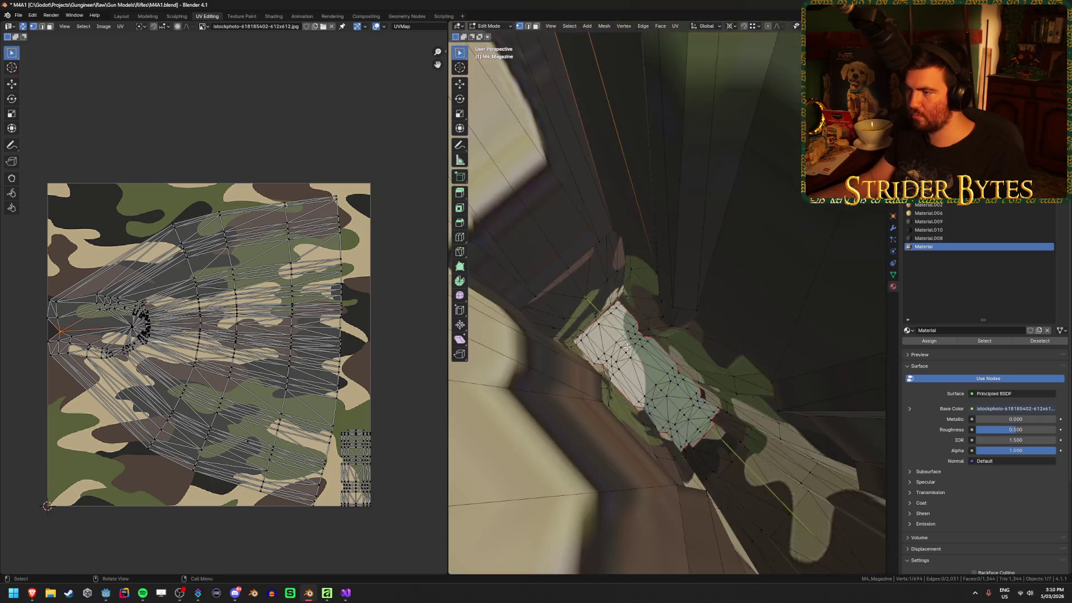
Mark an extra edge near the top as a seam and view it in Object Mode.
{"action": "left_click", "coordinate": [620, 222], "text": "shift"}
{"action": "scroll", "coordinate": [620, 222], "scroll_direction": "down", "scroll_amount": 5}
{"action": "mouse_move", "coordinate": [620, 222]}
{"action": "left_mouse_down"}
{"action": "mouse_move", "coordinate": [697, 264]}
{"action": "mouse_move", "coordinate": [733, 262]}
{"action": "left_mouse_up"}
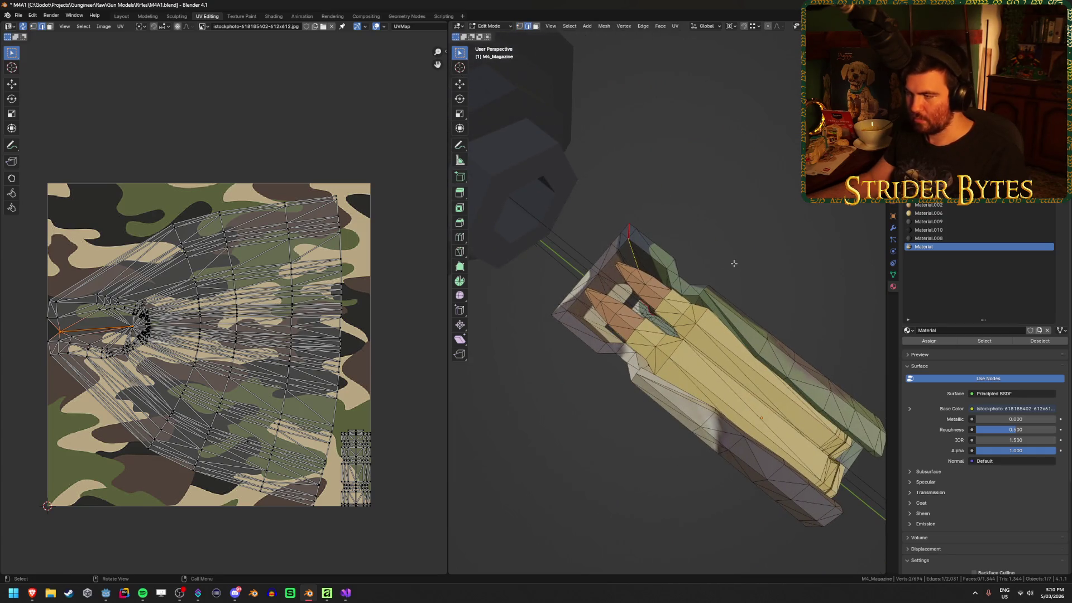
{"action": "key", "text": "u"}
{"action": "key", "text": "ctrl+e"}
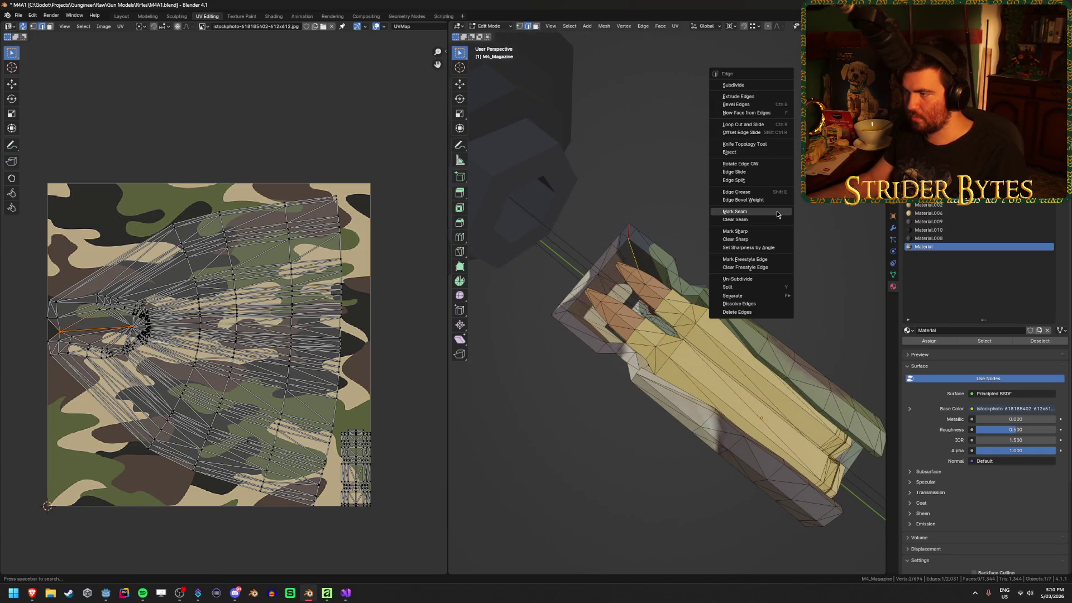
{"action": "left_click", "coordinate": [777, 214]}
{"action": "key", "text": "Tab"}
{"action": "mouse_move", "coordinate": [765, 232]}
{"action": "left_mouse_down"}
{"action": "mouse_move", "coordinate": [677, 245]}
{"action": "mouse_move", "coordinate": [661, 274]}
{"action": "mouse_move", "coordinate": [672, 325]}
{"action": "left_mouse_up"}
{"action": "scroll", "coordinate": [661, 275], "scroll_direction": "down", "scroll_amount": 3}
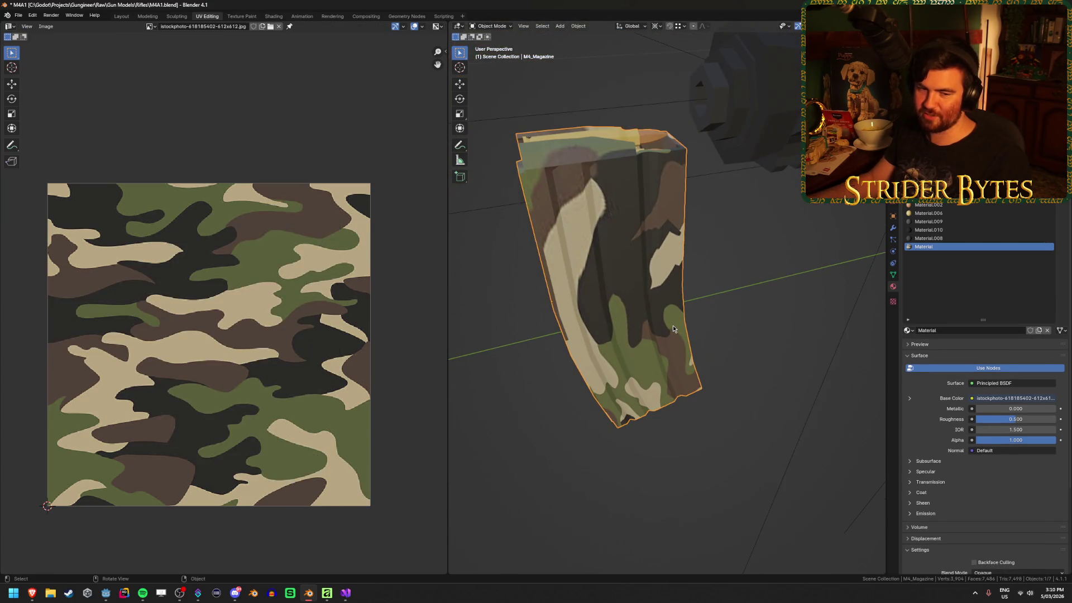
Select the whole magazine mesh in Edit Mode and unwrap its UVs.
{"action": "key", "text": "Tab"}
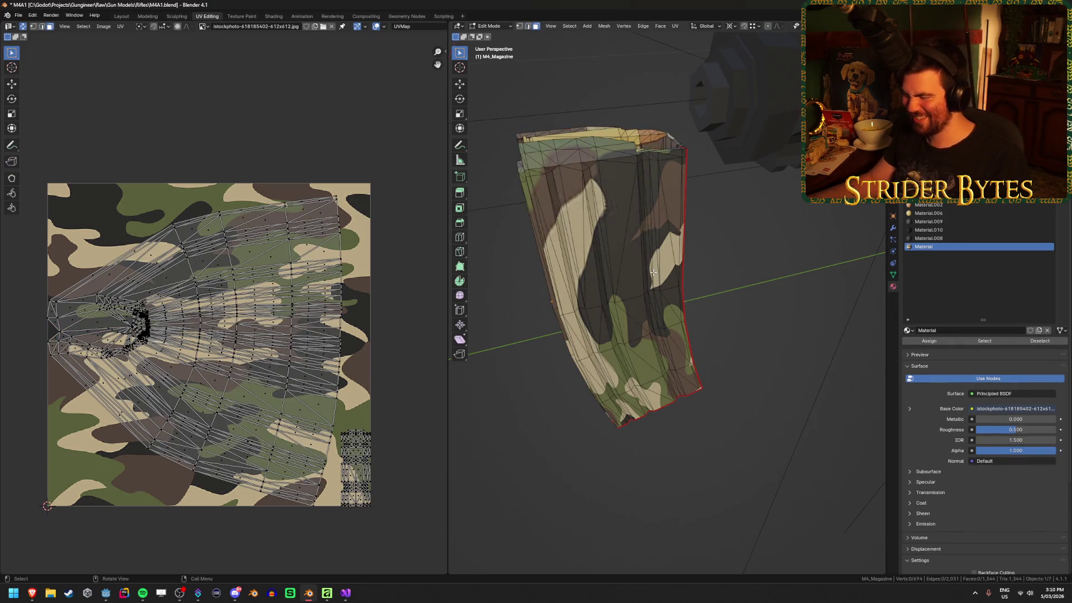
{"action": "key", "text": "ctrl+l"}
{"action": "key", "text": "u"}
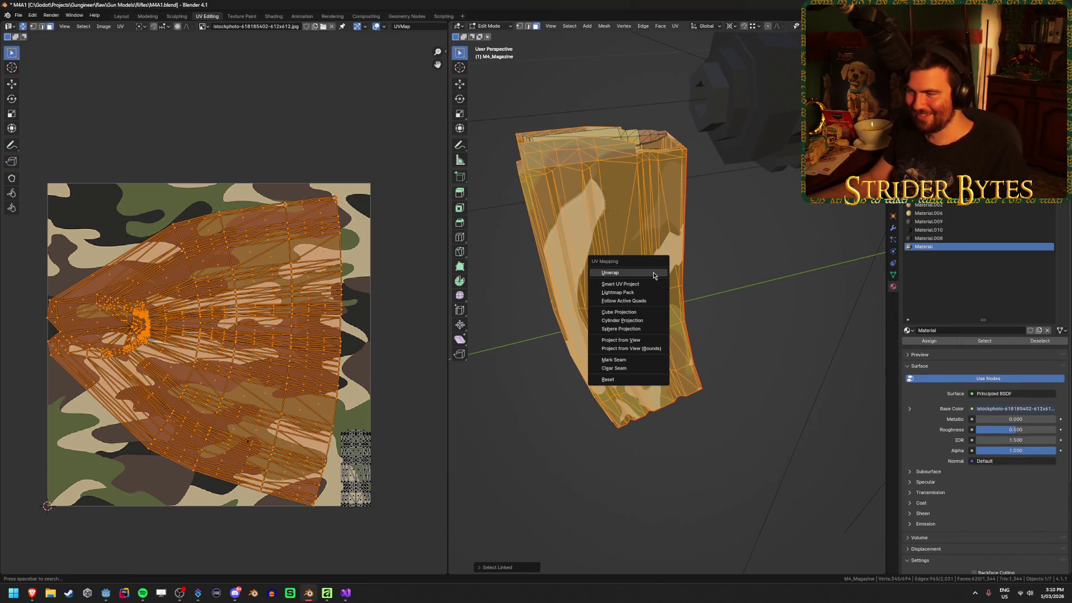
{"action": "left_click", "coordinate": [654, 274]}
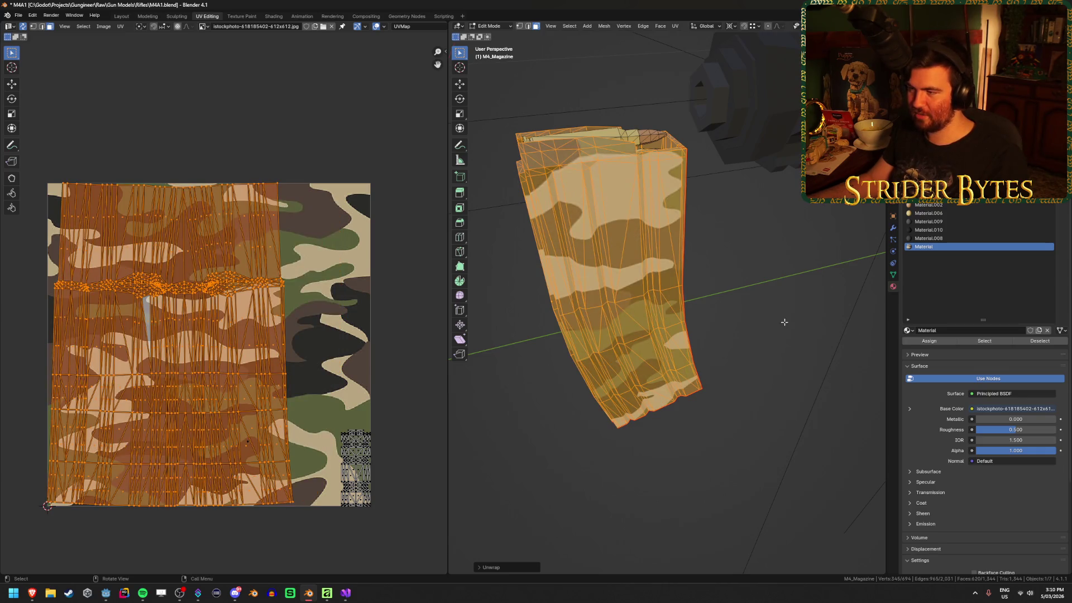
Scale all UVs wider along X and shift them horizontally across the camo image.
{"action": "left_click", "coordinate": [784, 322]}
{"action": "key", "text": "a"}
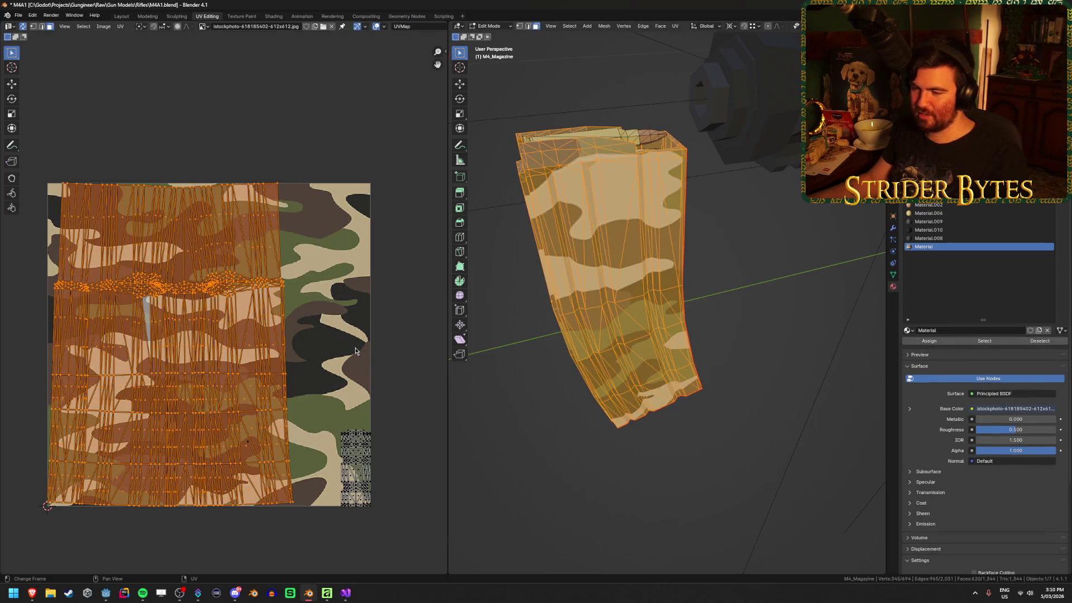
{"action": "key", "text": "s"}
{"action": "key", "text": "x"}
{"action": "left_click", "coordinate": [408, 354]}
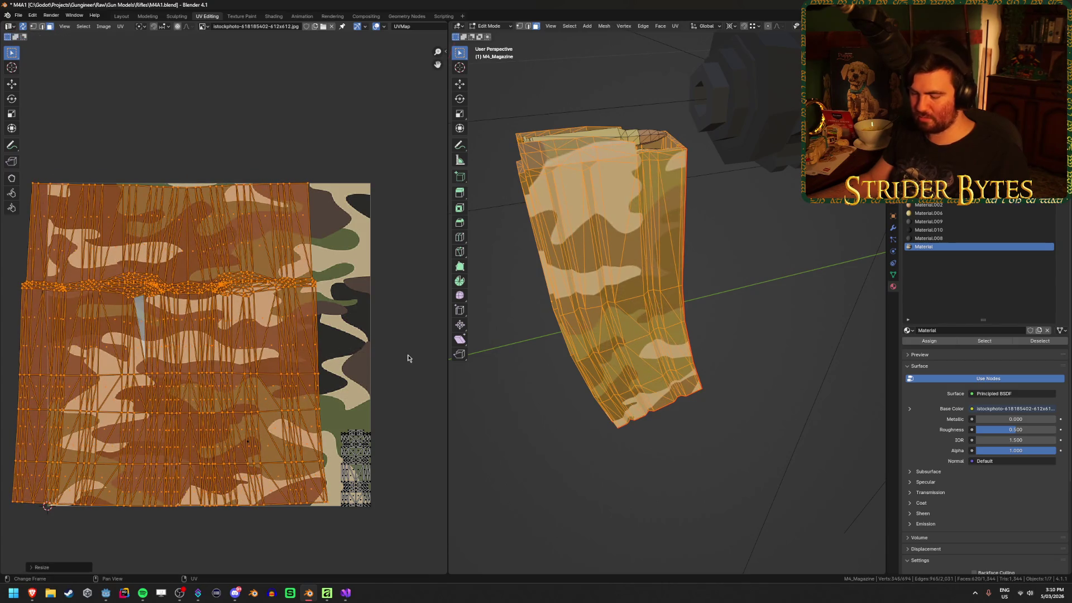
{"action": "key", "text": "g"}
{"action": "key", "text": "x"}
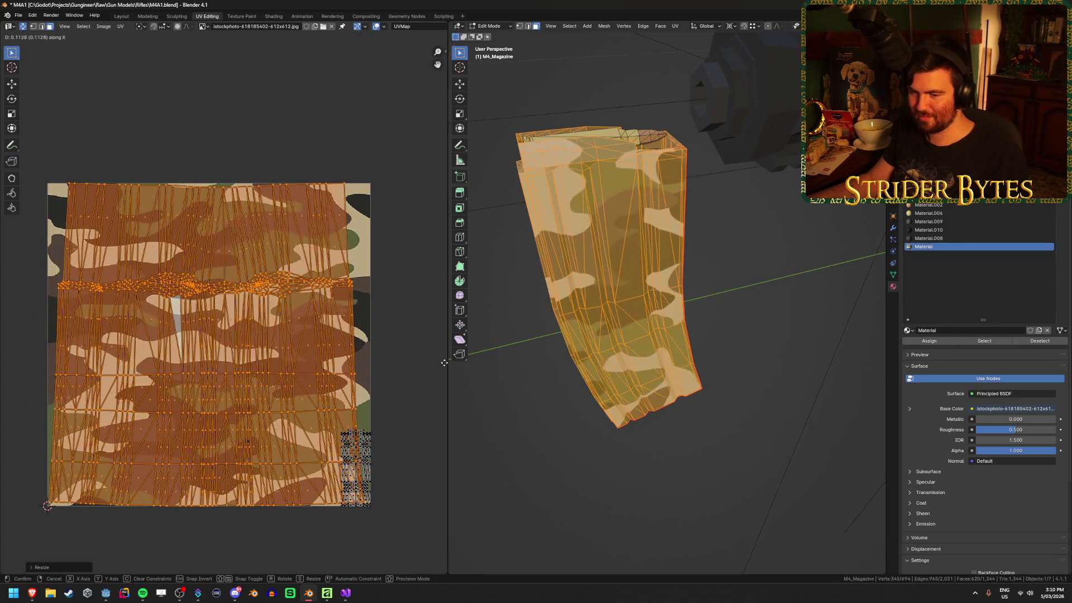
{"action": "left_click", "coordinate": [446, 363]}
Inspect the larger camo patches in Object Mode, then reselect the magazine for editing.
{"action": "key", "text": "alt+a"}
{"action": "key", "text": "Tab"}
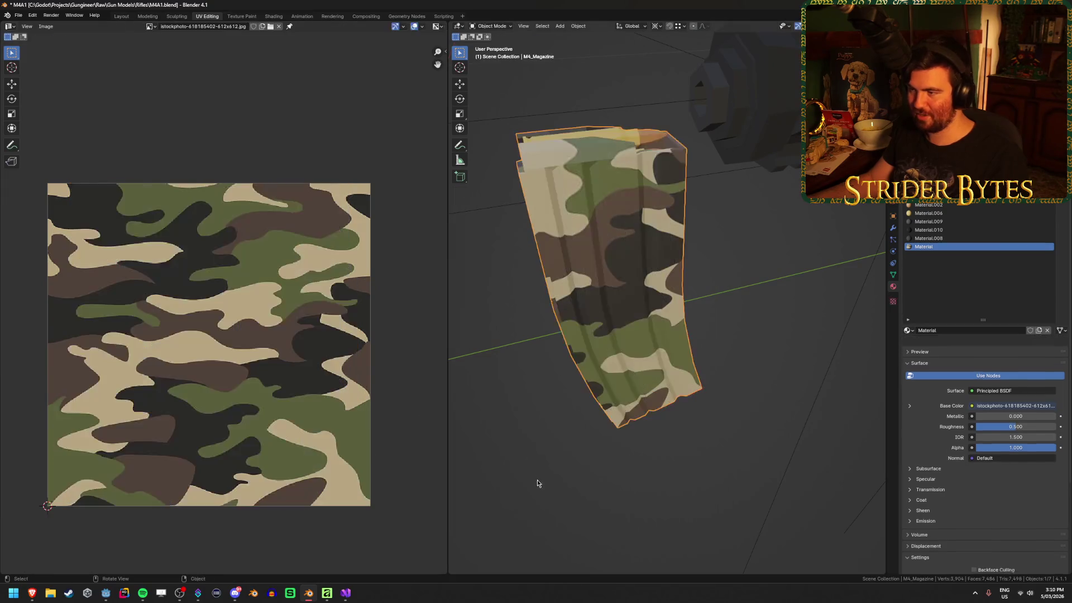
{"action": "mouse_move", "coordinate": [536, 455]}
{"action": "left_mouse_down"}
{"action": "mouse_move", "coordinate": [617, 421]}
{"action": "mouse_move", "coordinate": [787, 409]}
{"action": "mouse_move", "coordinate": [869, 430]}
{"action": "left_mouse_up"}
{"action": "scroll", "coordinate": [780, 411], "scroll_direction": "up", "scroll_amount": 6}
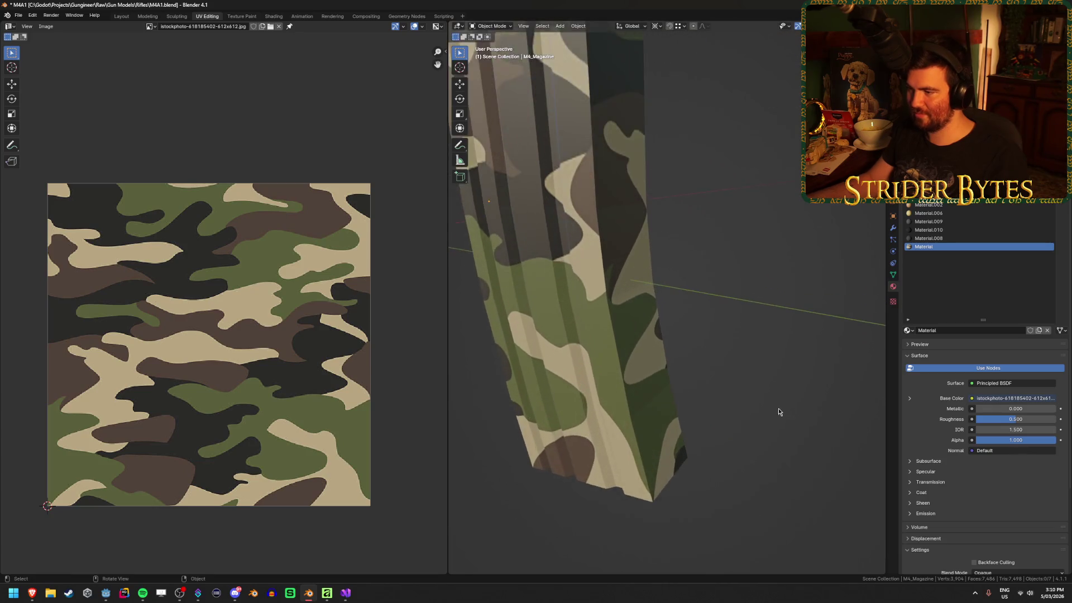
{"action": "left_click_drag", "start_coordinate": [720, 408], "coordinate": [679, 379]}
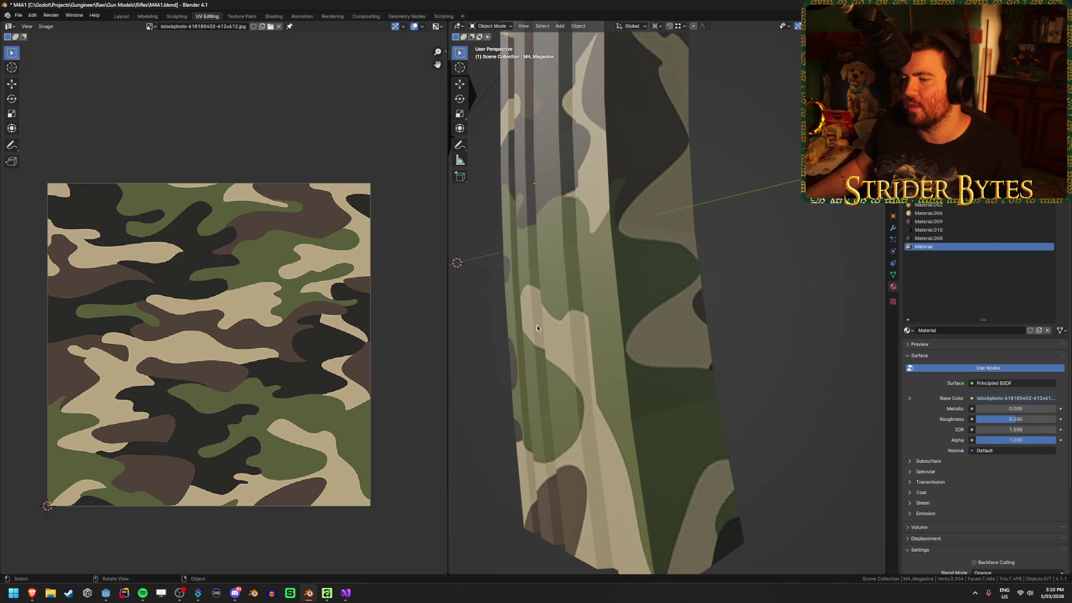
{"action": "left_click", "coordinate": [582, 318]}
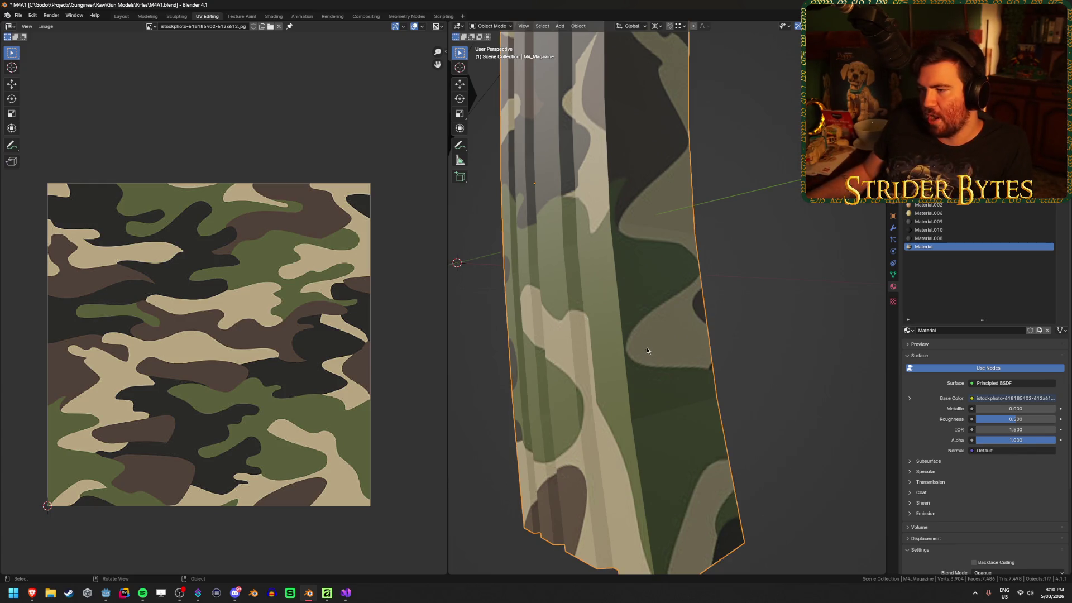
{"action": "left_click_drag", "start_coordinate": [738, 313], "coordinate": [645, 348]}
{"action": "key", "text": "Tab"}
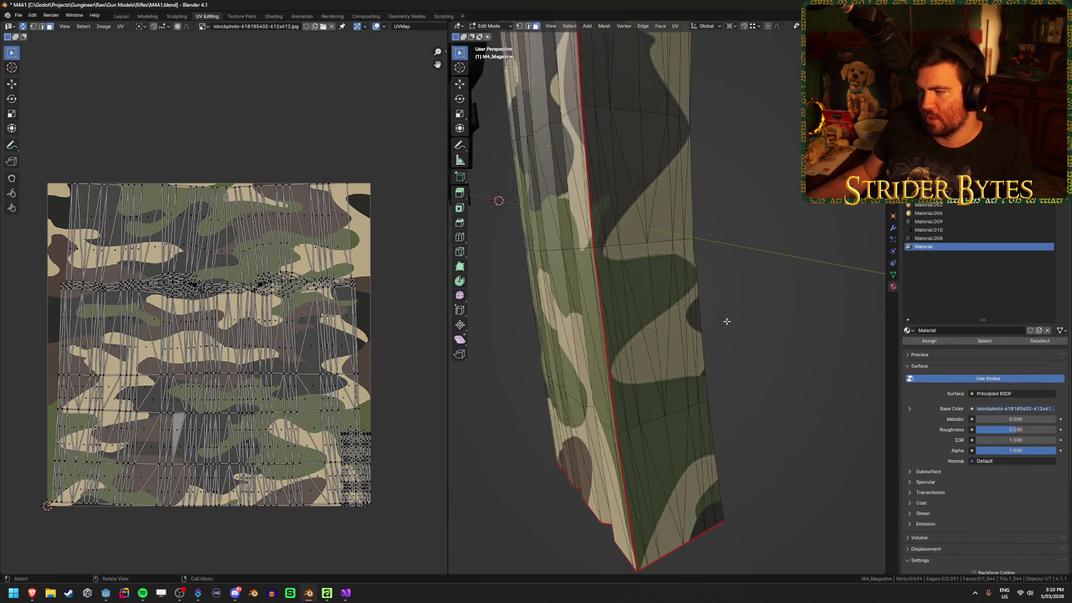
{"action": "scroll", "coordinate": [726, 321], "scroll_direction": "down", "scroll_amount": 2}
{"action": "key", "text": "l"}
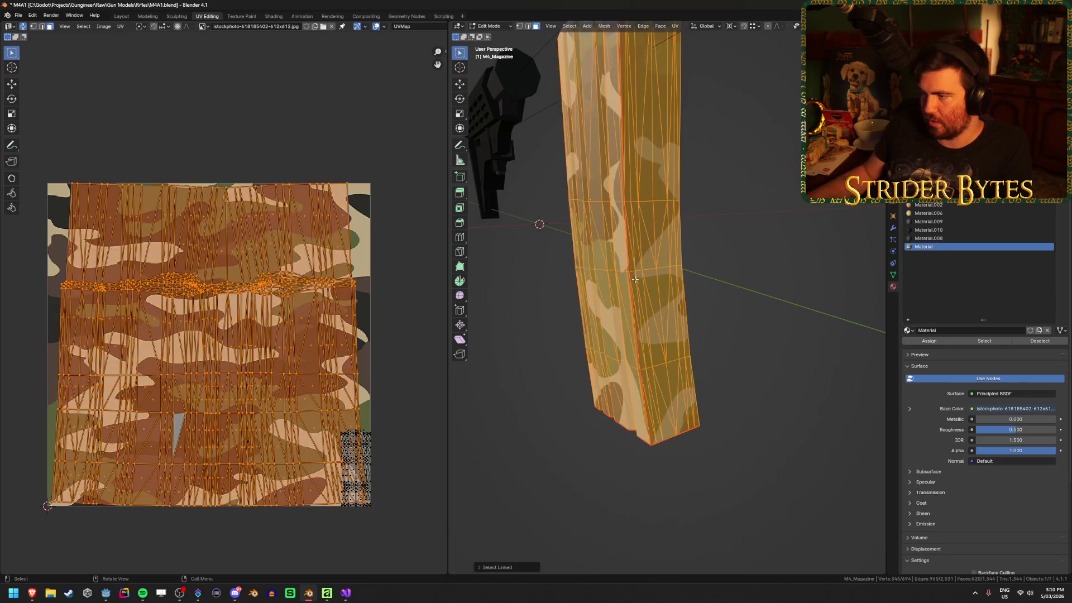
{"action": "key", "text": "u"}
{"action": "left_click", "coordinate": [635, 283]}
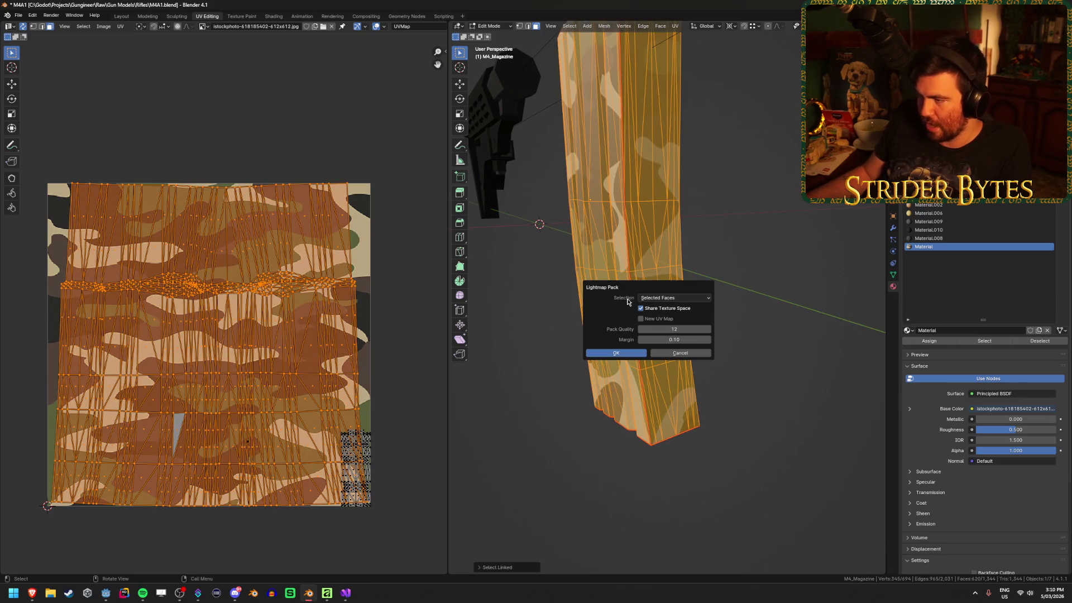
{"action": "left_click", "coordinate": [620, 352]}
{"action": "key", "text": "alt+a"}
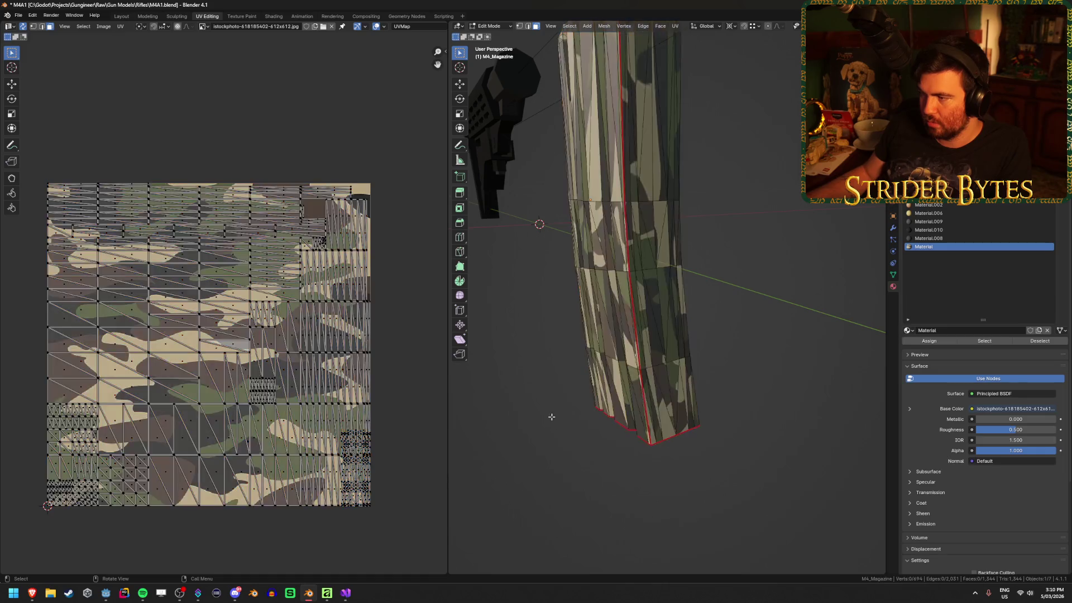
{"action": "key", "text": "Tab"}
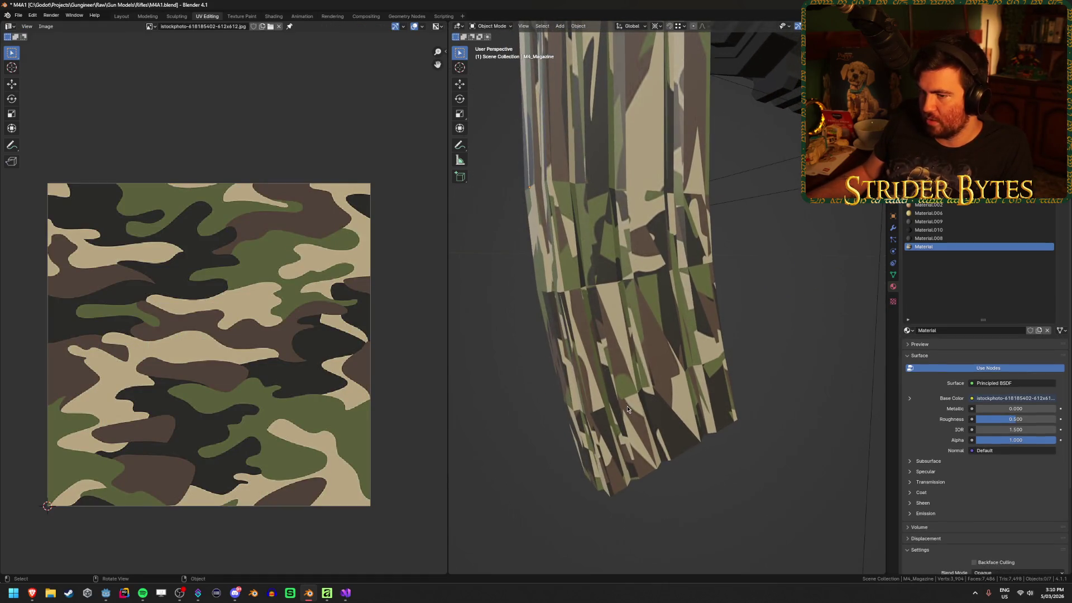
{"action": "left_click", "coordinate": [591, 410]}
{"action": "key", "text": "Tab"}
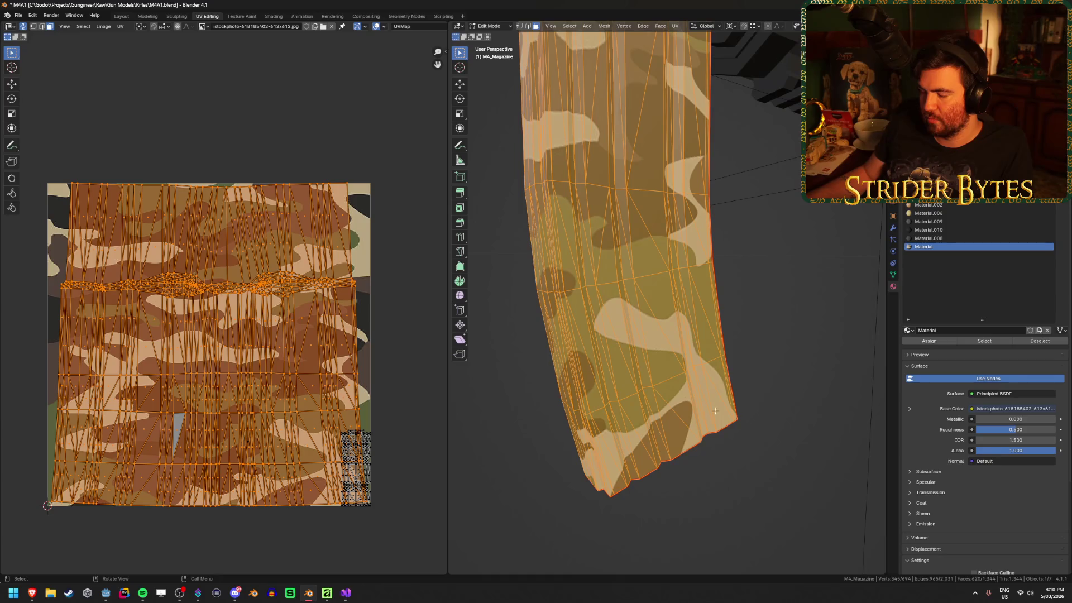
{"action": "key", "text": "Tab"}
{"action": "left_click", "coordinate": [684, 394]}
{"action": "mouse_move", "coordinate": [684, 395]}
{"action": "left_mouse_down"}
{"action": "mouse_move", "coordinate": [555, 426]}
{"action": "mouse_move", "coordinate": [585, 380]}
{"action": "mouse_move", "coordinate": [665, 424]}
{"action": "mouse_move", "coordinate": [679, 390]}
{"action": "mouse_move", "coordinate": [835, 390]}
{"action": "mouse_move", "coordinate": [778, 387]}
{"action": "mouse_move", "coordinate": [821, 385]}
{"action": "mouse_move", "coordinate": [799, 389]}
{"action": "left_mouse_up"}
{"action": "scroll", "coordinate": [665, 424], "scroll_direction": "down", "scroll_amount": 3}
{"action": "scroll", "coordinate": [738, 369], "scroll_direction": "up", "scroll_amount": 4}
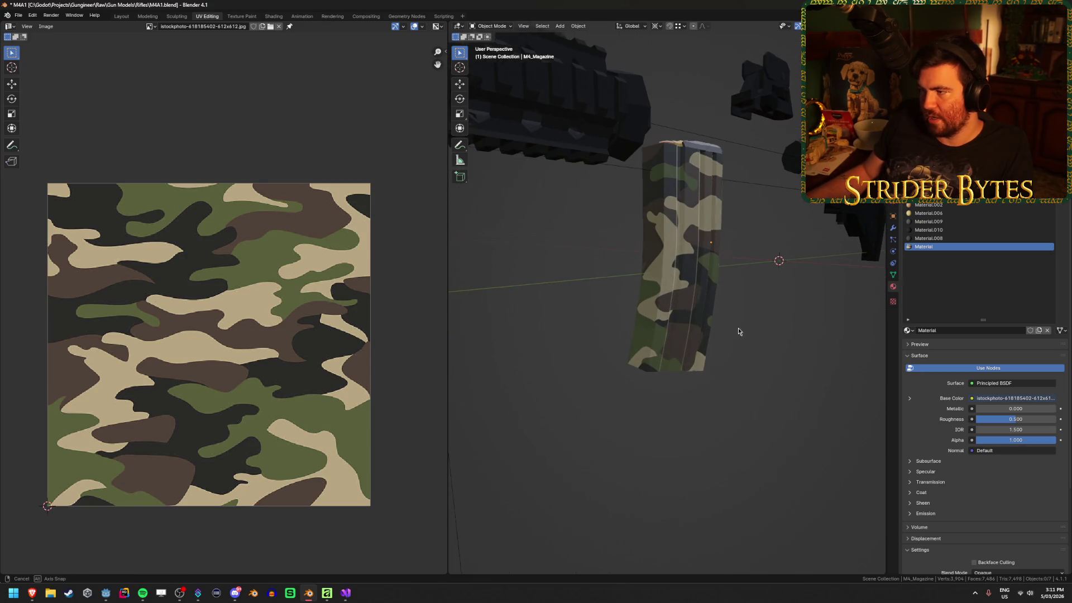
Orbit and zoom around the rifle to inspect the magazine's camo.
{"action": "mouse_move", "coordinate": [737, 328]}
{"action": "left_mouse_down"}
{"action": "mouse_move", "coordinate": [758, 335]}
{"action": "mouse_move", "coordinate": [641, 388]}
{"action": "left_mouse_up"}
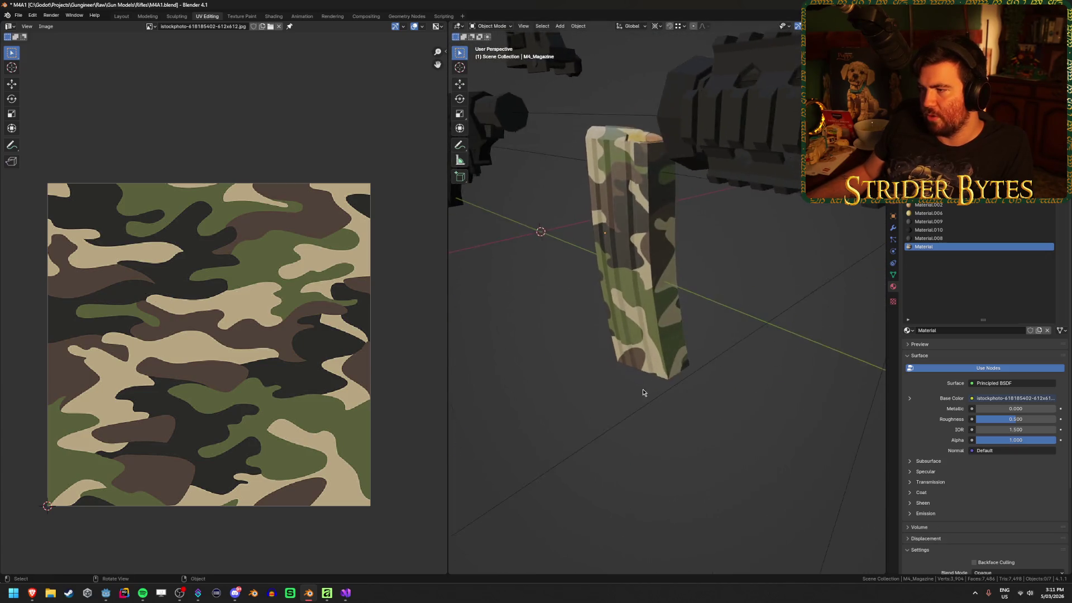
{"action": "scroll", "coordinate": [641, 389], "scroll_direction": "up", "scroll_amount": 2}
{"action": "scroll", "coordinate": [641, 389], "scroll_direction": "down", "scroll_amount": 1}
{"action": "scroll", "coordinate": [641, 389], "scroll_direction": "down", "scroll_amount": 2}
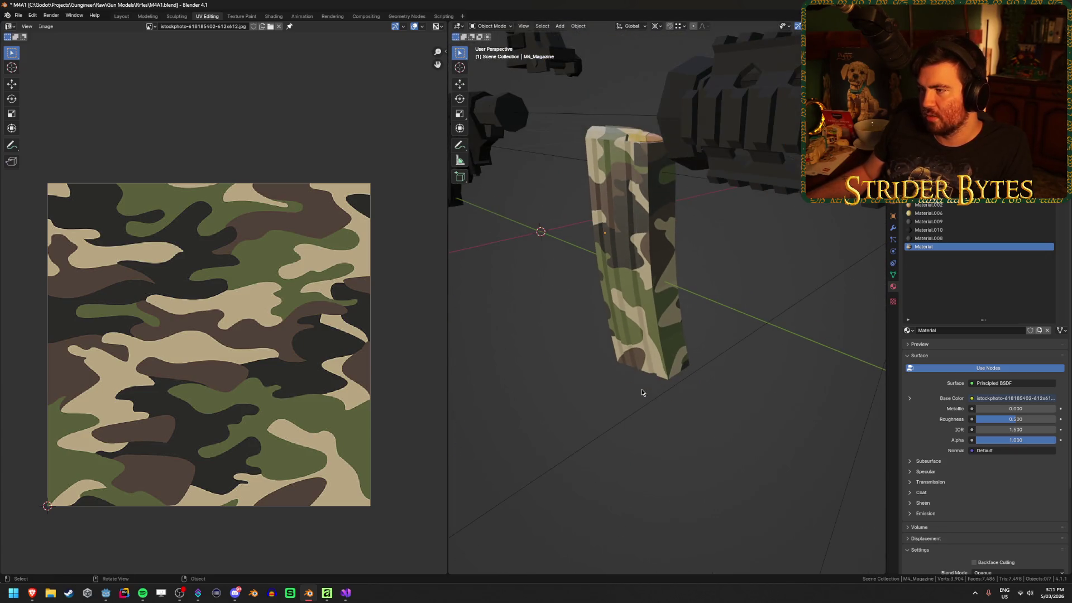
{"action": "scroll", "coordinate": [639, 384], "scroll_direction": "up", "scroll_amount": 2}
{"action": "mouse_move", "coordinate": [637, 380]}
{"action": "left_mouse_down"}
{"action": "mouse_move", "coordinate": [618, 437]}
{"action": "mouse_move", "coordinate": [623, 461]}
{"action": "mouse_move", "coordinate": [567, 438]}
{"action": "mouse_move", "coordinate": [636, 445]}
{"action": "mouse_move", "coordinate": [710, 399]}
{"action": "mouse_move", "coordinate": [749, 359]}
{"action": "mouse_move", "coordinate": [683, 389]}
{"action": "mouse_move", "coordinate": [707, 417]}
{"action": "mouse_move", "coordinate": [633, 428]}
{"action": "mouse_move", "coordinate": [593, 356]}
{"action": "left_mouse_up"}
{"action": "scroll", "coordinate": [706, 418], "scroll_direction": "up", "scroll_amount": 5}
{"action": "scroll", "coordinate": [669, 421], "scroll_direction": "down", "scroll_amount": 5}
{"action": "scroll", "coordinate": [728, 425], "scroll_direction": "up", "scroll_amount": 2}
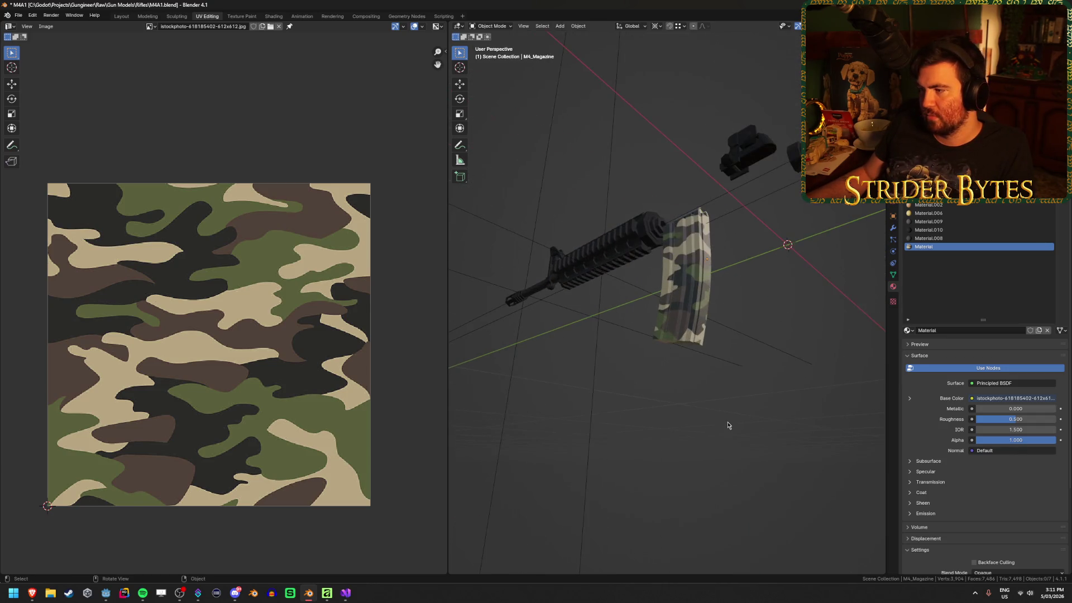
{"action": "mouse_move", "coordinate": [707, 429]}
{"action": "left_mouse_down"}
{"action": "mouse_move", "coordinate": [598, 445]}
{"action": "mouse_move", "coordinate": [705, 407]}
{"action": "mouse_move", "coordinate": [605, 424]}
{"action": "mouse_move", "coordinate": [662, 394]}
{"action": "mouse_move", "coordinate": [706, 392]}
{"action": "mouse_move", "coordinate": [648, 406]}
{"action": "left_mouse_up"}
{"action": "scroll", "coordinate": [648, 407], "scroll_direction": "down", "scroll_amount": 5}
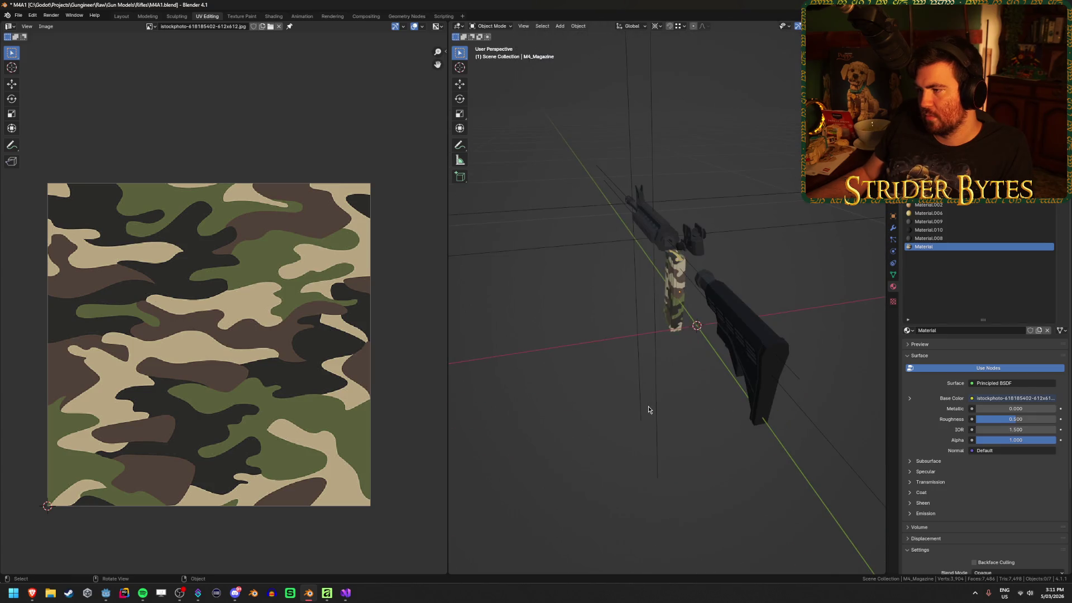
Undo back to the earlier circular fan-shaped unwrap of the magazine's UVs.
{"action": "key", "text": "ctrl+z"}
{"action": "key", "text": "Tab"}
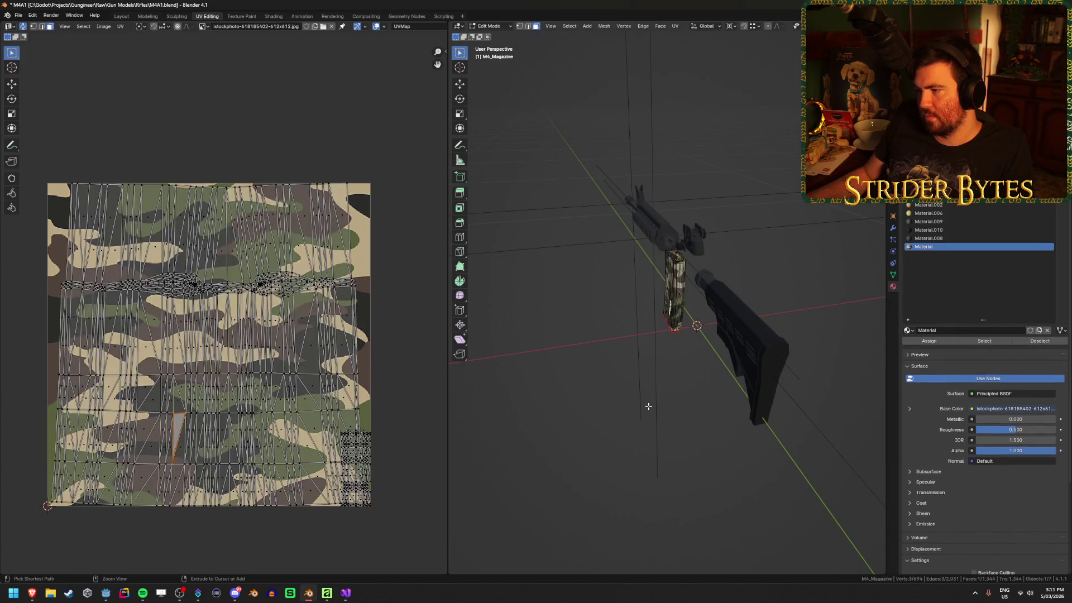
{"action": "key", "text": "a"}
{"action": "key", "text": "Tab"}
{"action": "key", "text": "Tab"}
{"action": "key", "text": "2"}
{"action": "key", "text": "alt+a"}
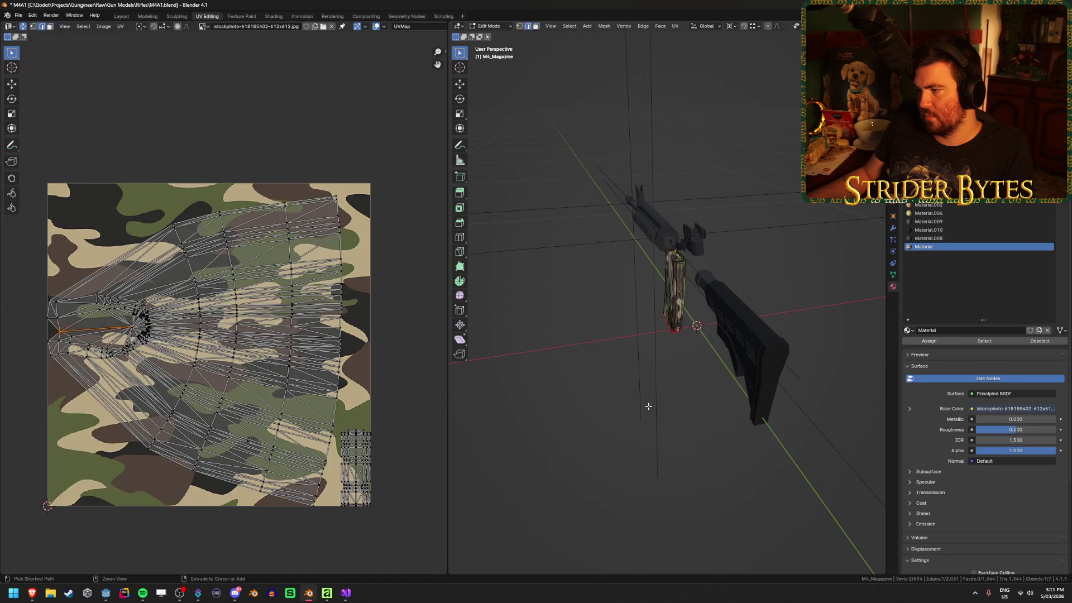
{"action": "key", "text": "a"}
{"action": "key", "text": "ctrl+z"}
{"action": "key", "text": "ctrl+z"}
{"action": "key", "text": "ctrl+z"}
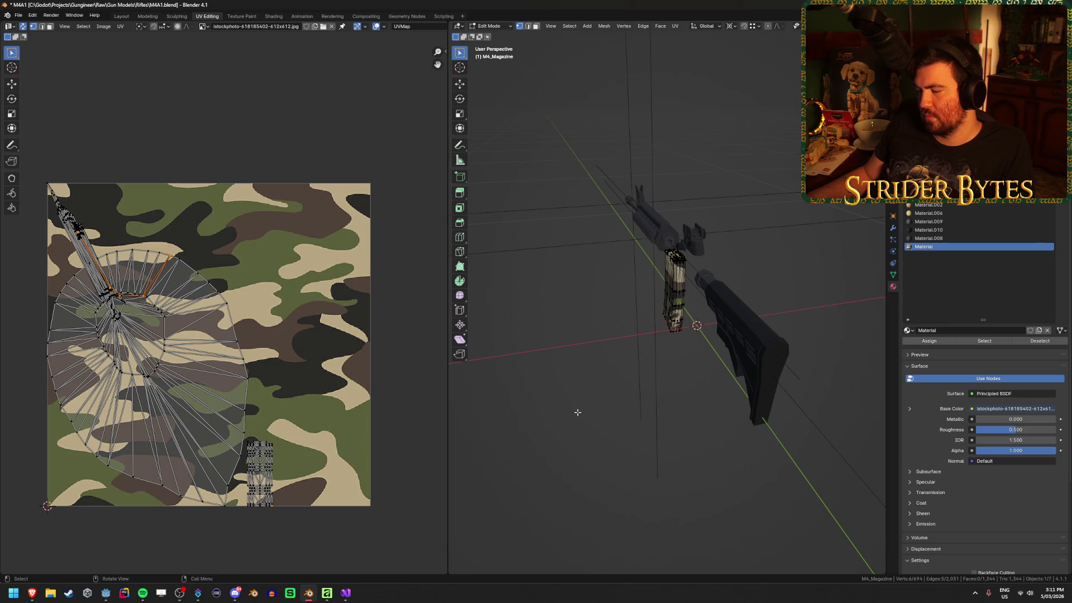
{"action": "key", "text": "Tab"}
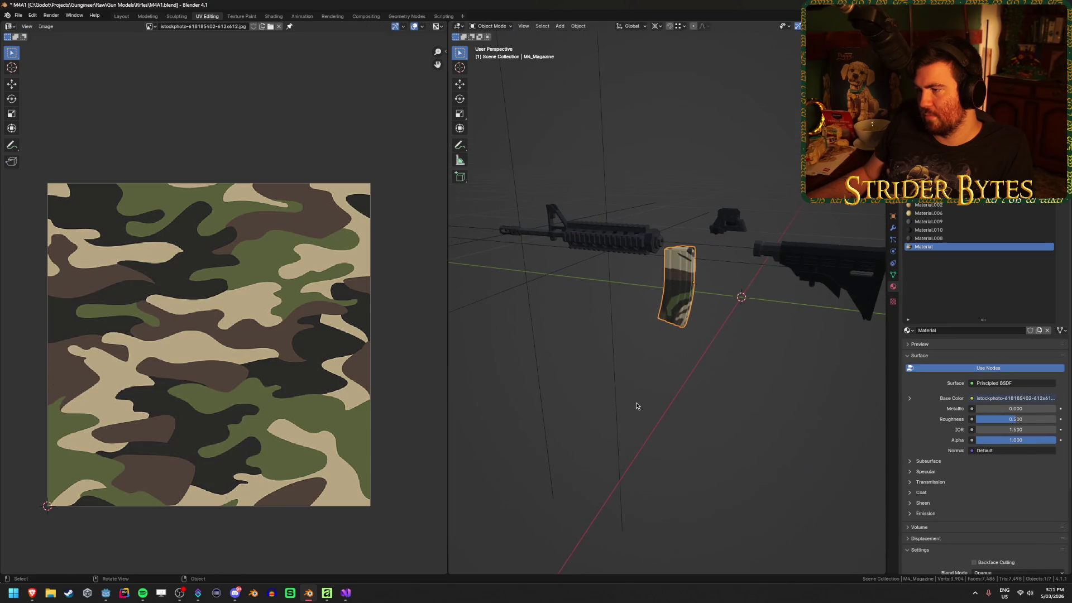
{"action": "key", "text": "Tab"}
{"action": "scroll", "coordinate": [635, 406], "scroll_direction": "up", "scroll_amount": 4}
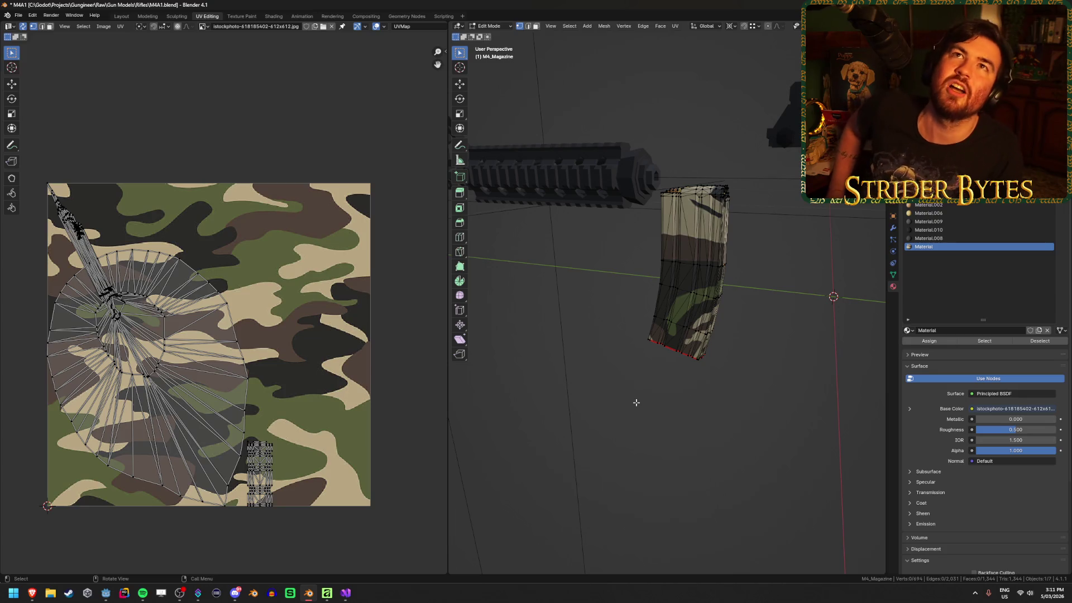
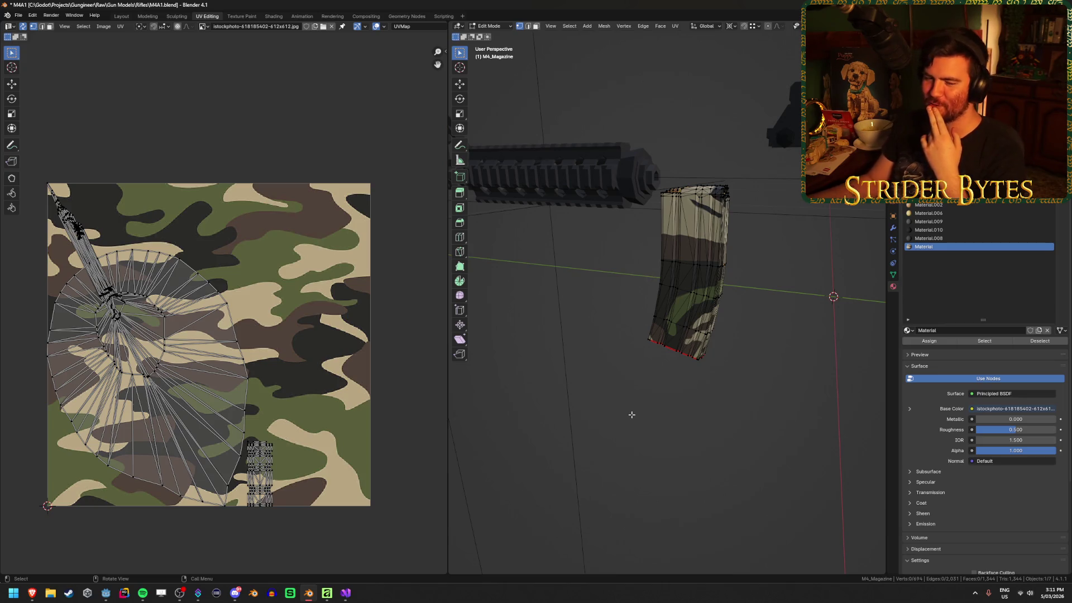
Inspect the magazine's camouflage mapping from several angles, toggling between Edit and Object Mode.
{"action": "mouse_move", "coordinate": [770, 376]}
{"action": "left_mouse_down"}
{"action": "mouse_move", "coordinate": [608, 378]}
{"action": "mouse_move", "coordinate": [726, 380]}
{"action": "mouse_move", "coordinate": [694, 379]}
{"action": "left_mouse_up"}
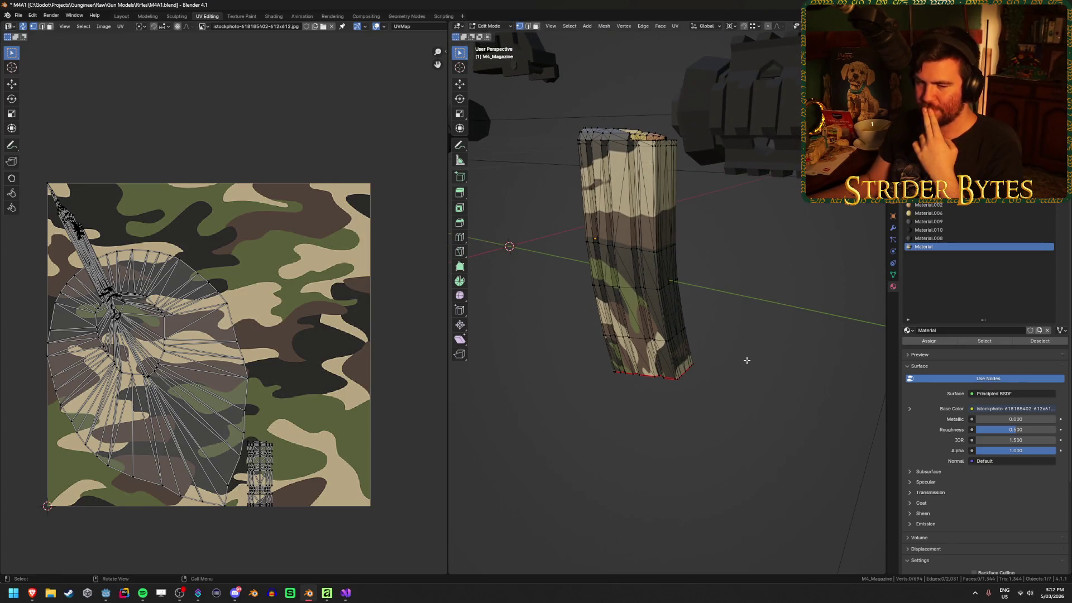
{"action": "key", "text": "ctrl"}
{"action": "key", "text": "Tab"}
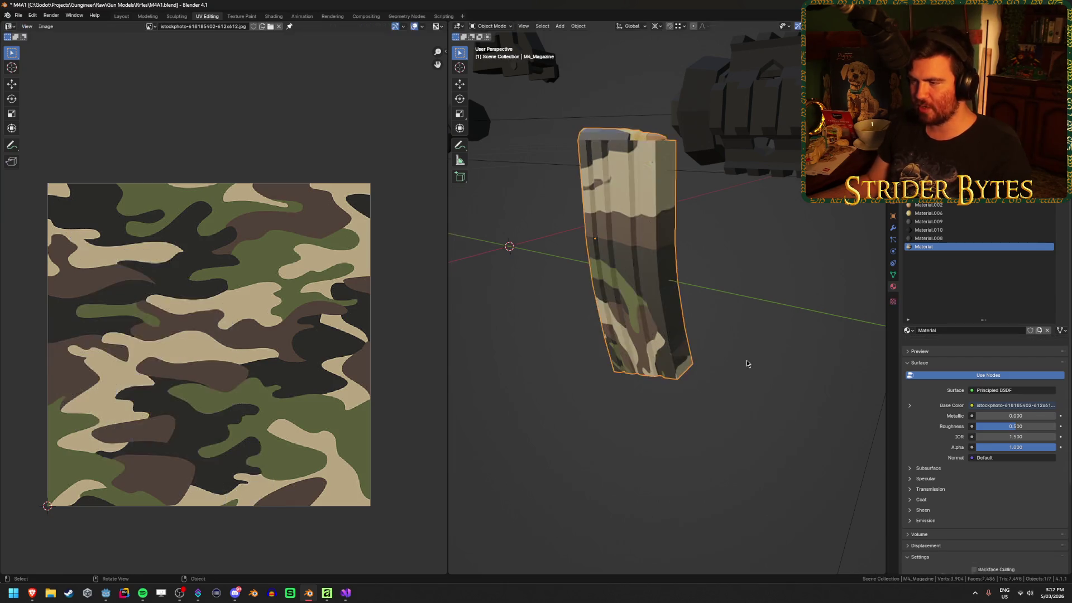
{"action": "key", "text": "Tab"}
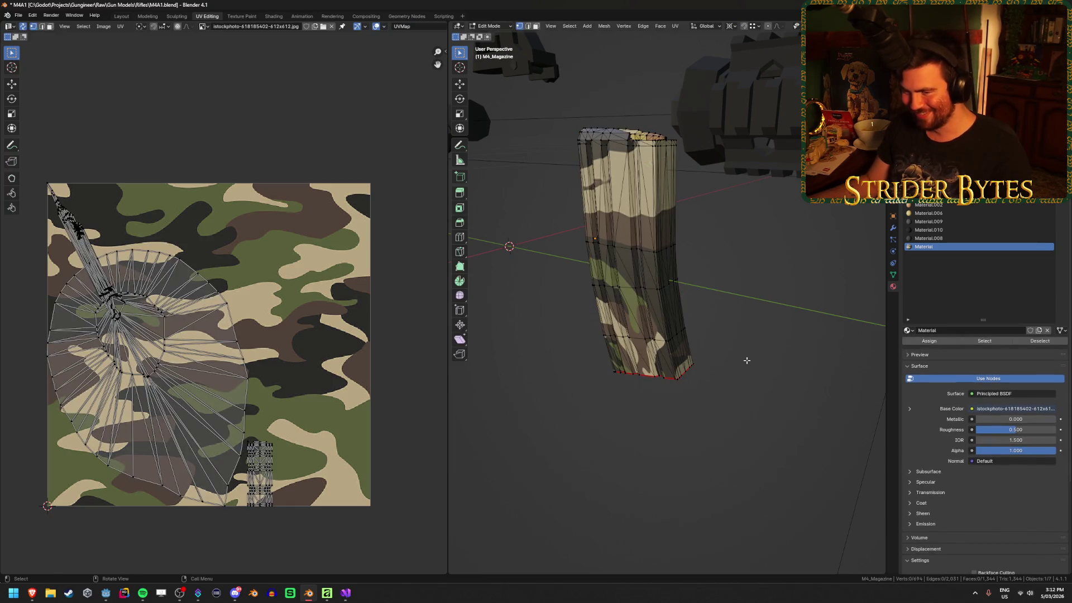
{"action": "key", "text": "Tab"}
{"action": "key", "text": "Tab"}
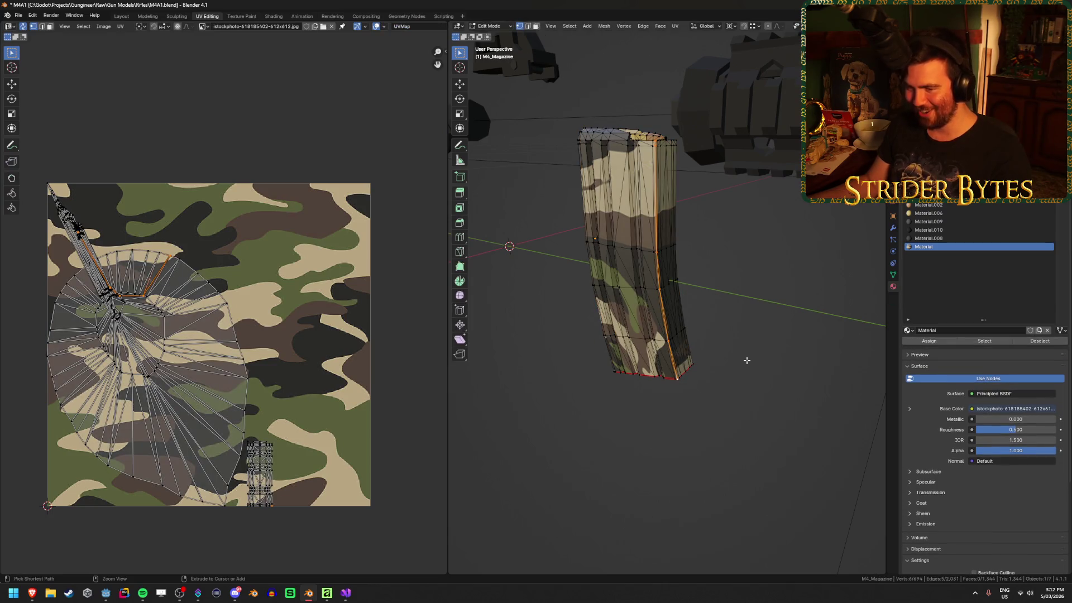
{"action": "key", "text": "Tab"}
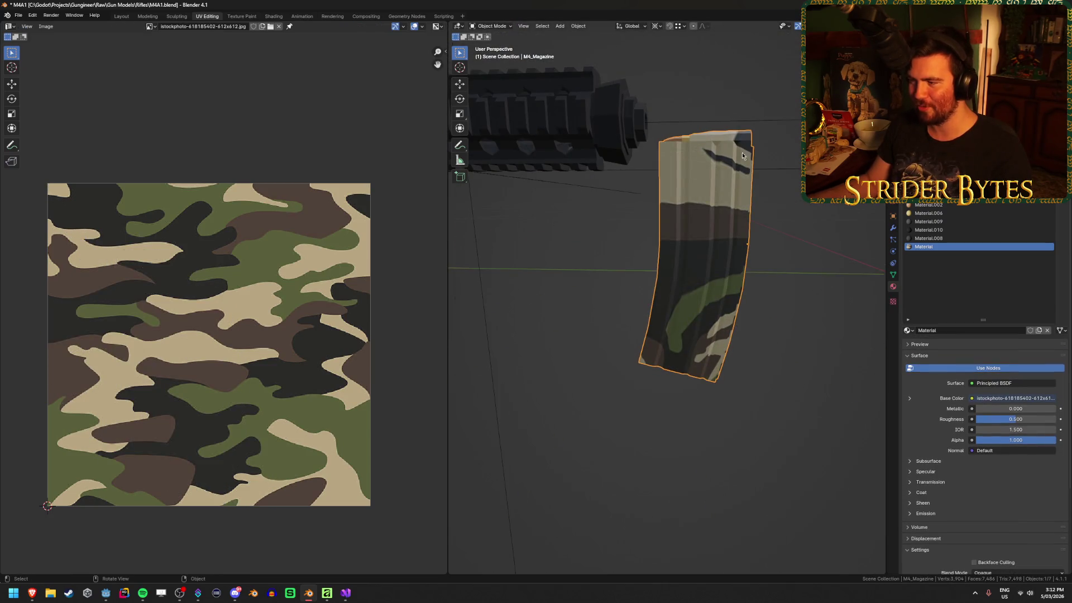
{"action": "mouse_move", "coordinate": [765, 381]}
{"action": "left_mouse_down"}
{"action": "mouse_move", "coordinate": [665, 370]}
{"action": "mouse_move", "coordinate": [685, 388]}
{"action": "mouse_move", "coordinate": [726, 384]}
{"action": "mouse_move", "coordinate": [765, 307]}
{"action": "mouse_move", "coordinate": [678, 410]}
{"action": "mouse_move", "coordinate": [631, 403]}
{"action": "left_mouse_up"}
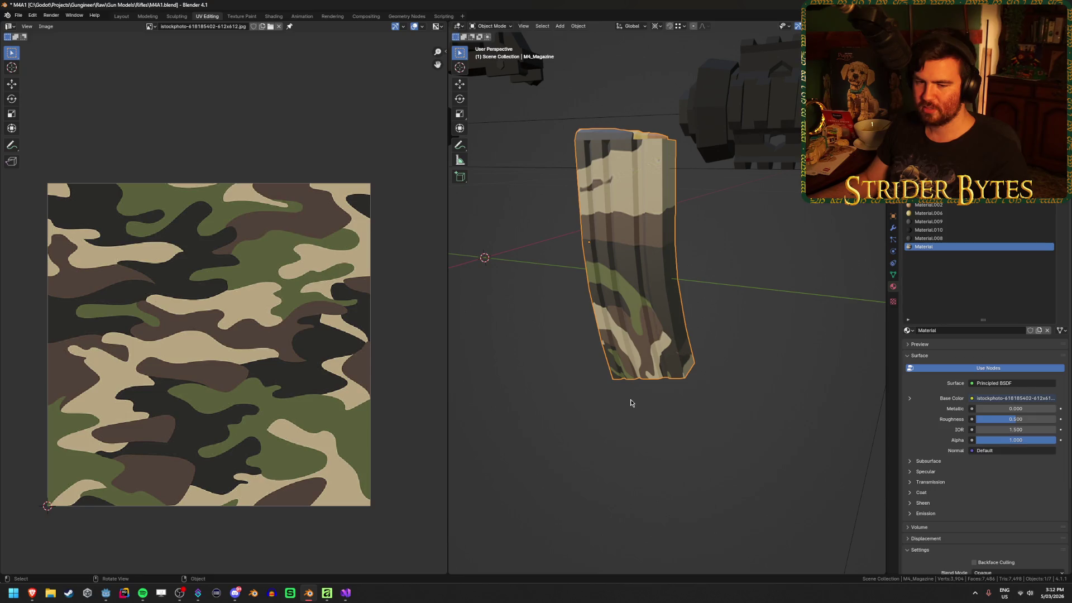
Save M4A1.blend and glance at Edit > Undo History without changing anything.
{"action": "key", "text": "ctrl+s"}
{"action": "mouse_move", "coordinate": [641, 450]}
{"action": "left_mouse_down"}
{"action": "mouse_move", "coordinate": [637, 421]}
{"action": "mouse_move", "coordinate": [662, 463]}
{"action": "left_mouse_up"}
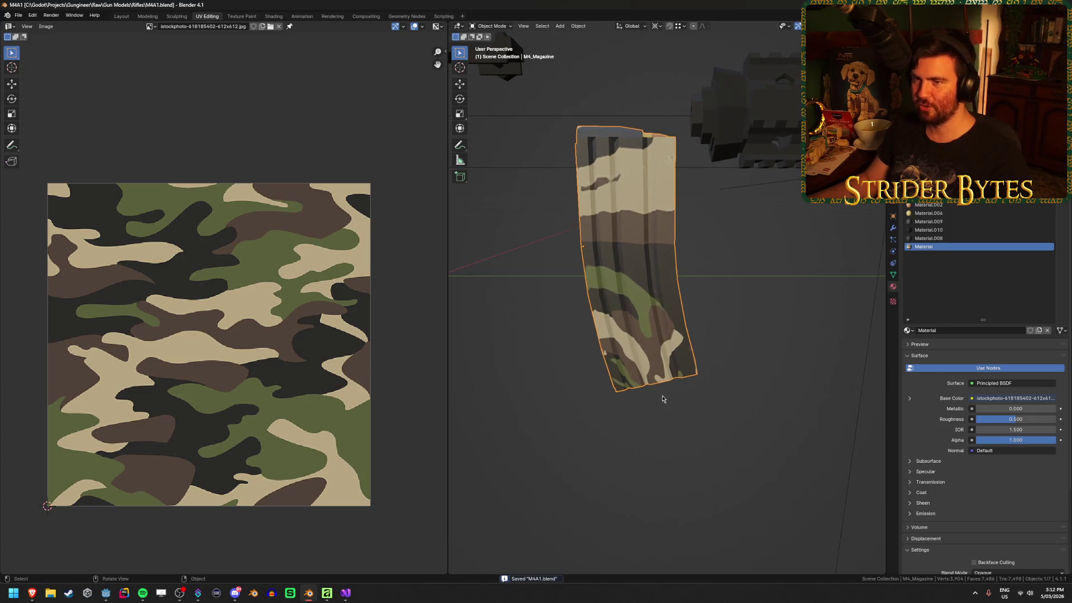
{"action": "key", "text": "Tab"}
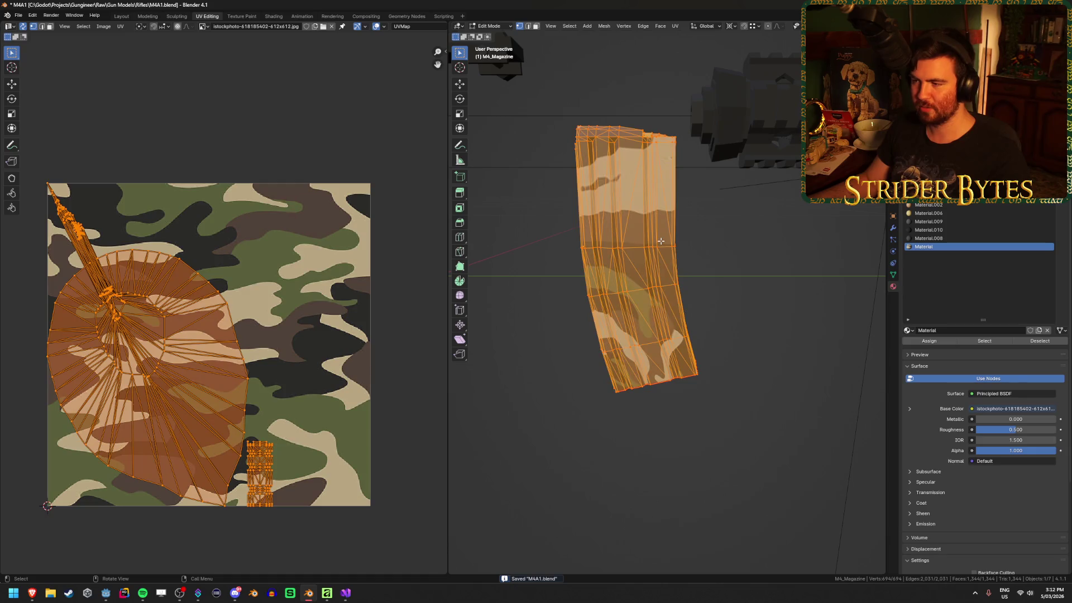
{"action": "left_click", "coordinate": [33, 15]}
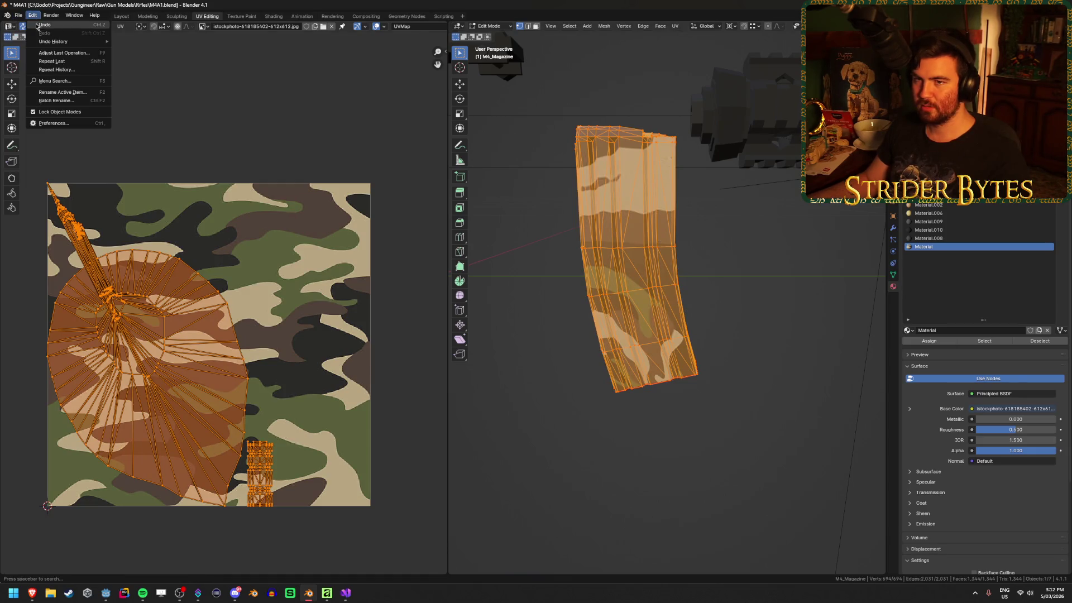
{"action": "mouse_move", "coordinate": [43, 44]}
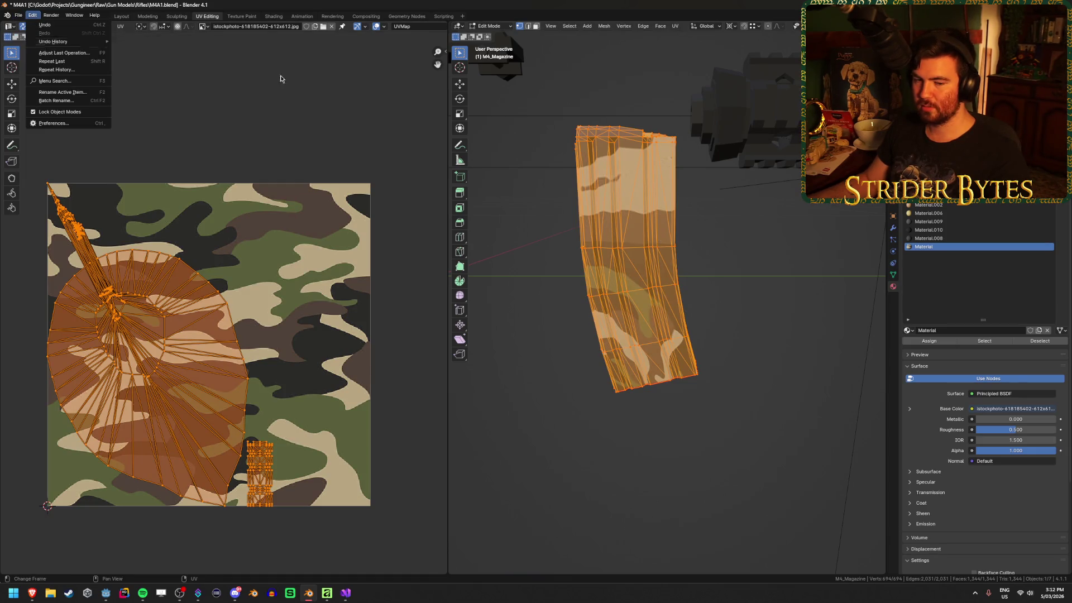
{"action": "left_click", "coordinate": [598, 479]}
Orbit and zoom around the magazine, then bring its mesh back into Edit Mode.
{"action": "mouse_move", "coordinate": [531, 439]}
{"action": "left_mouse_down"}
{"action": "mouse_move", "coordinate": [510, 437]}
{"action": "mouse_move", "coordinate": [592, 445]}
{"action": "mouse_move", "coordinate": [544, 438]}
{"action": "mouse_move", "coordinate": [682, 426]}
{"action": "left_mouse_up"}
{"action": "key", "text": "Tab"}
{"action": "scroll", "coordinate": [682, 426], "scroll_direction": "up", "scroll_amount": 8}
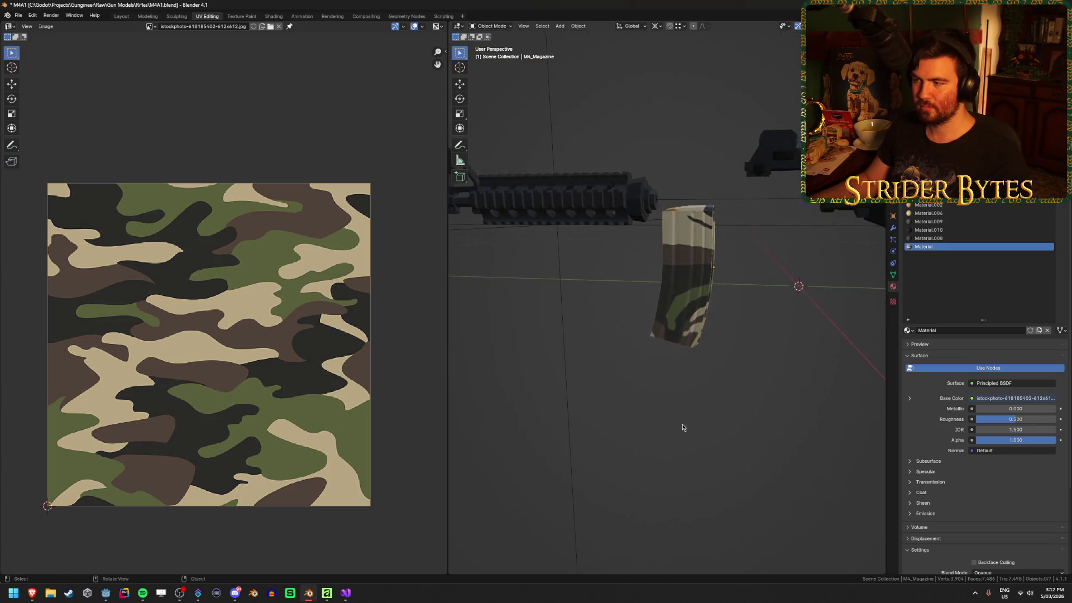
{"action": "key", "text": "Tab"}
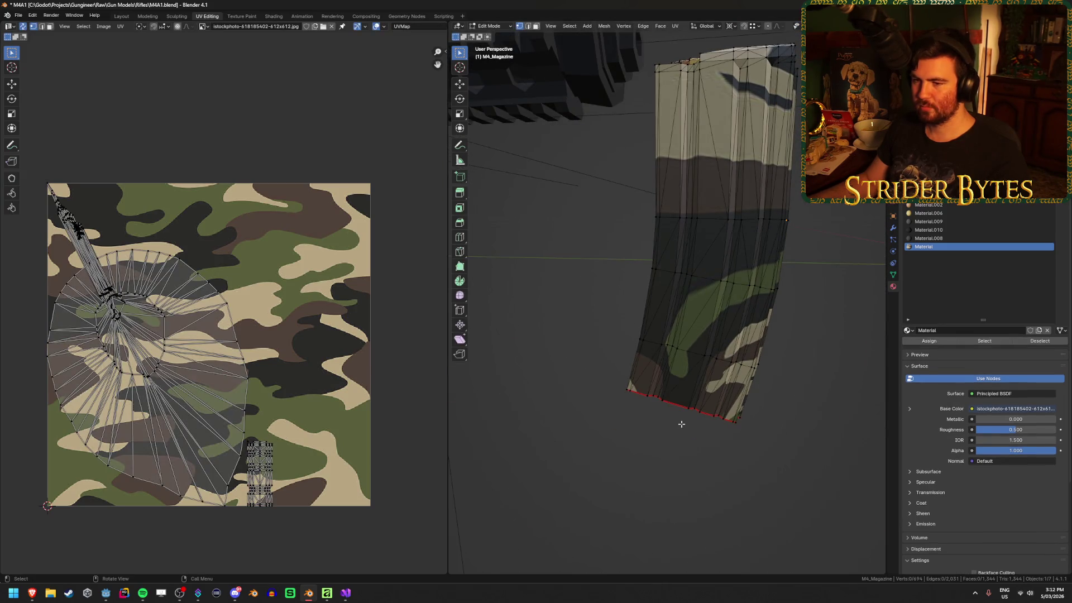
Select the whole linked magazine mesh and try Cube Projection, then Unwrap, on its UVs.
{"action": "key", "text": "ctrl+l"}
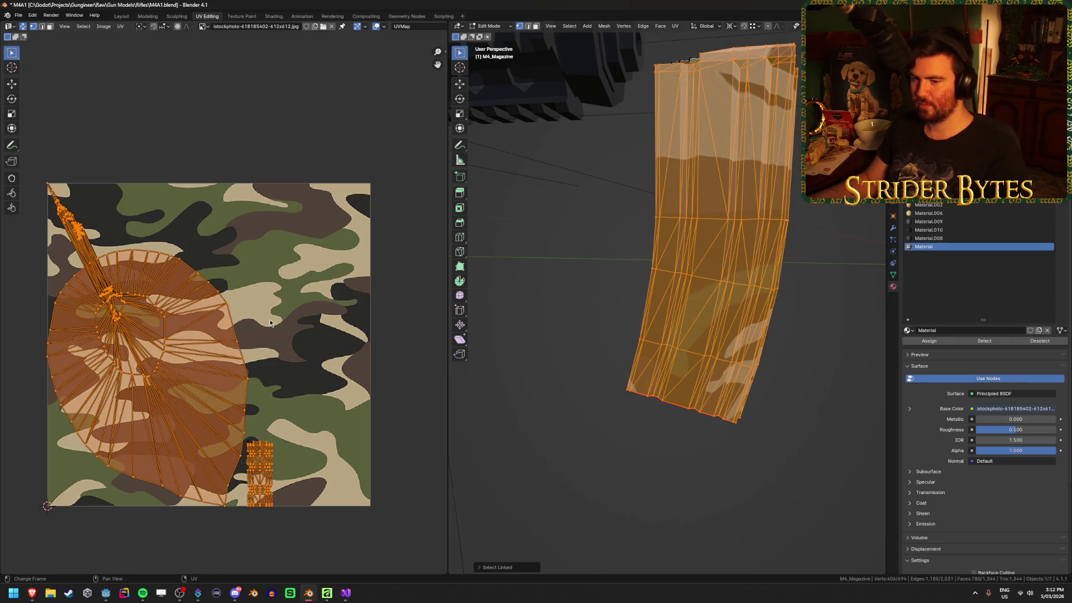
{"action": "right_click", "coordinate": [270, 323]}
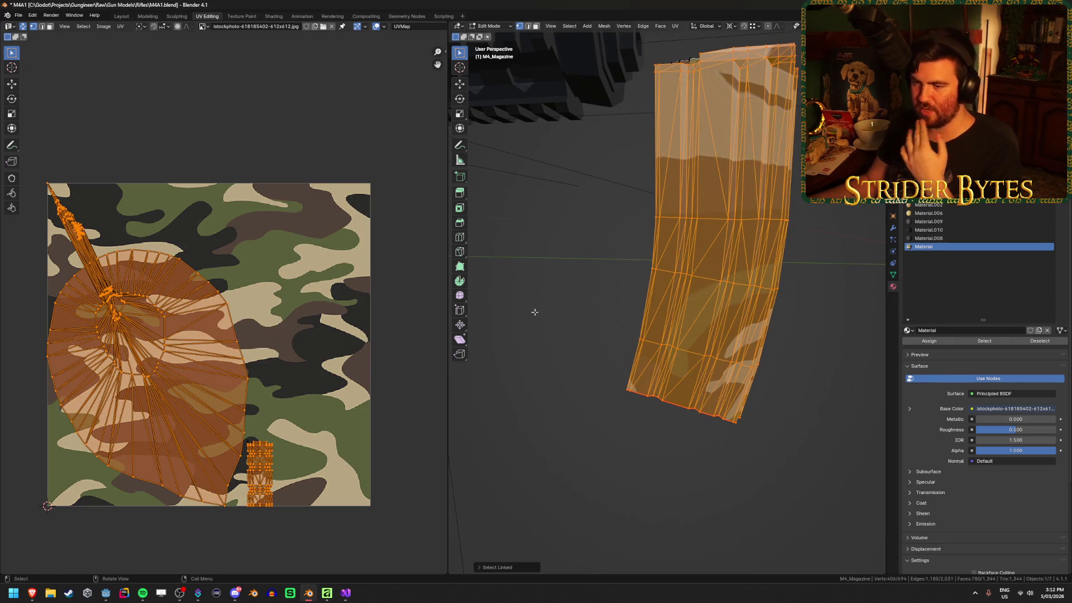
{"action": "key", "text": "u"}
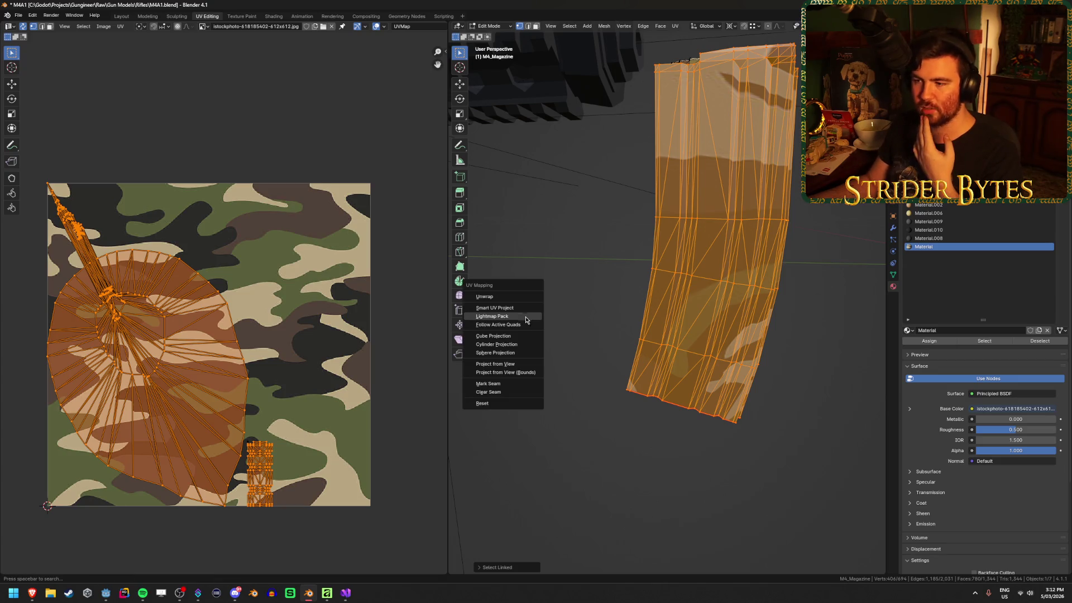
{"action": "left_click", "coordinate": [503, 334]}
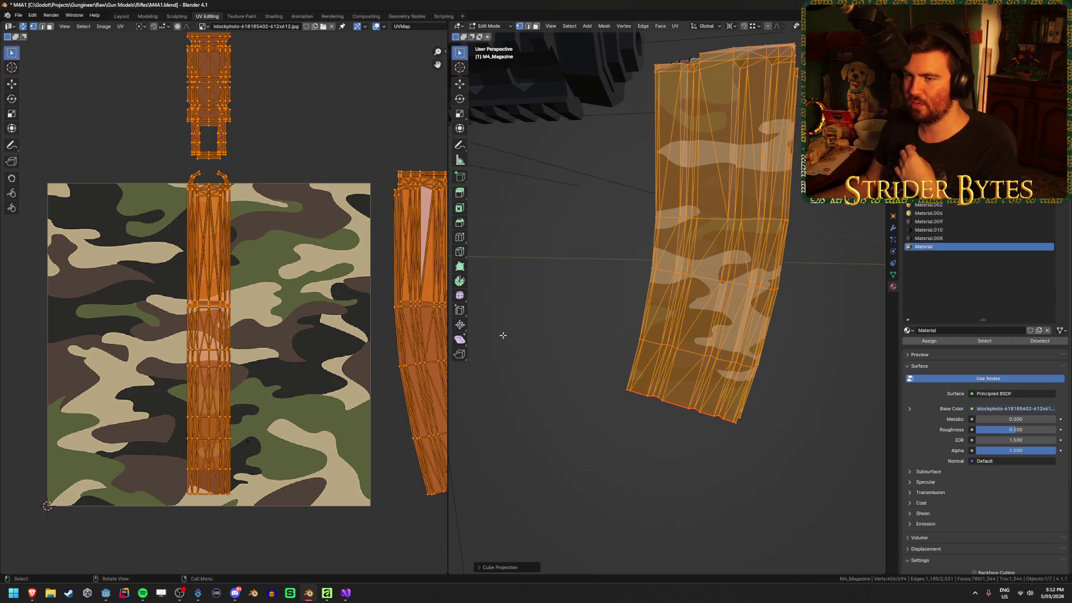
{"action": "left_click_drag", "start_coordinate": [503, 335], "coordinate": [614, 349]}
{"action": "key", "text": "u"}
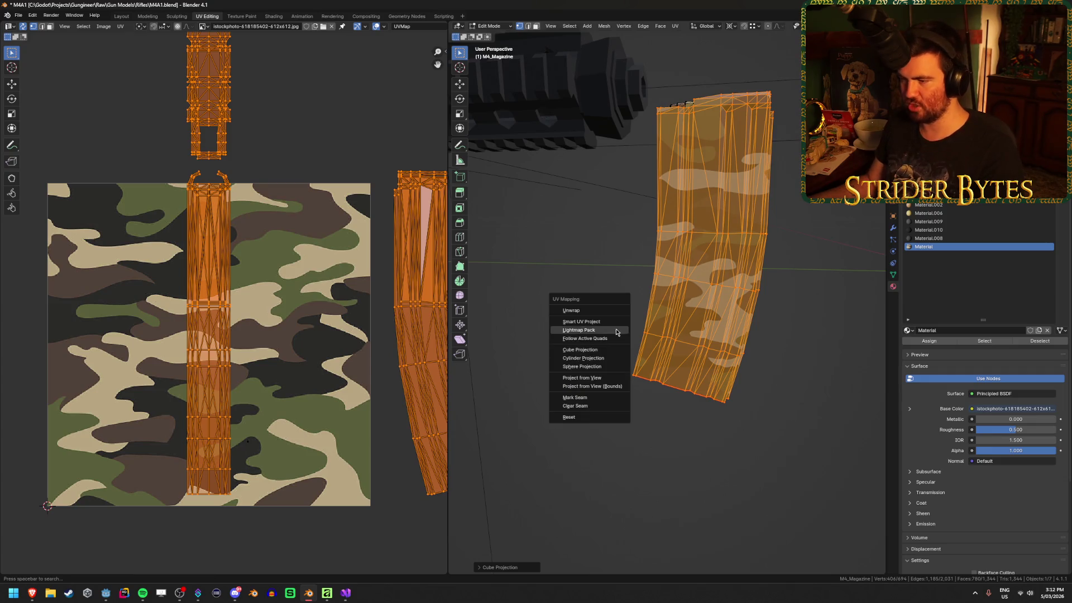
{"action": "left_click", "coordinate": [613, 312]}
Revert the magazine to its original camouflage UV layout and return to Object Mode.
{"action": "mouse_move", "coordinate": [614, 312]}
{"action": "left_mouse_down"}
{"action": "mouse_move", "coordinate": [773, 242]}
{"action": "mouse_move", "coordinate": [718, 327]}
{"action": "mouse_move", "coordinate": [778, 325]}
{"action": "mouse_move", "coordinate": [771, 335]}
{"action": "left_mouse_up"}
{"action": "key", "text": "alt+a"}
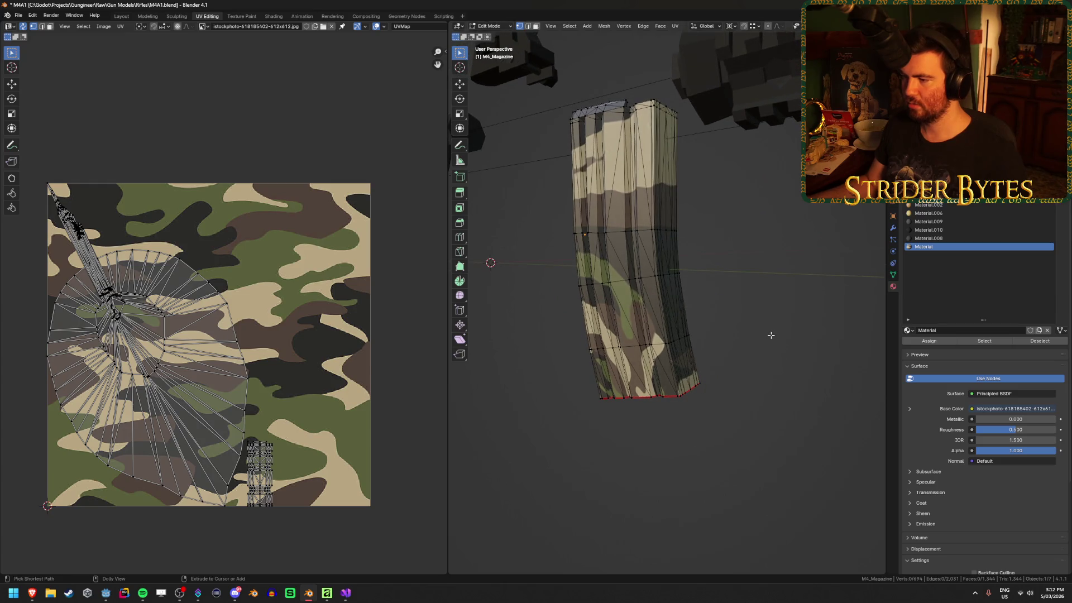
{"action": "key", "text": "a"}
{"action": "key", "text": "alt+a"}
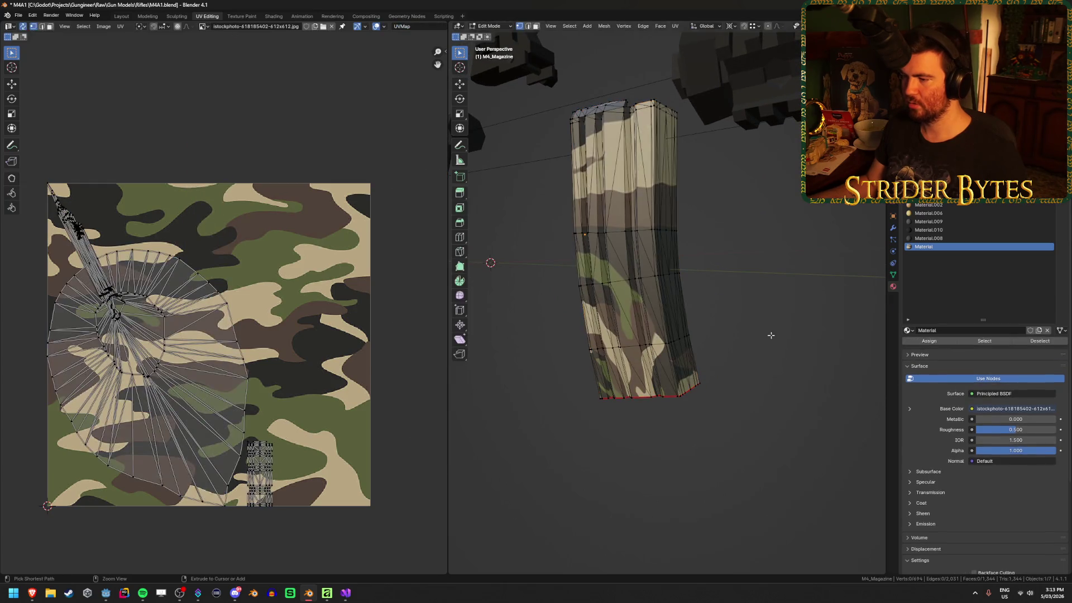
{"action": "key", "text": "Tab"}
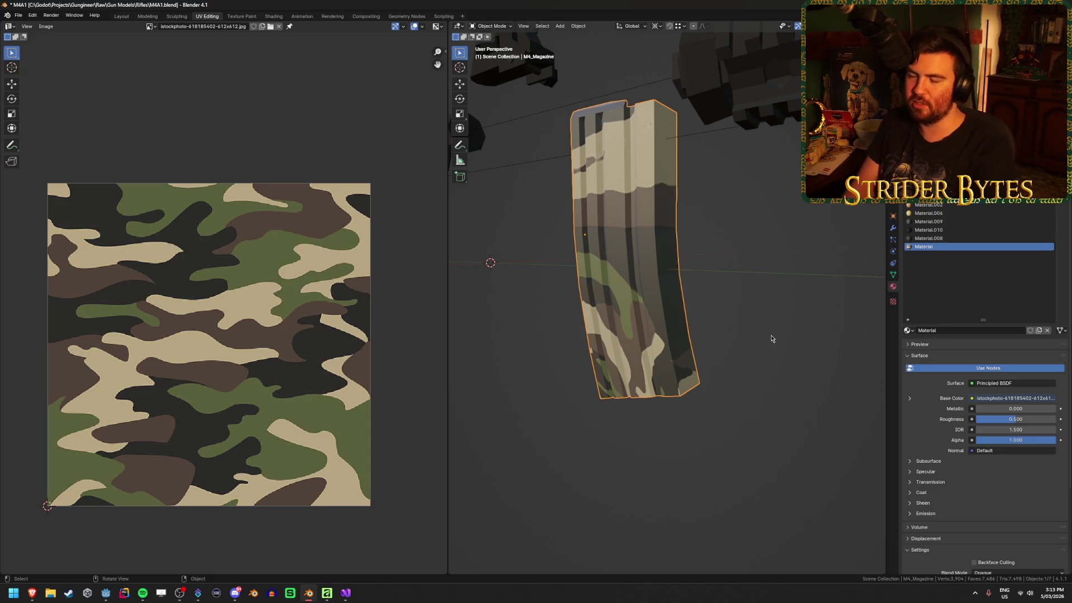
Zoom in and out and orbit the view around the magazine.
{"action": "scroll", "coordinate": [649, 292], "scroll_direction": "down", "scroll_amount": 4}
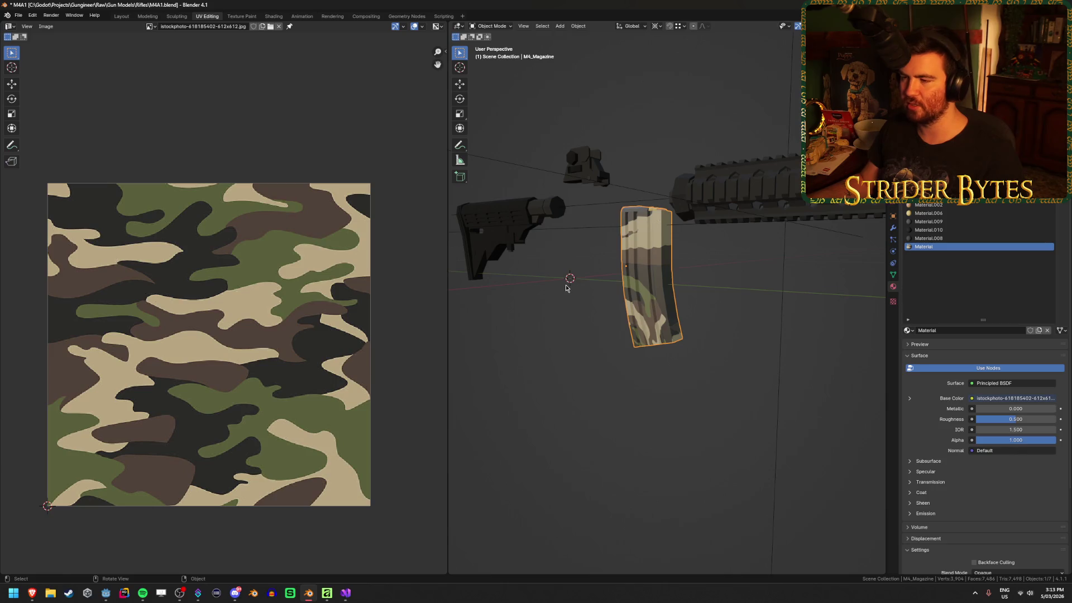
{"action": "scroll", "coordinate": [595, 283], "scroll_direction": "up", "scroll_amount": 5}
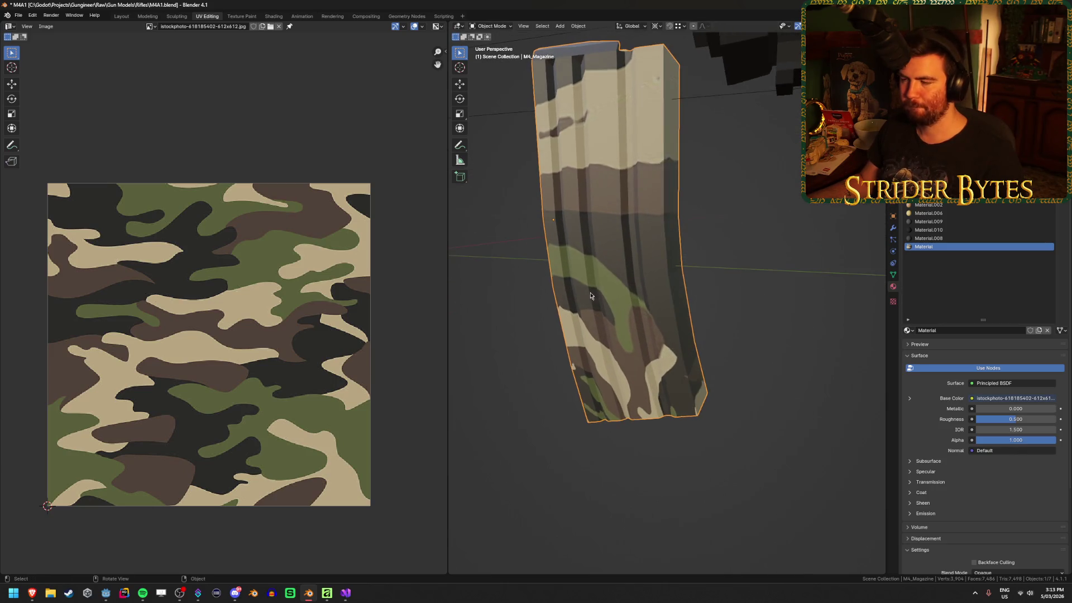
{"action": "mouse_move", "coordinate": [591, 296]}
{"action": "left_mouse_down"}
{"action": "mouse_move", "coordinate": [594, 309]}
{"action": "mouse_move", "coordinate": [658, 332]}
{"action": "mouse_move", "coordinate": [480, 328]}
{"action": "left_mouse_up"}
{"action": "scroll", "coordinate": [480, 328], "scroll_direction": "down", "scroll_amount": 4}
{"action": "scroll", "coordinate": [493, 334], "scroll_direction": "up", "scroll_amount": 4}
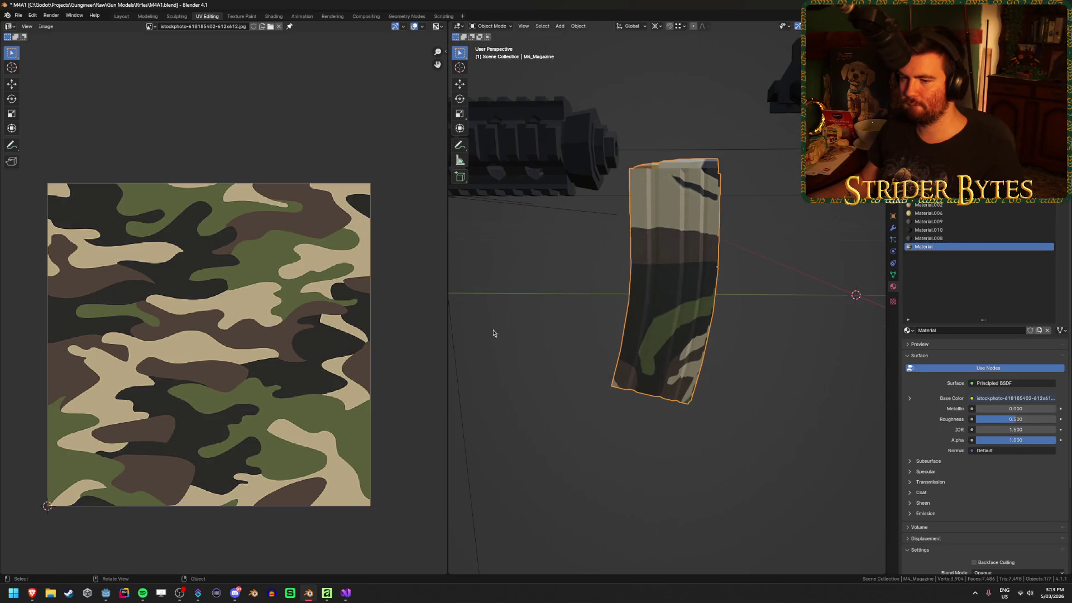
{"action": "scroll", "coordinate": [493, 333], "scroll_direction": "up", "scroll_amount": 3}
{"action": "scroll", "coordinate": [492, 334], "scroll_direction": "down", "scroll_amount": 4}
{"action": "scroll", "coordinate": [493, 334], "scroll_direction": "up", "scroll_amount": 3}
{"action": "scroll", "coordinate": [492, 333], "scroll_direction": "down", "scroll_amount": 3}
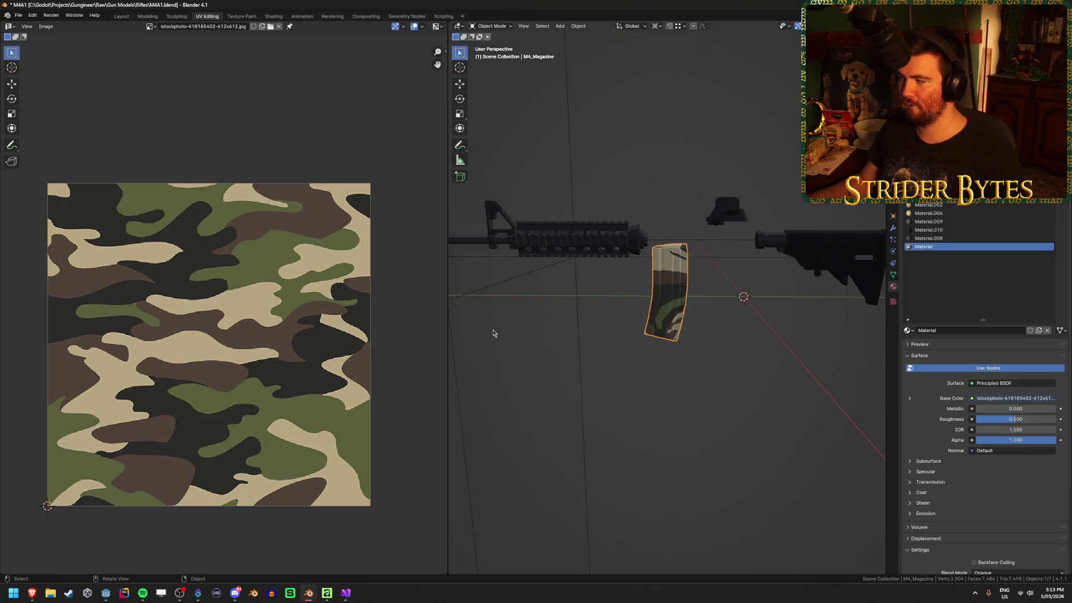
{"action": "scroll", "coordinate": [493, 334], "scroll_direction": "up", "scroll_amount": 3}
{"action": "scroll", "coordinate": [493, 333], "scroll_direction": "down", "scroll_amount": 4}
{"action": "scroll", "coordinate": [493, 333], "scroll_direction": "up", "scroll_amount": 5}
{"action": "scroll", "coordinate": [493, 334], "scroll_direction": "down", "scroll_amount": 2}
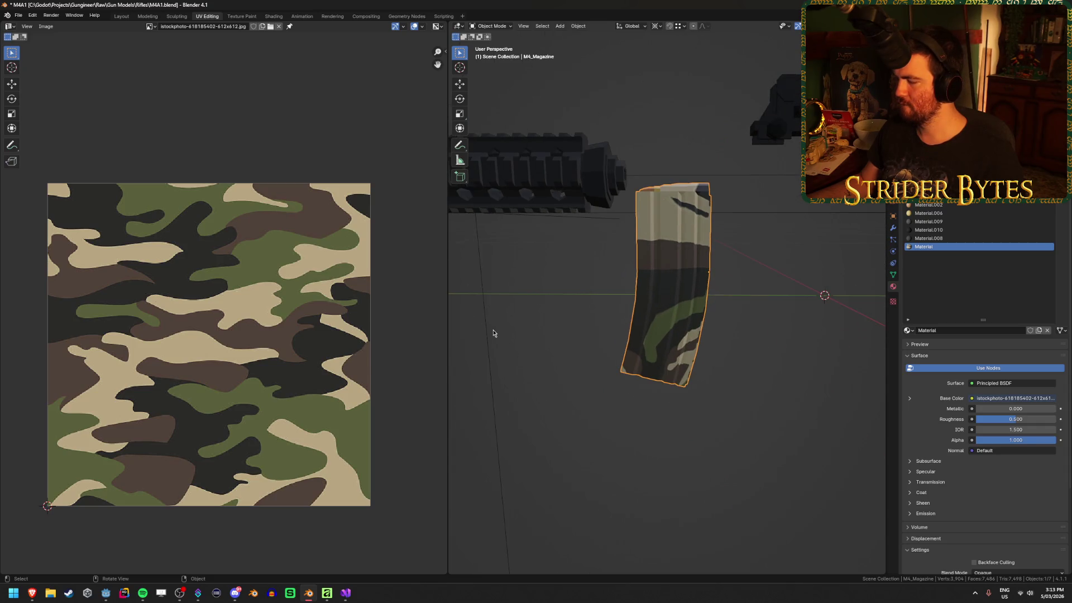
{"action": "scroll", "coordinate": [493, 333], "scroll_direction": "down", "scroll_amount": 1}
Select the M4_Magazine and enter Edit Mode so its UVs show over the camo image.
{"action": "left_click", "coordinate": [679, 413]}
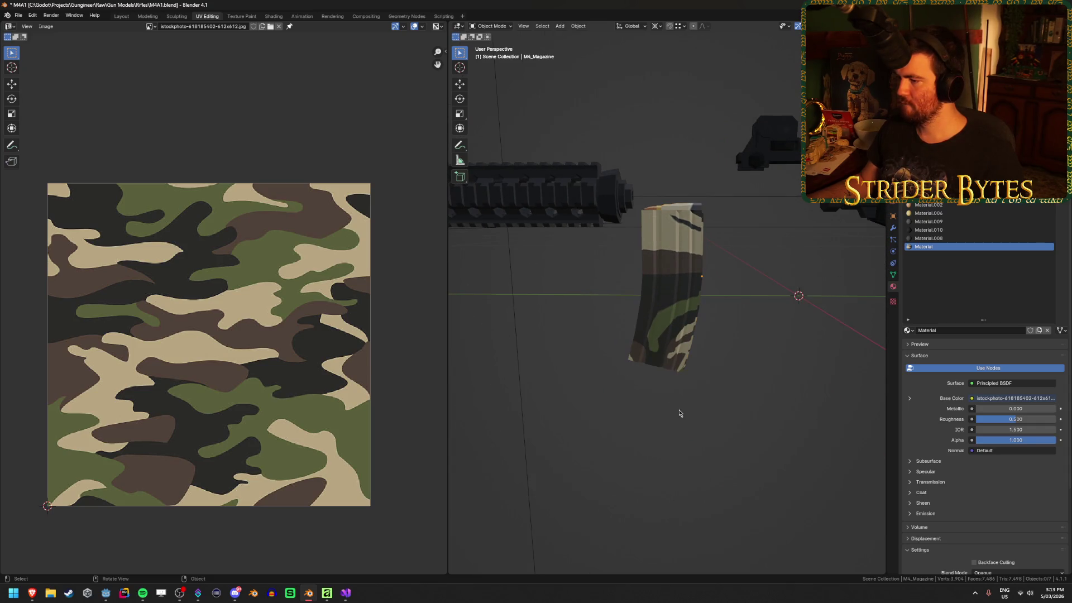
{"action": "left_click", "coordinate": [674, 342]}
{"action": "left_click", "coordinate": [820, 396]}
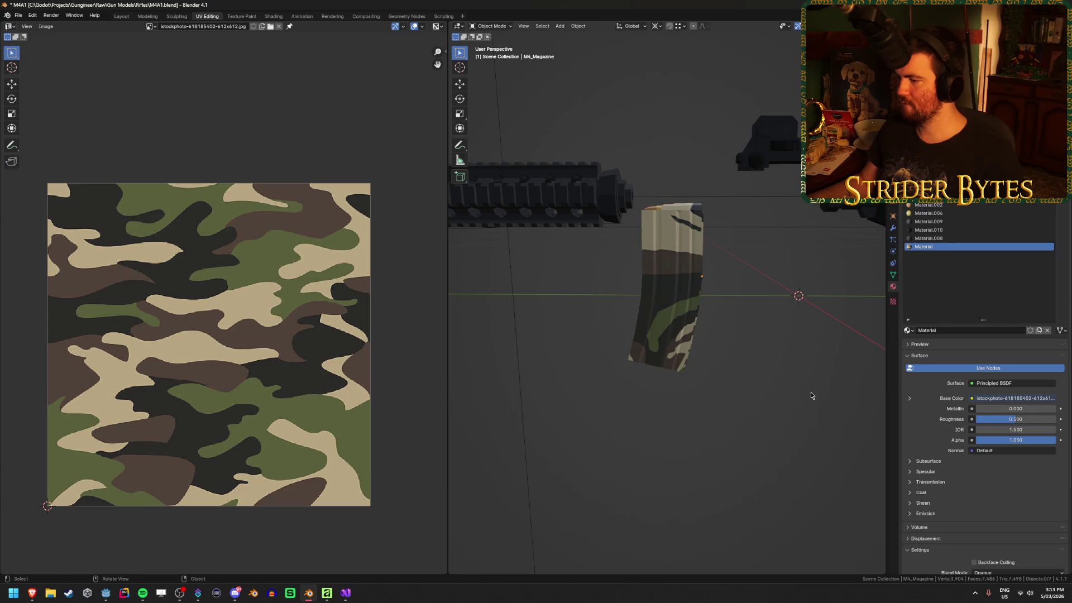
{"action": "mouse_move", "coordinate": [812, 395]}
{"action": "left_mouse_down"}
{"action": "mouse_move", "coordinate": [756, 392]}
{"action": "mouse_move", "coordinate": [781, 394]}
{"action": "left_mouse_up"}
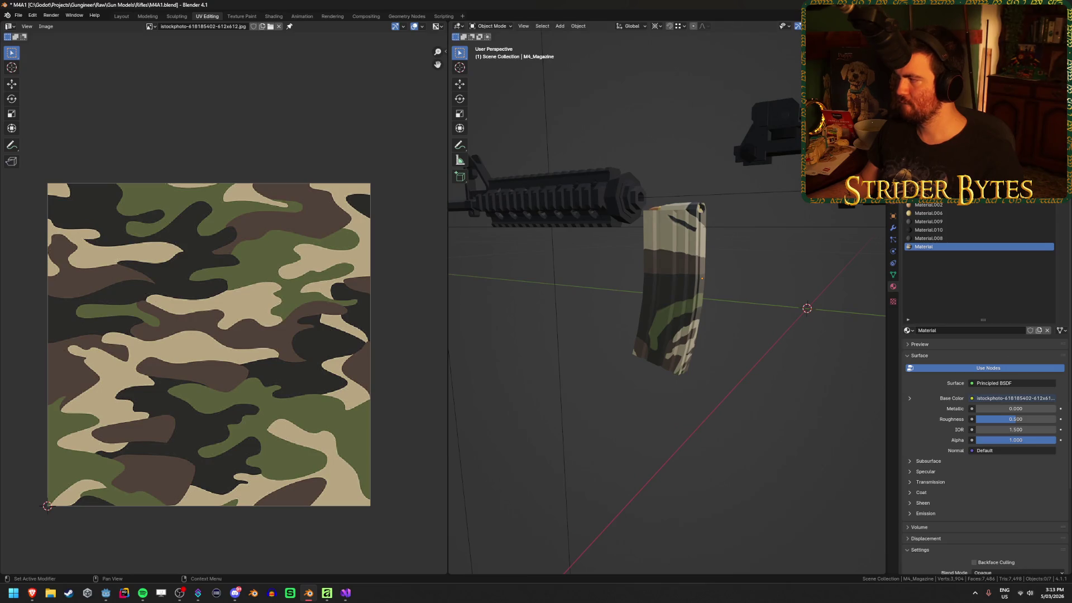
{"action": "key", "text": "alt+Tab"}
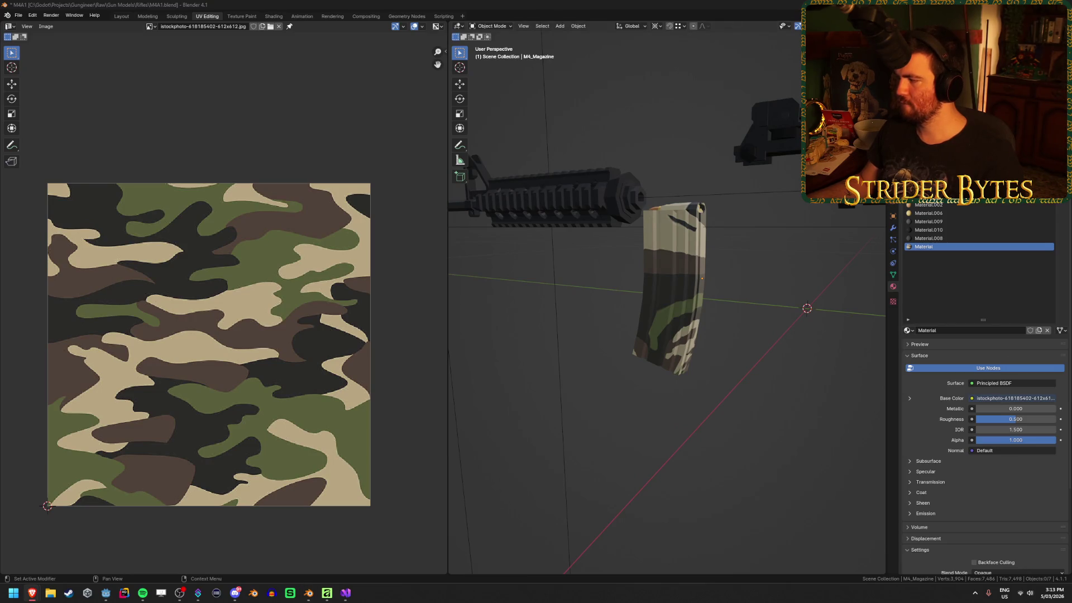
{"action": "left_click", "coordinate": [747, 422]}
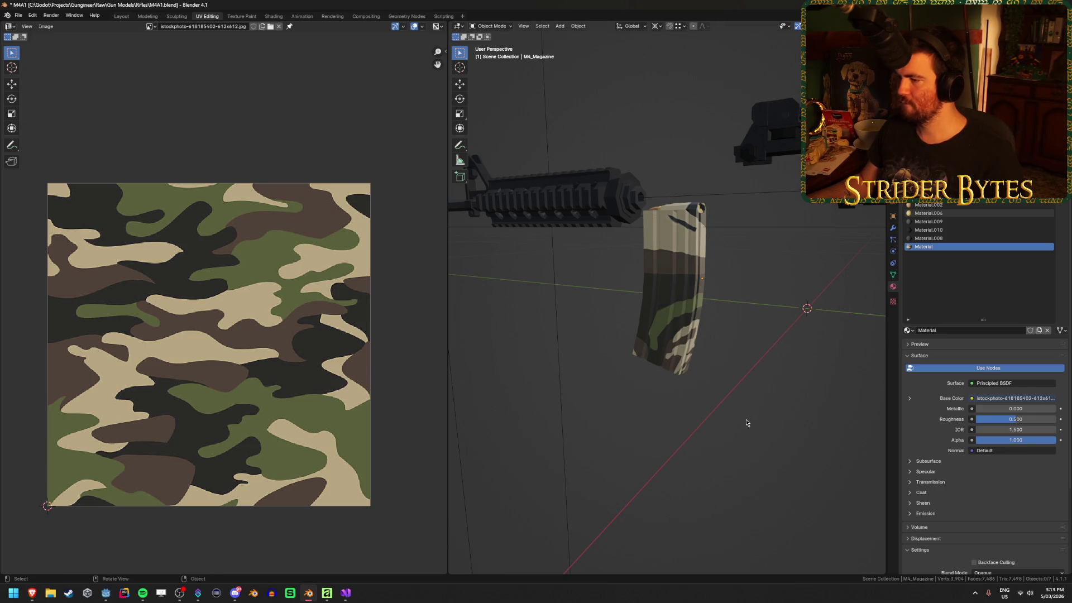
{"action": "left_click", "coordinate": [675, 312]}
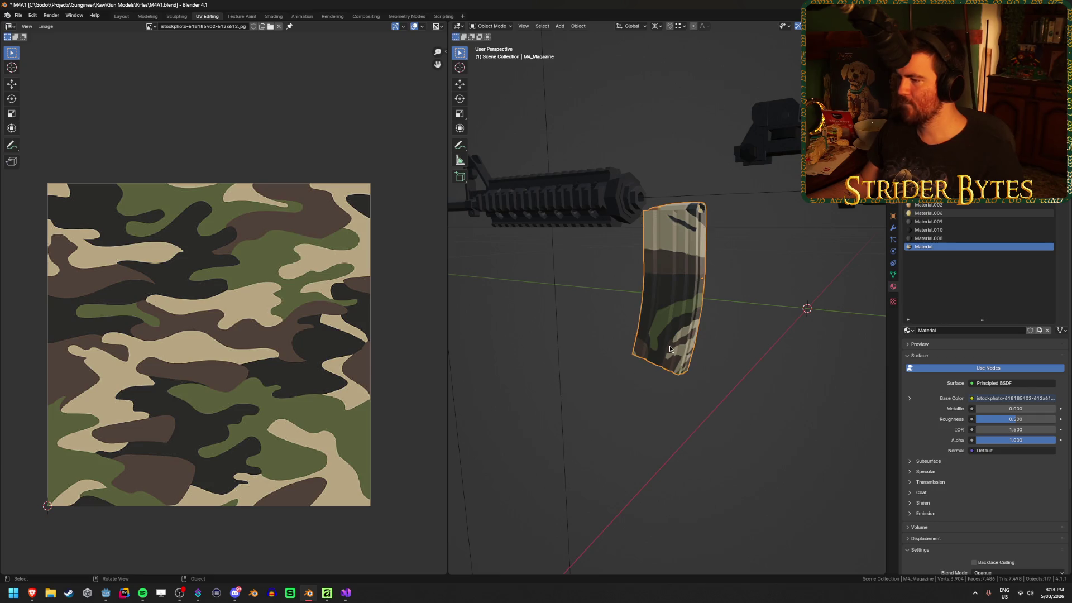
{"action": "scroll", "coordinate": [725, 362], "scroll_direction": "up", "scroll_amount": 3}
{"action": "key", "text": "Tab"}
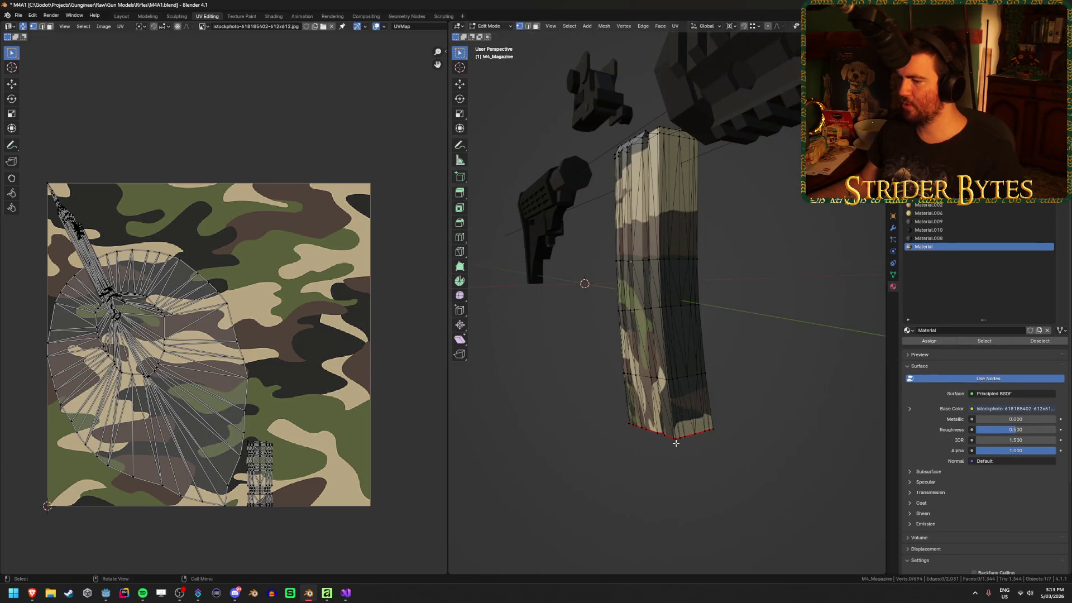
Select the shortest edge path along the magazine's corner and mark it as a seam.
{"action": "scroll", "coordinate": [771, 393], "scroll_direction": "up", "scroll_amount": 3}
{"action": "mouse_move", "coordinate": [770, 393]}
{"action": "left_mouse_down"}
{"action": "mouse_move", "coordinate": [704, 414]}
{"action": "mouse_move", "coordinate": [660, 256]}
{"action": "mouse_move", "coordinate": [689, 330]}
{"action": "left_mouse_up"}
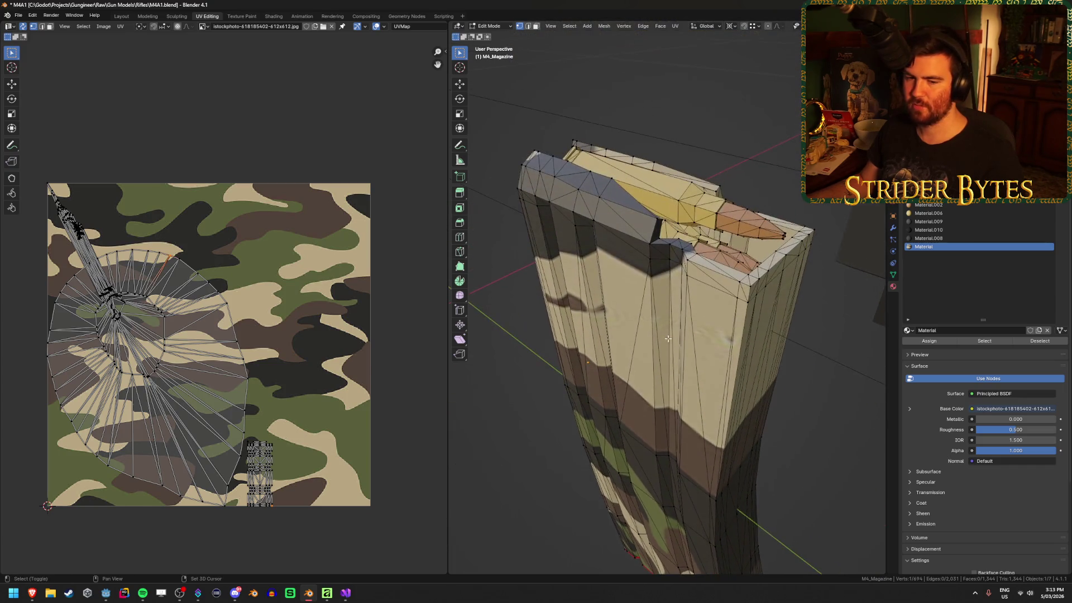
{"action": "left_click", "coordinate": [746, 297], "text": "alt"}
{"action": "mouse_move", "coordinate": [745, 298]}
{"action": "left_mouse_down"}
{"action": "mouse_move", "coordinate": [556, 331]}
{"action": "mouse_move", "coordinate": [666, 313]}
{"action": "left_mouse_up"}
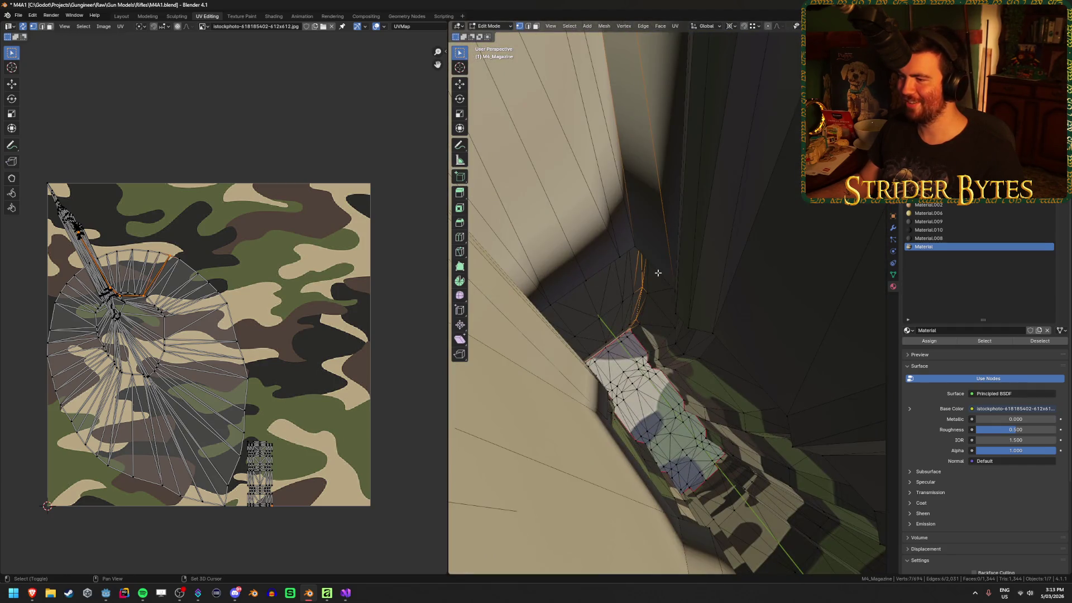
{"action": "left_click", "coordinate": [629, 240], "text": "ctrl"}
{"action": "key", "text": "Home"}
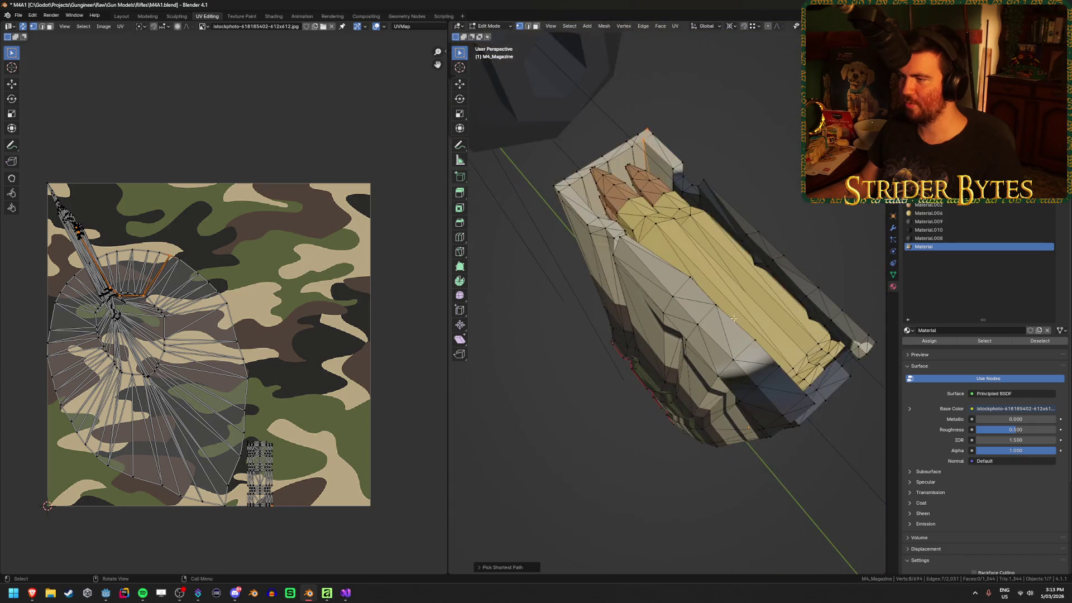
{"action": "left_click_drag", "start_coordinate": [733, 318], "coordinate": [646, 379]}
{"action": "key", "text": "ctrl+e"}
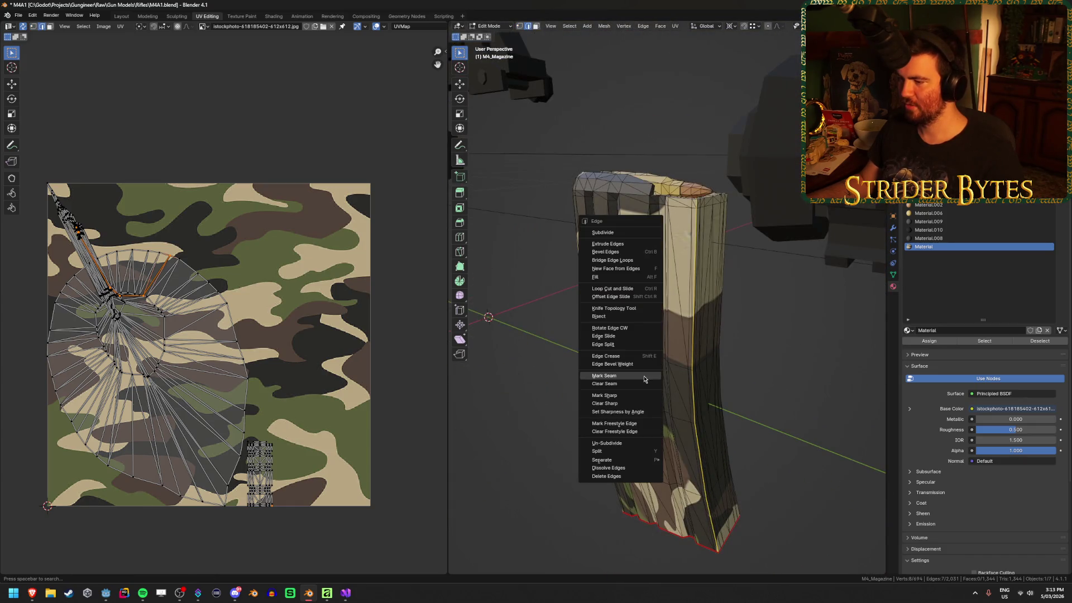
{"action": "left_click", "coordinate": [644, 379]}
Select the linked magazine mesh and unwrap it using the new seam, then check the result.
{"action": "key", "text": "ctrl+l"}
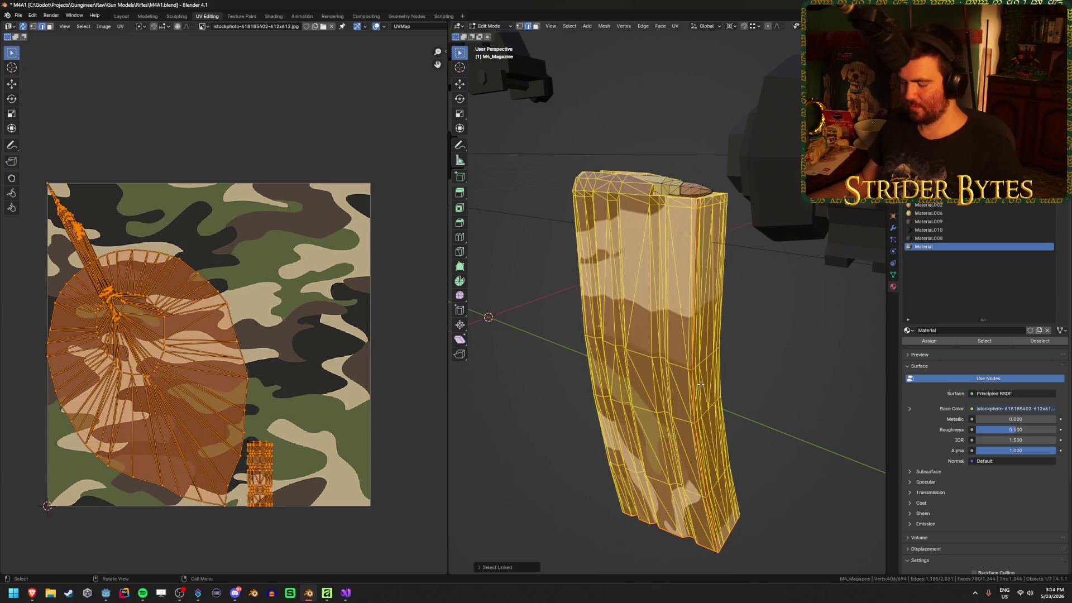
{"action": "key", "text": "u"}
{"action": "left_click", "coordinate": [702, 386]}
{"action": "key", "text": "Tab"}
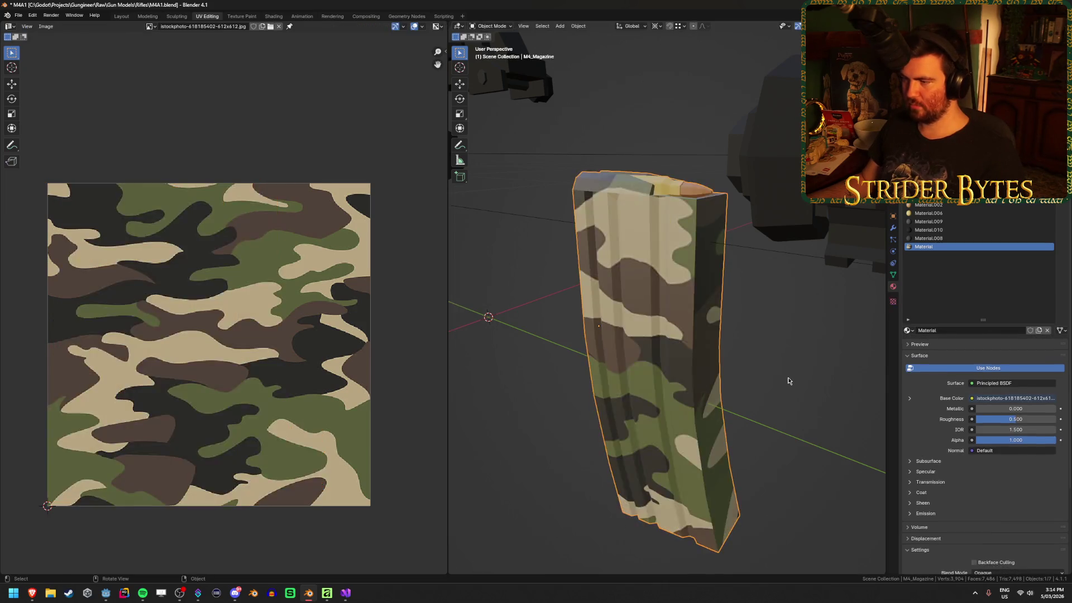
{"action": "key", "text": "Tab"}
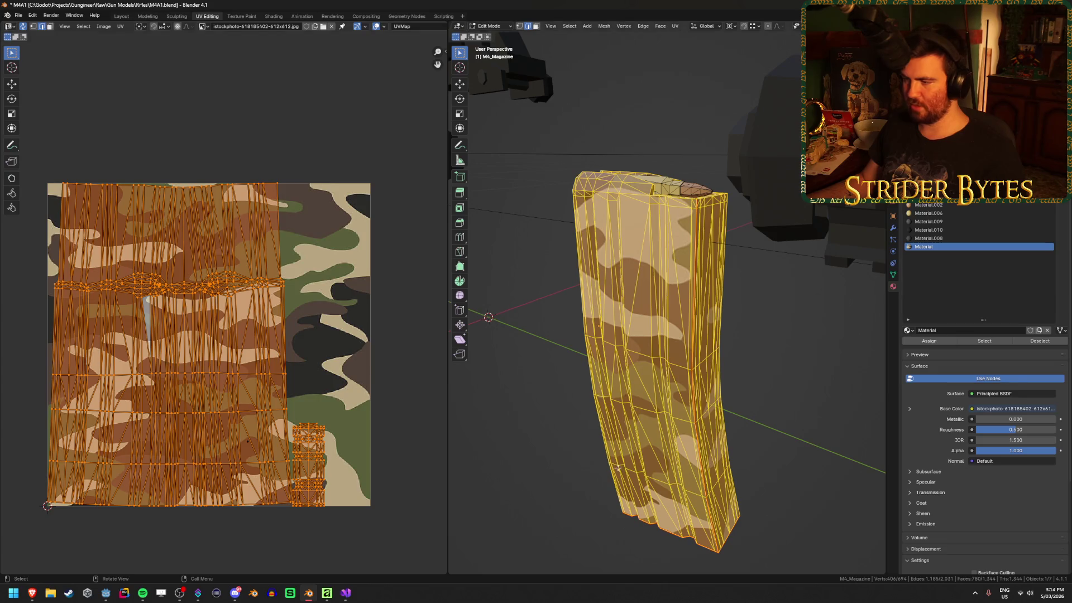
Deselect everything and select only the magazine's large UV island.
{"action": "key", "text": "alt+a"}
{"action": "key", "text": "l"}
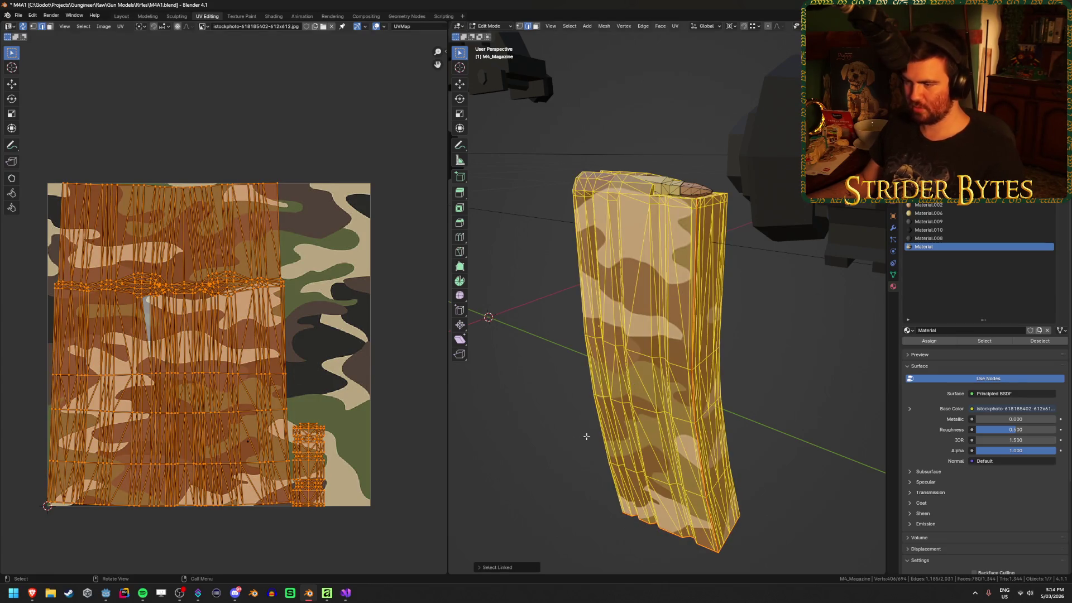
{"action": "key", "text": "alt+a"}
{"action": "key", "text": "l"}
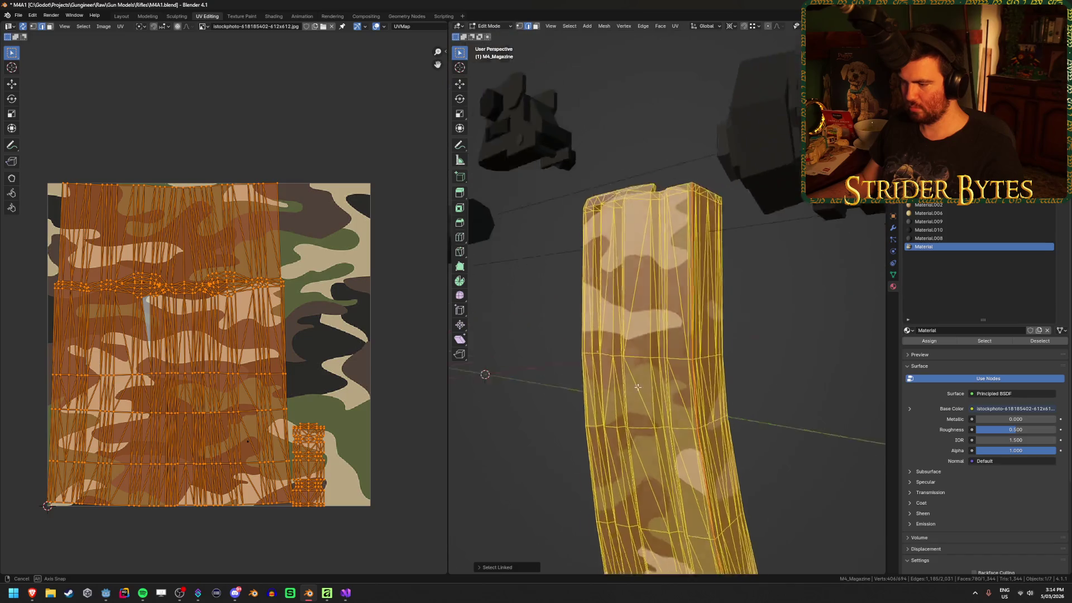
{"action": "key", "text": "alt+a"}
{"action": "key", "text": "l"}
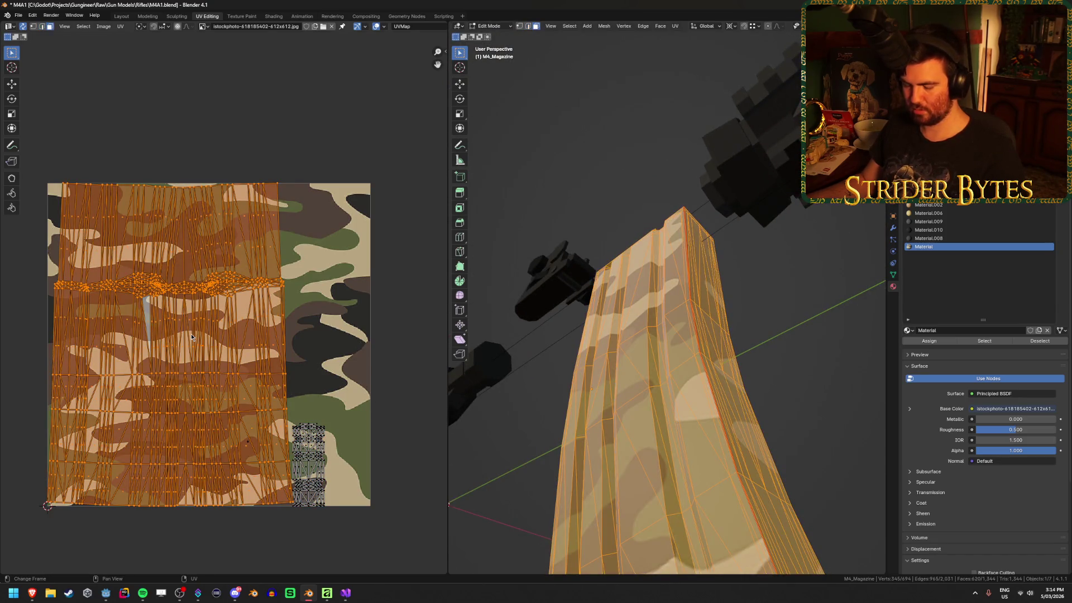
Widen the island along X, shift it right, then scale X to about 0.92 to fit the texture.
{"action": "key", "text": "s"}
{"action": "key", "text": "x"}
{"action": "left_click", "coordinate": [310, 346]}
{"action": "key", "text": "g"}
{"action": "key", "text": "x"}
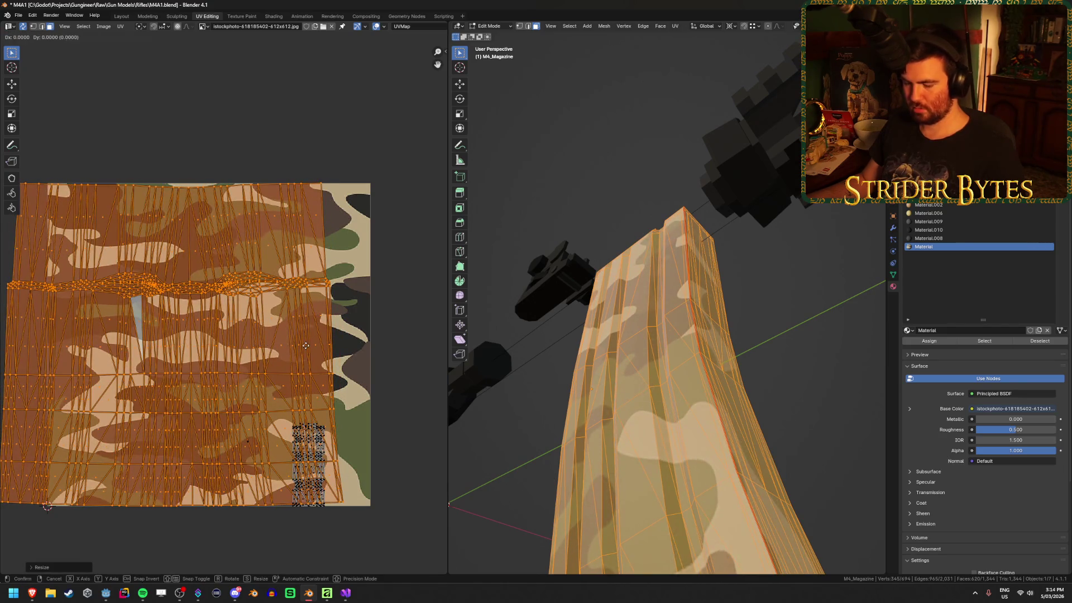
{"action": "left_click", "coordinate": [418, 334]}
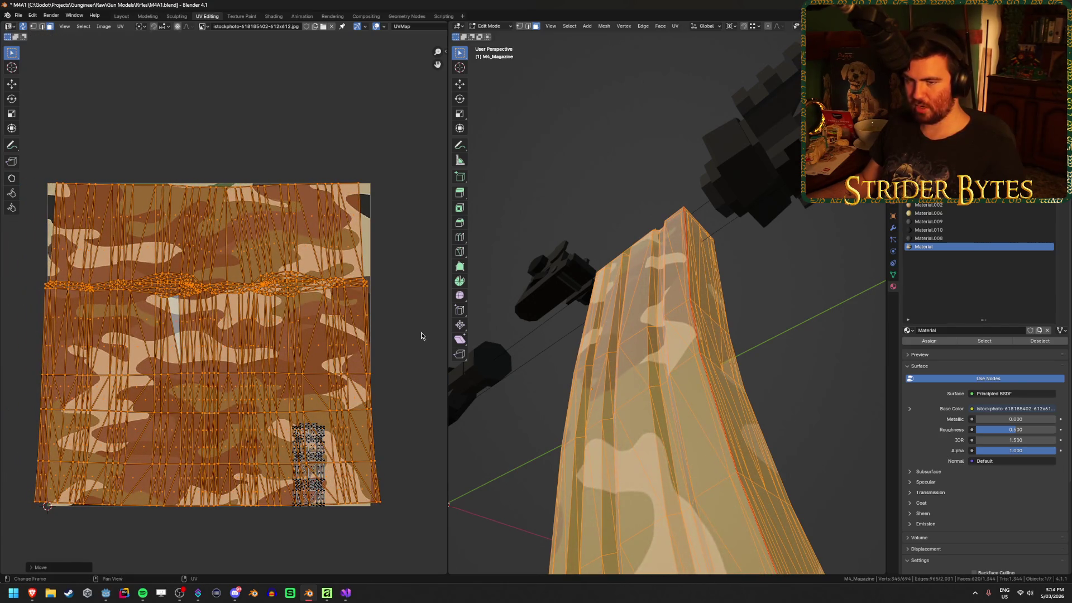
{"action": "key", "text": "s"}
{"action": "key", "text": "x"}
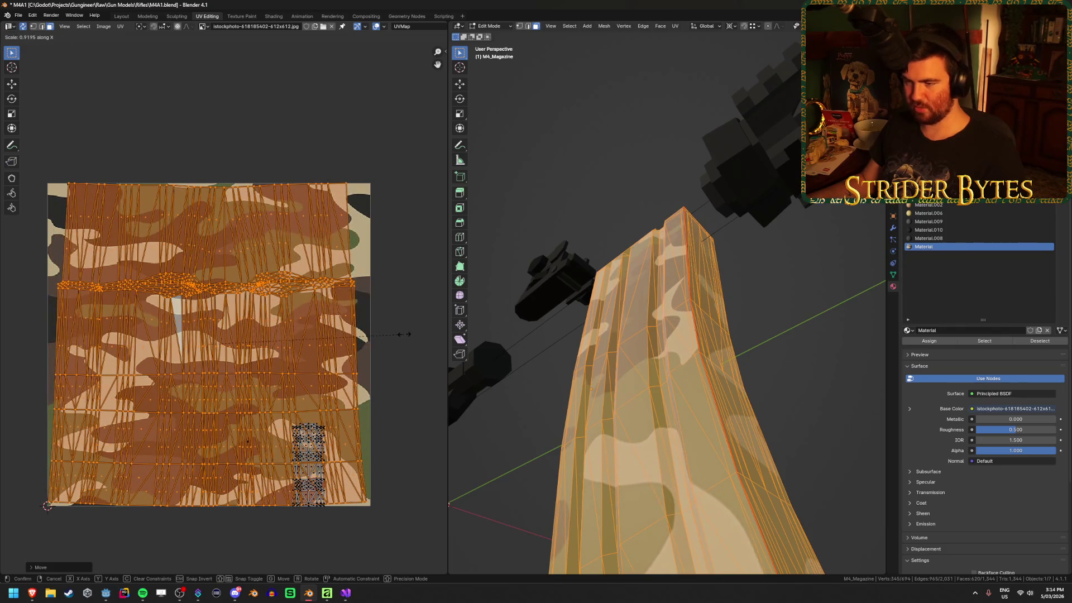
{"action": "left_click", "coordinate": [405, 335]}
{"action": "left_click", "coordinate": [407, 343]}
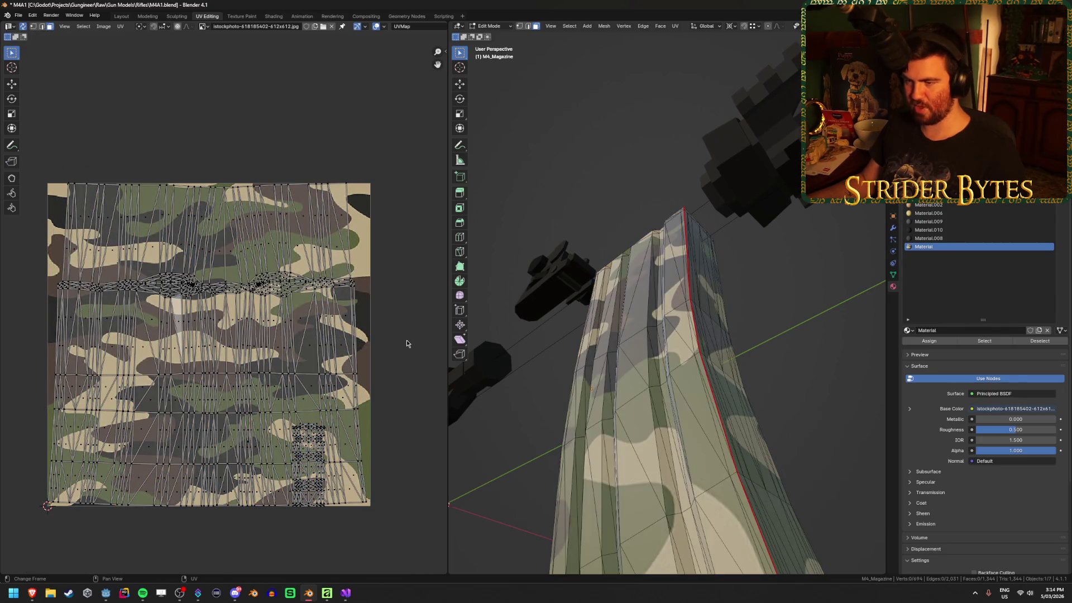
Check the adjusted camo on the magazine in Object Mode, then briefly re-edit and exit.
{"action": "key", "text": "Tab"}
{"action": "mouse_move", "coordinate": [688, 394]}
{"action": "left_mouse_down"}
{"action": "mouse_move", "coordinate": [665, 417]}
{"action": "mouse_move", "coordinate": [702, 434]}
{"action": "mouse_move", "coordinate": [742, 407]}
{"action": "mouse_move", "coordinate": [675, 333]}
{"action": "left_mouse_up"}
{"action": "key", "text": "Tab"}
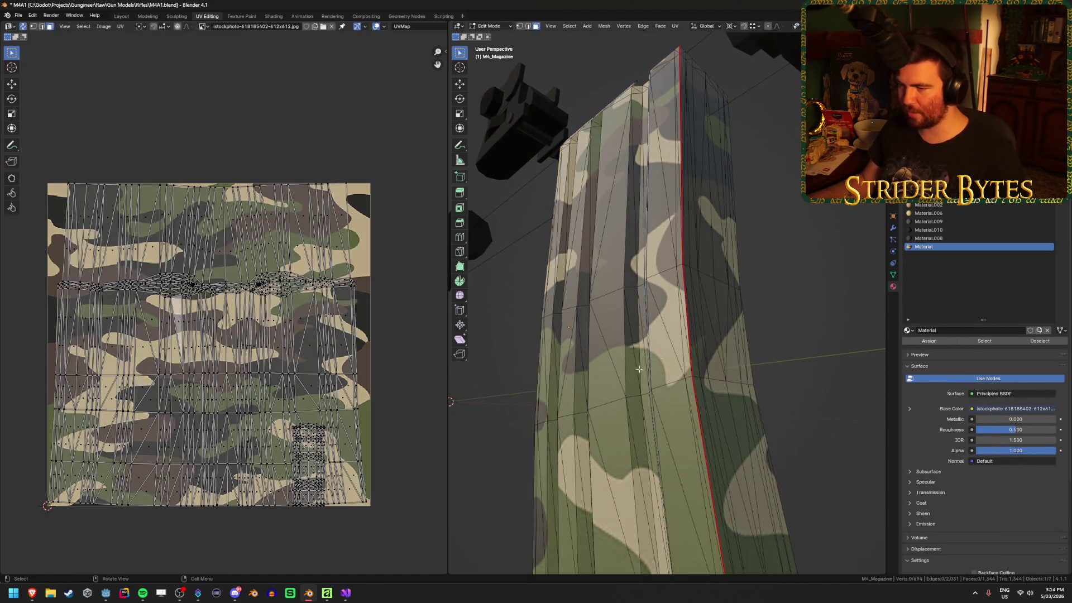
{"action": "scroll", "coordinate": [360, 421], "scroll_direction": "up", "scroll_amount": 1}
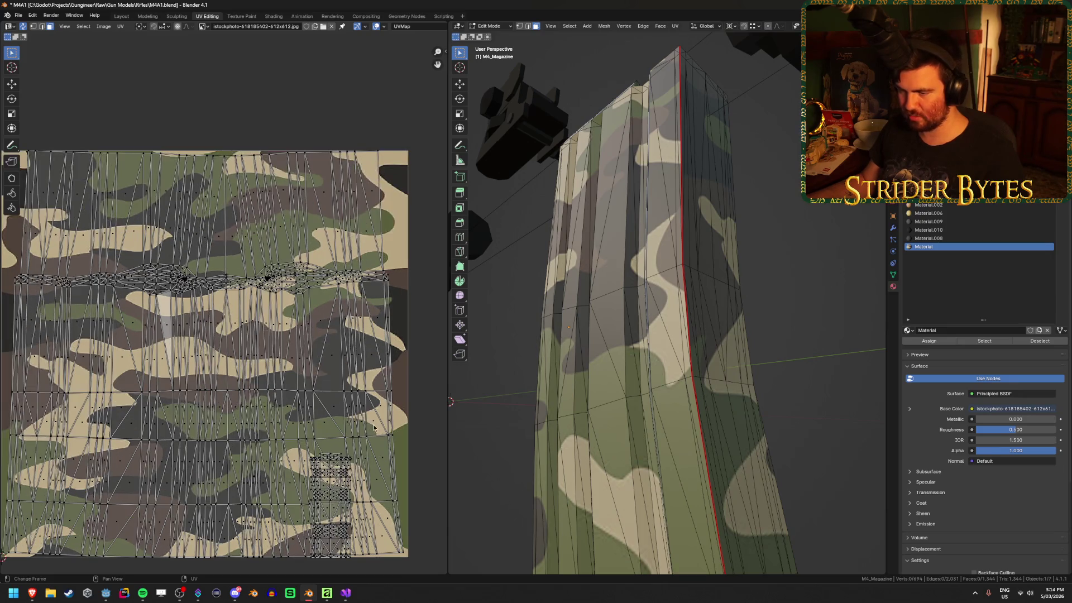
{"action": "left_click", "coordinate": [393, 440]}
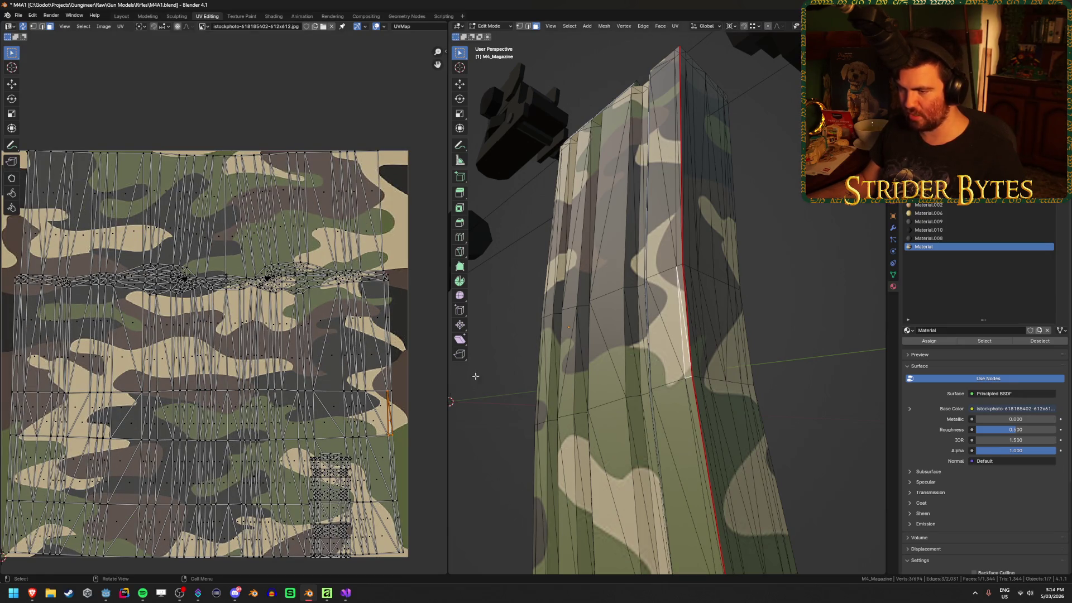
{"action": "left_click", "coordinate": [357, 455]}
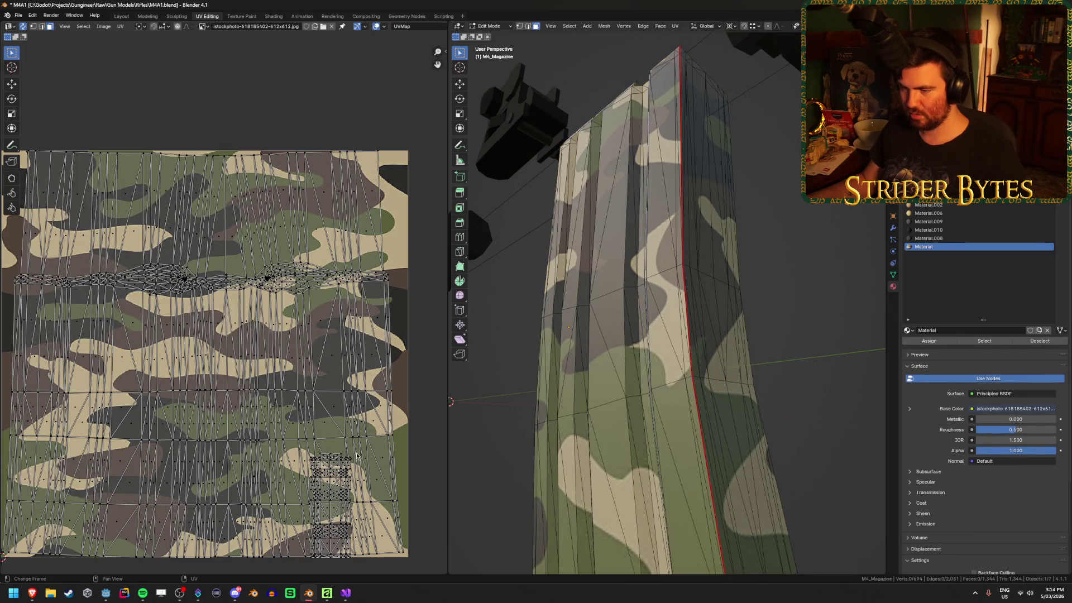
{"action": "key", "text": "Tab"}
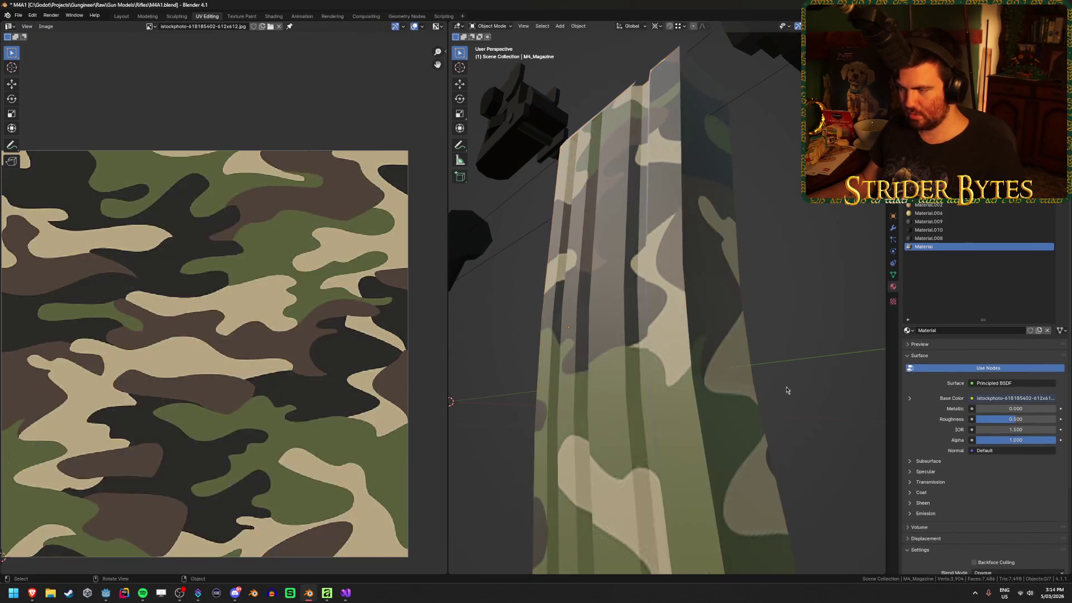
Orbit and zoom to inspect the magazine's wide face and camo texture.
{"action": "scroll", "coordinate": [676, 377], "scroll_direction": "up", "scroll_amount": 3}
{"action": "mouse_move", "coordinate": [649, 400]}
{"action": "left_mouse_down"}
{"action": "mouse_move", "coordinate": [680, 391]}
{"action": "mouse_move", "coordinate": [725, 419]}
{"action": "mouse_move", "coordinate": [653, 456]}
{"action": "left_mouse_up"}
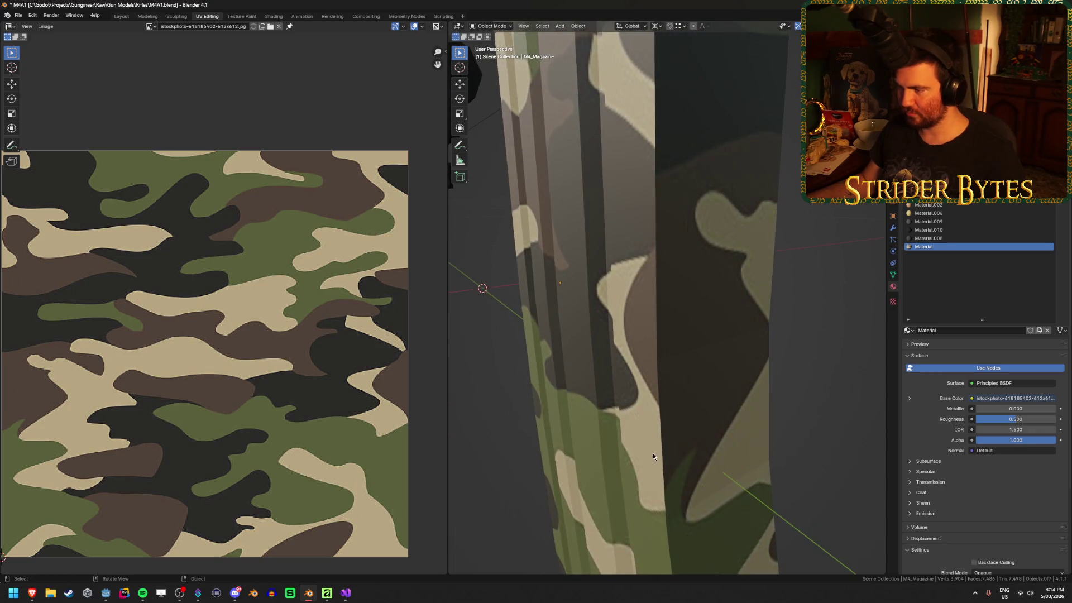
{"action": "scroll", "coordinate": [655, 440], "scroll_direction": "down", "scroll_amount": 2}
{"action": "scroll", "coordinate": [655, 441], "scroll_direction": "down", "scroll_amount": 1}
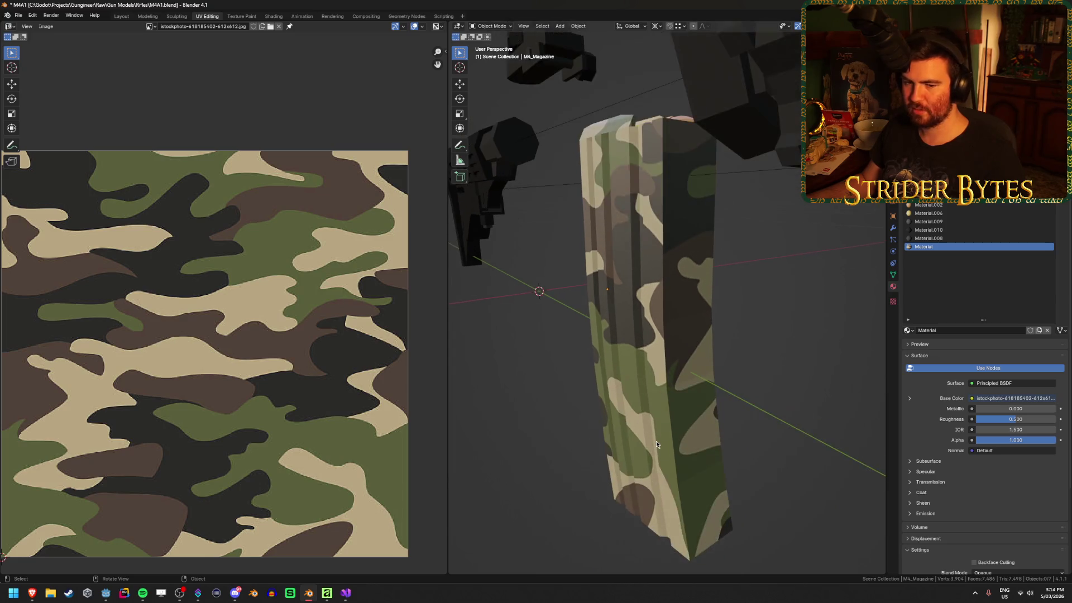
{"action": "scroll", "coordinate": [655, 440], "scroll_direction": "down", "scroll_amount": 1}
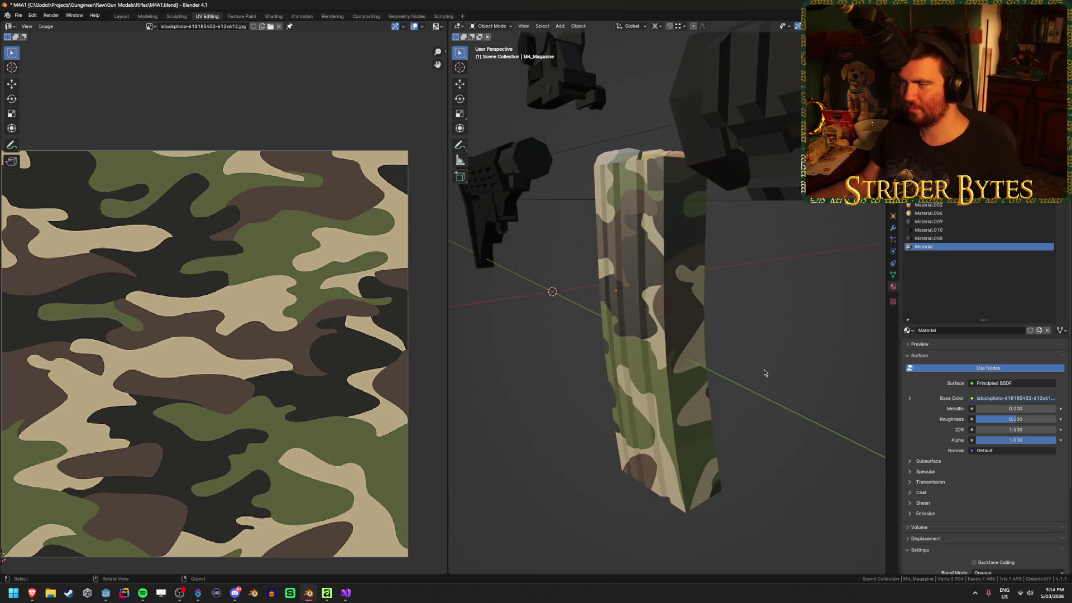
{"action": "mouse_move", "coordinate": [763, 369]}
{"action": "left_mouse_down"}
{"action": "mouse_move", "coordinate": [613, 379]}
{"action": "mouse_move", "coordinate": [691, 418]}
{"action": "left_mouse_up"}
{"action": "scroll", "coordinate": [613, 379], "scroll_direction": "down", "scroll_amount": 5}
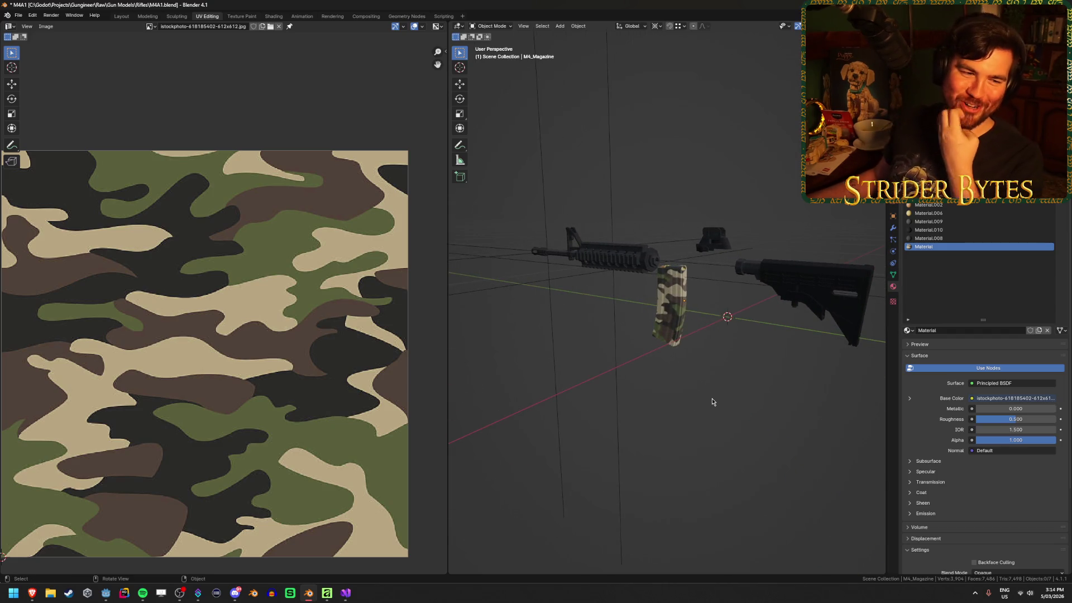
{"action": "scroll", "coordinate": [711, 402], "scroll_direction": "up", "scroll_amount": 4}
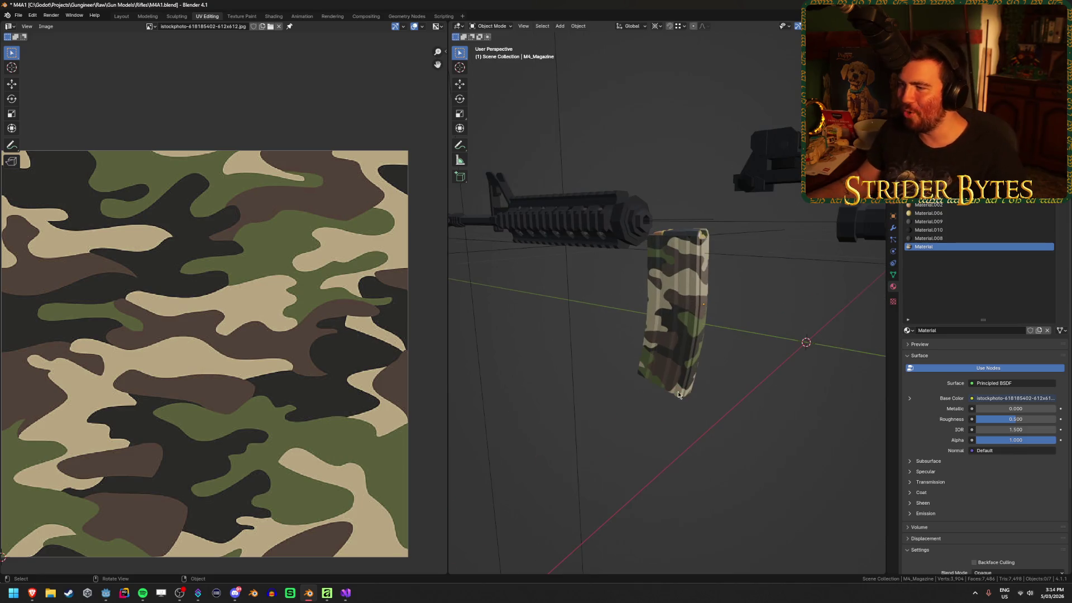
Put the M4_Magazine into Edit Mode with its full UV layout over the camo image.
{"action": "key", "text": "Tab"}
{"action": "key", "text": "Tab"}
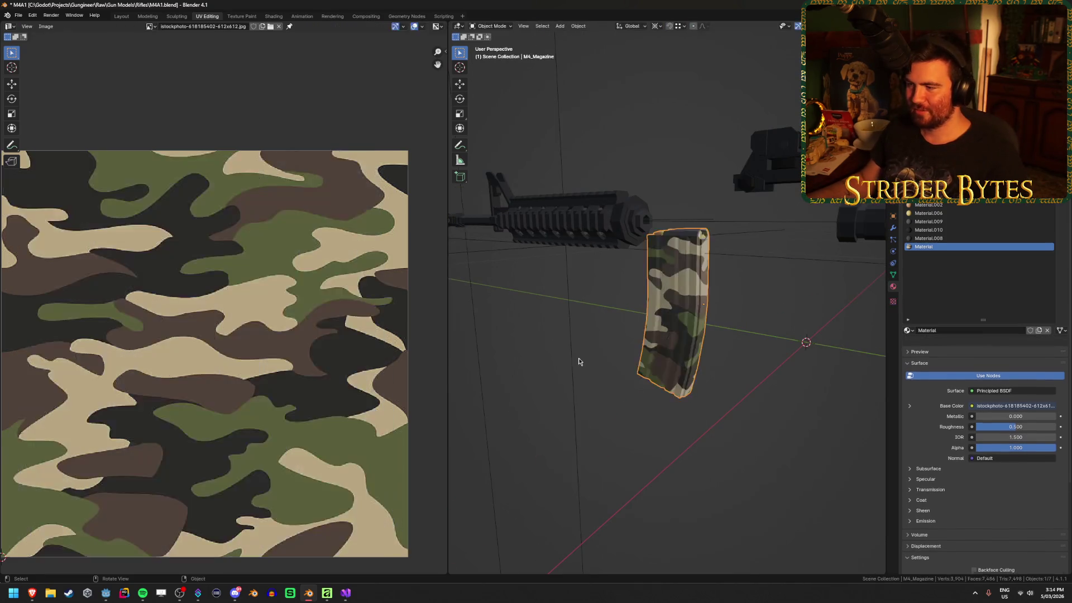
{"action": "scroll", "coordinate": [217, 394], "scroll_direction": "down", "scroll_amount": 3}
{"action": "scroll", "coordinate": [217, 394], "scroll_direction": "up", "scroll_amount": 2}
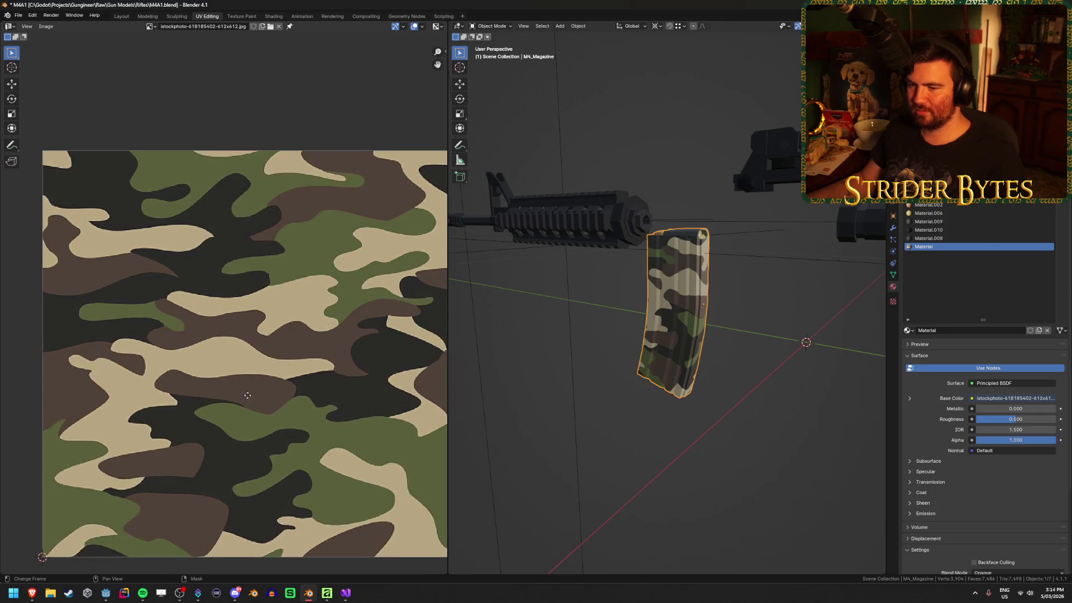
{"action": "scroll", "coordinate": [238, 390], "scroll_direction": "down", "scroll_amount": 1}
{"action": "key", "text": "Tab"}
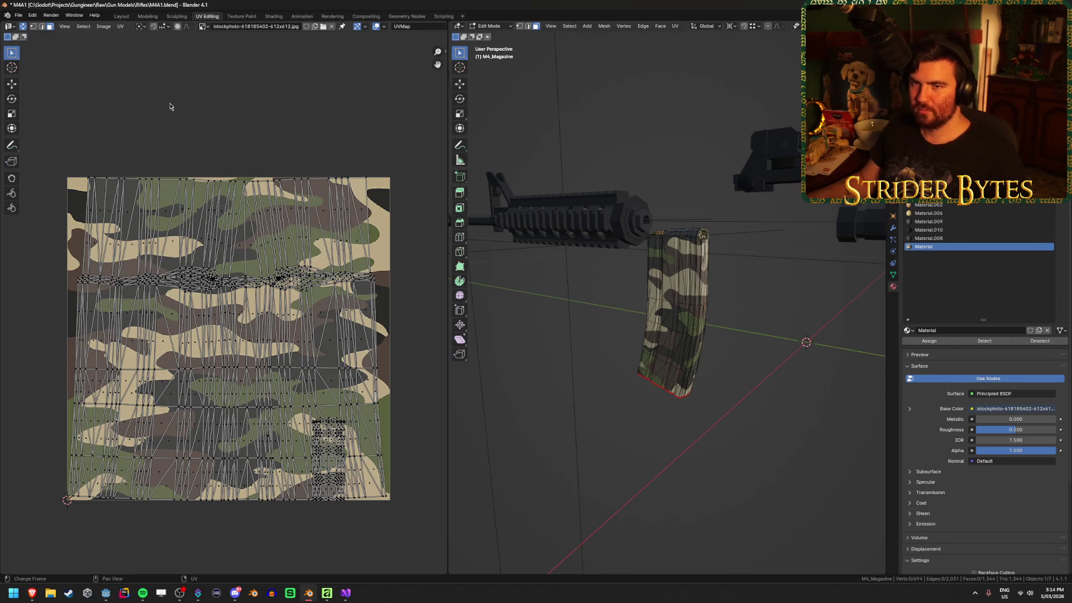
Select all magazine UVs and try zero X and zero Y scaling, cancelling both.
{"action": "key", "text": "a"}
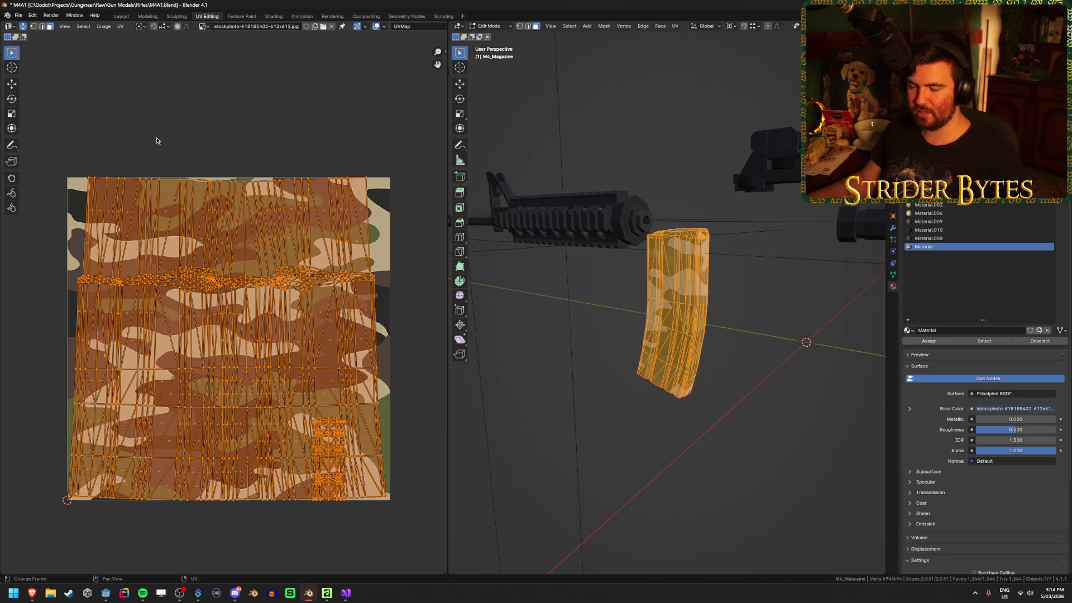
{"action": "key", "text": "s"}
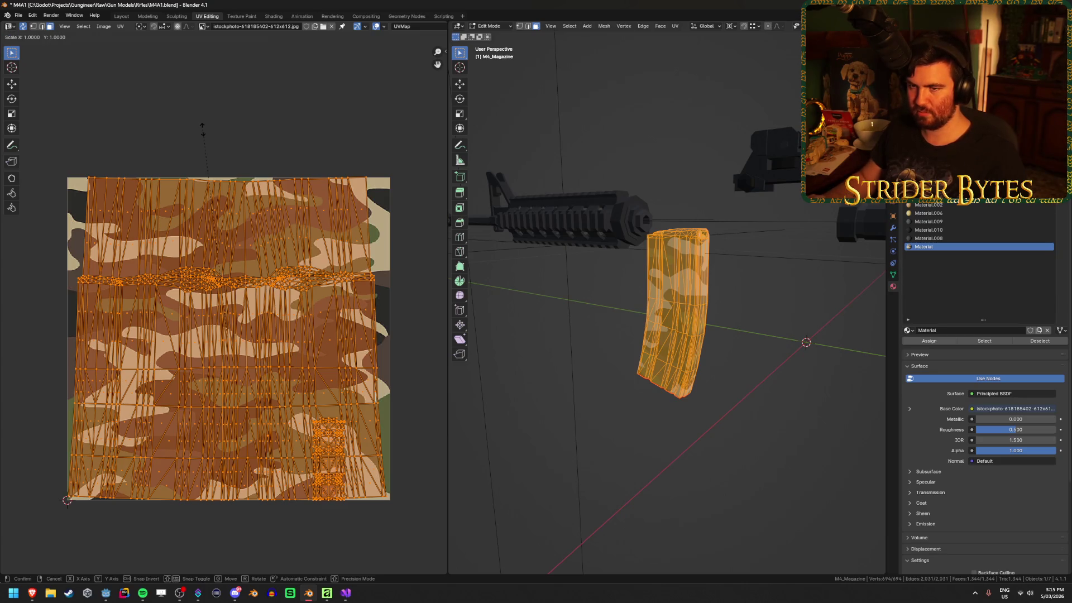
{"action": "key", "text": "x"}
{"action": "key", "text": "0"}
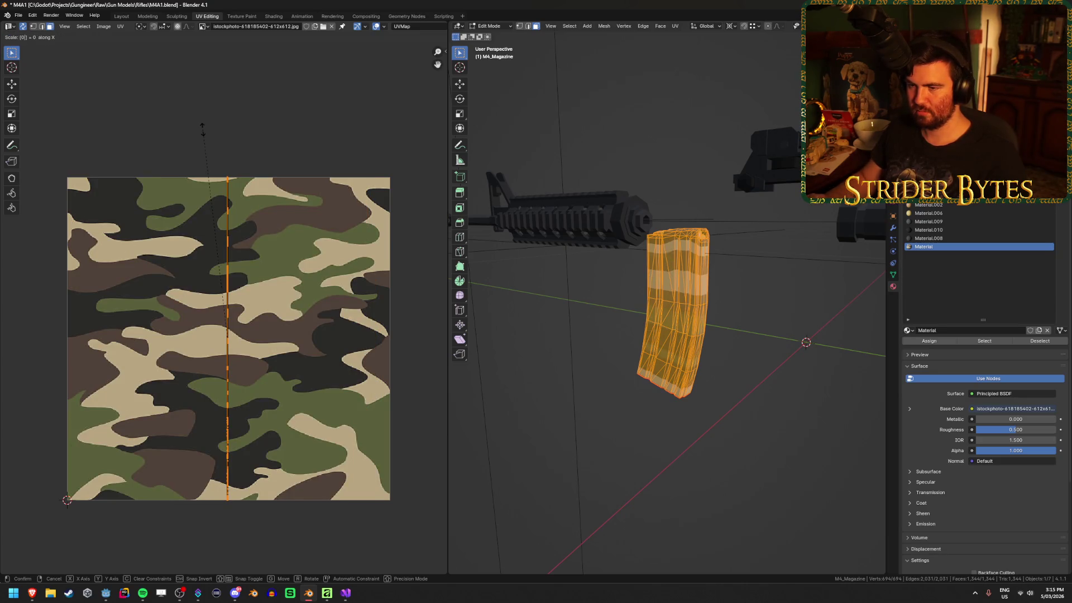
{"action": "key", "text": "Escape"}
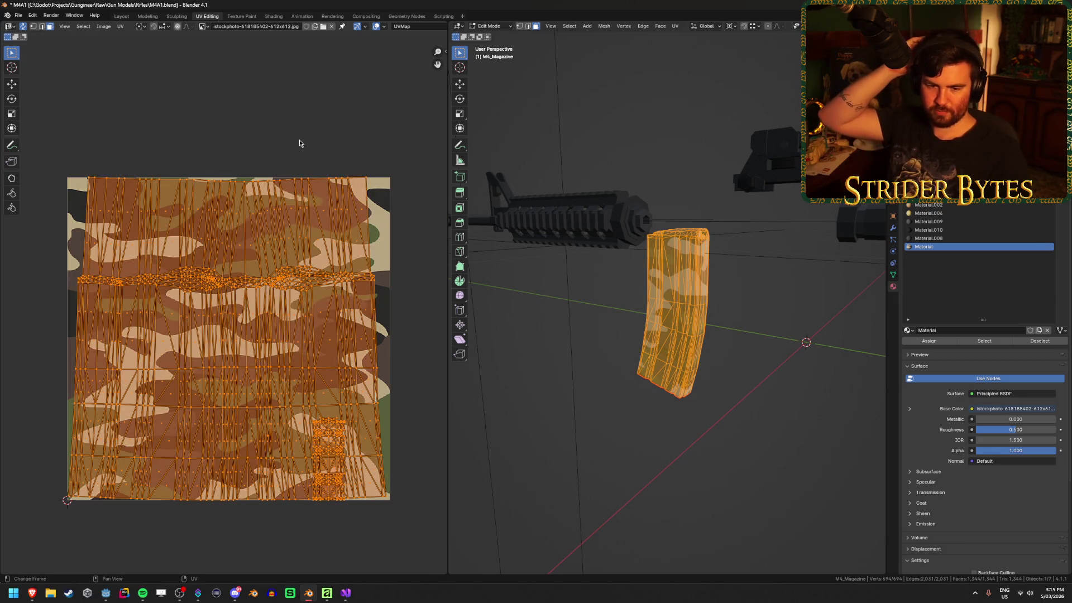
{"action": "type", "text": "s"}
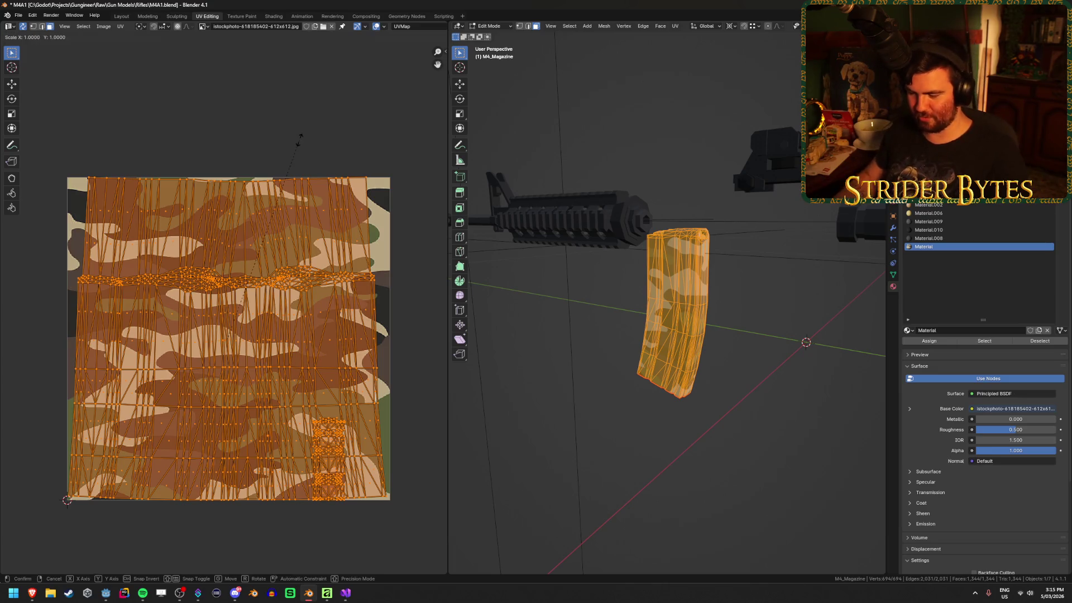
{"action": "type", "text": "y0"}
{"action": "key", "text": "Escape"}
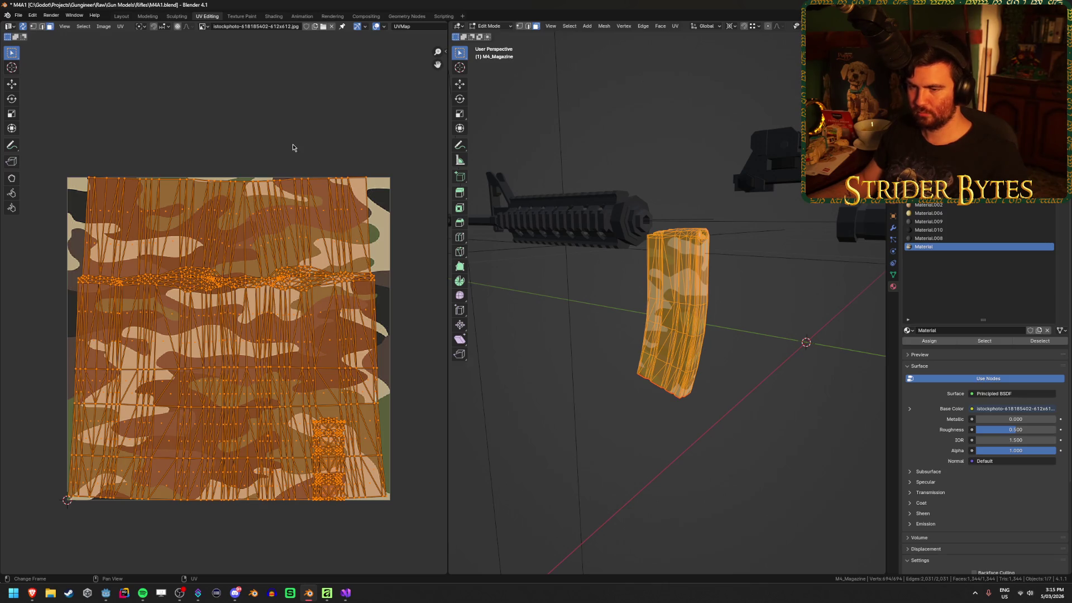
Scale the UVs down to 0.9879, reselect the magazine mesh, and orbit to view it.
{"action": "key", "text": "s"}
{"action": "left_click", "coordinate": [351, 149]}
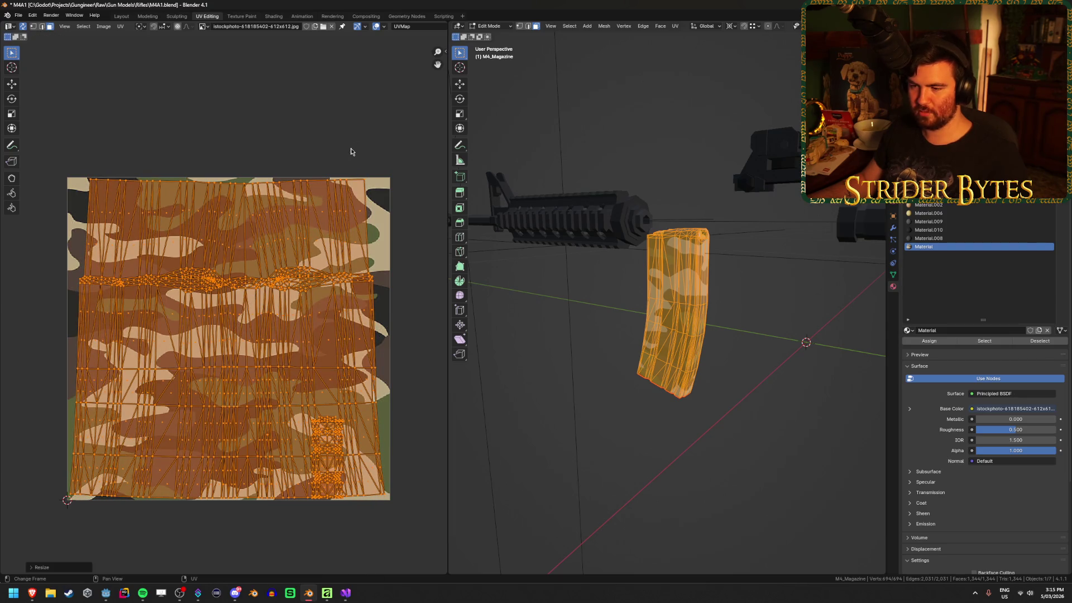
{"action": "left_click", "coordinate": [652, 429]}
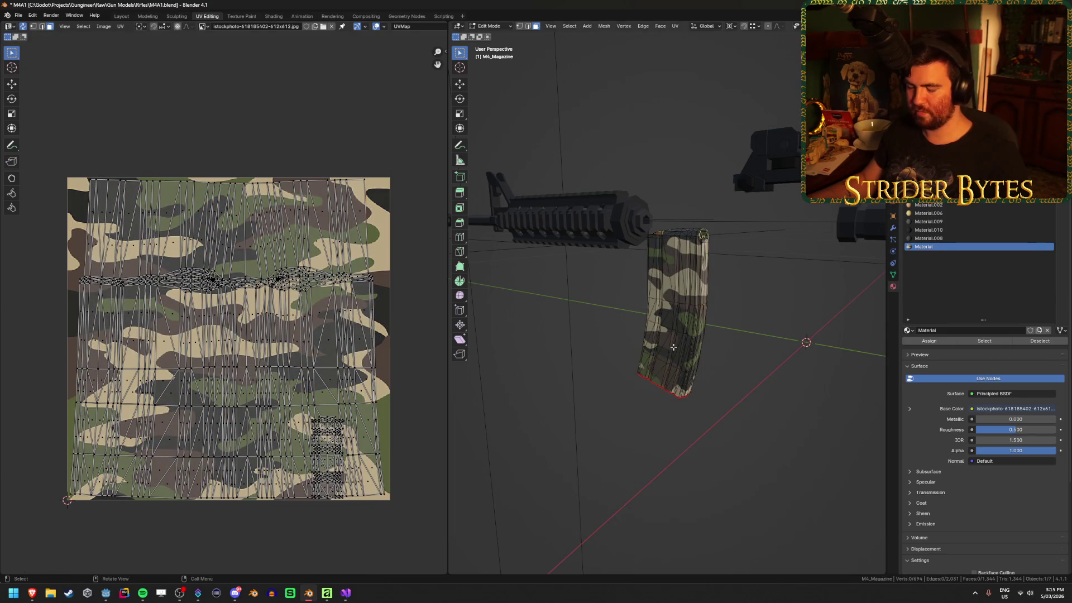
{"action": "key", "text": "l"}
{"action": "left_click_drag", "start_coordinate": [669, 349], "coordinate": [544, 318]}
{"action": "mouse_move", "coordinate": [542, 398]}
{"action": "left_mouse_down"}
{"action": "mouse_move", "coordinate": [574, 401]}
{"action": "mouse_move", "coordinate": [521, 454]}
{"action": "mouse_move", "coordinate": [627, 462]}
{"action": "left_mouse_up"}
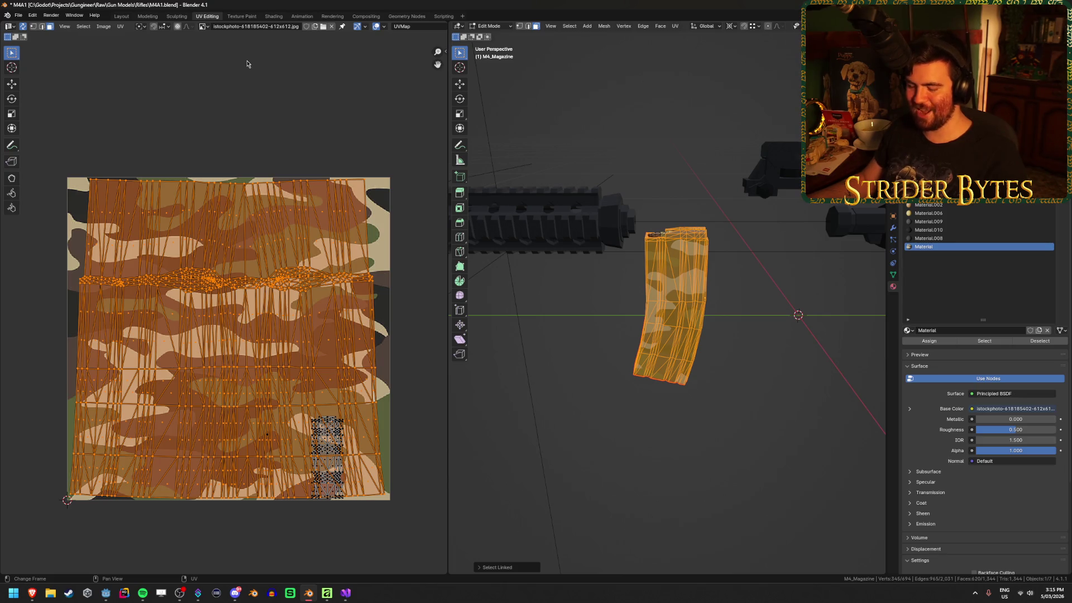
{"action": "right_click", "coordinate": [247, 64]}
{"action": "key", "text": "Escape"}
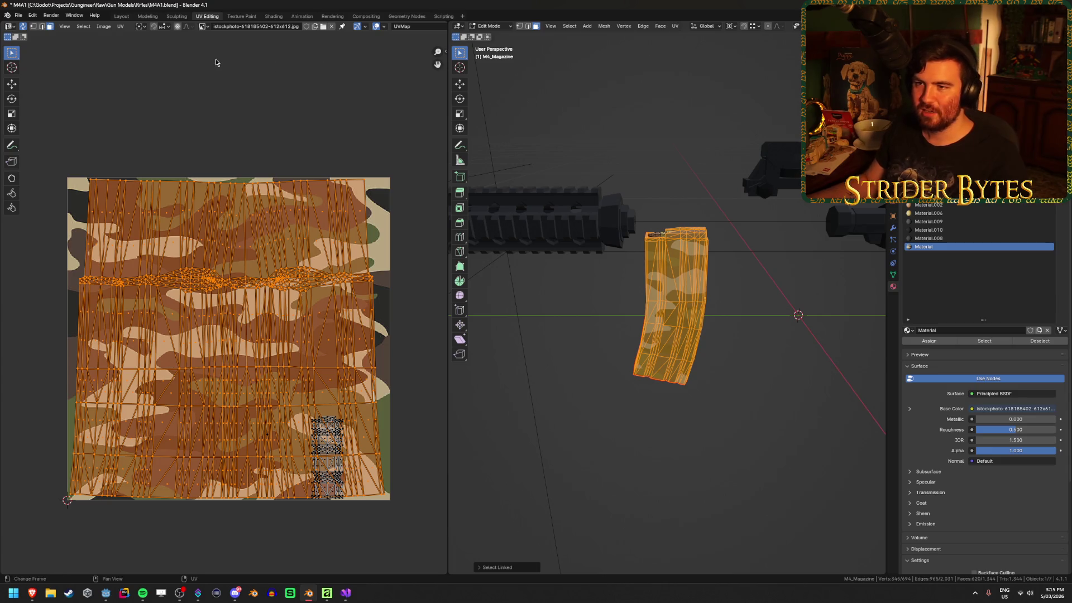
{"action": "key", "text": "u"}
{"action": "left_click", "coordinate": [214, 57]}
{"action": "left_click", "coordinate": [211, 144]}
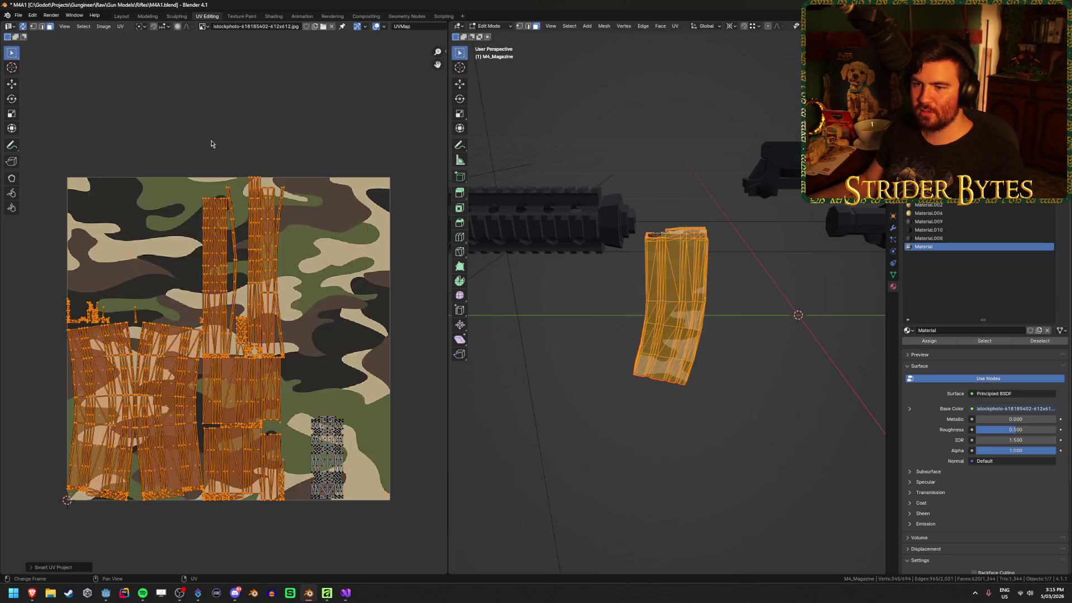
{"action": "key", "text": "ctrl+z"}
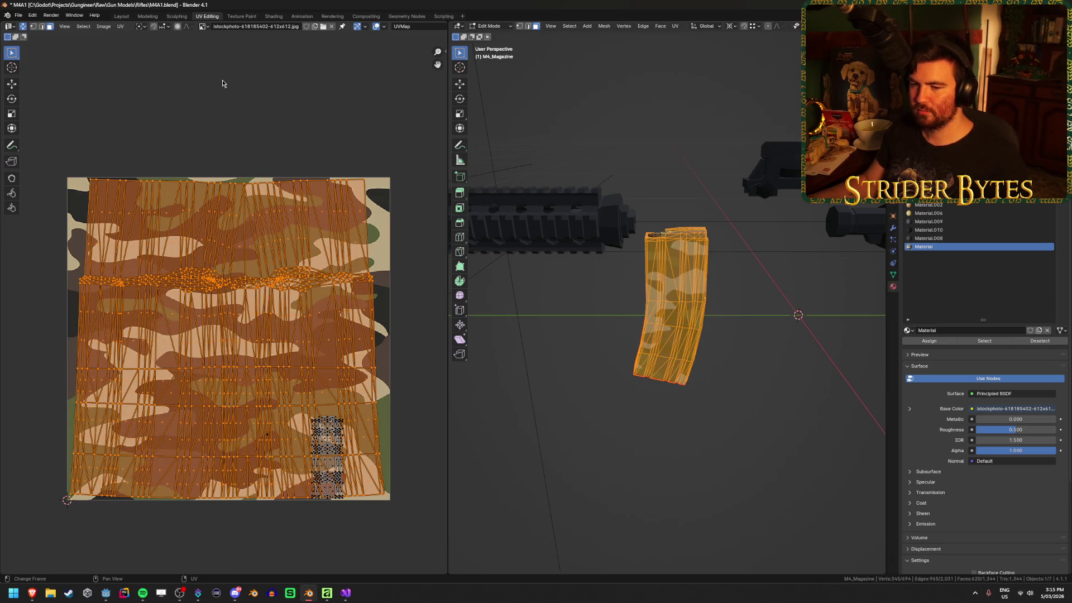
{"action": "key", "text": "u"}
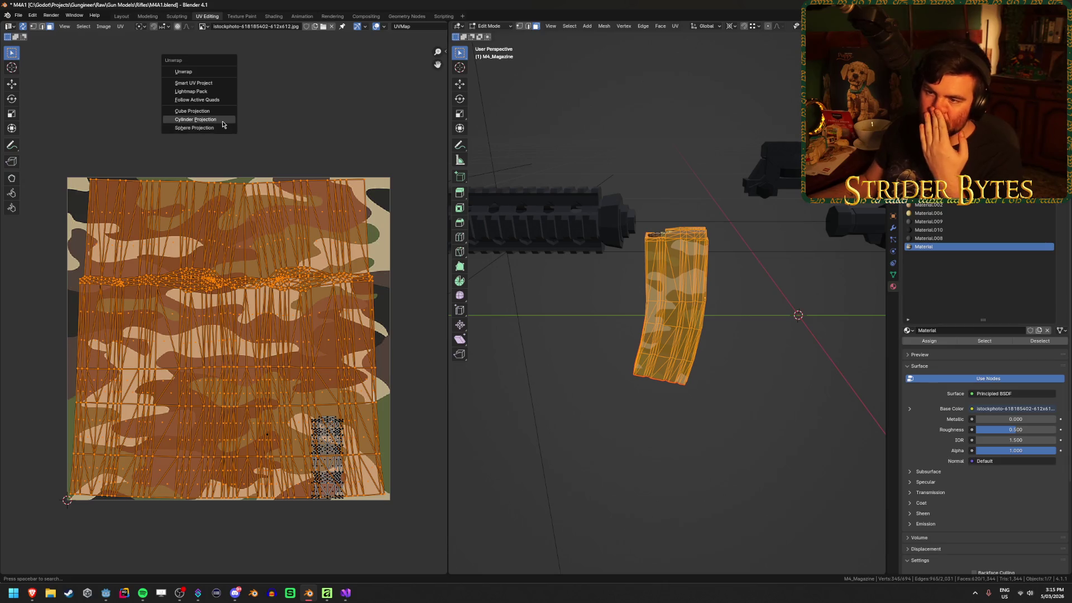
{"action": "left_click", "coordinate": [218, 134]}
{"action": "key", "text": "ctrl+z"}
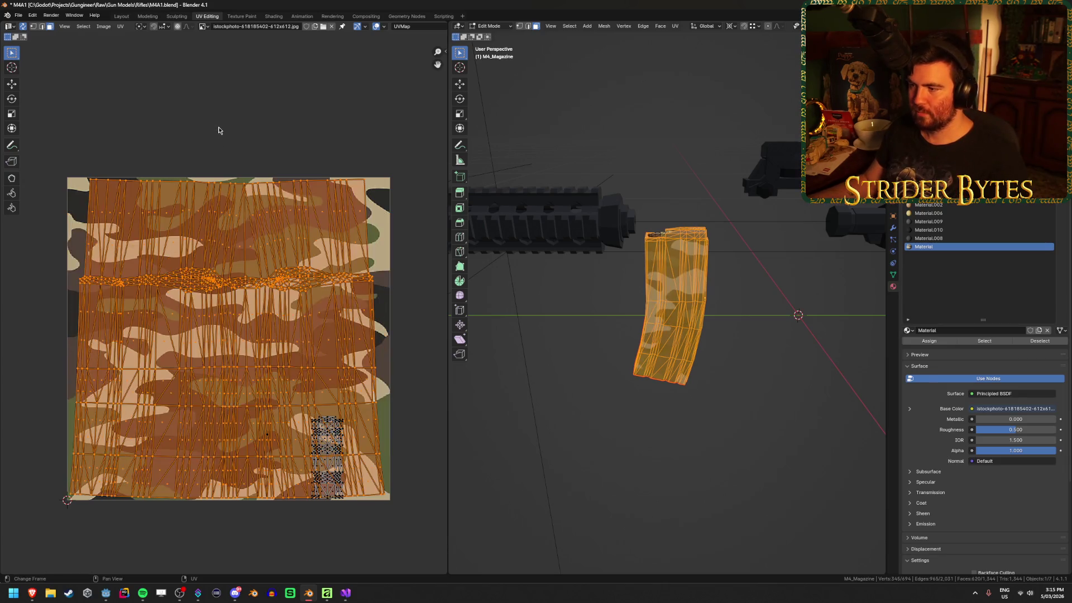
{"action": "key", "text": "u"}
{"action": "left_click", "coordinate": [222, 120]}
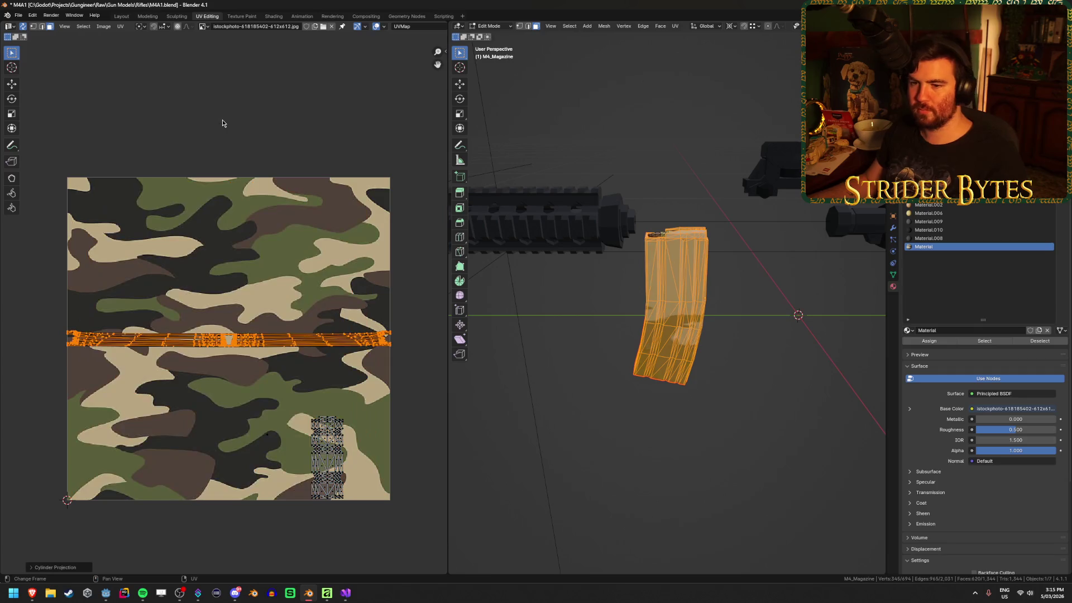
{"action": "left_click_drag", "start_coordinate": [558, 257], "coordinate": [638, 362]}
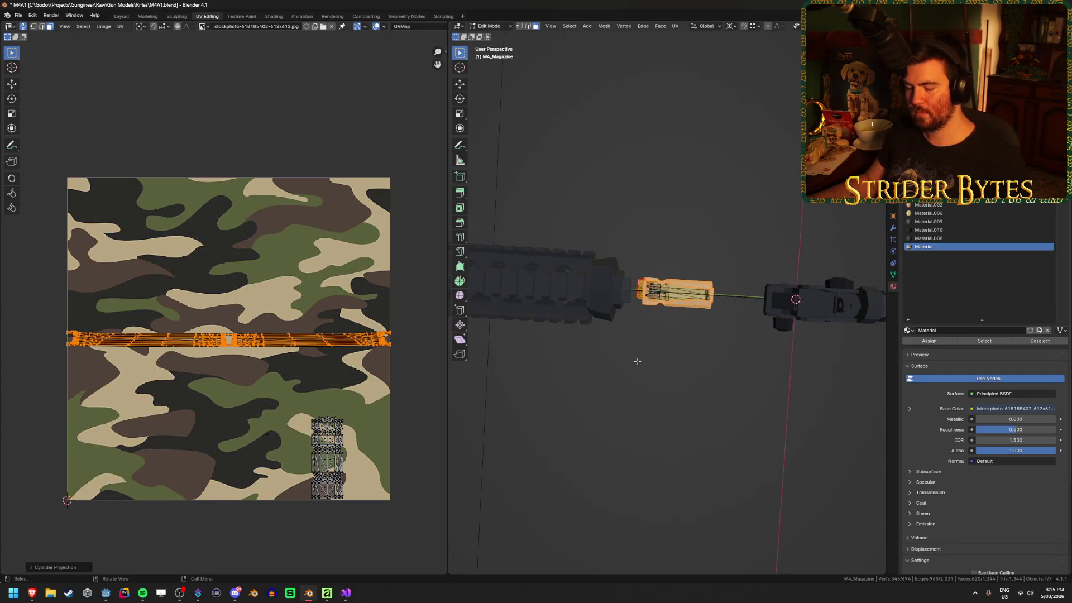
{"action": "key", "text": "u"}
{"action": "left_click", "coordinate": [276, 241]}
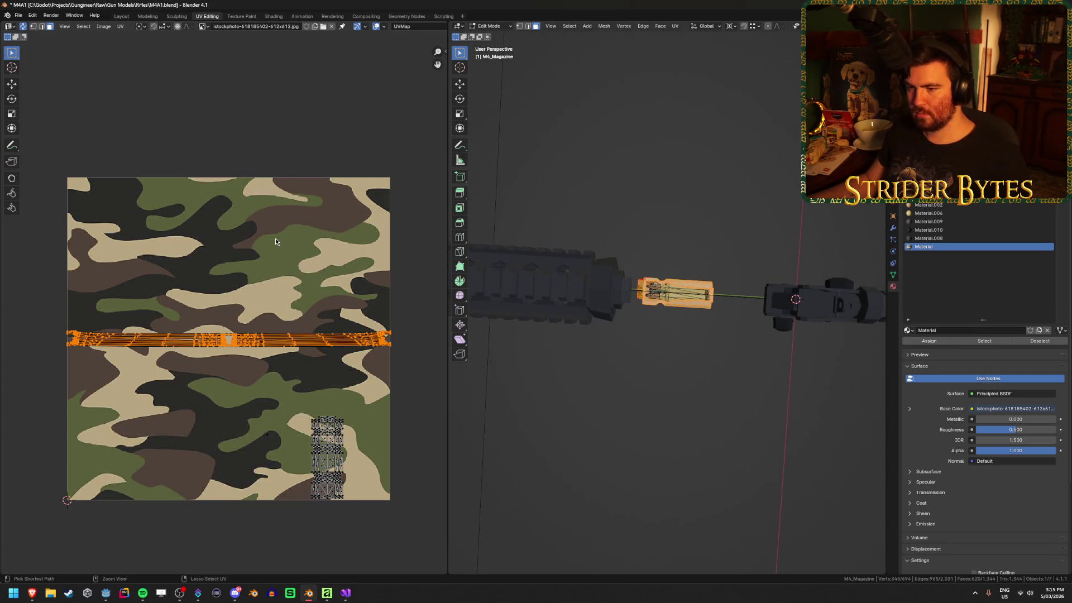
{"action": "key", "text": "u"}
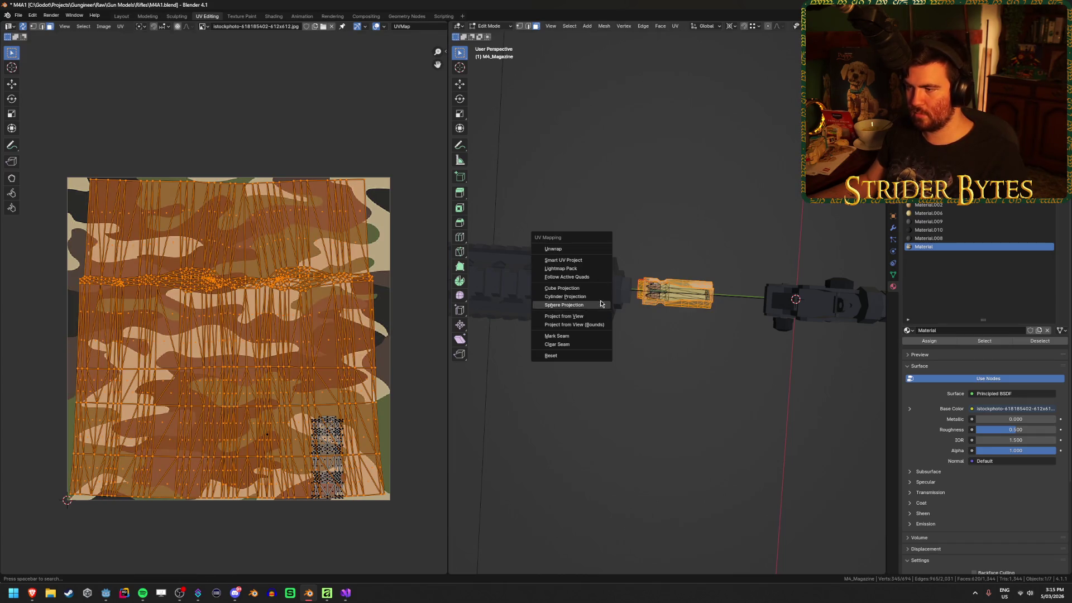
{"action": "left_click", "coordinate": [566, 277]}
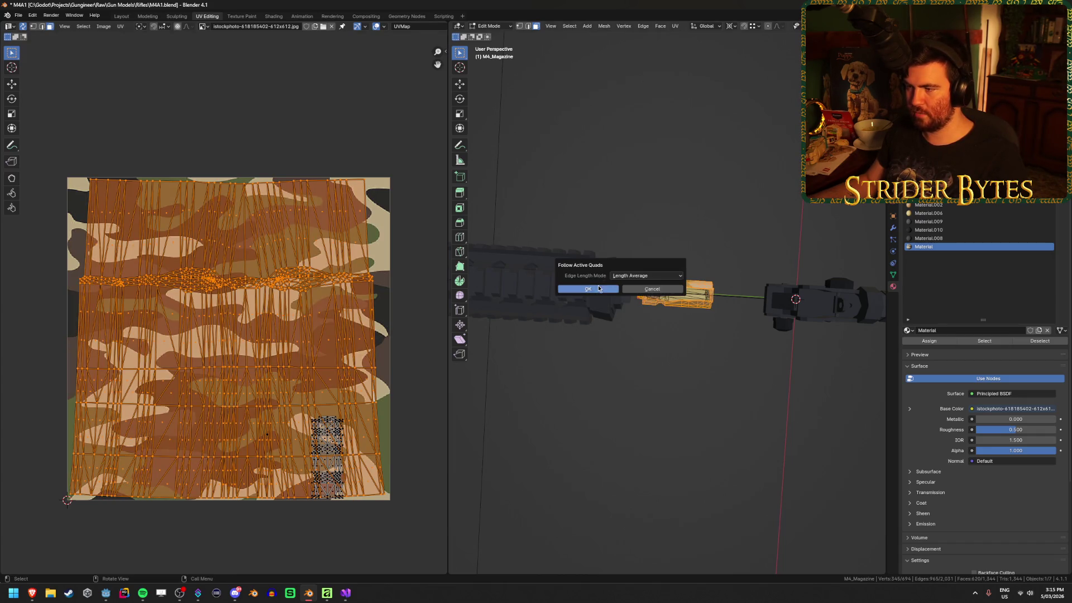
{"action": "left_click", "coordinate": [586, 286]}
{"action": "left_click_drag", "start_coordinate": [595, 340], "coordinate": [590, 287]}
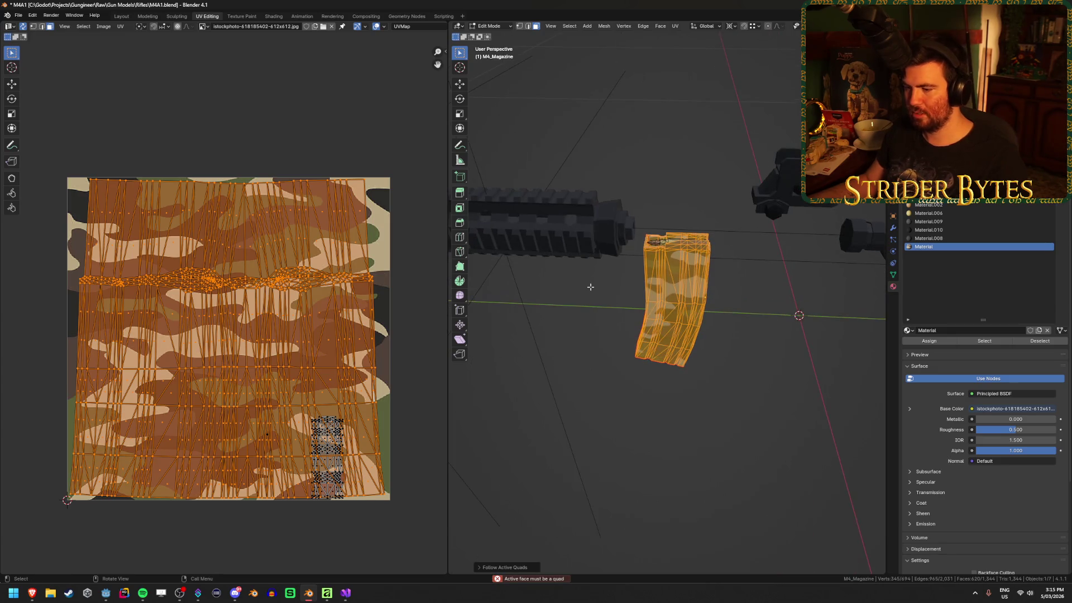
{"action": "key", "text": "u"}
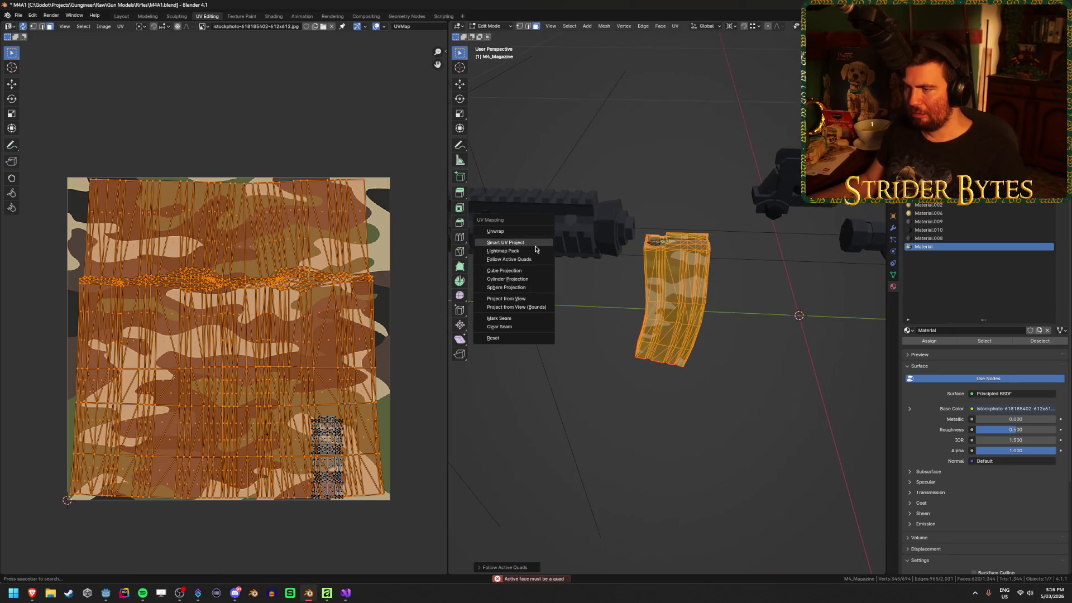
{"action": "left_click", "coordinate": [533, 244]}
{"action": "left_click", "coordinate": [541, 319]}
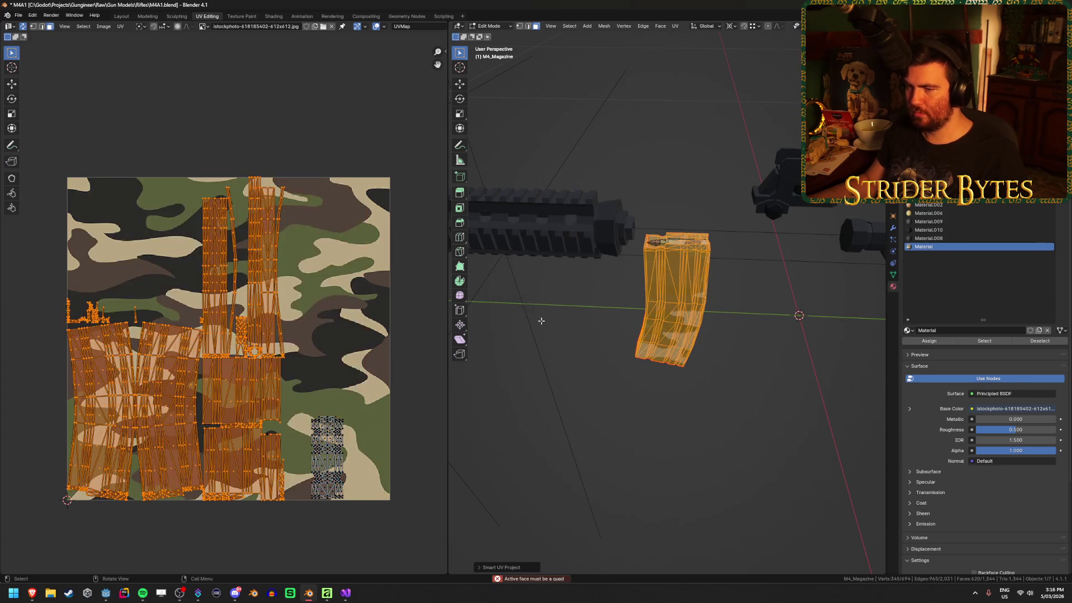
{"action": "key", "text": "ctrl+z"}
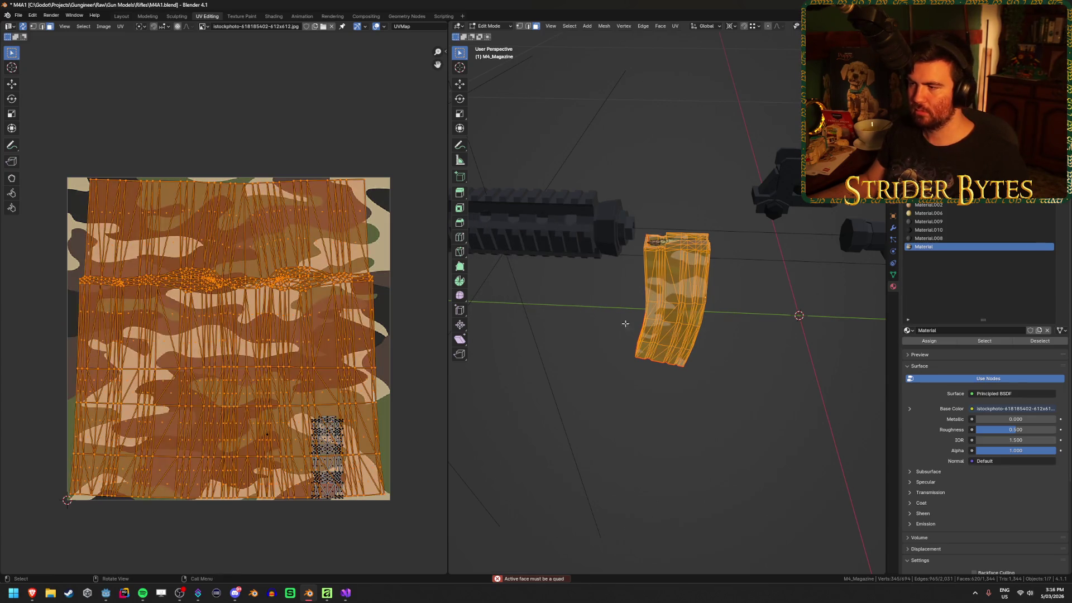
{"action": "scroll", "coordinate": [307, 228], "scroll_direction": "up", "scroll_amount": 1}
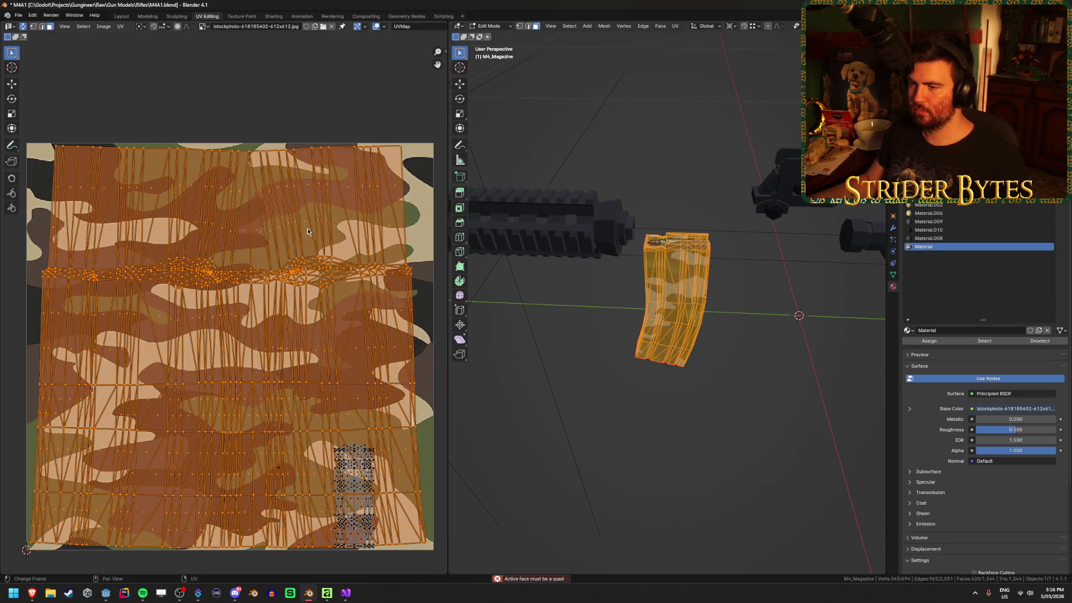
{"action": "scroll", "coordinate": [307, 228], "scroll_direction": "down", "scroll_amount": 1}
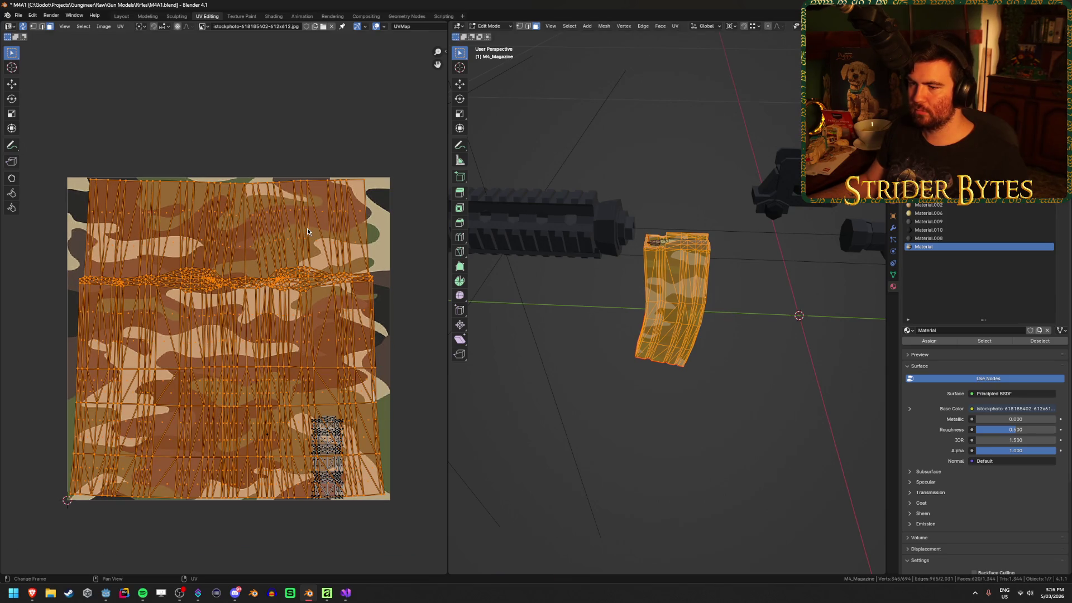
{"action": "left_click", "coordinate": [593, 383]}
{"action": "mouse_move", "coordinate": [593, 383]}
{"action": "left_mouse_down"}
{"action": "mouse_move", "coordinate": [736, 330]}
{"action": "mouse_move", "coordinate": [735, 363]}
{"action": "left_mouse_up"}
{"action": "scroll", "coordinate": [733, 392], "scroll_direction": "up", "scroll_amount": 3}
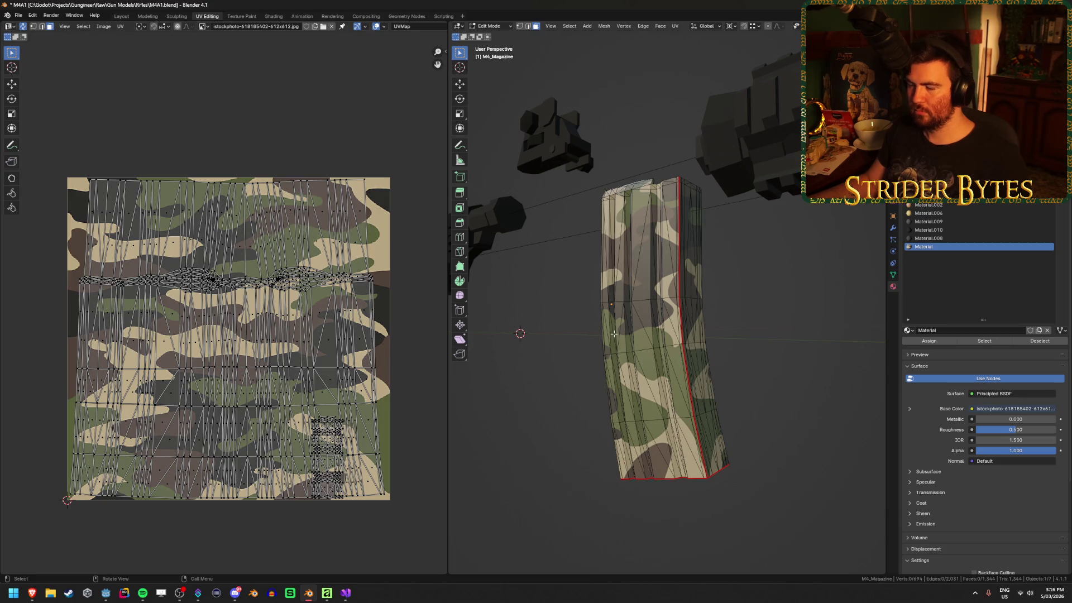
Start a horizontal scale of the magazine's UVs, cancel it, and leave Edit Mode.
{"action": "key", "text": "ctrl+l"}
{"action": "key", "text": "s"}
{"action": "key", "text": "x"}
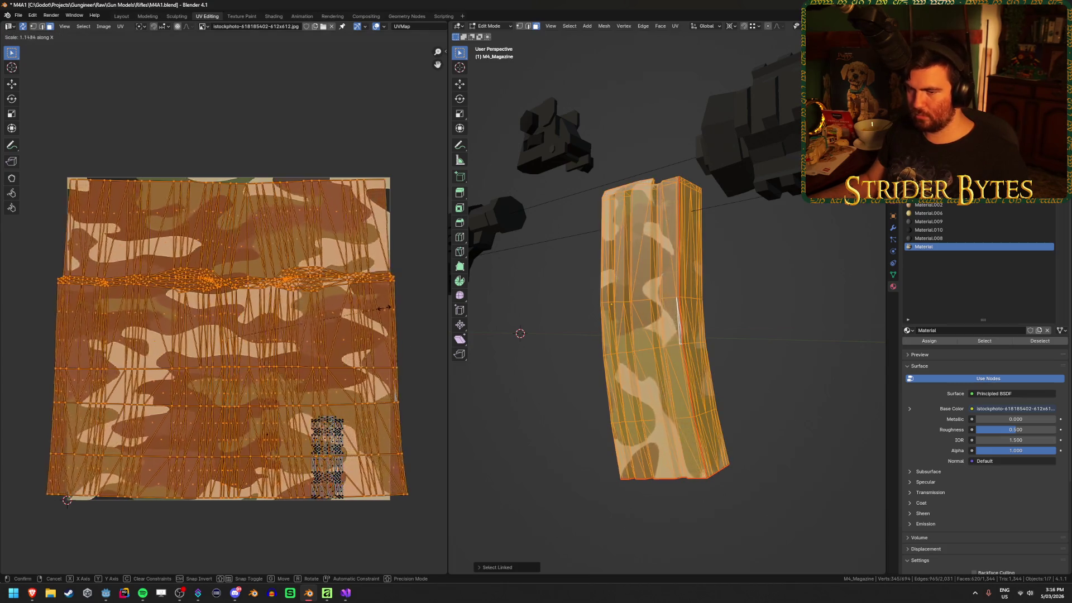
{"action": "key", "text": "Escape"}
{"action": "key", "text": "Tab"}
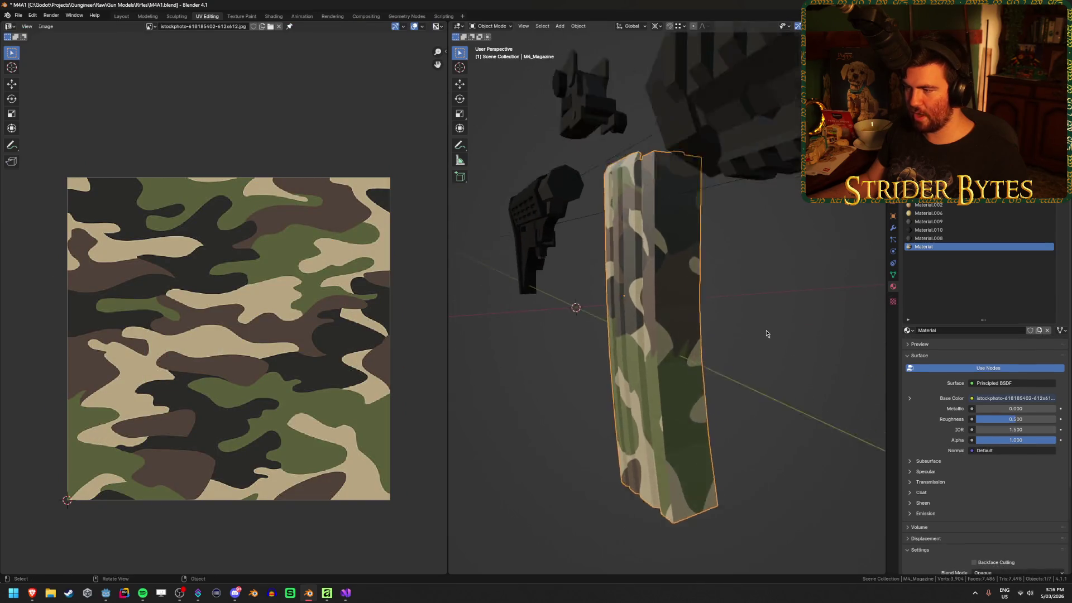
{"action": "scroll", "coordinate": [766, 333], "scroll_direction": "up", "scroll_amount": 5}
Re-enter Edit Mode, select the whole magazine and scale its UVs narrower along X.
{"action": "key", "text": "Tab"}
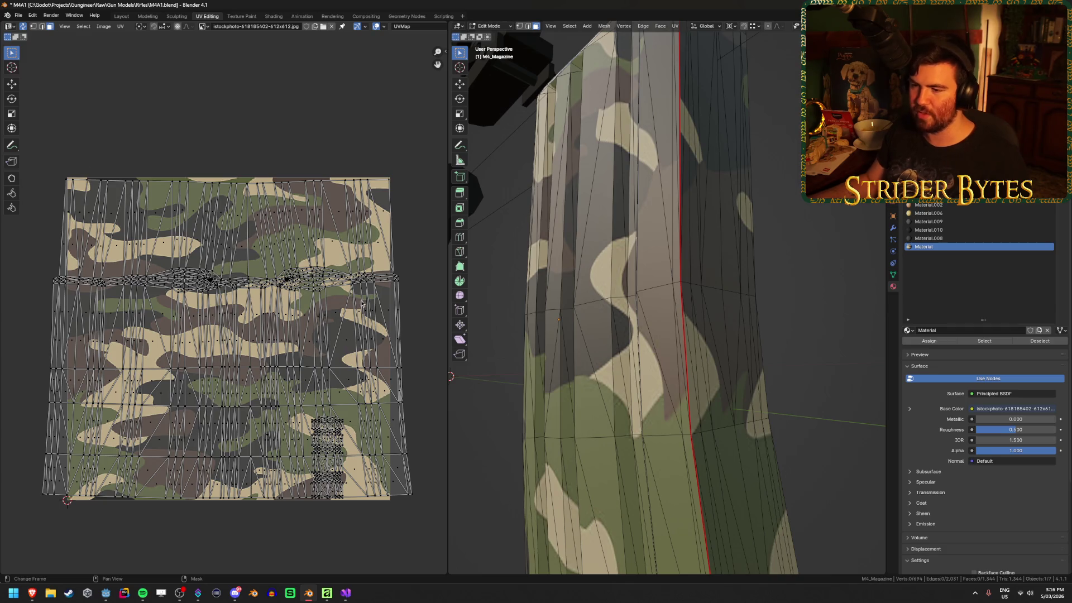
{"action": "key", "text": "ctrl+l"}
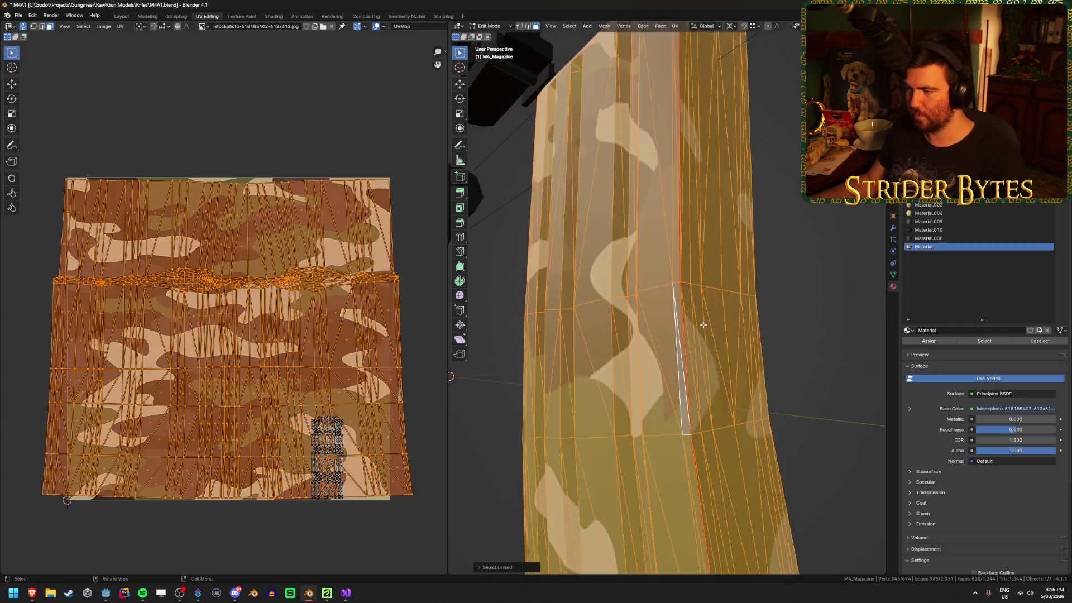
{"action": "key", "text": "s"}
{"action": "key", "text": "x"}
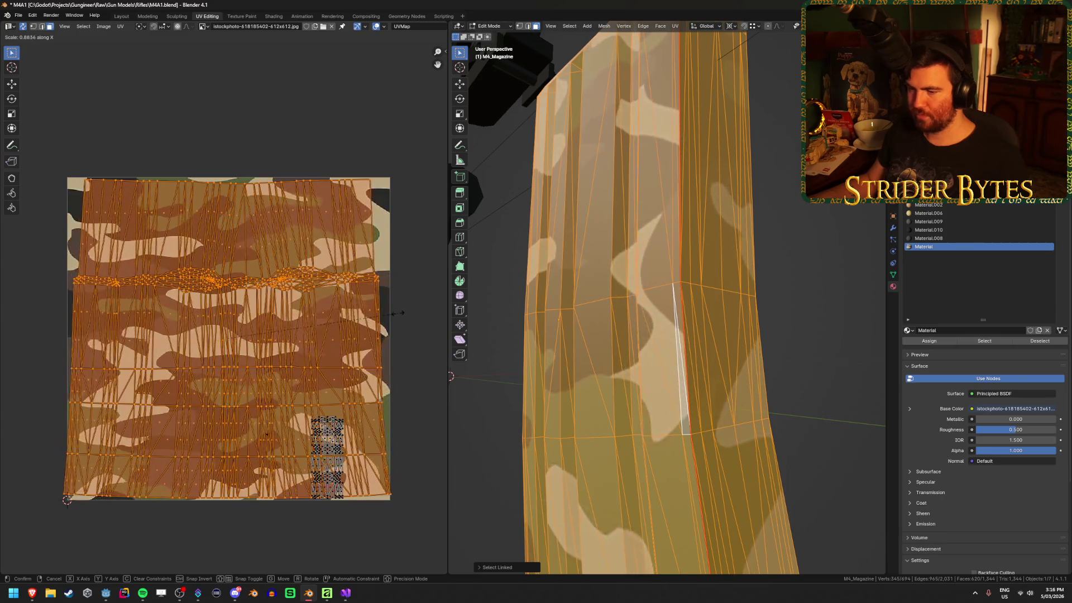
{"action": "left_click", "coordinate": [390, 315]}
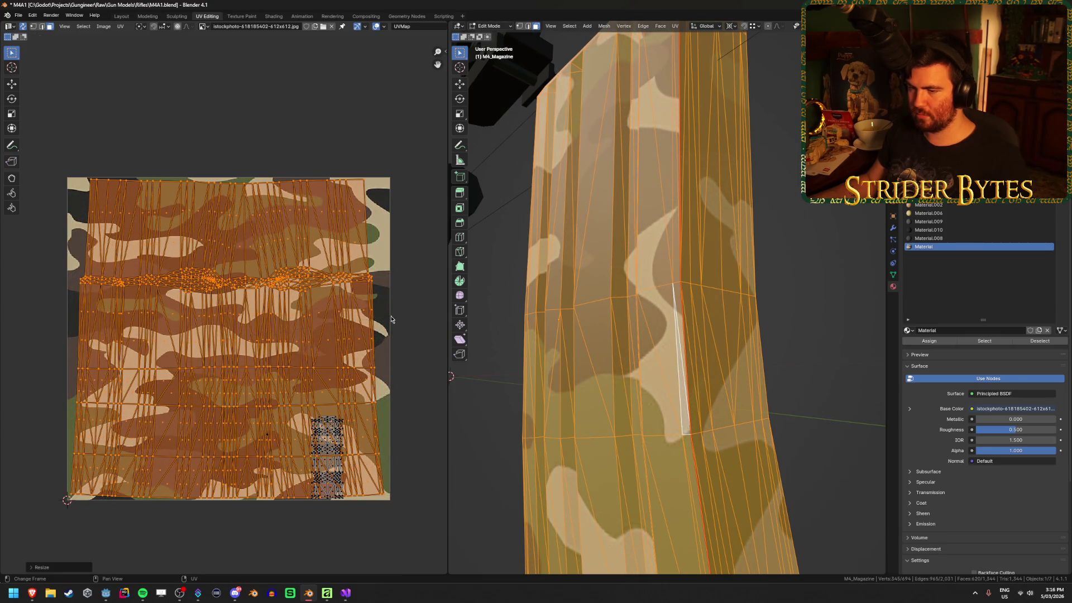
Box-select the upper UV islands and try a horizontal scale, then cancel it.
{"action": "left_click", "coordinate": [416, 274]}
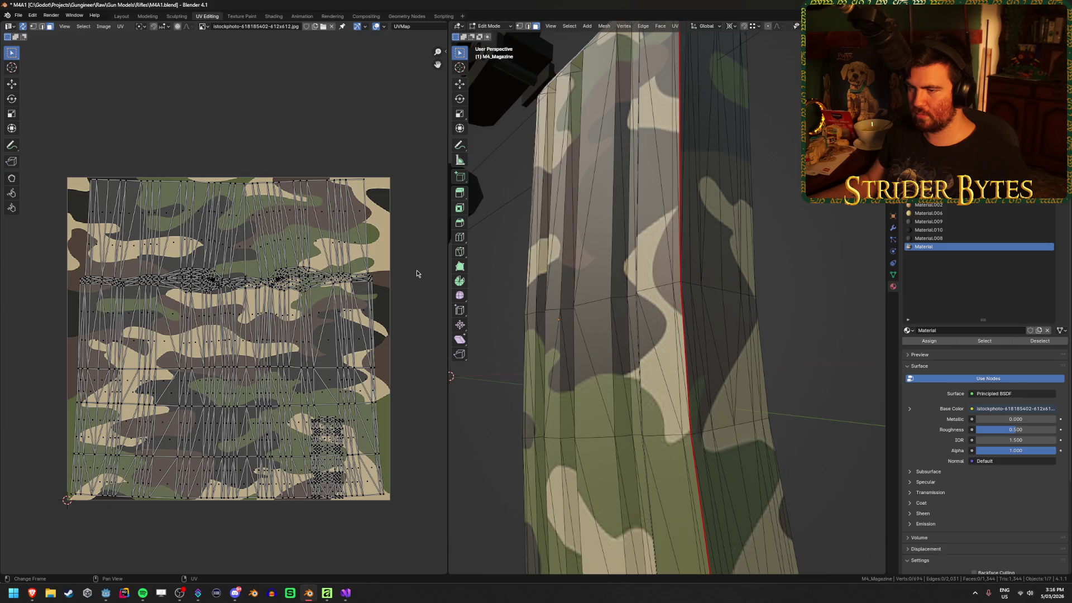
{"action": "mouse_move", "coordinate": [64, 131]}
{"action": "left_mouse_down"}
{"action": "mouse_move", "coordinate": [411, 335]}
{"action": "mouse_move", "coordinate": [408, 324]}
{"action": "left_mouse_up"}
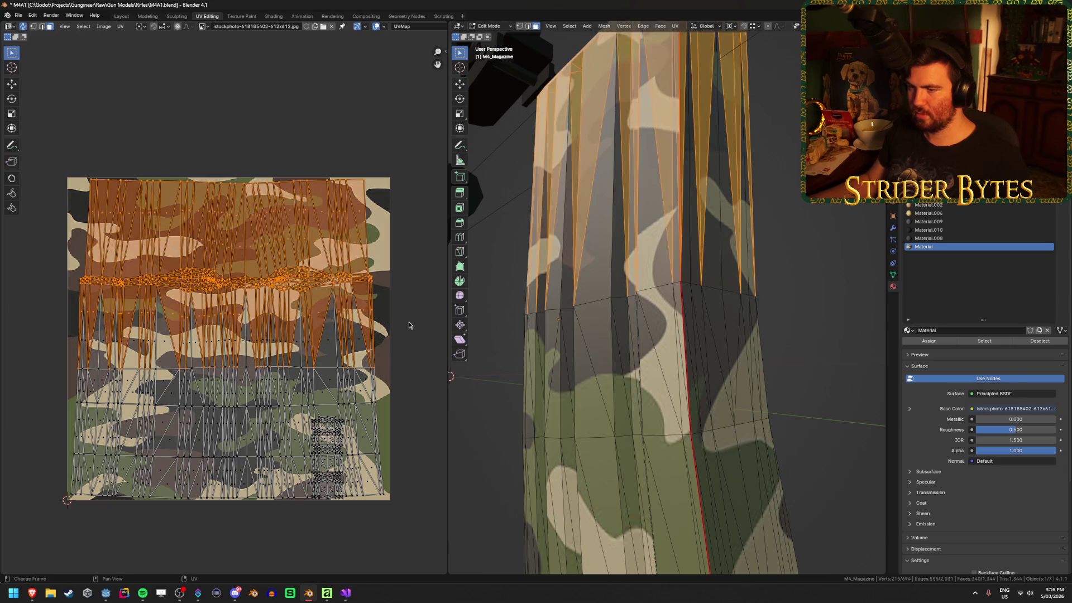
{"action": "key", "text": "s"}
{"action": "key", "text": "x"}
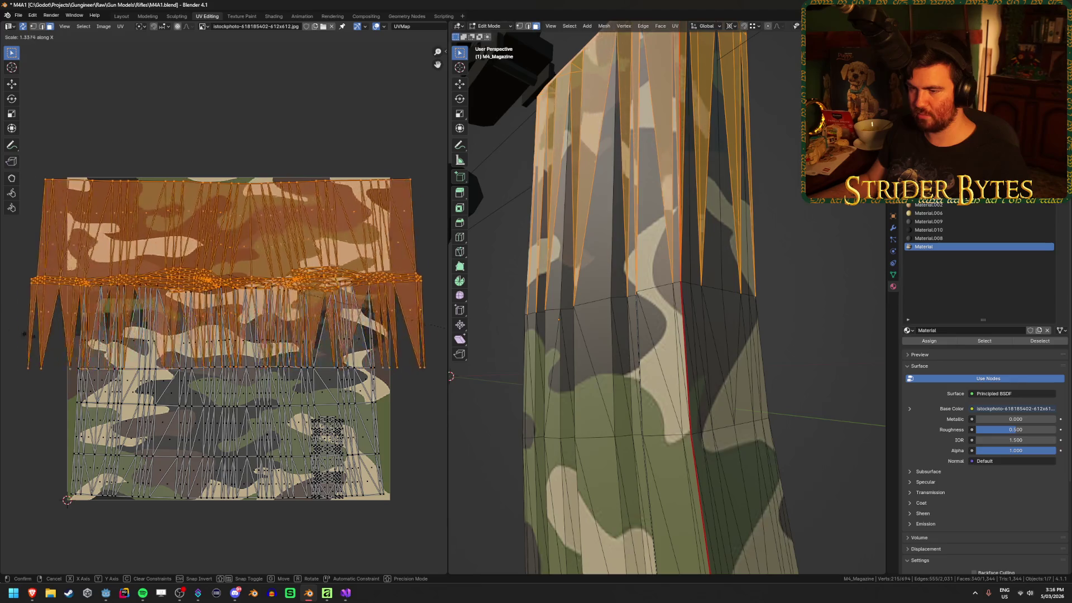
{"action": "key", "text": "Escape"}
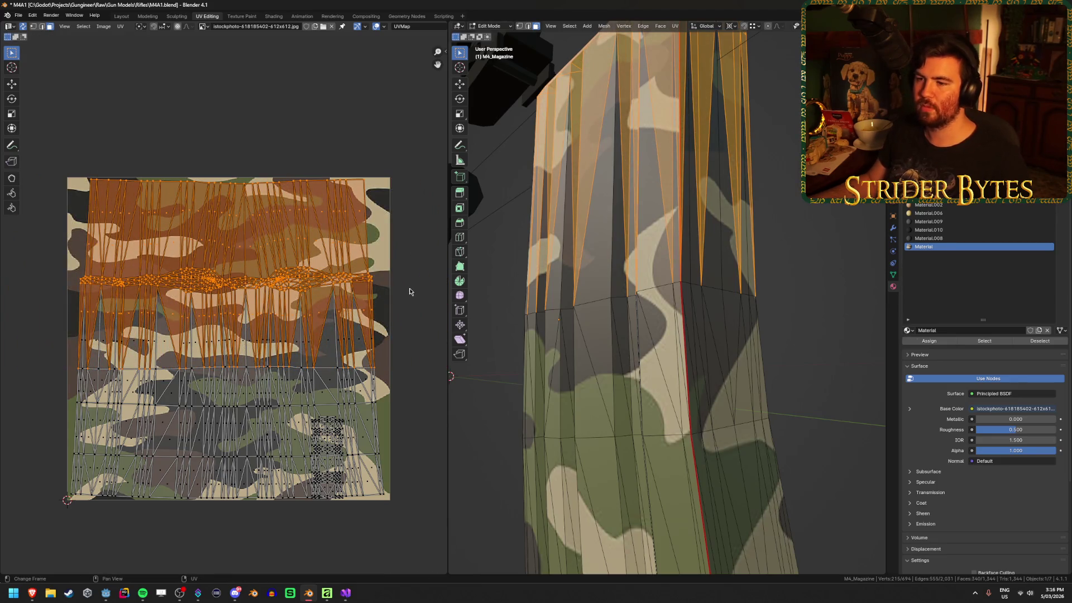
Retry scaling in vertex and face select modes, cancel each, deselect all and return to Object Mode.
{"action": "key", "text": "1"}
{"action": "key", "text": "3"}
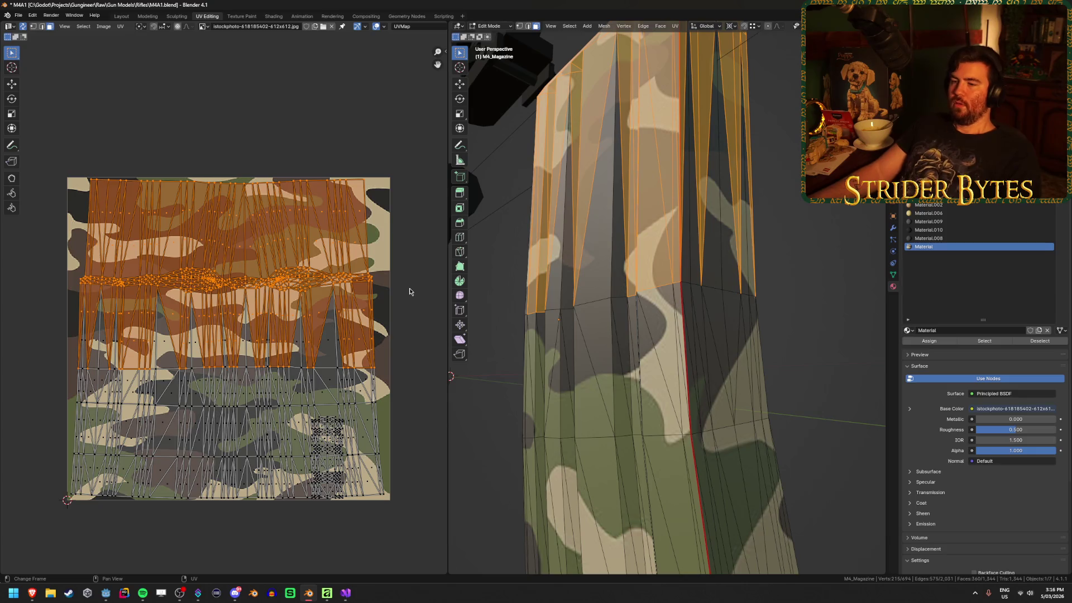
{"action": "key", "text": "s"}
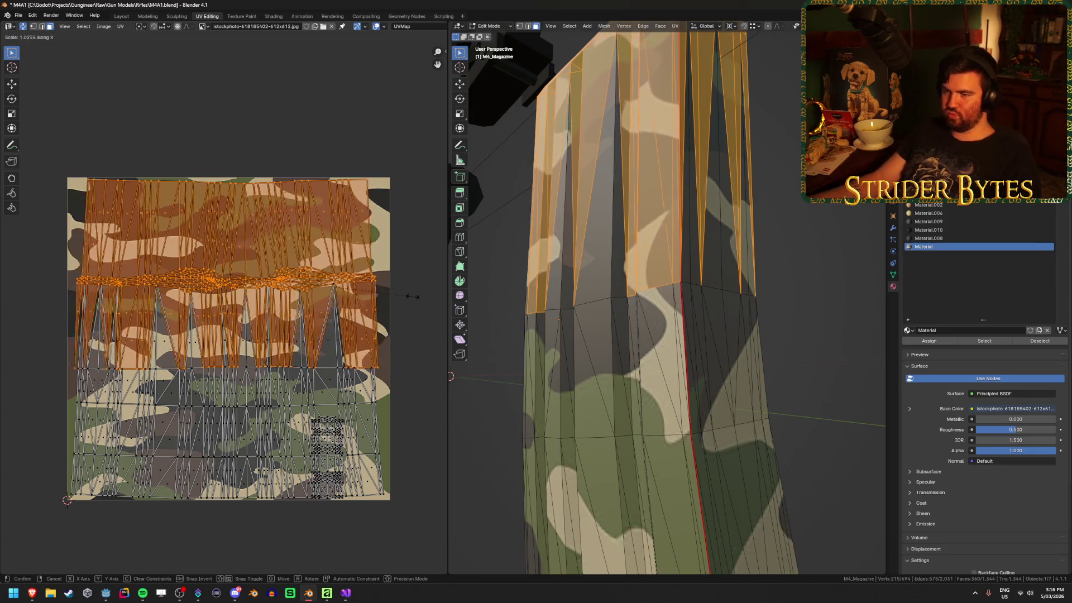
{"action": "key", "text": "Escape"}
{"action": "key", "text": "s"}
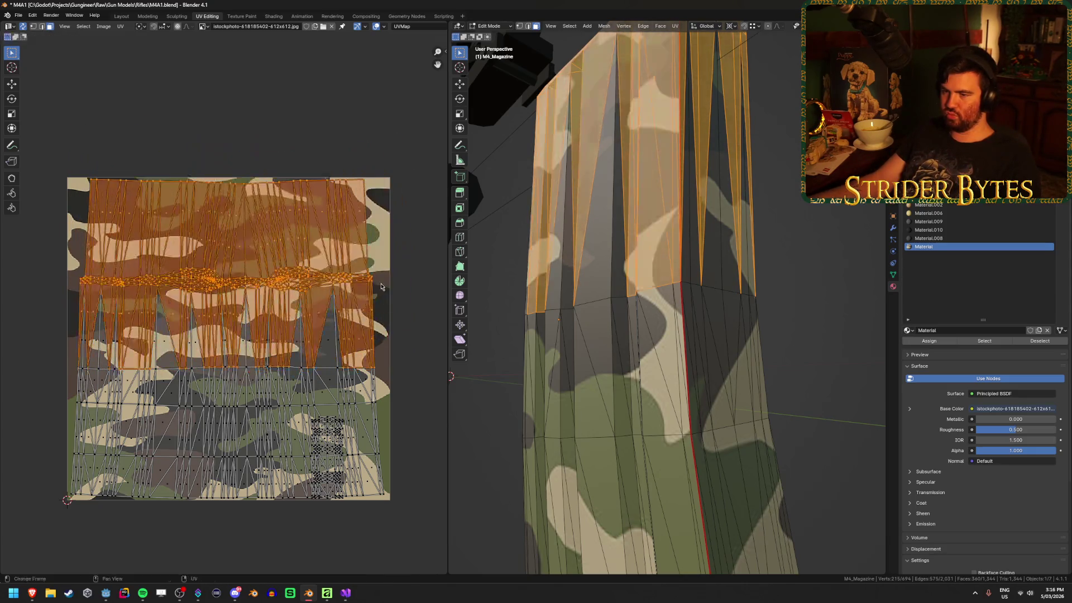
{"action": "key", "text": "Escape"}
{"action": "key", "text": "1"}
{"action": "key", "text": "s"}
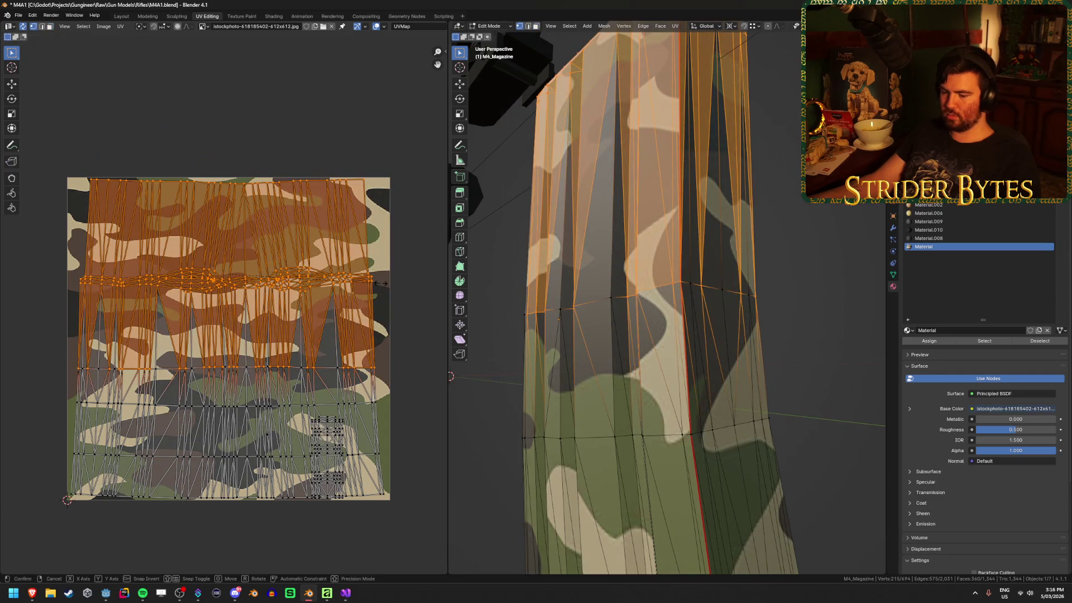
{"action": "key", "text": "x"}
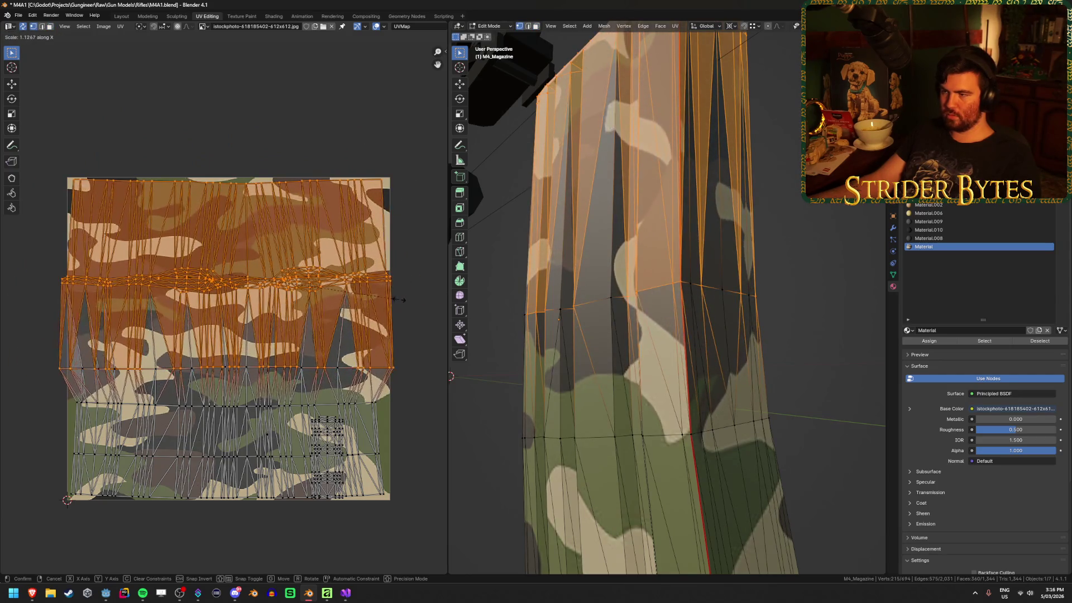
{"action": "key", "text": "Escape"}
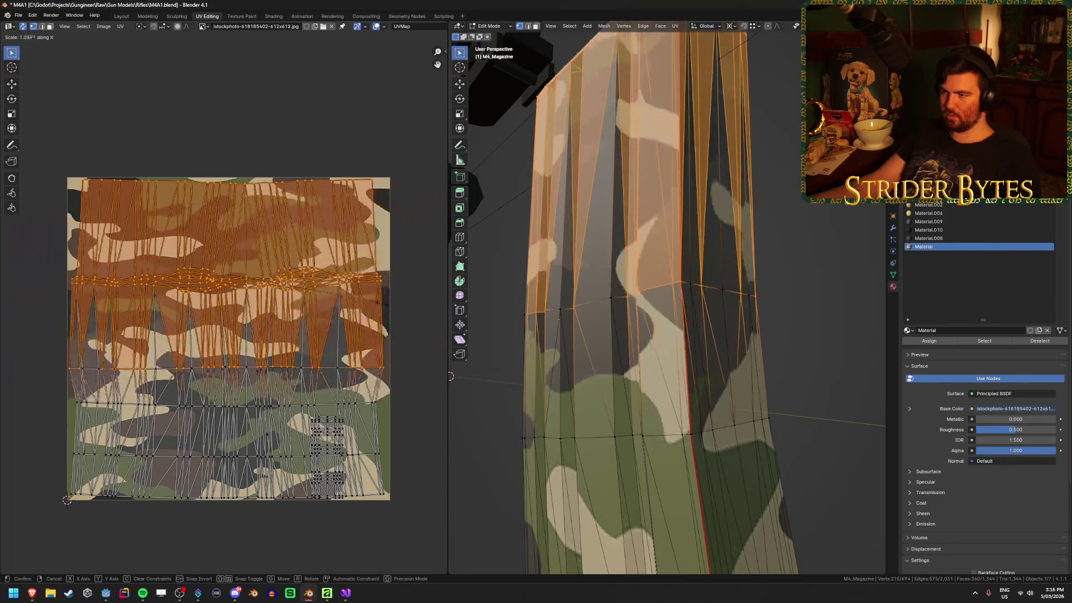
{"action": "key", "text": "alt+a"}
{"action": "key", "text": "Tab"}
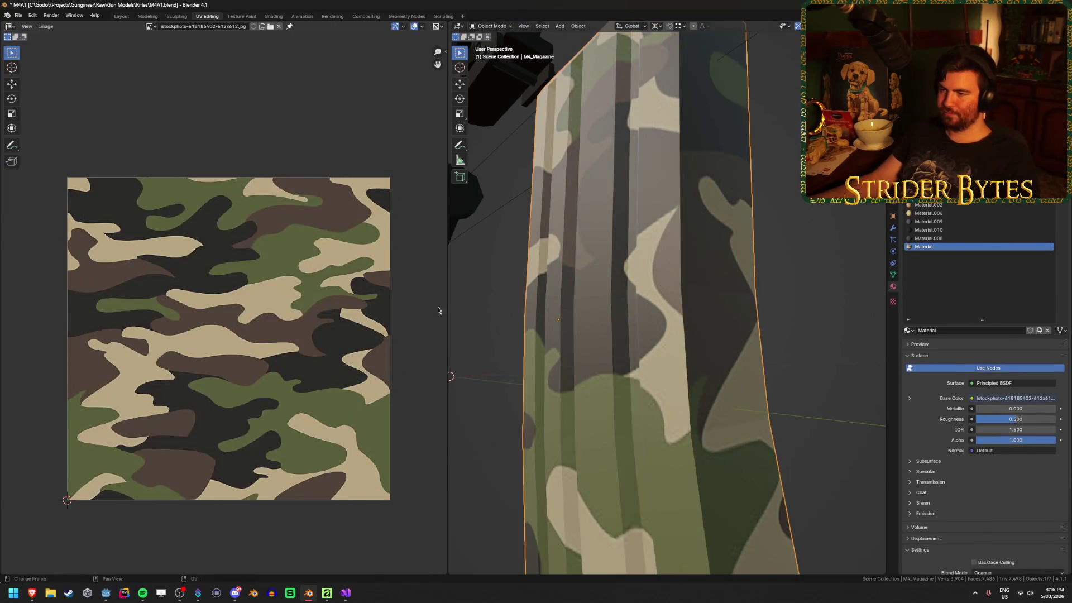
Orbit and zoom around the magazine, enter Edit Mode, and view it end-on.
{"action": "mouse_move", "coordinate": [809, 357]}
{"action": "left_mouse_down"}
{"action": "mouse_move", "coordinate": [781, 366]}
{"action": "mouse_move", "coordinate": [620, 343]}
{"action": "mouse_move", "coordinate": [734, 383]}
{"action": "mouse_move", "coordinate": [803, 376]}
{"action": "mouse_move", "coordinate": [545, 347]}
{"action": "mouse_move", "coordinate": [688, 351]}
{"action": "mouse_move", "coordinate": [575, 339]}
{"action": "left_mouse_up"}
{"action": "scroll", "coordinate": [714, 374], "scroll_direction": "up", "scroll_amount": 3}
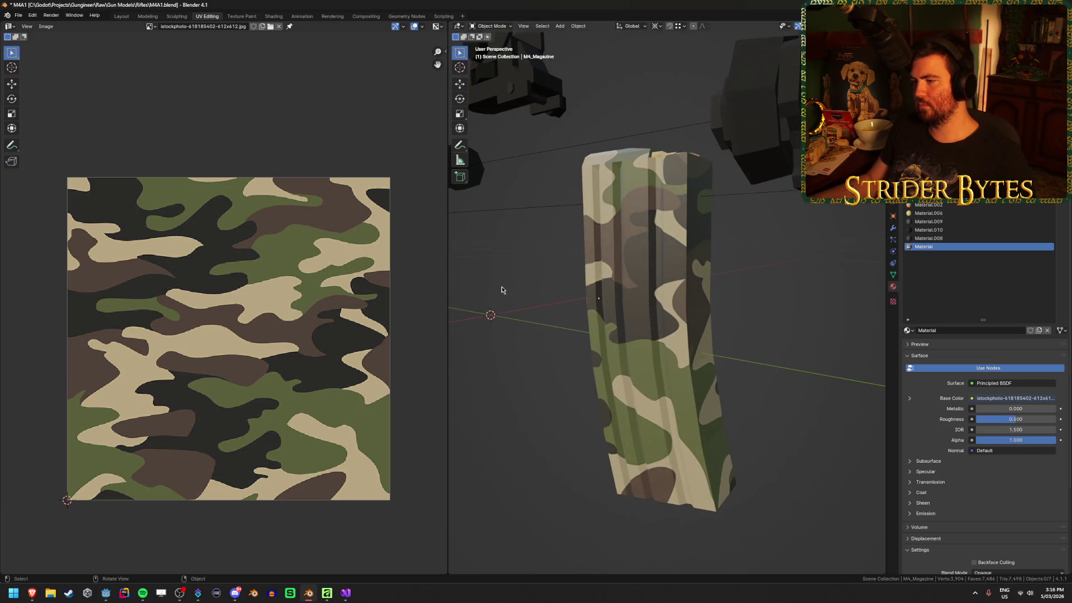
{"action": "scroll", "coordinate": [501, 286], "scroll_direction": "down", "scroll_amount": 2}
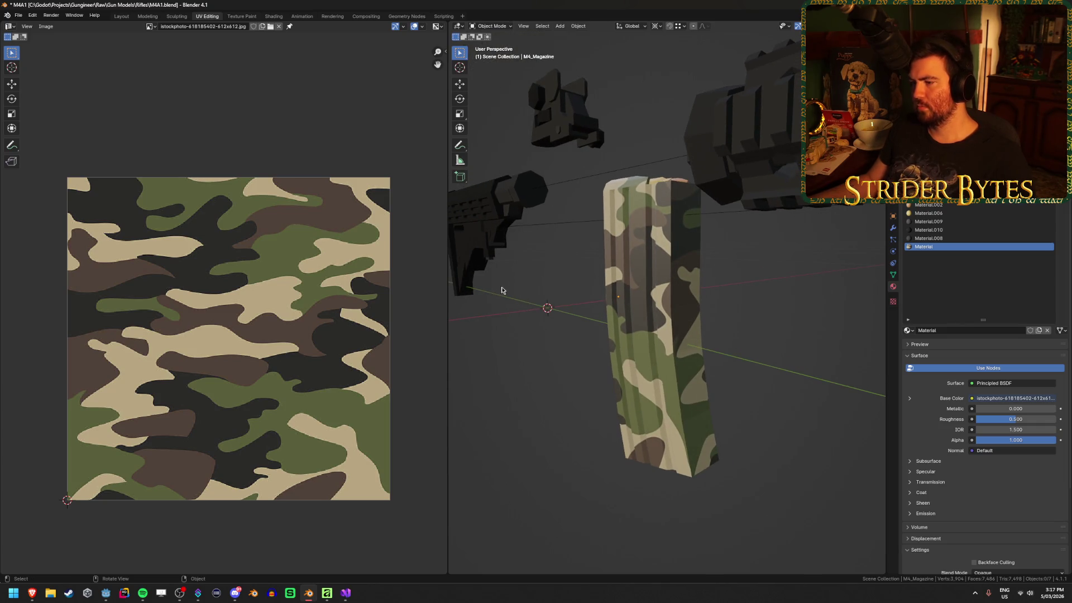
{"action": "key", "text": "Tab"}
{"action": "mouse_move", "coordinate": [582, 345]}
{"action": "left_mouse_down"}
{"action": "mouse_move", "coordinate": [618, 432]}
{"action": "mouse_move", "coordinate": [649, 430]}
{"action": "mouse_move", "coordinate": [655, 390]}
{"action": "mouse_move", "coordinate": [653, 400]}
{"action": "mouse_move", "coordinate": [711, 402]}
{"action": "mouse_move", "coordinate": [696, 389]}
{"action": "mouse_move", "coordinate": [714, 458]}
{"action": "mouse_move", "coordinate": [706, 536]}
{"action": "left_mouse_up"}
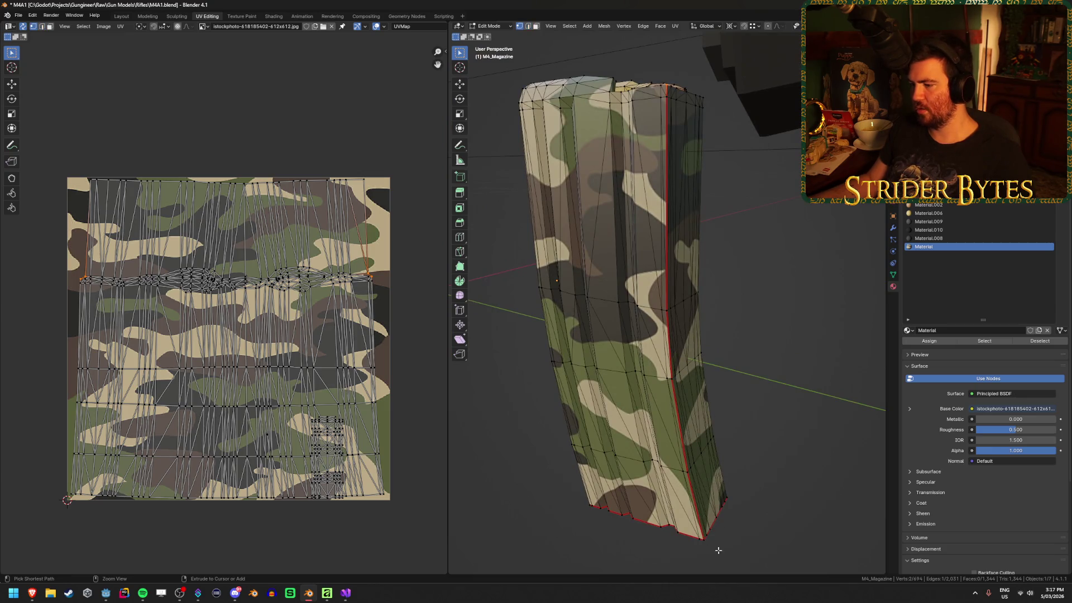
Mark a seam along the edge path on the magazine's corner.
{"action": "left_click_drag", "start_coordinate": [702, 538], "coordinate": [669, 244]}
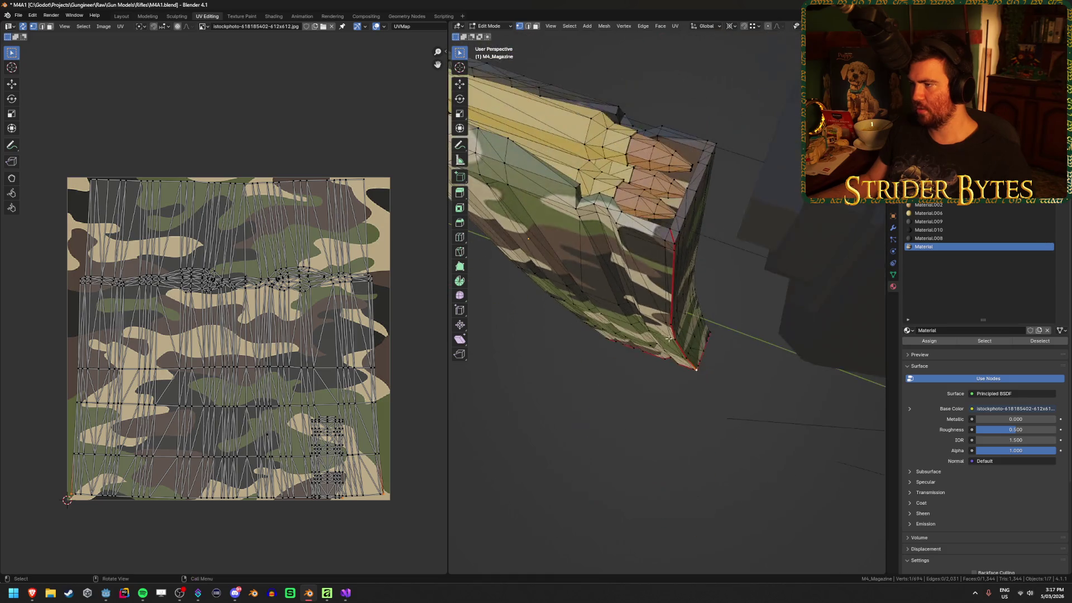
{"action": "left_click", "coordinate": [673, 241], "text": "ctrl"}
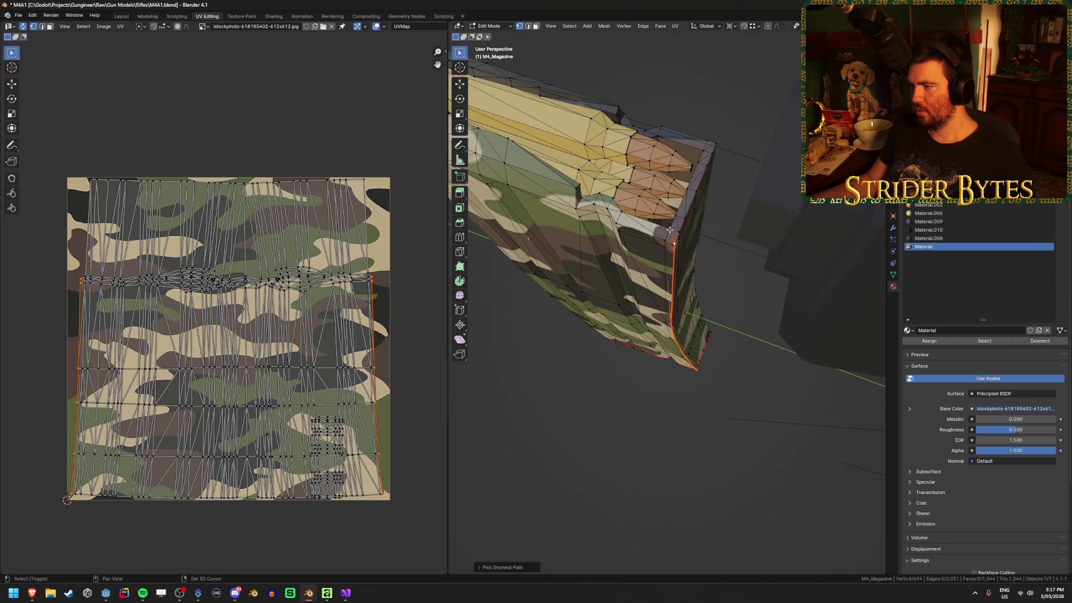
{"action": "key", "text": "ctrl+e"}
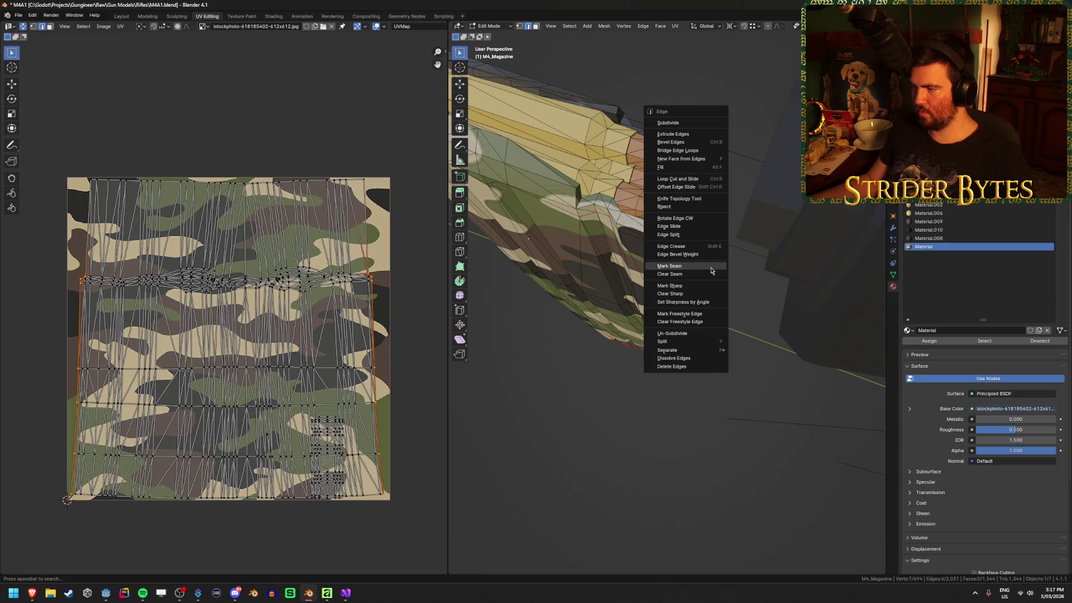
{"action": "left_click", "coordinate": [711, 266]}
{"action": "mouse_move", "coordinate": [711, 266]}
{"action": "left_mouse_down"}
{"action": "mouse_move", "coordinate": [676, 354]}
{"action": "mouse_move", "coordinate": [652, 274]}
{"action": "left_mouse_up"}
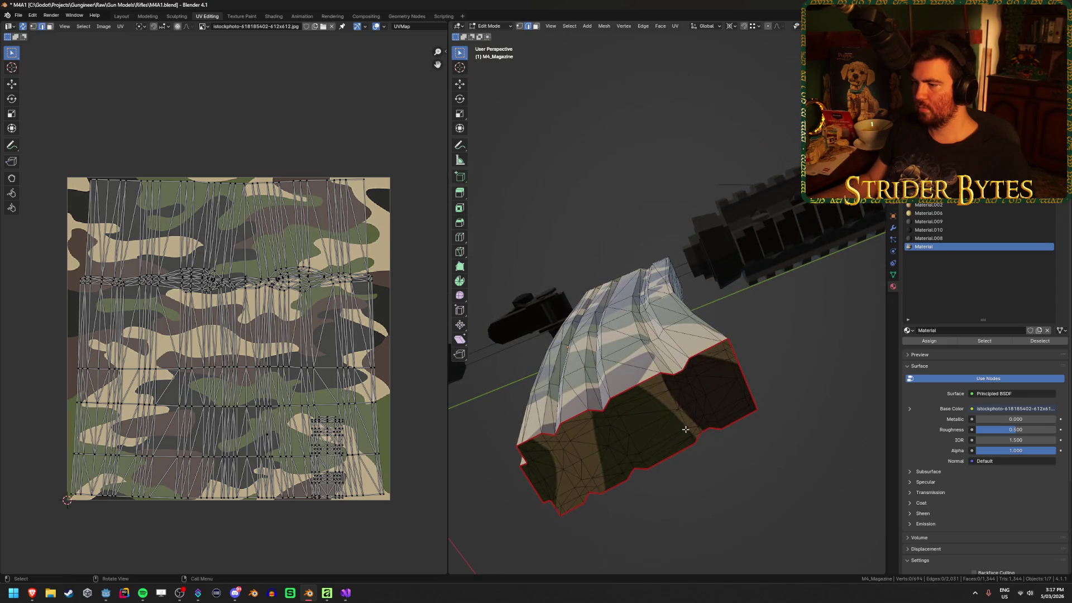
{"action": "left_click_drag", "start_coordinate": [686, 429], "coordinate": [628, 379]}
Select the connected magazine mesh and re-unwrap it, checking the result in Object Mode.
{"action": "key", "text": "ctrl+l"}
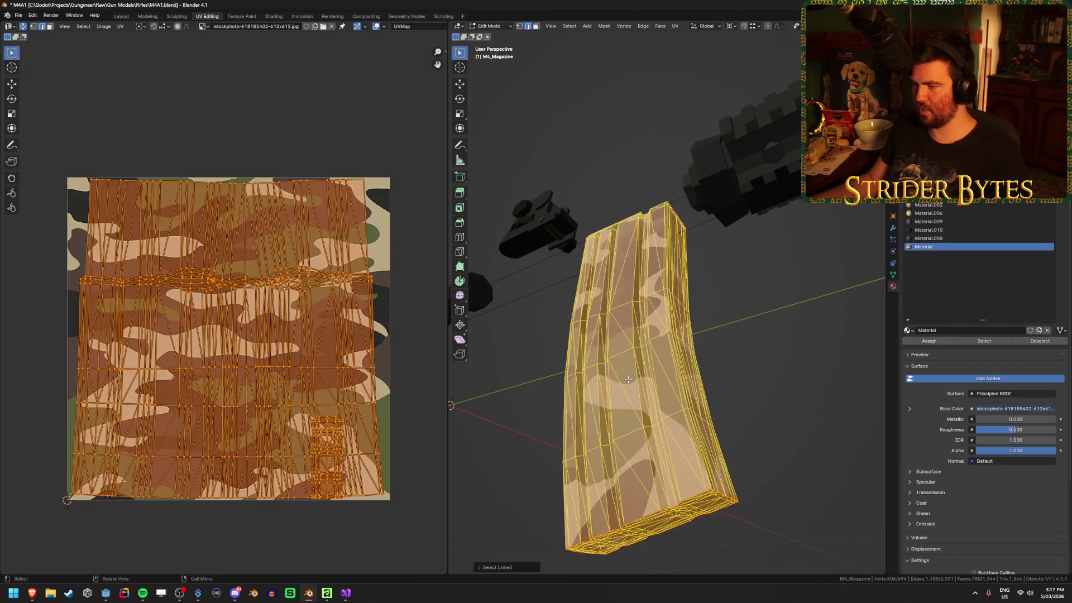
{"action": "key", "text": "u"}
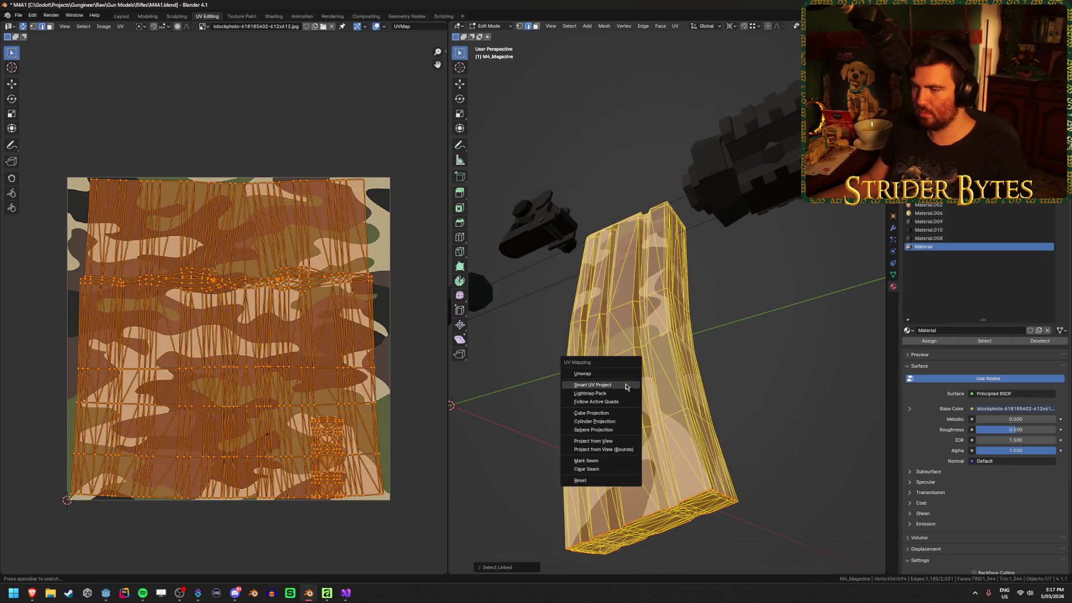
{"action": "left_click", "coordinate": [626, 375]}
{"action": "key", "text": "Tab"}
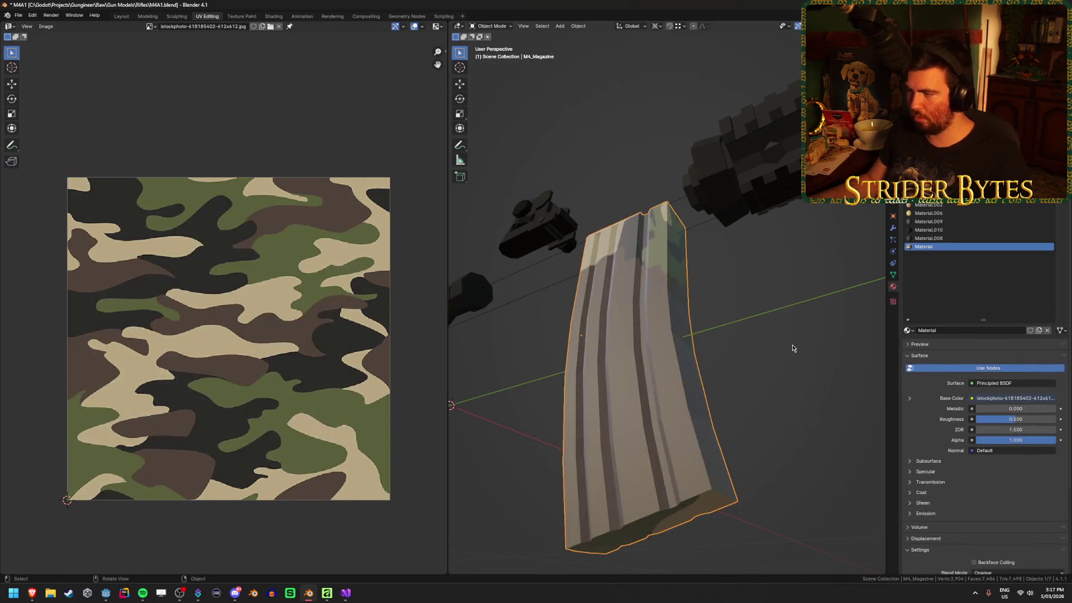
{"action": "left_click_drag", "start_coordinate": [792, 344], "coordinate": [702, 348]}
{"action": "key", "text": "Tab"}
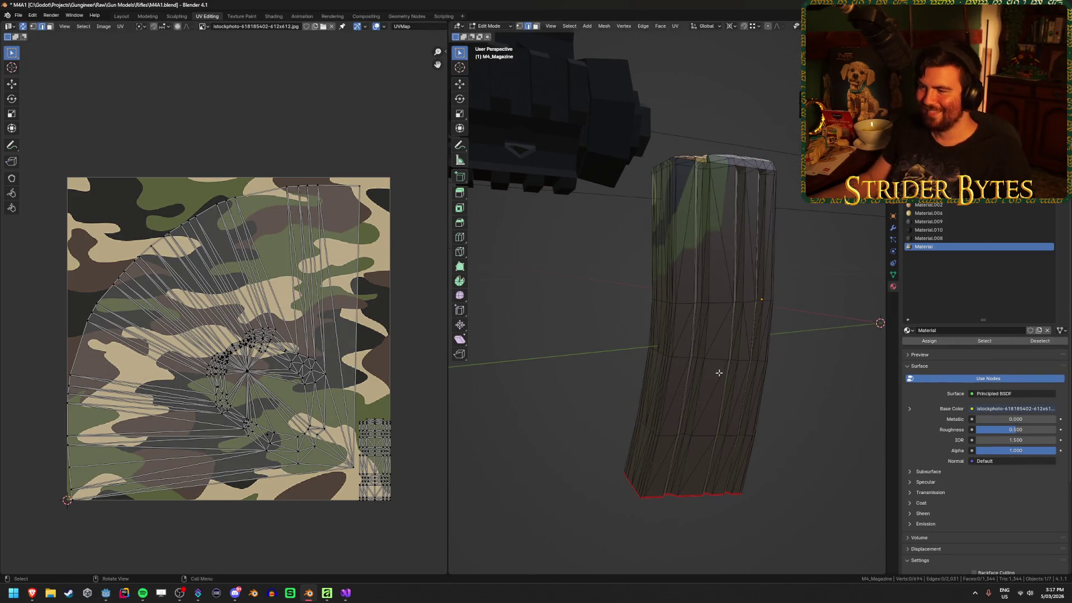
{"action": "mouse_move", "coordinate": [718, 437]}
{"action": "left_mouse_down"}
{"action": "mouse_move", "coordinate": [570, 364]}
{"action": "mouse_move", "coordinate": [649, 324]}
{"action": "mouse_move", "coordinate": [510, 329]}
{"action": "mouse_move", "coordinate": [731, 221]}
{"action": "mouse_move", "coordinate": [692, 324]}
{"action": "mouse_move", "coordinate": [660, 366]}
{"action": "mouse_move", "coordinate": [649, 296]}
{"action": "mouse_move", "coordinate": [677, 246]}
{"action": "mouse_move", "coordinate": [825, 352]}
{"action": "mouse_move", "coordinate": [809, 437]}
{"action": "mouse_move", "coordinate": [795, 446]}
{"action": "mouse_move", "coordinate": [770, 376]}
{"action": "mouse_move", "coordinate": [697, 373]}
{"action": "mouse_move", "coordinate": [815, 358]}
{"action": "mouse_move", "coordinate": [773, 358]}
{"action": "mouse_move", "coordinate": [785, 358]}
{"action": "mouse_move", "coordinate": [651, 189]}
{"action": "left_mouse_up"}
{"action": "scroll", "coordinate": [795, 447], "scroll_direction": "down", "scroll_amount": 10}
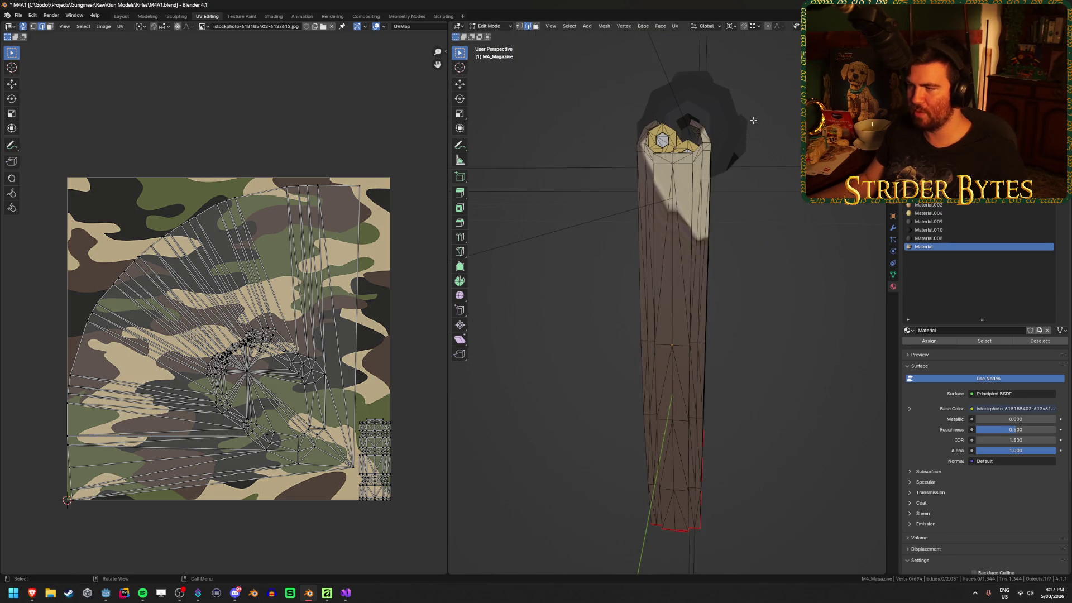
{"action": "left_click_drag", "start_coordinate": [753, 120], "coordinate": [730, 160]}
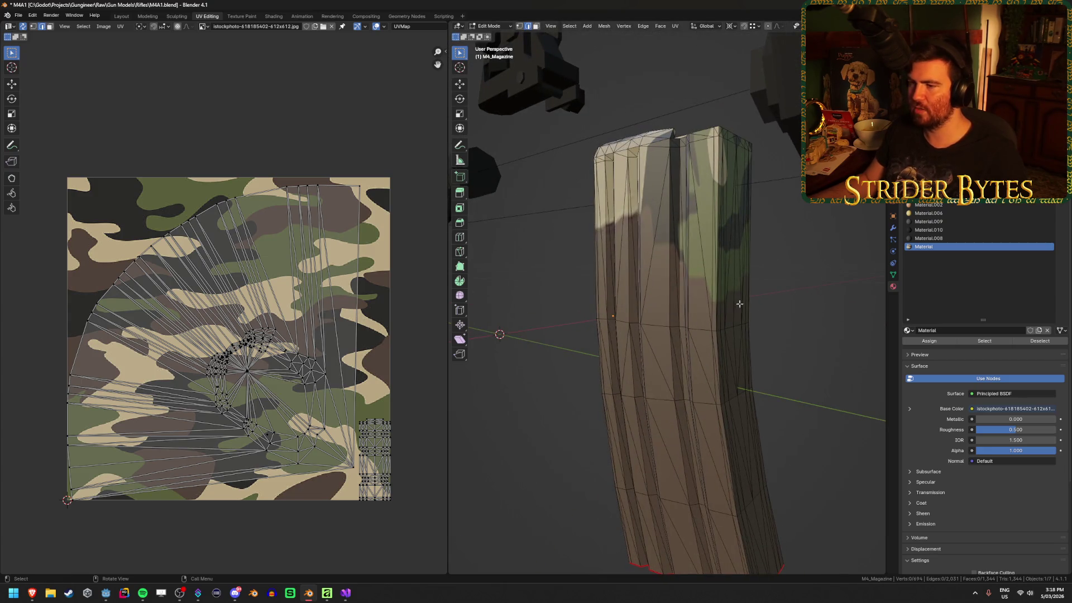
{"action": "left_click_drag", "start_coordinate": [739, 304], "coordinate": [737, 323]}
{"action": "key", "text": "ctrl+shift+z"}
Undo and redo the magazine's UV refit, then orbit the camo-textured magazine in Object Mode.
{"action": "key", "text": "ctrl+z"}
{"action": "key", "text": "ctrl+shift+z"}
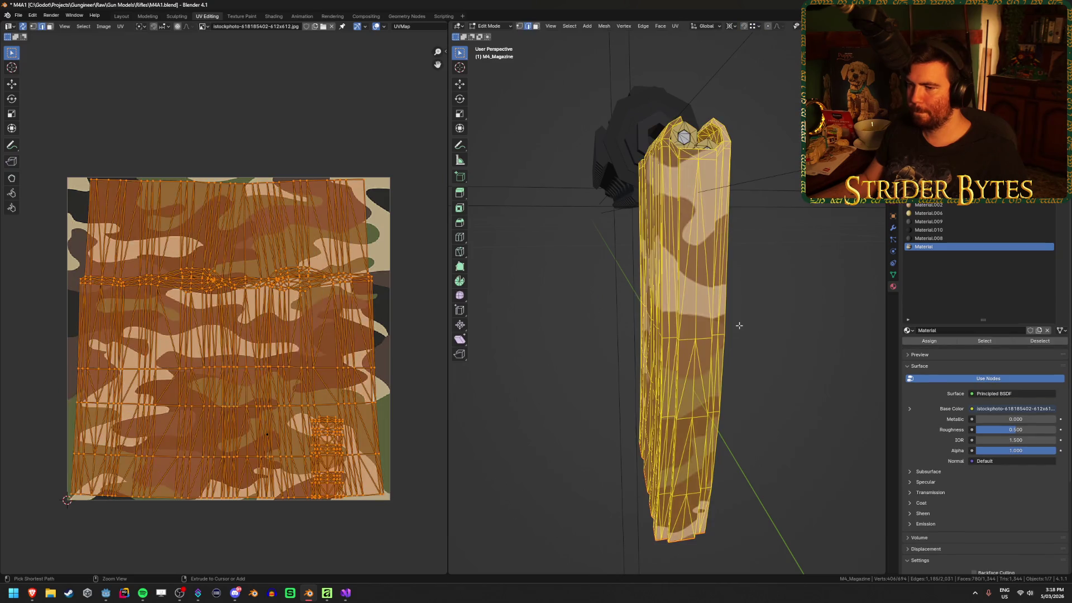
{"action": "key", "text": "Tab"}
{"action": "mouse_move", "coordinate": [744, 321]}
{"action": "left_mouse_down"}
{"action": "mouse_move", "coordinate": [674, 298]}
{"action": "mouse_move", "coordinate": [705, 289]}
{"action": "mouse_move", "coordinate": [826, 295]}
{"action": "mouse_move", "coordinate": [779, 315]}
{"action": "left_mouse_up"}
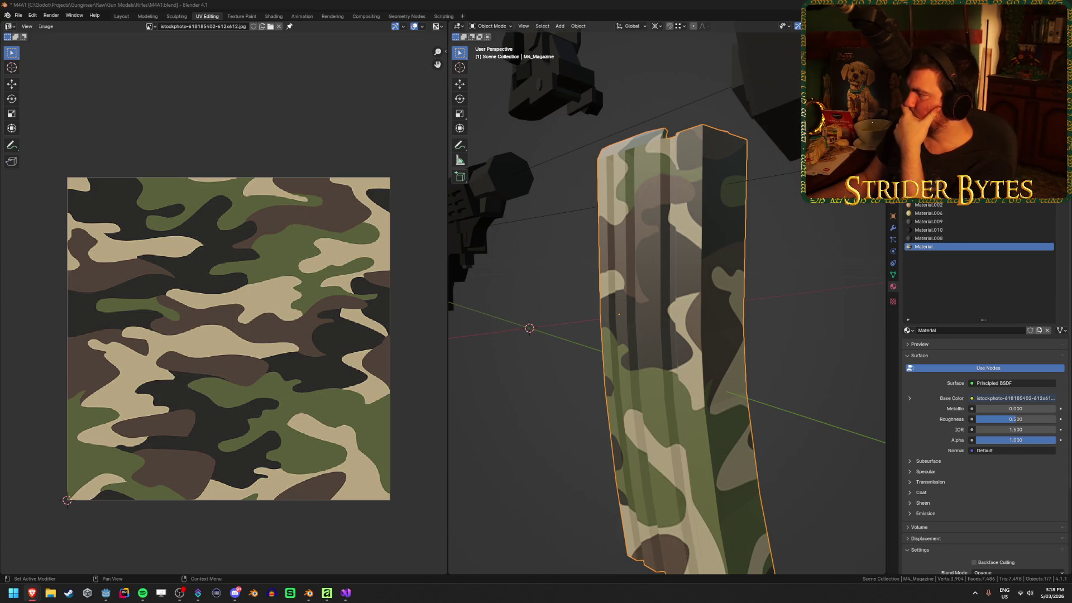
{"action": "key", "text": "alt+Tab"}
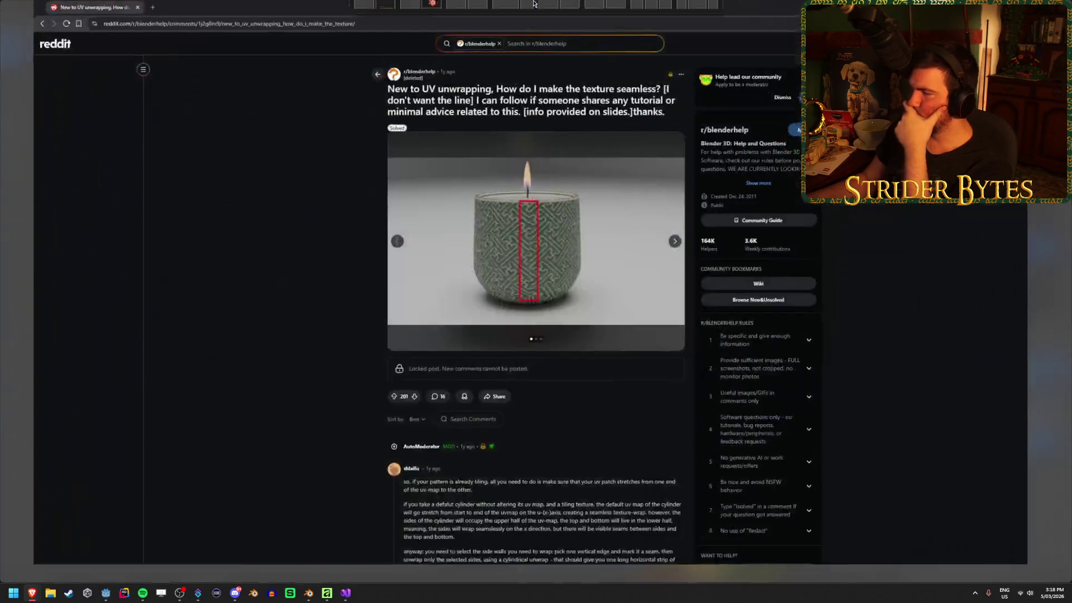
Flip between the Reddit post's candle and UV map images and scroll into the comments.
{"action": "left_click", "coordinate": [660, 251]}
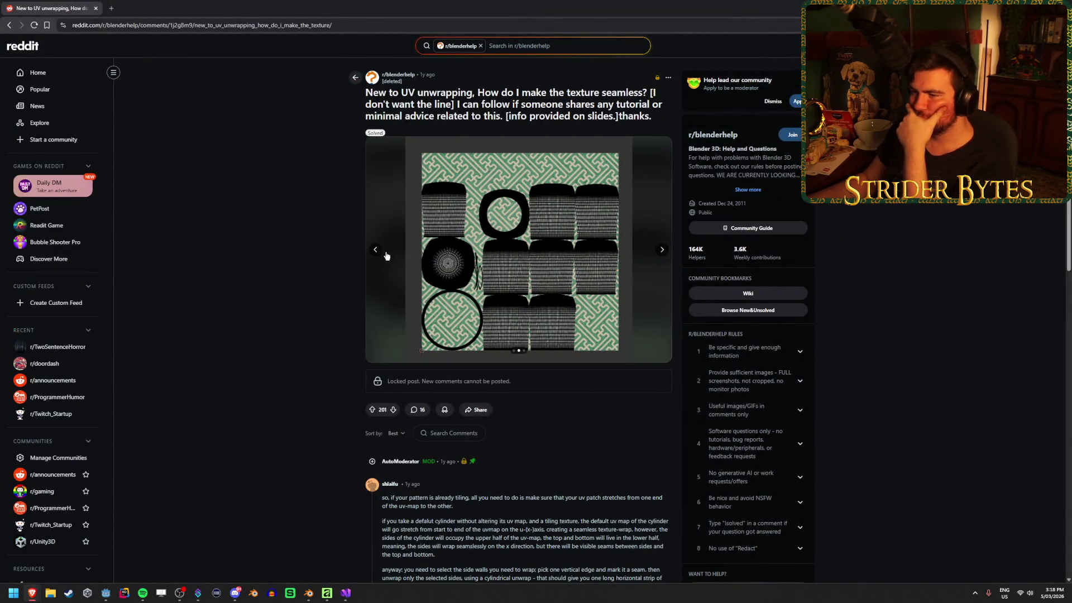
{"action": "left_click", "coordinate": [375, 249]}
{"action": "scroll", "coordinate": [229, 277], "scroll_direction": "down", "scroll_amount": 2}
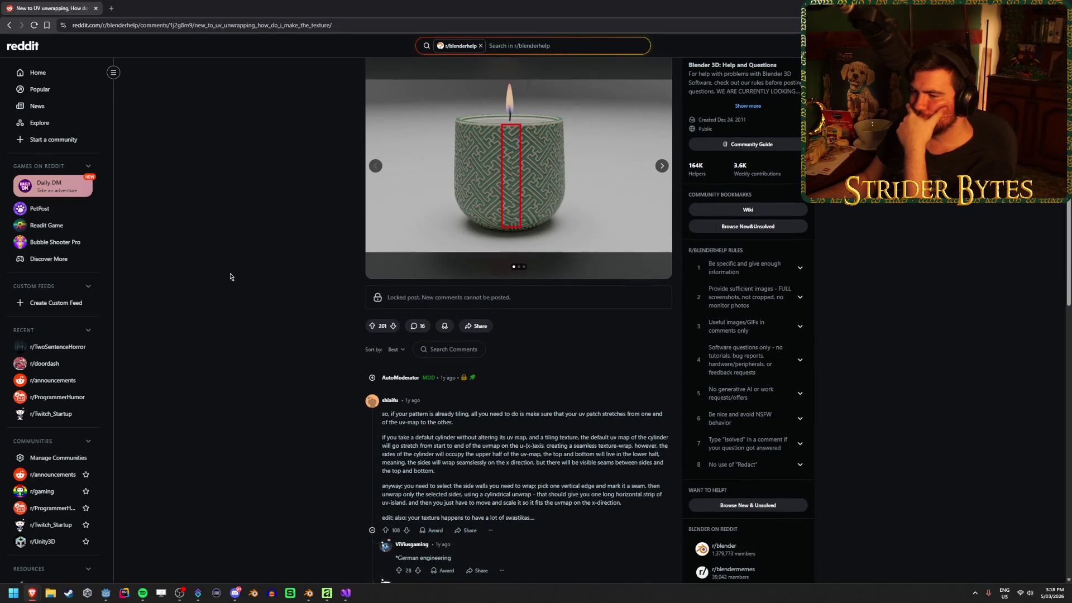
{"action": "scroll", "coordinate": [230, 276], "scroll_direction": "down", "scroll_amount": 2}
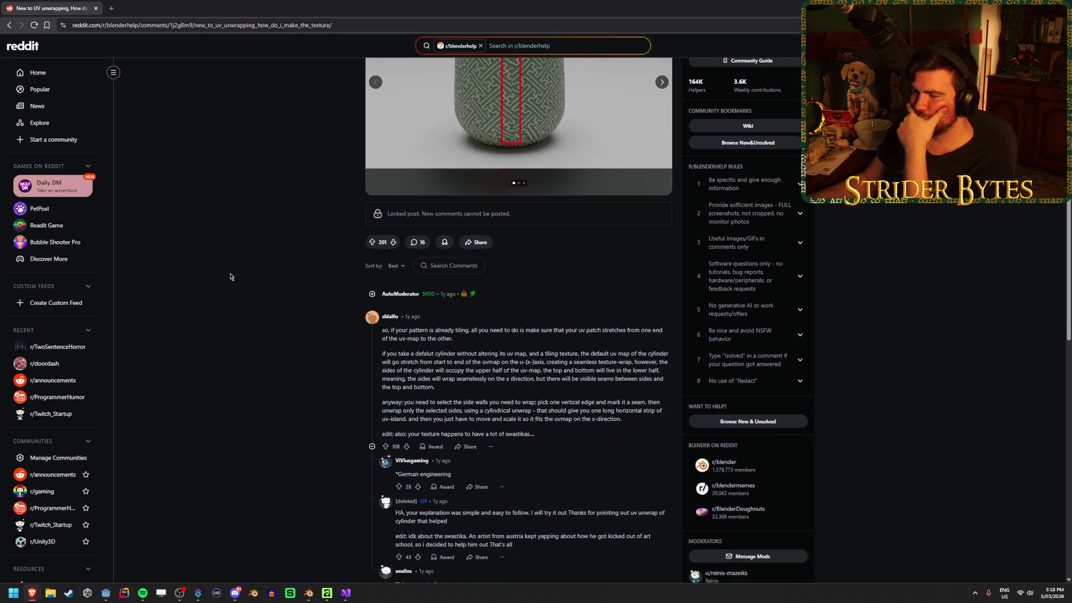
{"action": "scroll", "coordinate": [230, 277], "scroll_direction": "down", "scroll_amount": 1}
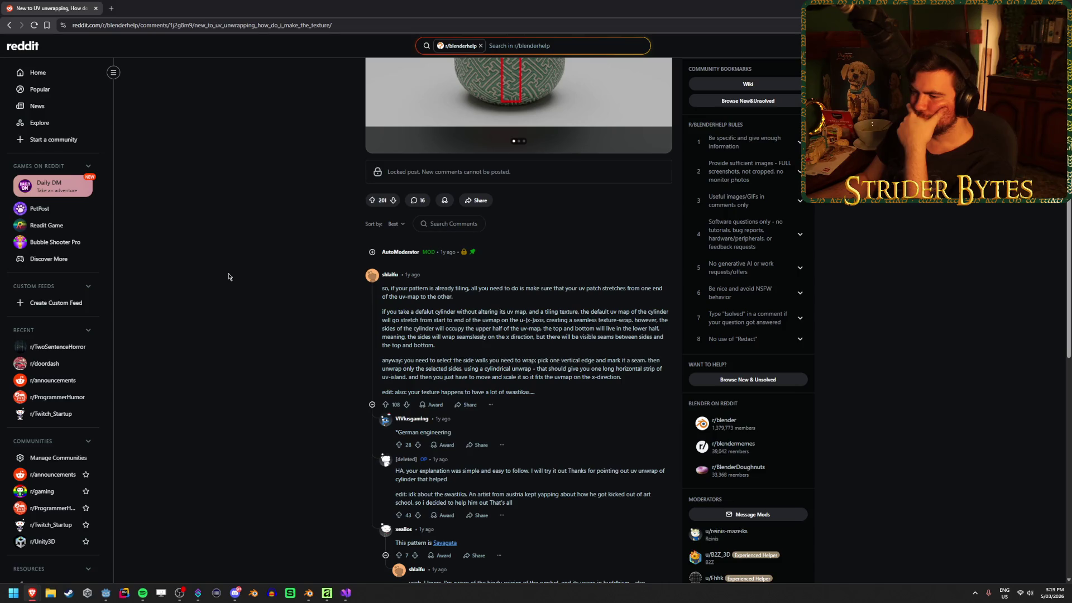
{"action": "scroll", "coordinate": [229, 276], "scroll_direction": "down", "scroll_amount": 5}
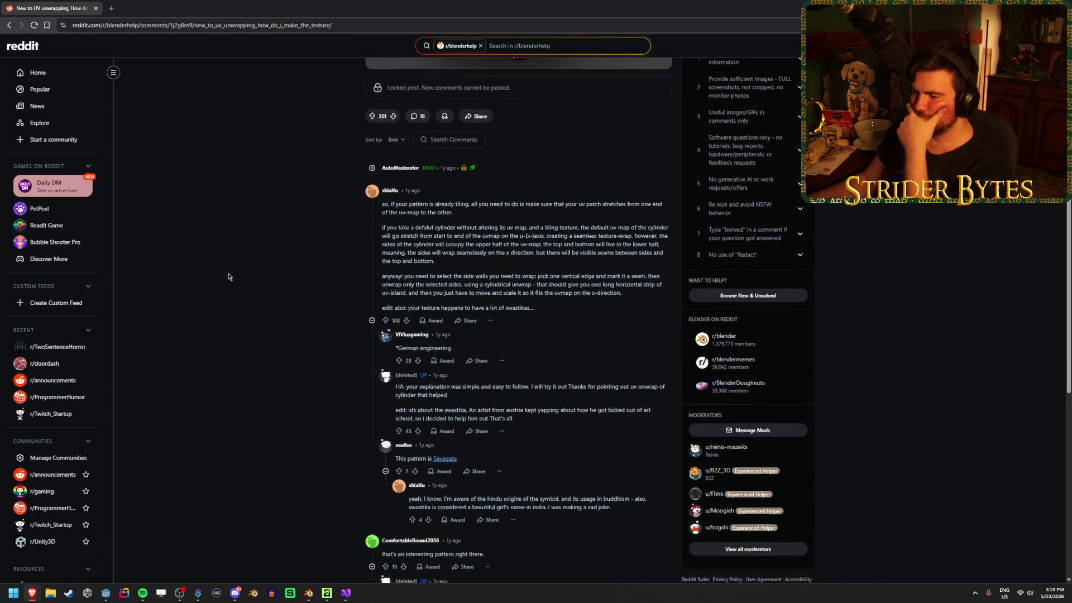
{"action": "scroll", "coordinate": [229, 276], "scroll_direction": "down", "scroll_amount": 2}
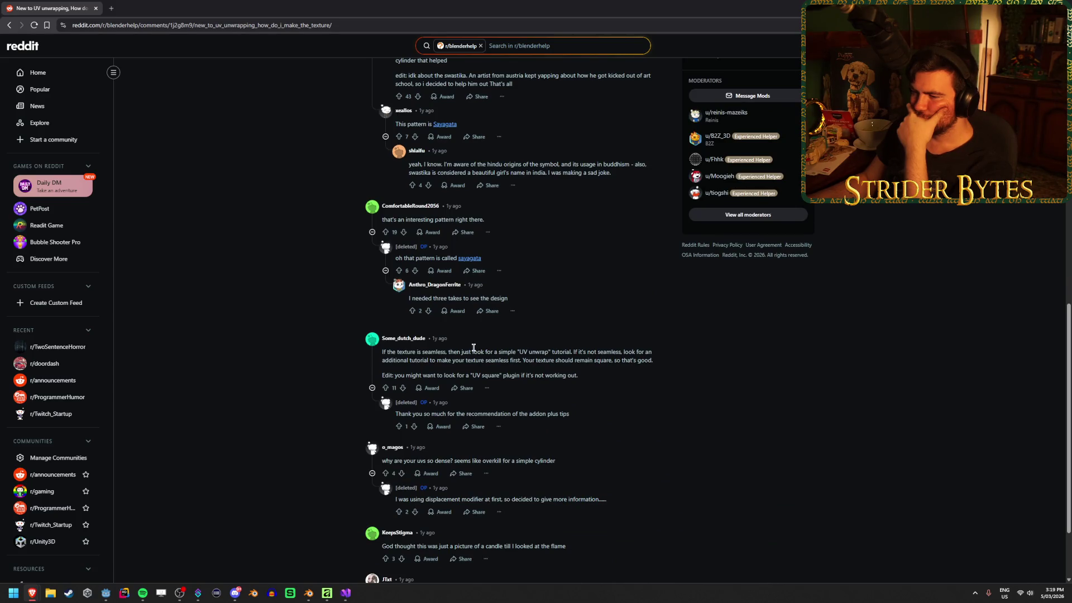
Highlight the comment about a simple UV unwrap, then go back to the Google results.
{"action": "left_click_drag", "start_coordinate": [481, 352], "coordinate": [544, 351]}
{"action": "left_click", "coordinate": [543, 350]}
{"action": "double_click", "coordinate": [544, 350]}
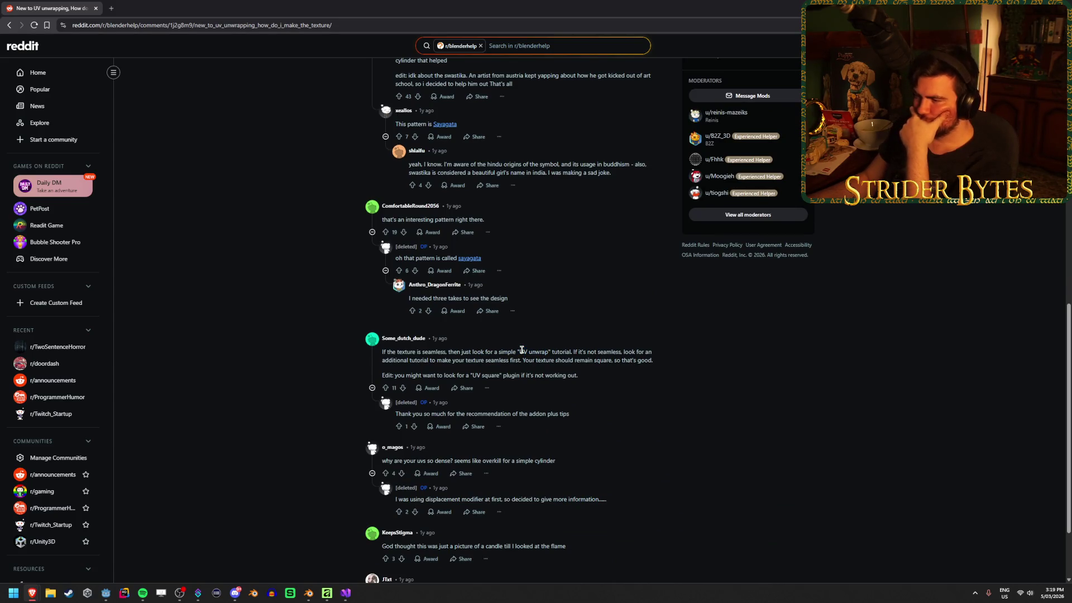
{"action": "left_click", "coordinate": [325, 335]}
{"action": "scroll", "coordinate": [318, 332], "scroll_direction": "down", "scroll_amount": 1}
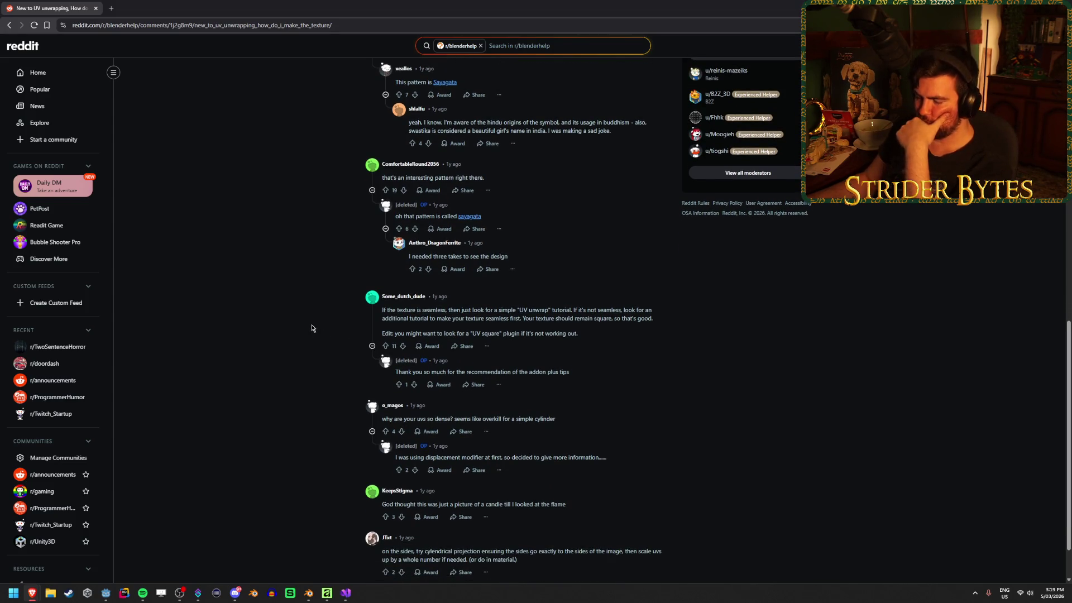
{"action": "scroll", "coordinate": [312, 327], "scroll_direction": "down", "scroll_amount": 1}
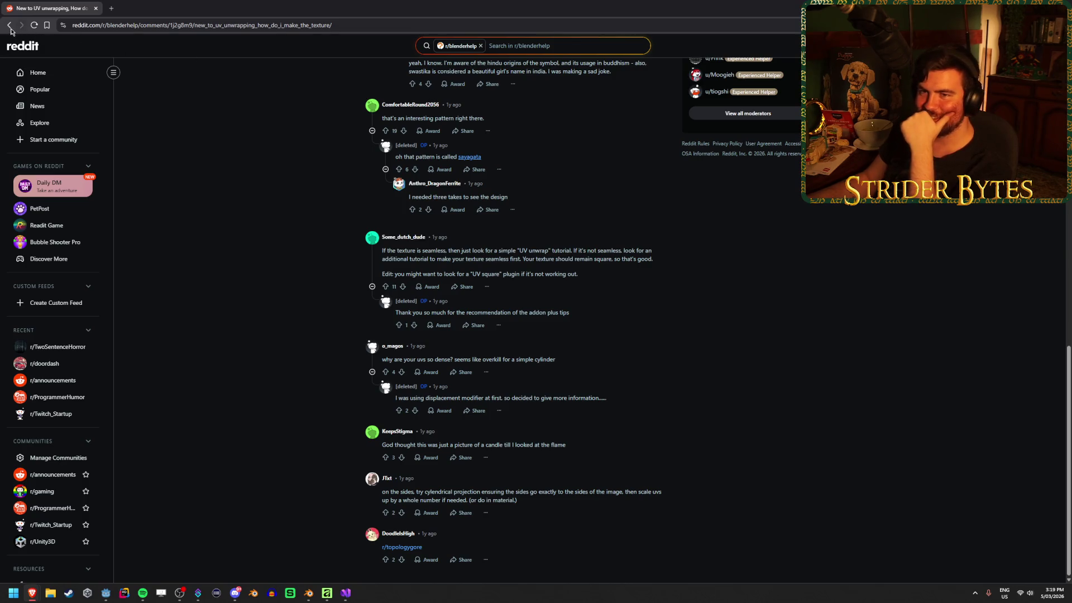
{"action": "key", "text": "alt+Left"}
{"action": "scroll", "coordinate": [463, 324], "scroll_direction": "down", "scroll_amount": 1}
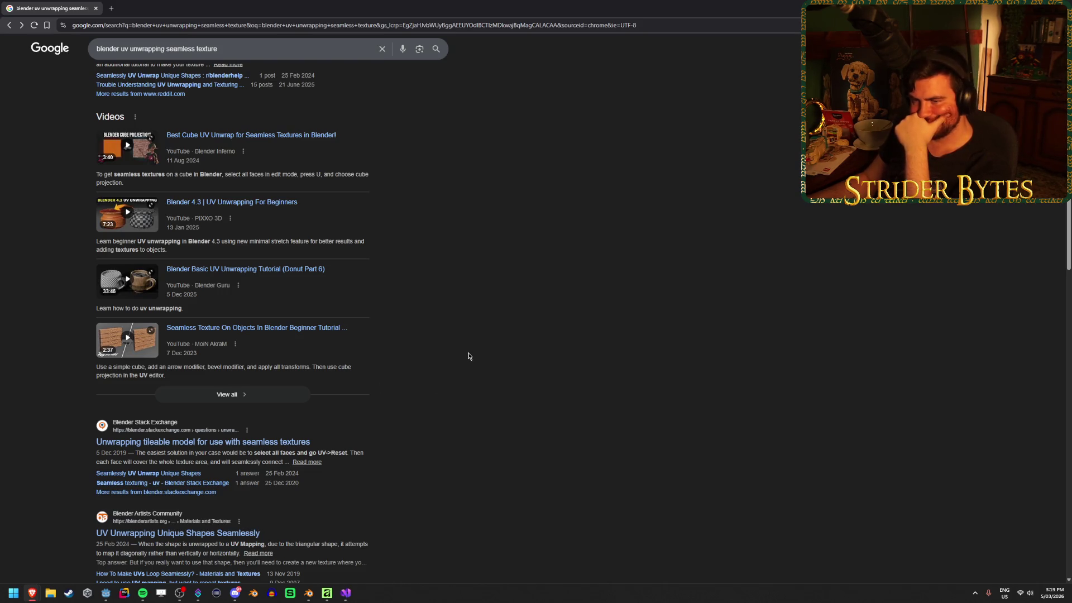
Open the 'Seamlessly UV Unwrap Unique Shapes' Google result in a new tab and view it.
{"action": "scroll", "coordinate": [480, 351], "scroll_direction": "up", "scroll_amount": 1}
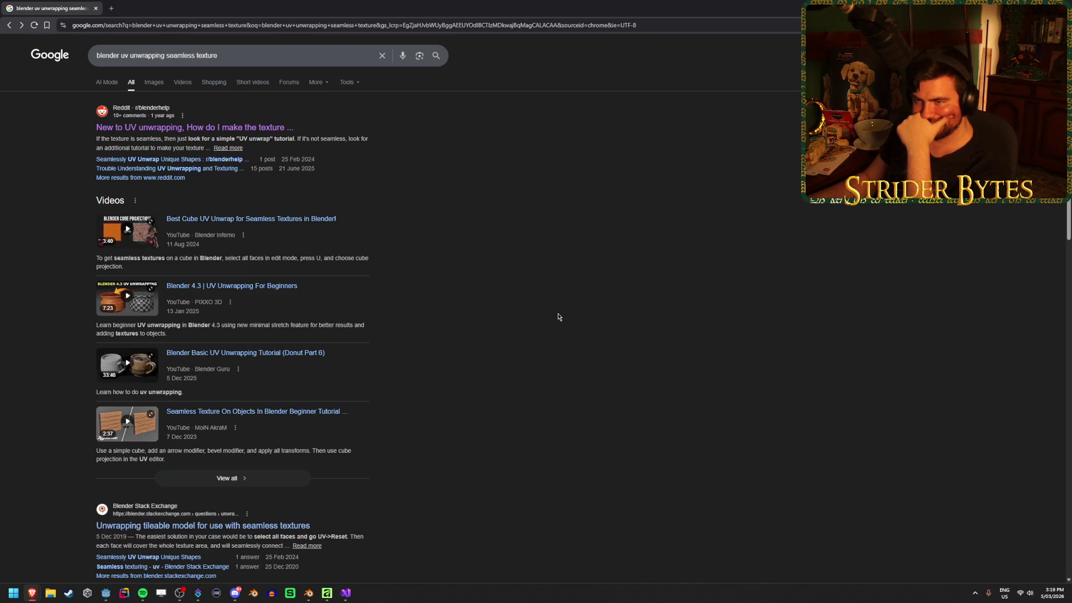
{"action": "middle_click", "coordinate": [214, 159]}
{"action": "left_click", "coordinate": [161, 6]}
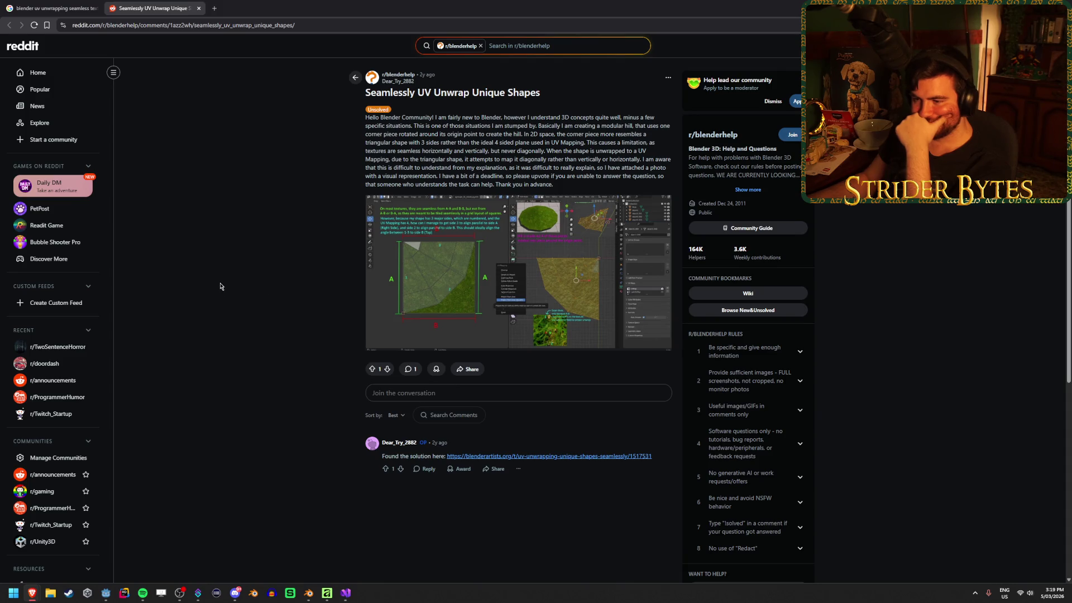
Follow the comment's link to the Blender Artists seamless UV unwrapping thread and start reading.
{"action": "left_click", "coordinate": [610, 456]}
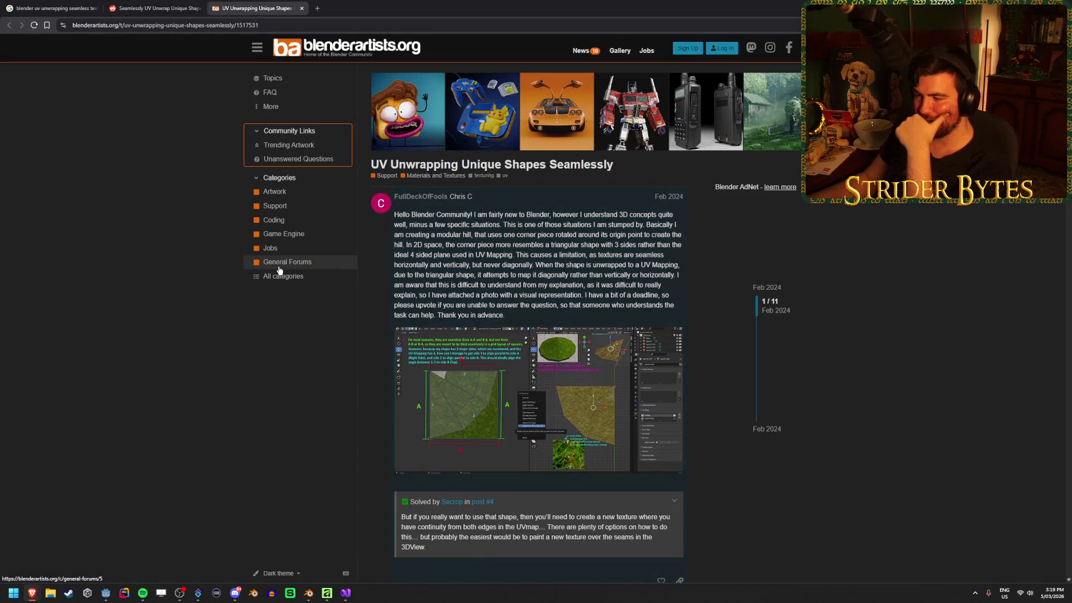
{"action": "scroll", "coordinate": [230, 346], "scroll_direction": "down", "scroll_amount": 4}
{"action": "scroll", "coordinate": [189, 313], "scroll_direction": "up", "scroll_amount": 4}
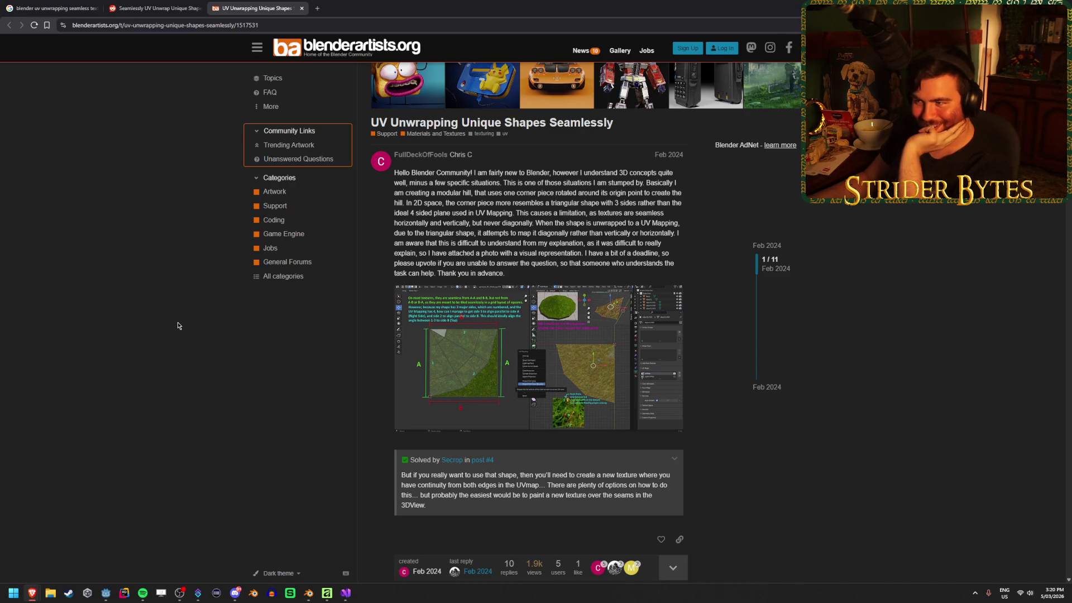
{"action": "scroll", "coordinate": [178, 325], "scroll_direction": "down", "scroll_amount": 5}
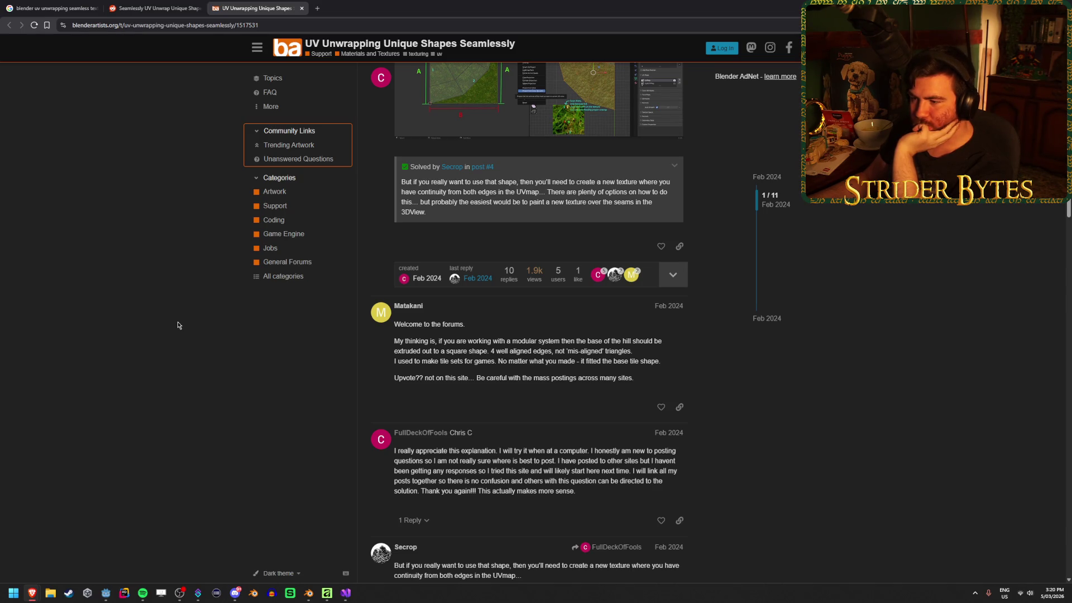
{"action": "scroll", "coordinate": [178, 325], "scroll_direction": "down", "scroll_amount": 1}
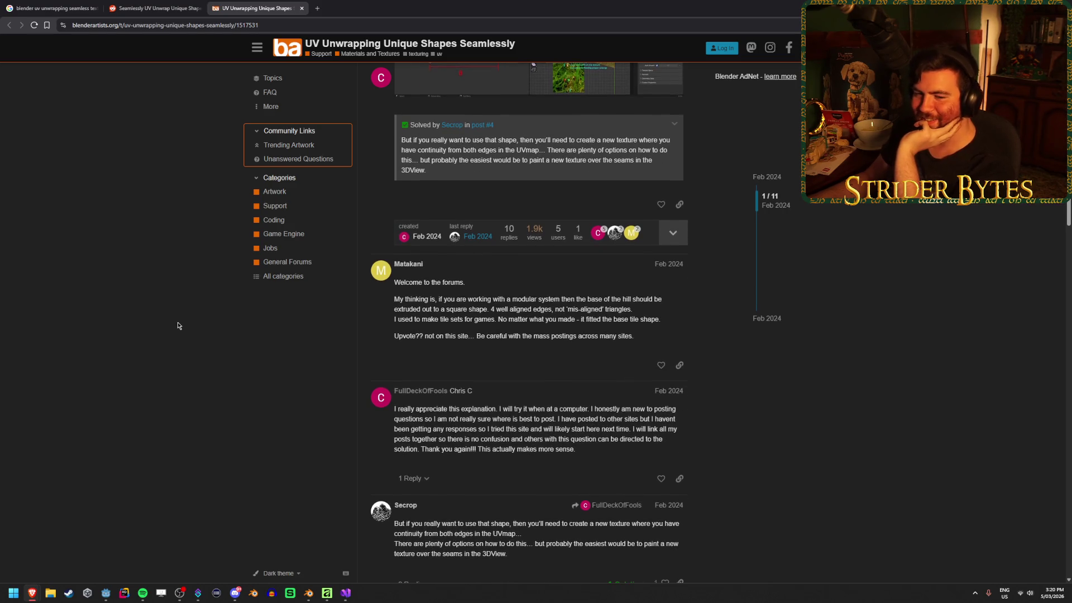
{"action": "scroll", "coordinate": [202, 258], "scroll_direction": "down", "scroll_amount": 3}
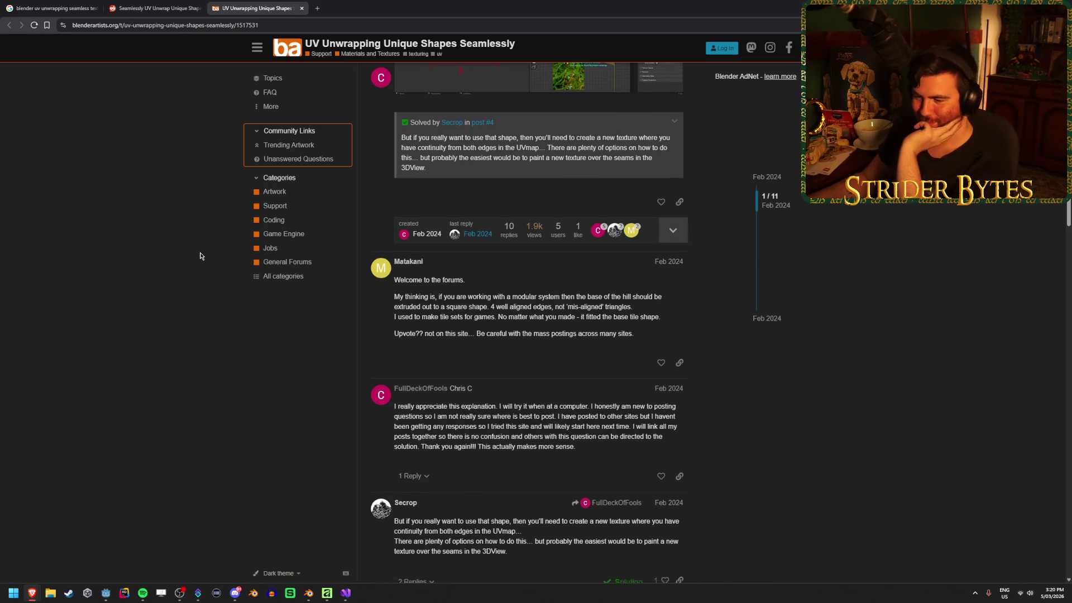
{"action": "scroll", "coordinate": [201, 255], "scroll_direction": "down", "scroll_amount": 2}
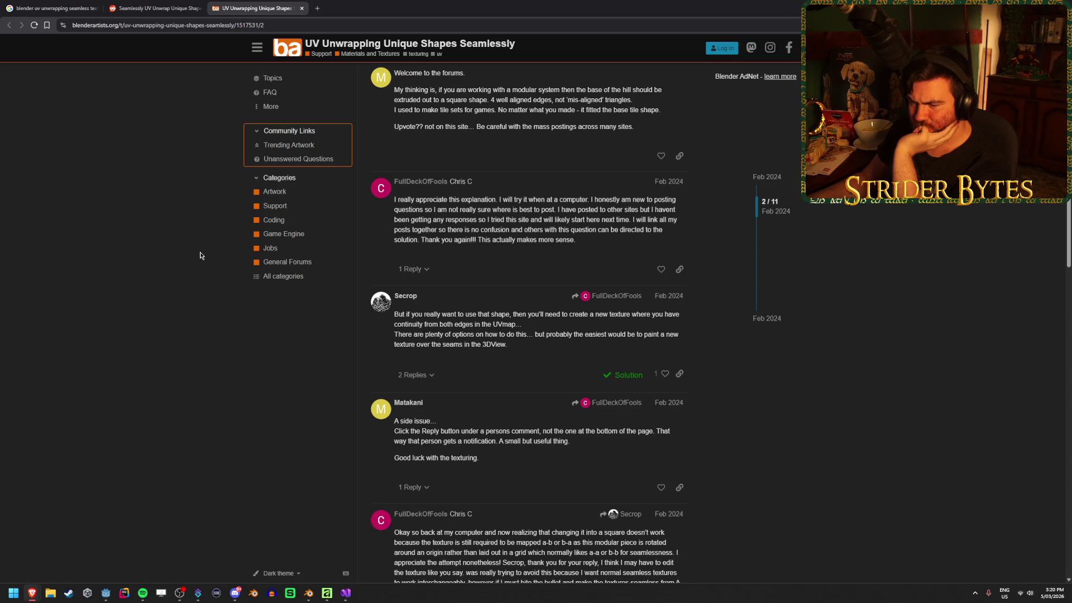
{"action": "scroll", "coordinate": [201, 255], "scroll_direction": "down", "scroll_amount": 3}
Read through the remaining suggested solutions, then bring Blender back to the front.
{"action": "scroll", "coordinate": [201, 255], "scroll_direction": "down", "scroll_amount": 2}
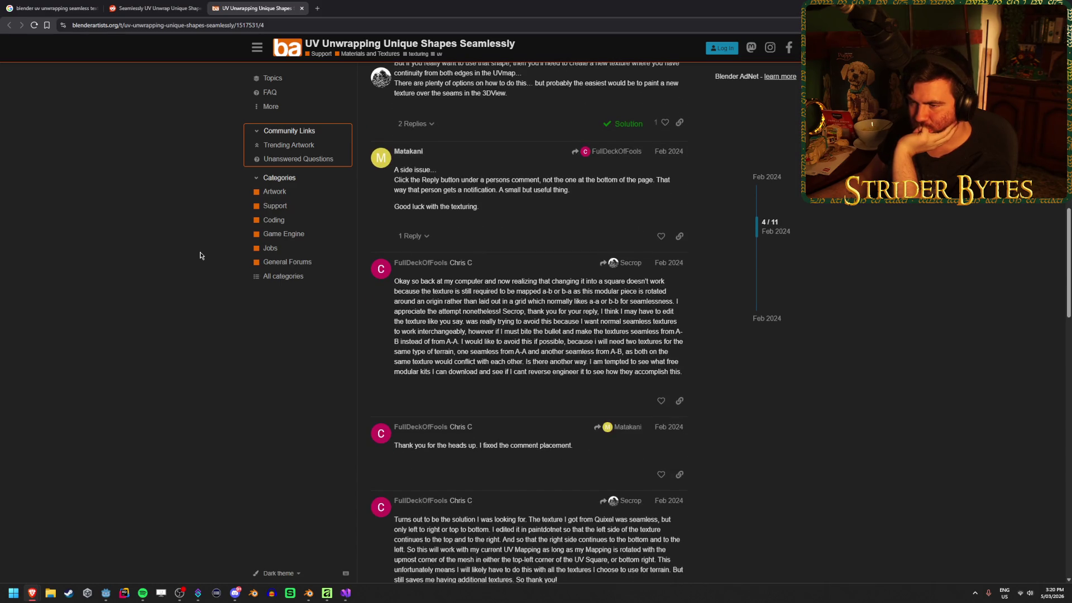
{"action": "scroll", "coordinate": [201, 256], "scroll_direction": "down", "scroll_amount": 5}
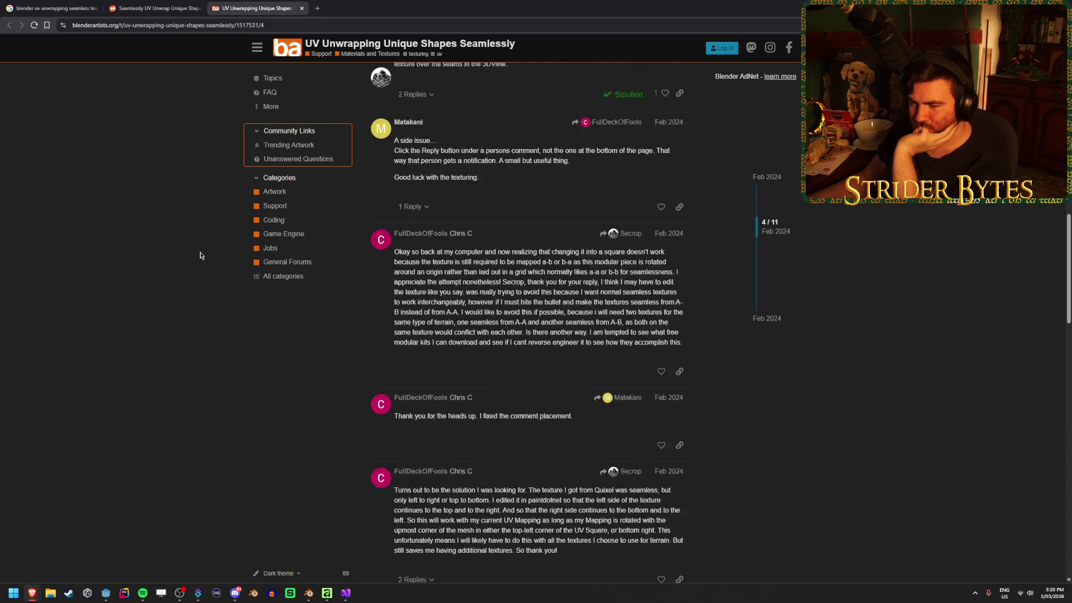
{"action": "scroll", "coordinate": [201, 255], "scroll_direction": "down", "scroll_amount": 2}
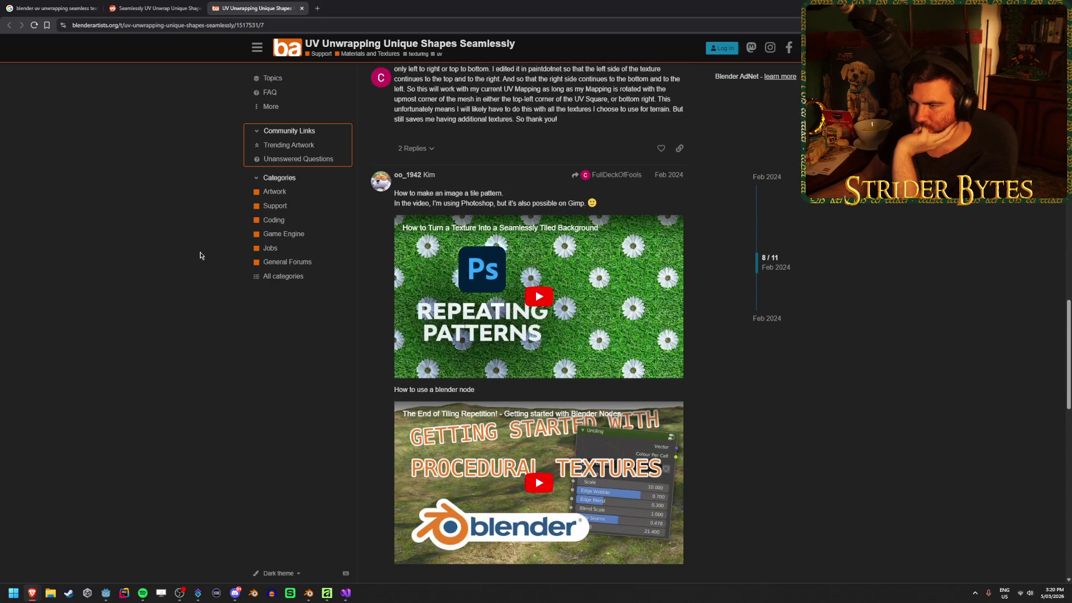
{"action": "scroll", "coordinate": [201, 256], "scroll_direction": "down", "scroll_amount": 1}
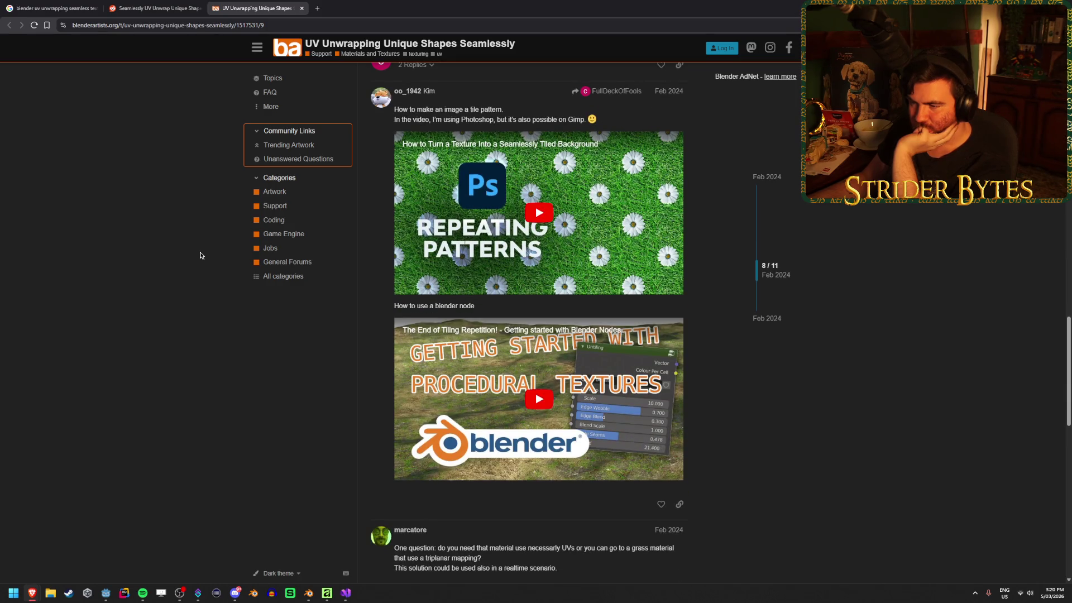
{"action": "scroll", "coordinate": [201, 255], "scroll_direction": "down", "scroll_amount": 5}
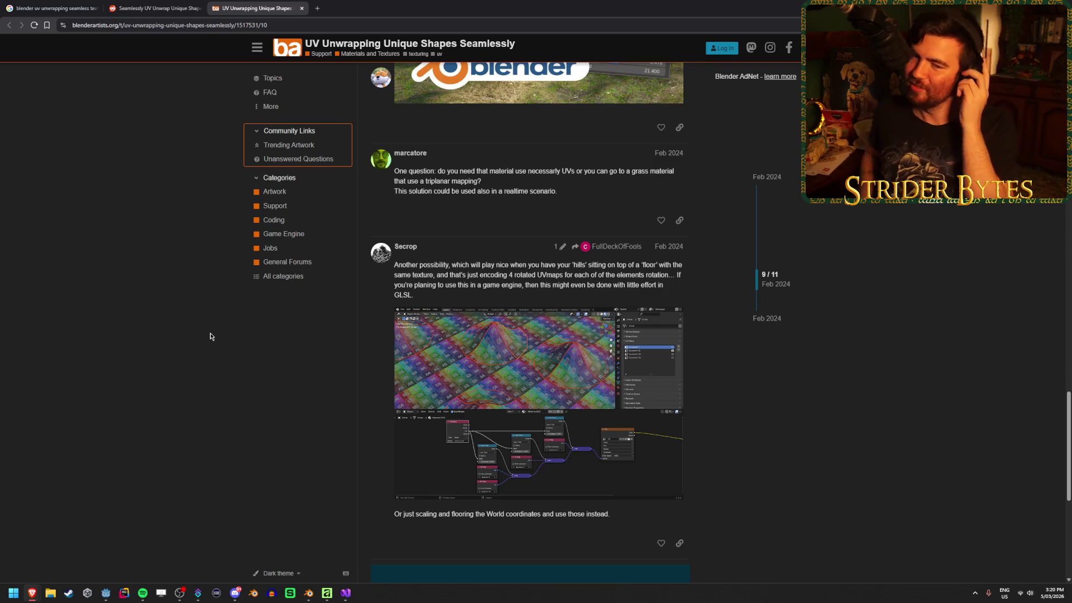
{"action": "scroll", "coordinate": [211, 305], "scroll_direction": "down", "scroll_amount": 2}
{"action": "scroll", "coordinate": [211, 305], "scroll_direction": "down", "scroll_amount": 2}
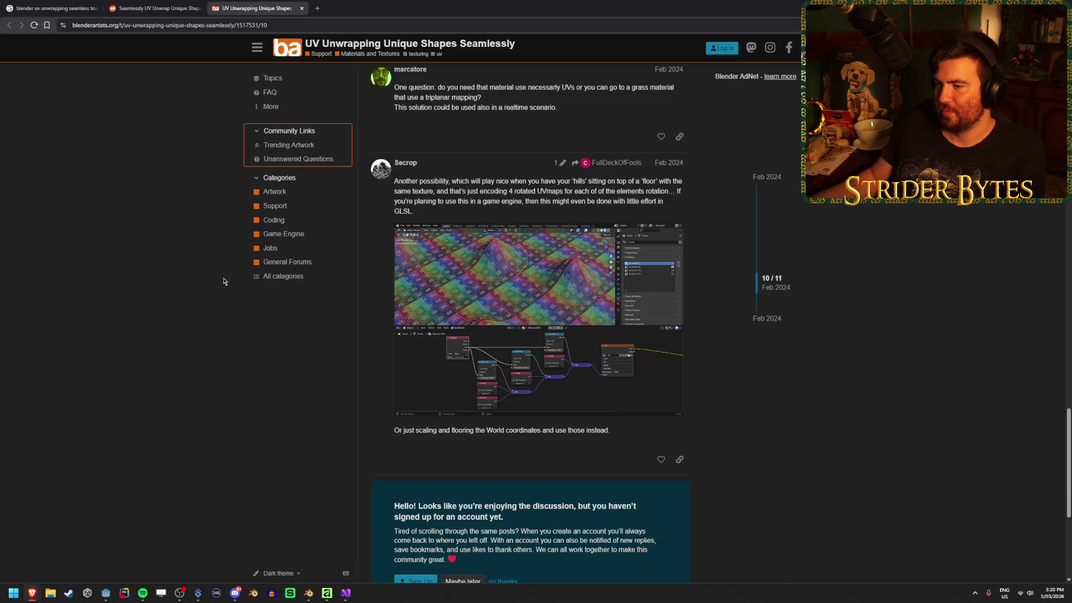
{"action": "scroll", "coordinate": [149, 297], "scroll_direction": "up", "scroll_amount": 3}
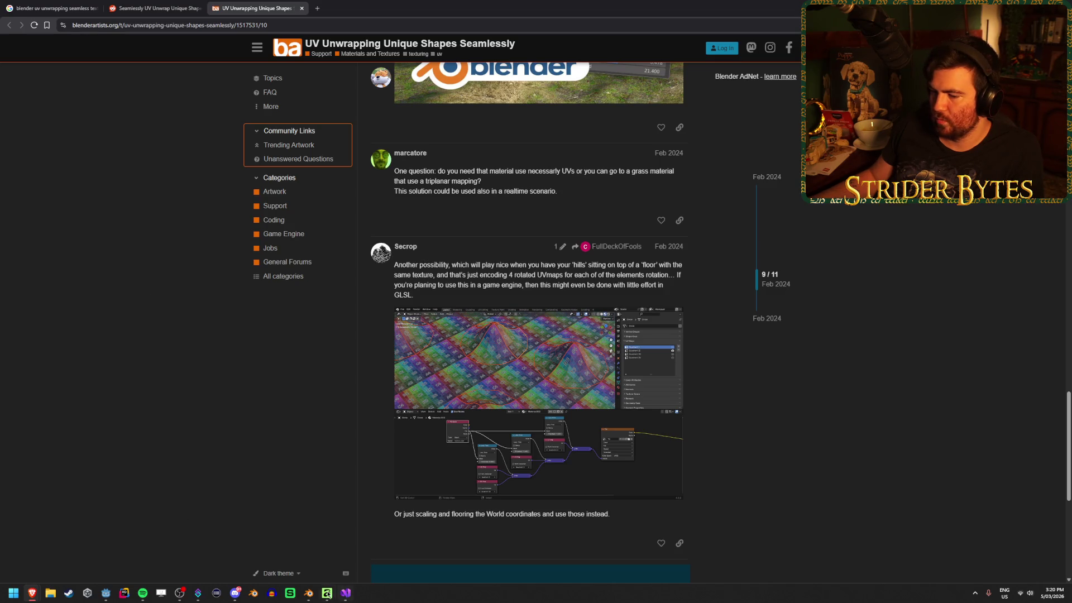
{"action": "left_click", "coordinate": [307, 592]}
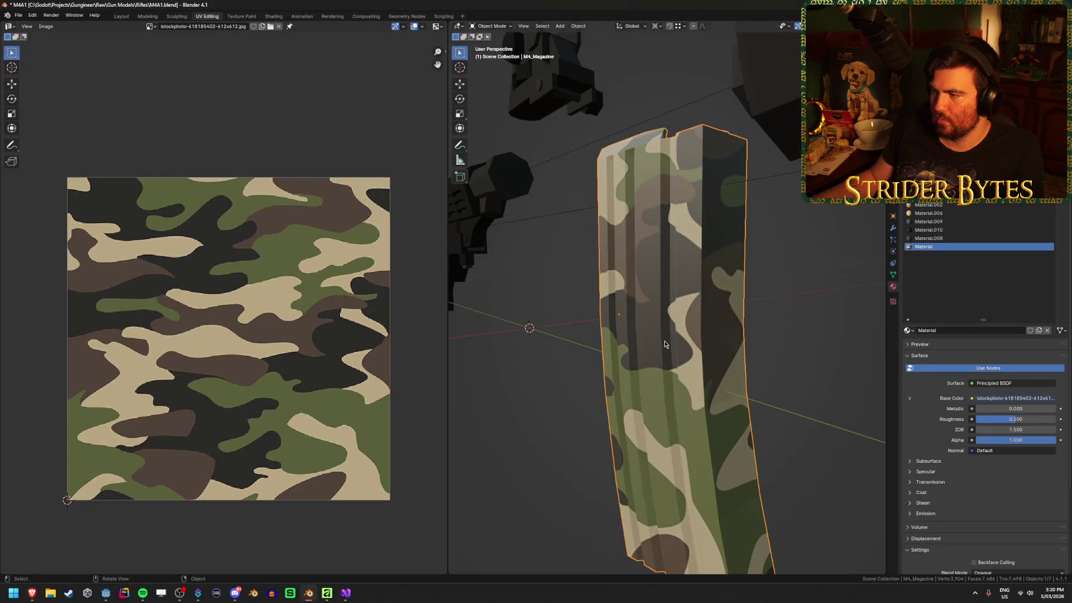
Enter Edit Mode on the magazine, orbit close around it, then return to Object Mode.
{"action": "key", "text": "Tab"}
{"action": "left_click_drag", "start_coordinate": [664, 344], "coordinate": [569, 435]}
{"action": "left_click", "coordinate": [803, 343]}
{"action": "left_click_drag", "start_coordinate": [804, 343], "coordinate": [759, 366]}
{"action": "scroll", "coordinate": [756, 364], "scroll_direction": "up", "scroll_amount": 3}
{"action": "mouse_move", "coordinate": [799, 307]}
{"action": "left_mouse_down"}
{"action": "mouse_move", "coordinate": [765, 359]}
{"action": "mouse_move", "coordinate": [672, 318]}
{"action": "mouse_move", "coordinate": [677, 361]}
{"action": "mouse_move", "coordinate": [656, 438]}
{"action": "mouse_move", "coordinate": [594, 375]}
{"action": "mouse_move", "coordinate": [608, 342]}
{"action": "left_mouse_up"}
{"action": "key", "text": "Tab"}
Orbit the camo magazine from top-down and side angles, ending with M4_Magazine selected.
{"action": "scroll", "coordinate": [607, 342], "scroll_direction": "down", "scroll_amount": 5}
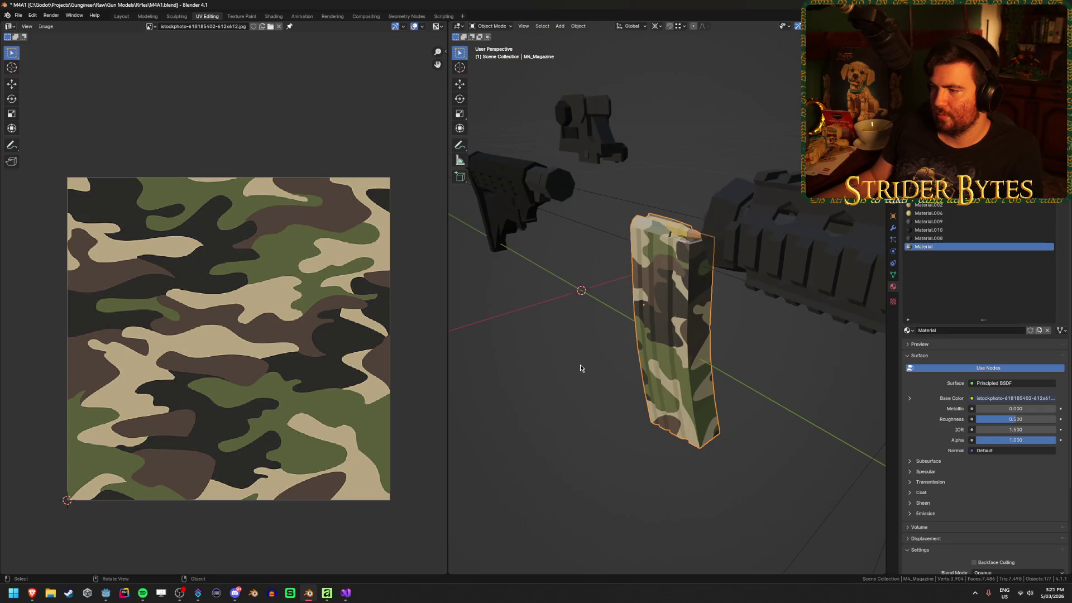
{"action": "left_click_drag", "start_coordinate": [562, 375], "coordinate": [604, 373]}
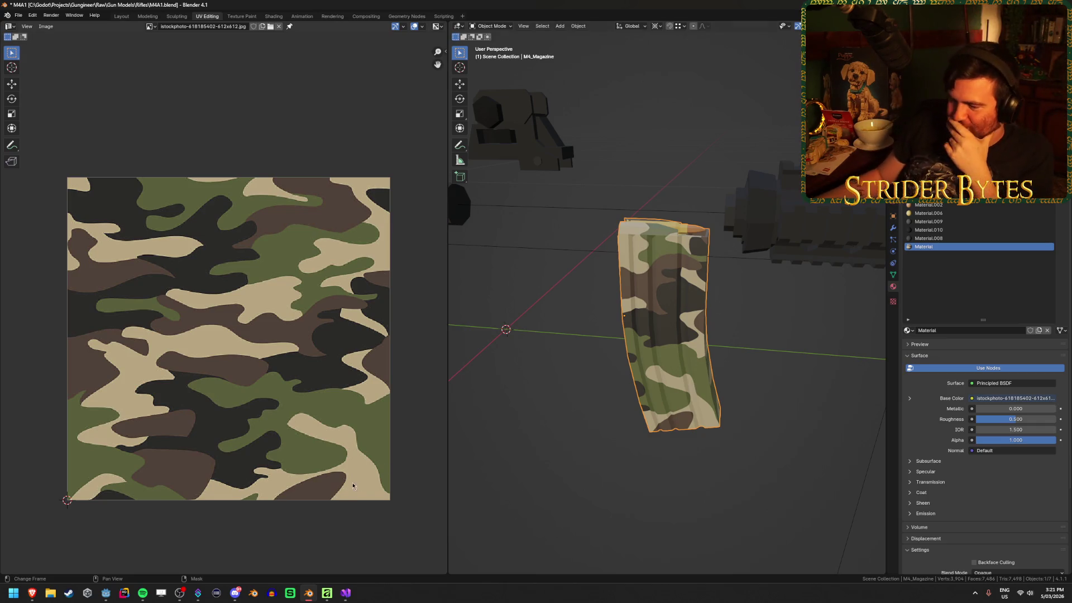
{"action": "left_click", "coordinate": [509, 397]}
{"action": "left_click_drag", "start_coordinate": [509, 397], "coordinate": [637, 429]}
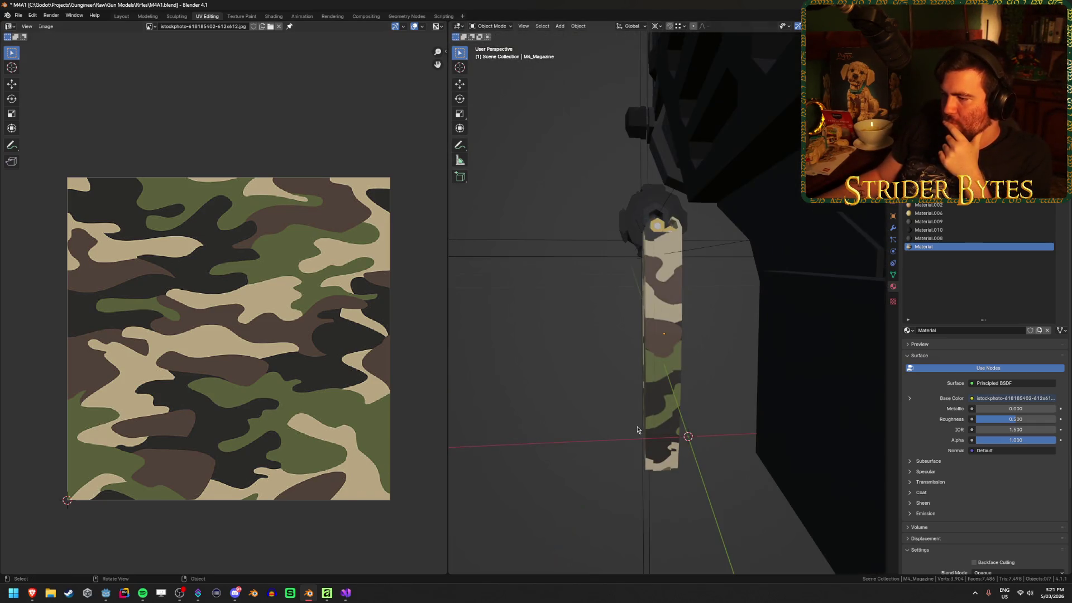
{"action": "mouse_move", "coordinate": [524, 425]}
{"action": "left_mouse_down"}
{"action": "mouse_move", "coordinate": [623, 423]}
{"action": "mouse_move", "coordinate": [540, 454]}
{"action": "mouse_move", "coordinate": [605, 454]}
{"action": "mouse_move", "coordinate": [722, 360]}
{"action": "left_mouse_up"}
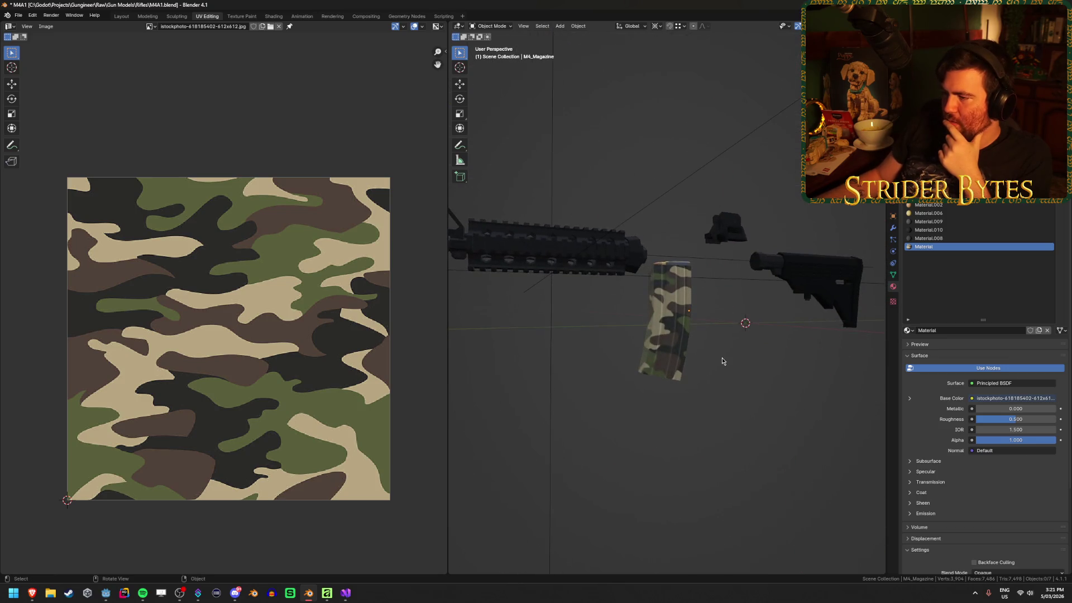
{"action": "scroll", "coordinate": [721, 361], "scroll_direction": "up", "scroll_amount": 6}
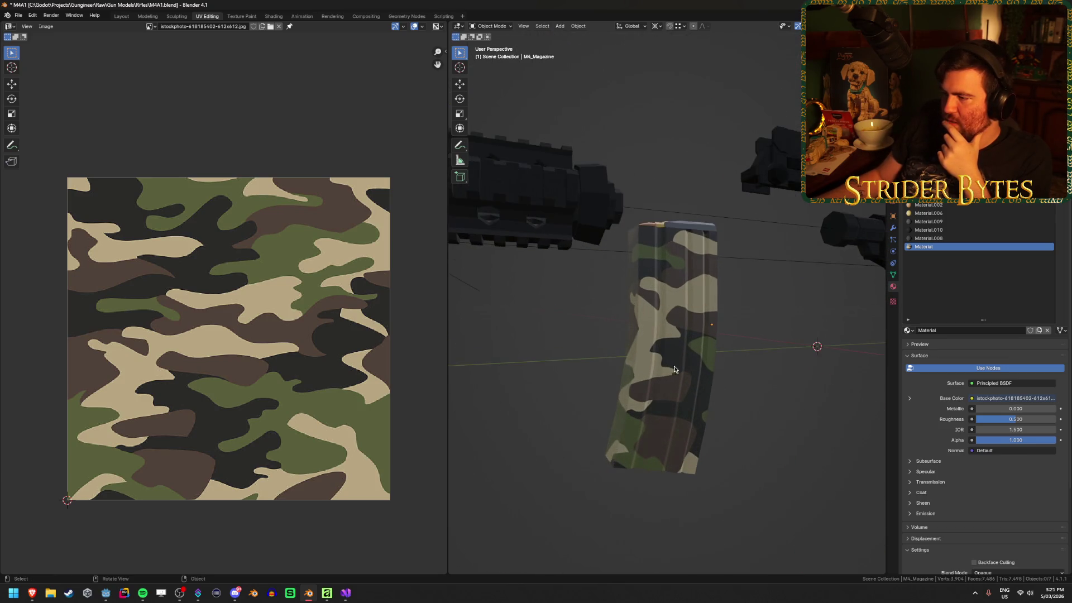
{"action": "mouse_move", "coordinate": [742, 363]}
{"action": "left_mouse_down"}
{"action": "mouse_move", "coordinate": [587, 375]}
{"action": "mouse_move", "coordinate": [735, 383]}
{"action": "mouse_move", "coordinate": [702, 388]}
{"action": "mouse_move", "coordinate": [688, 361]}
{"action": "left_mouse_up"}
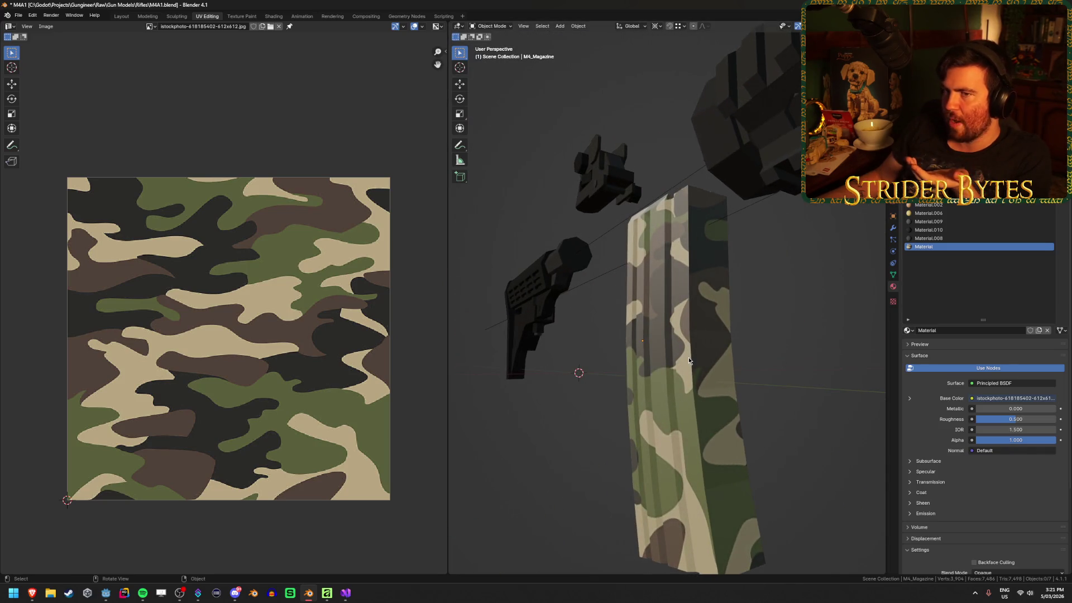
{"action": "left_click", "coordinate": [718, 361]}
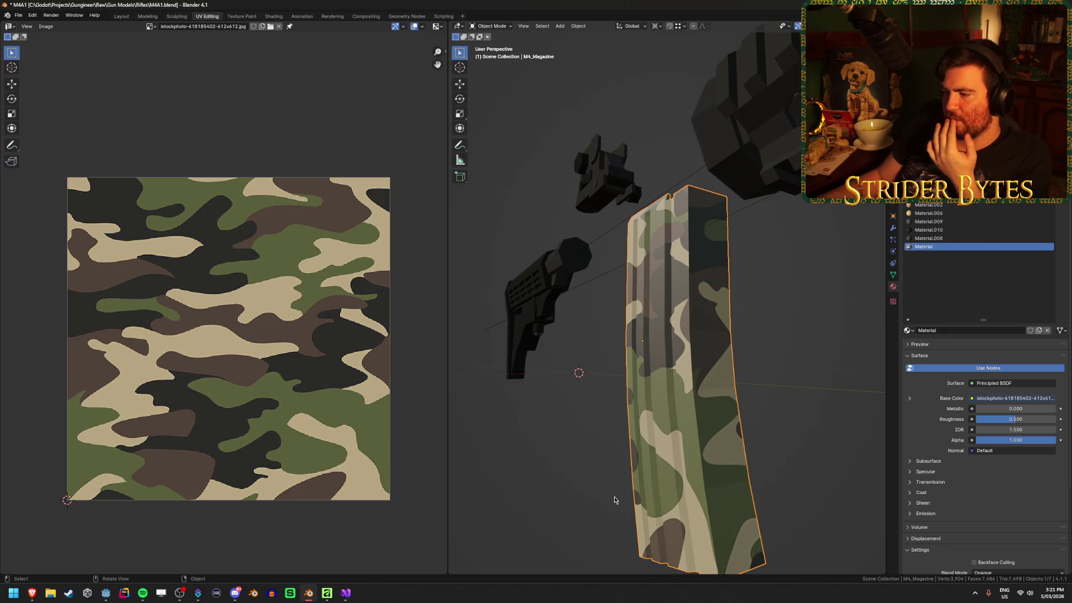
{"action": "left_click", "coordinate": [740, 376]}
{"action": "left_click_drag", "start_coordinate": [740, 377], "coordinate": [748, 421]}
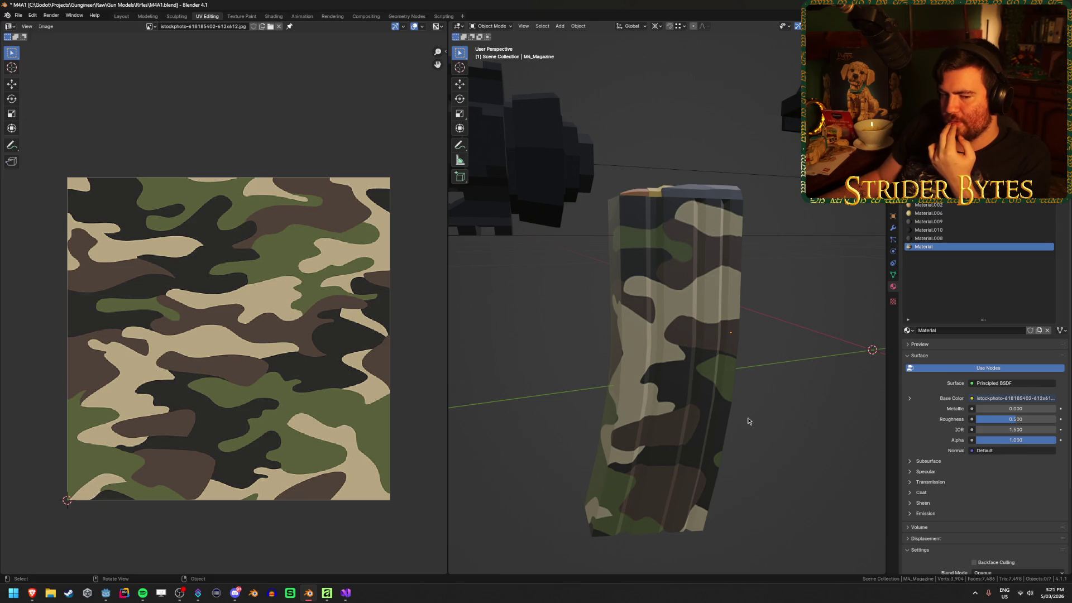
{"action": "left_click", "coordinate": [691, 413]}
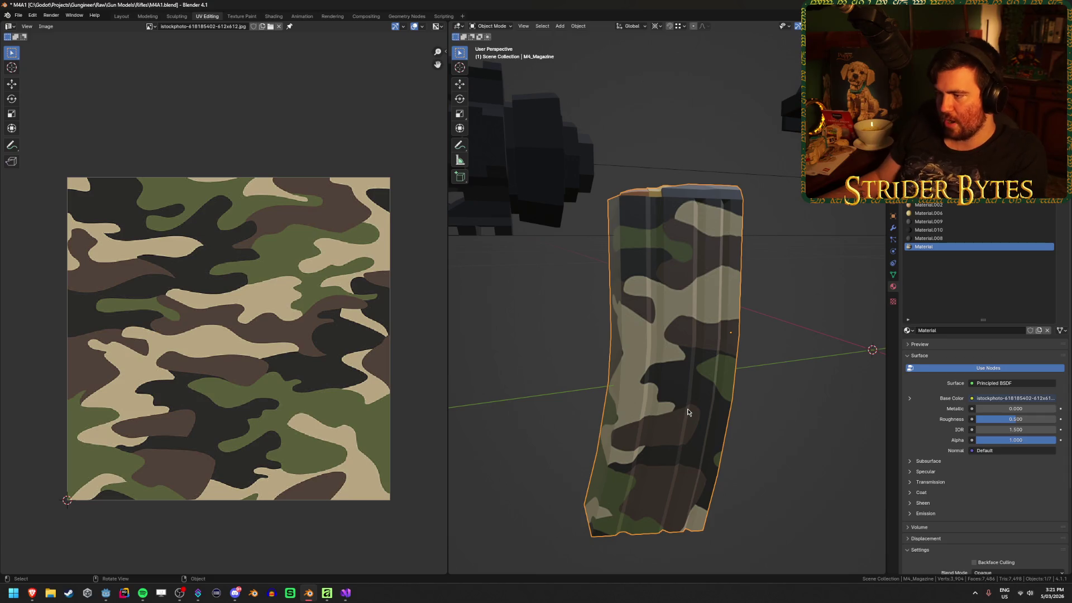
Enter Edit Mode, select all the magazine's edges and clear their seams.
{"action": "key", "text": "Tab"}
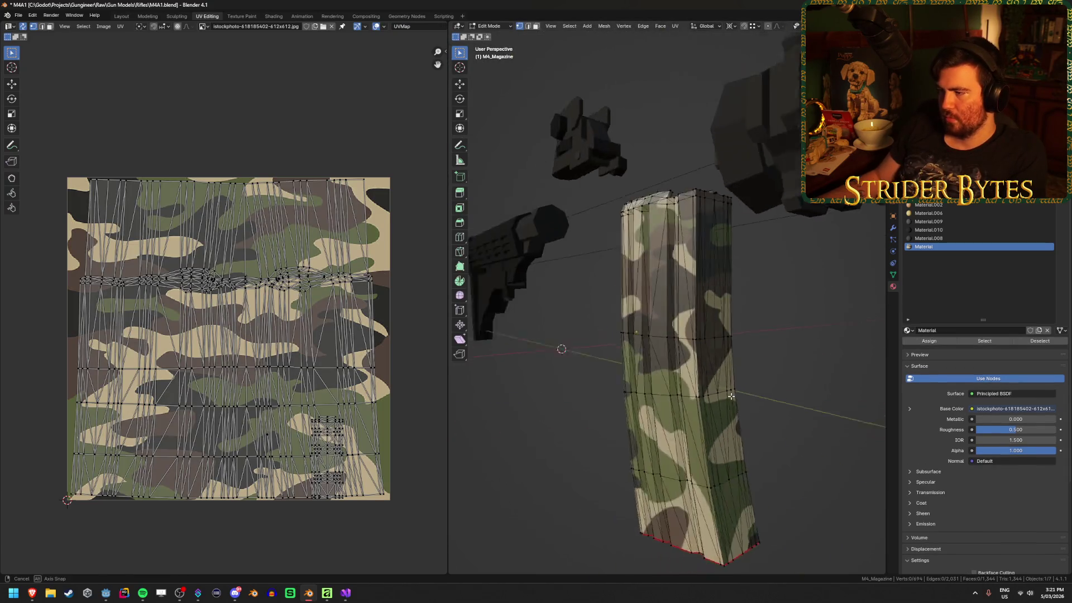
{"action": "left_click_drag", "start_coordinate": [731, 396], "coordinate": [692, 438]}
{"action": "key", "text": "shift+z"}
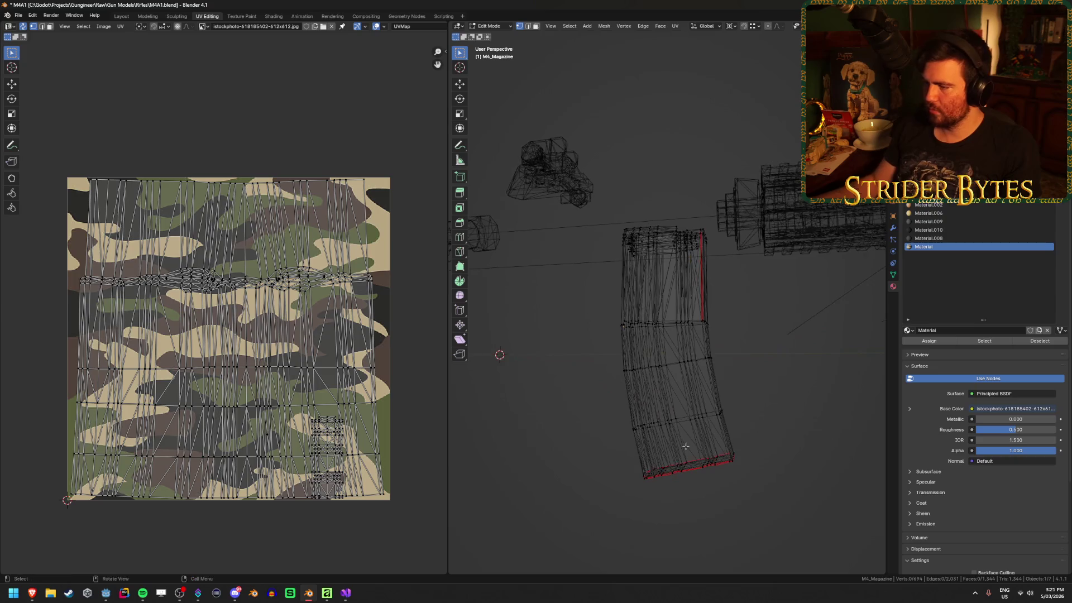
{"action": "key", "text": "a"}
{"action": "key", "text": "2"}
{"action": "right_click", "coordinate": [624, 502]}
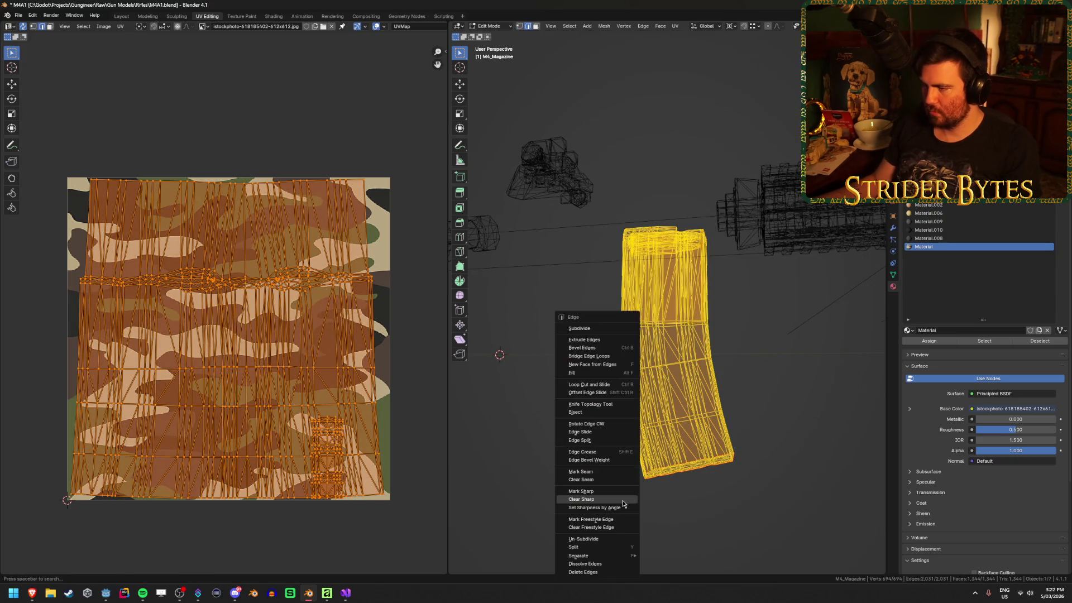
{"action": "left_click", "coordinate": [581, 480]}
{"action": "key", "text": "shift+z"}
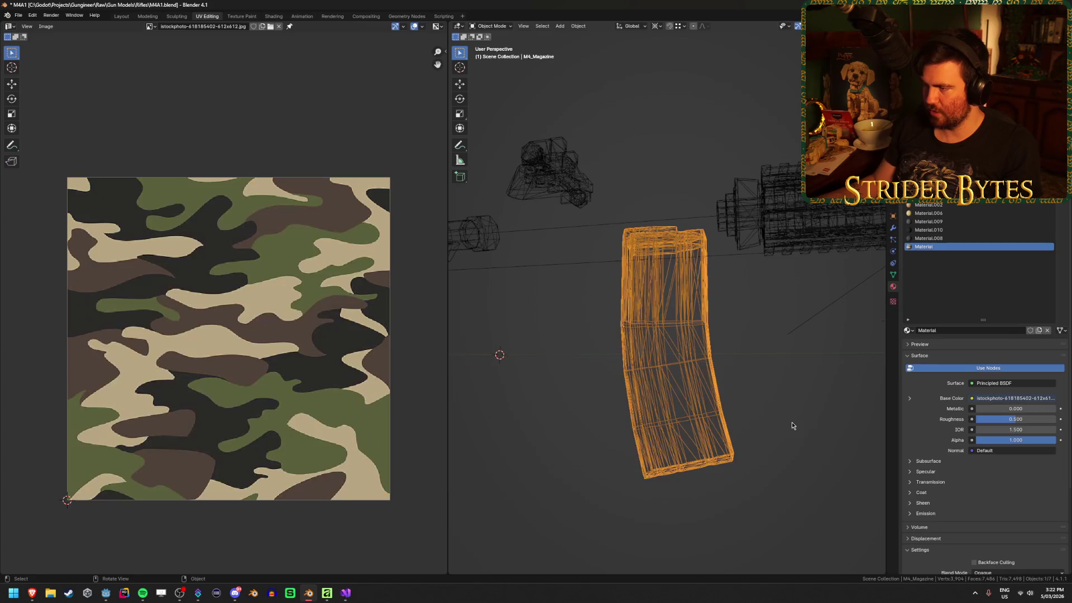
Re-unwrap the magazine with Smart UV Project, then Lightmap Pack, checking the texture in Object Mode.
{"action": "key", "text": "u"}
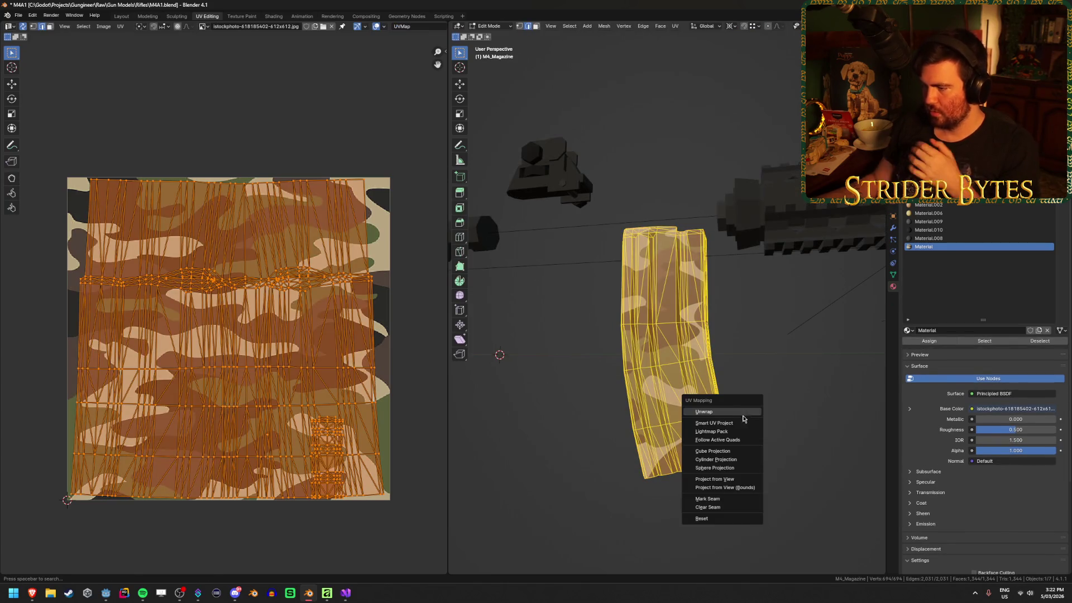
{"action": "left_click", "coordinate": [743, 423]}
{"action": "left_click", "coordinate": [730, 495]}
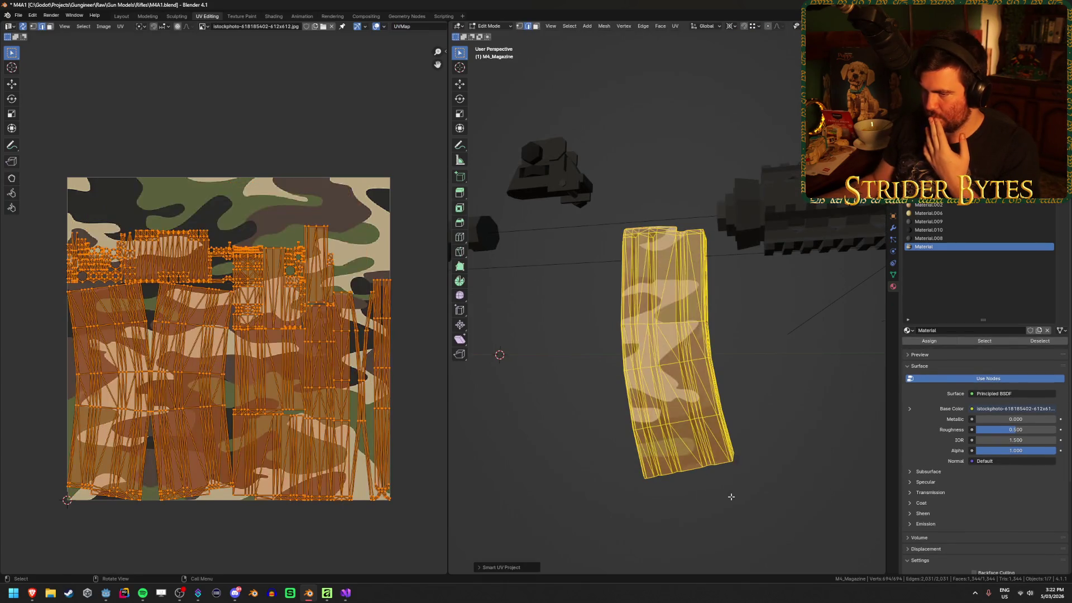
{"action": "right_click", "coordinate": [730, 498]}
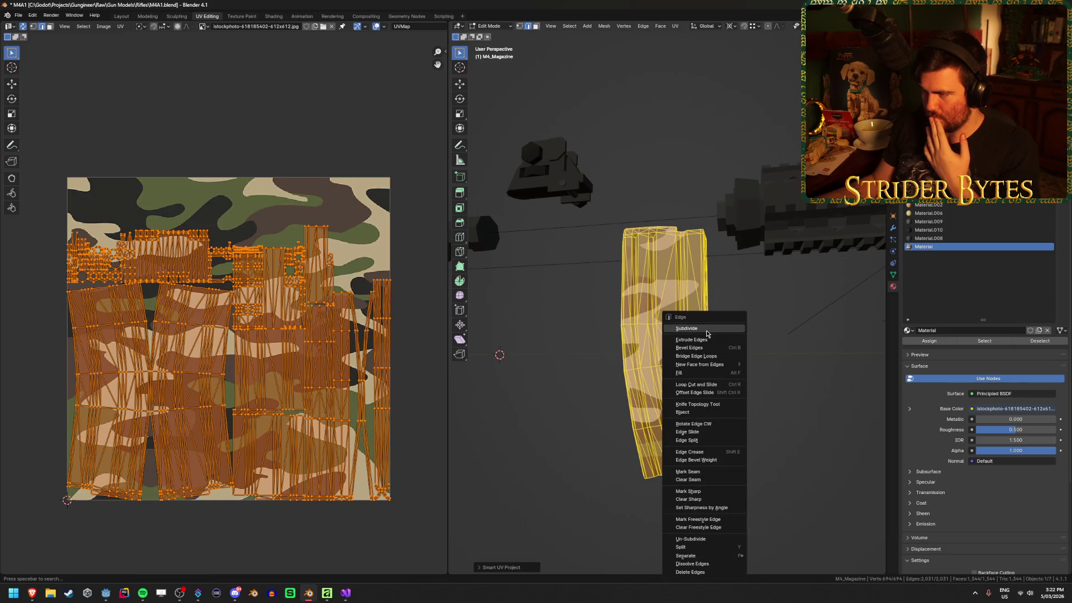
{"action": "key", "text": "u"}
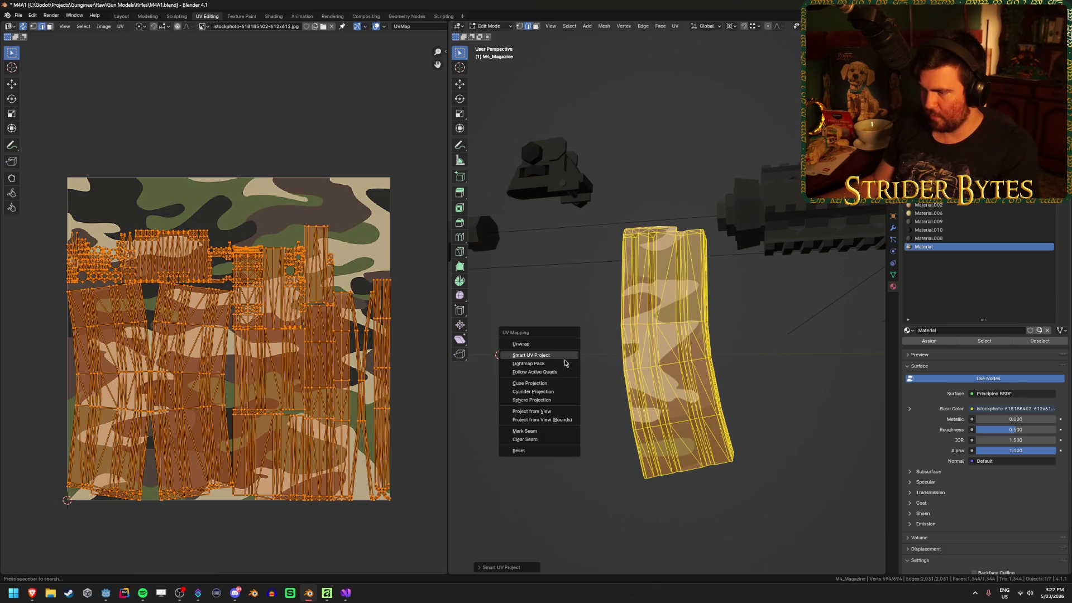
{"action": "left_click", "coordinate": [565, 364]}
{"action": "left_click", "coordinate": [562, 418]}
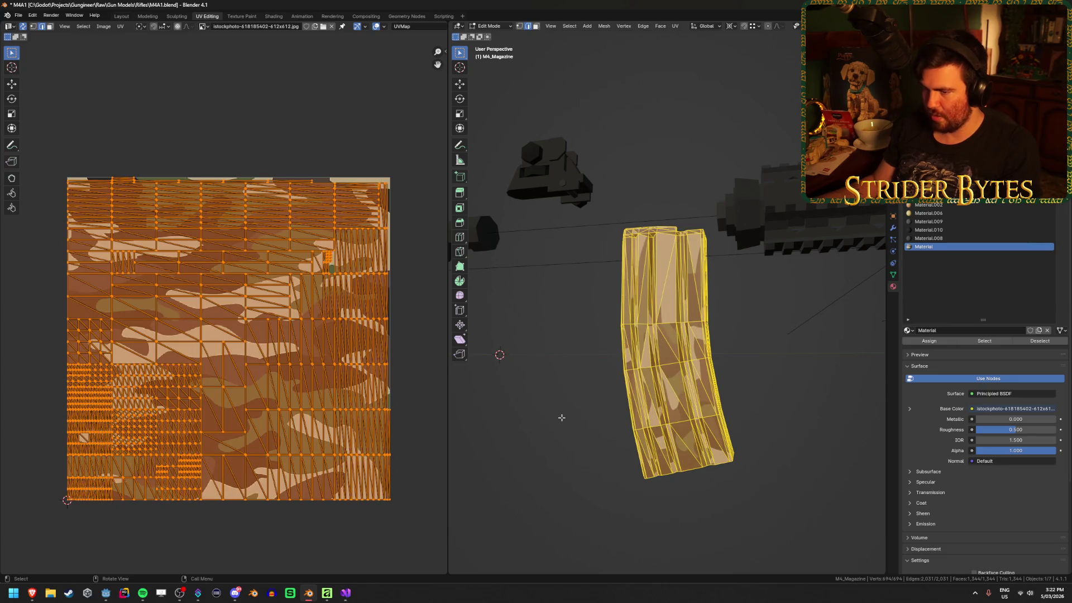
{"action": "key", "text": "Tab"}
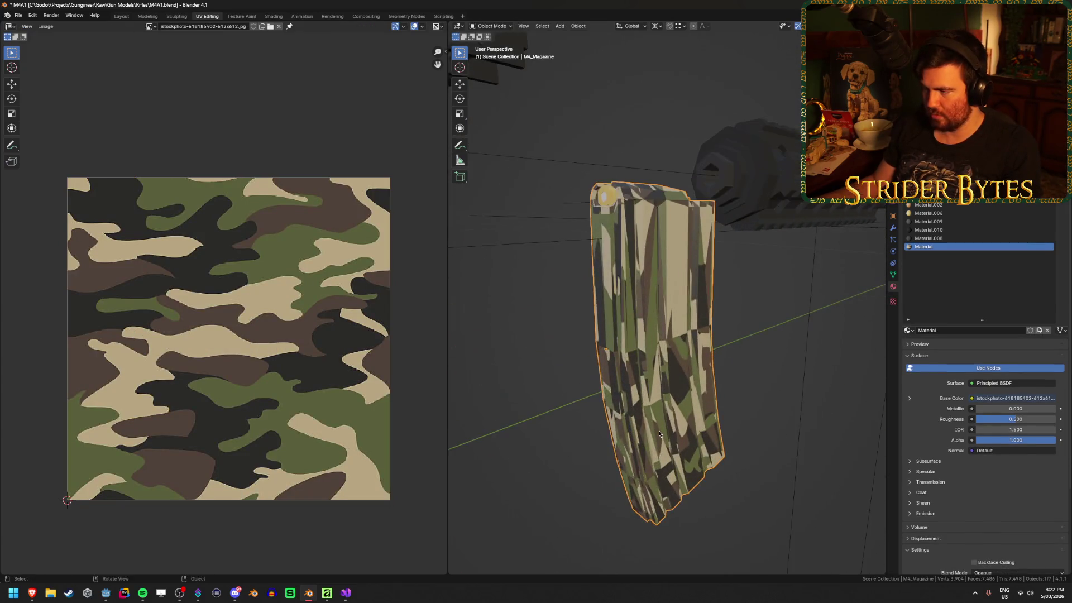
{"action": "key", "text": "Tab"}
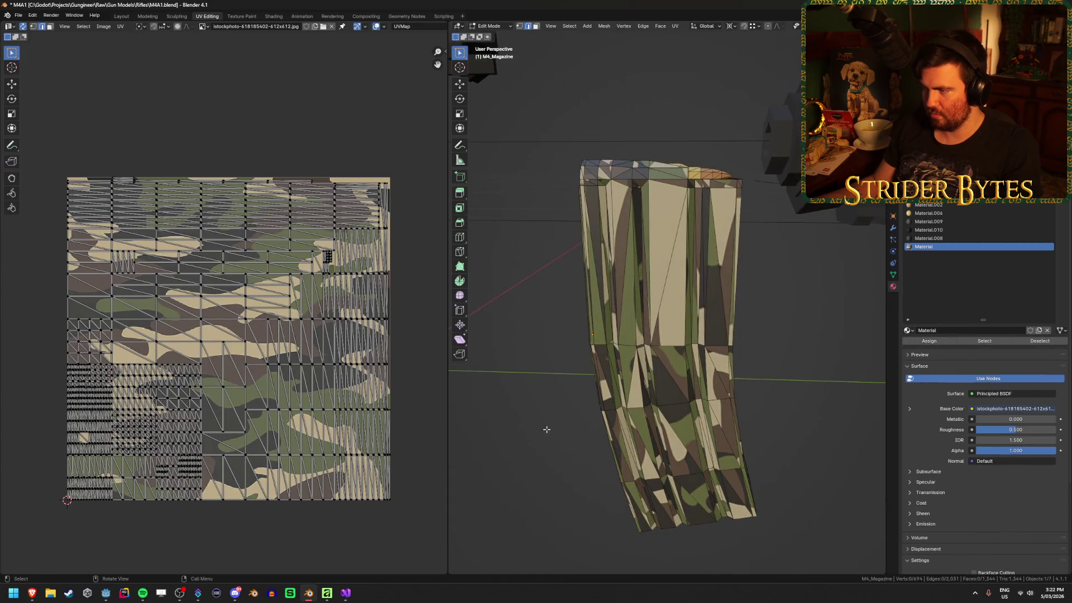
{"action": "key", "text": "u"}
{"action": "key", "text": "Escape"}
Undo back to the original UV layout, then start Smart UV Project on one connected part.
{"action": "key", "text": "a"}
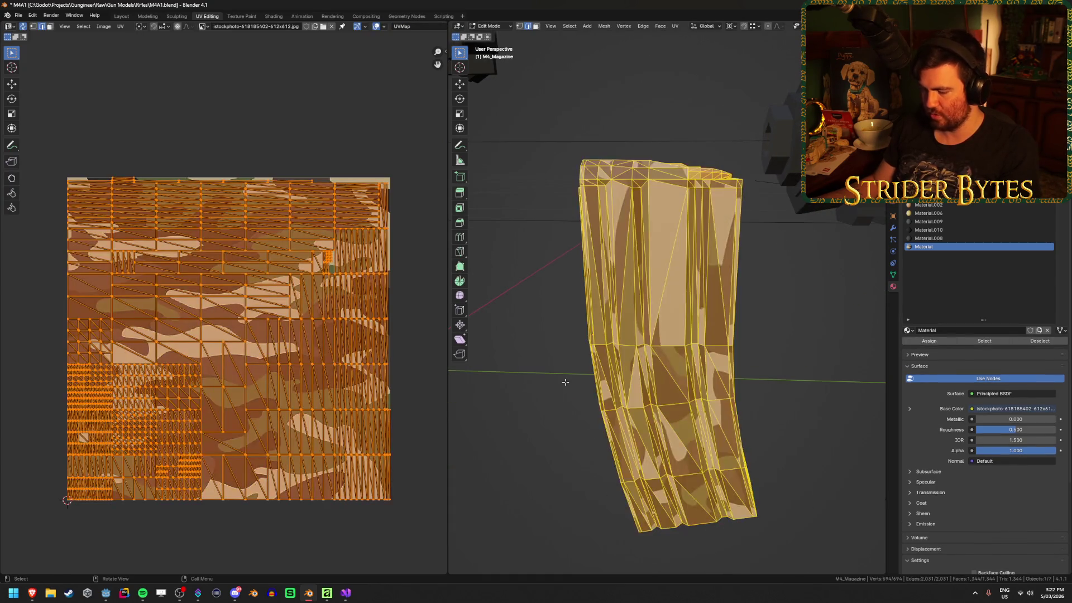
{"action": "key", "text": "alt+a"}
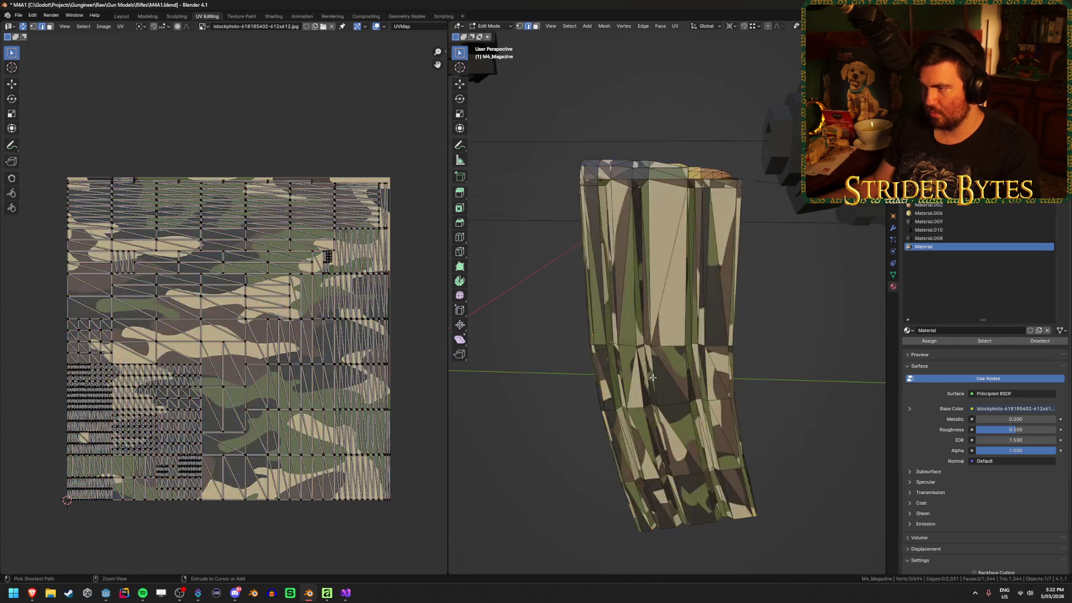
{"action": "key", "text": "a"}
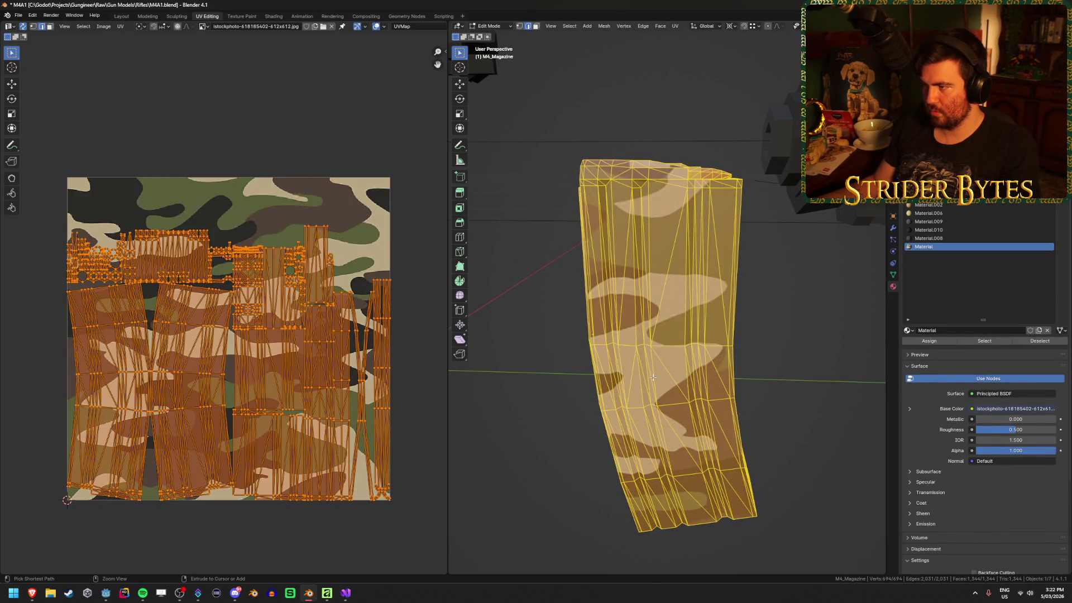
{"action": "key", "text": "u"}
{"action": "left_click", "coordinate": [653, 377]}
{"action": "key", "text": "alt+a"}
{"action": "key", "text": "a"}
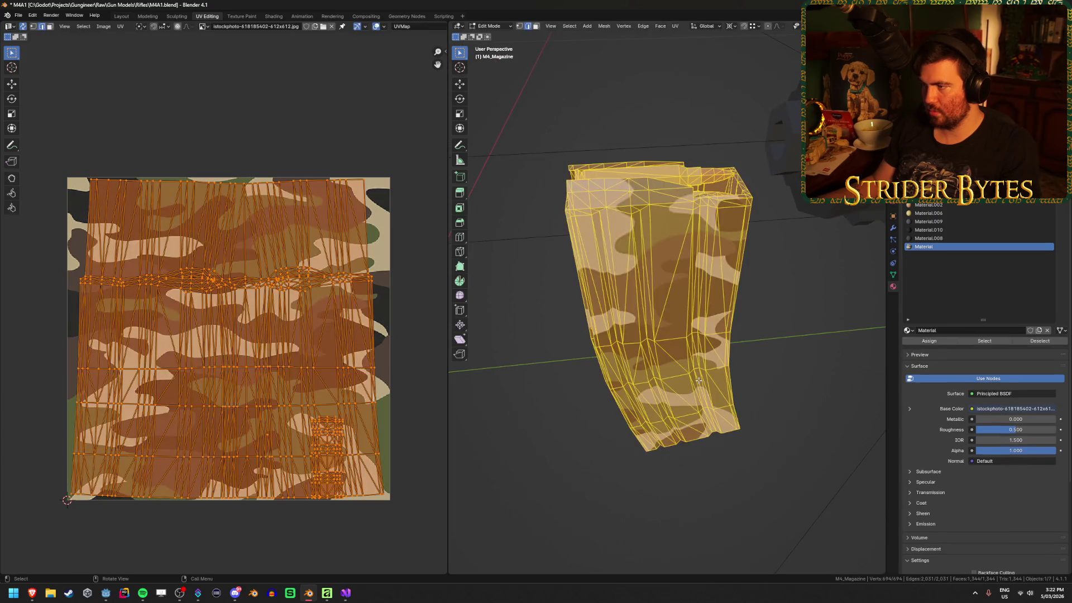
{"action": "key", "text": "alt+a"}
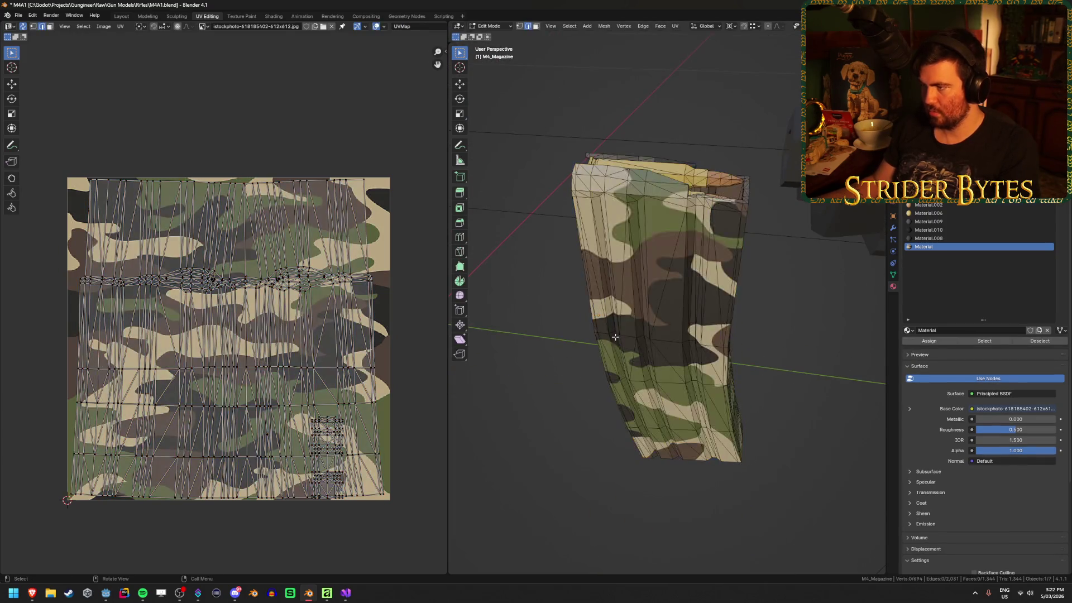
{"action": "key", "text": "l"}
{"action": "key", "text": "u"}
{"action": "left_click", "coordinate": [619, 337]}
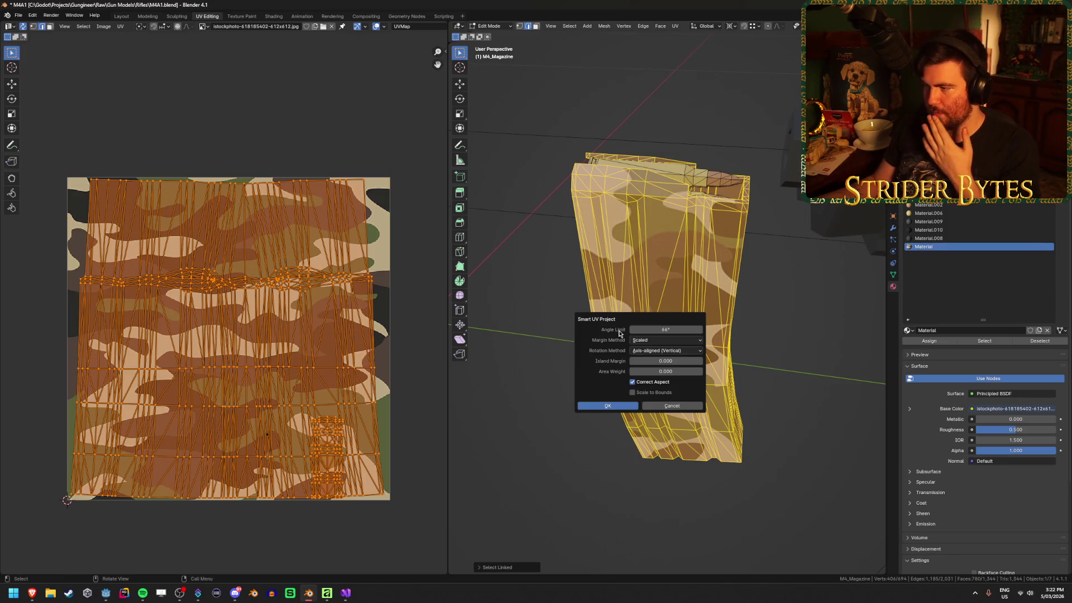
Apply the smart UV projection, inspect the textured magazine in Object Mode, and re-enter Edit Mode.
{"action": "left_click", "coordinate": [607, 408]}
{"action": "key", "text": "alt+a"}
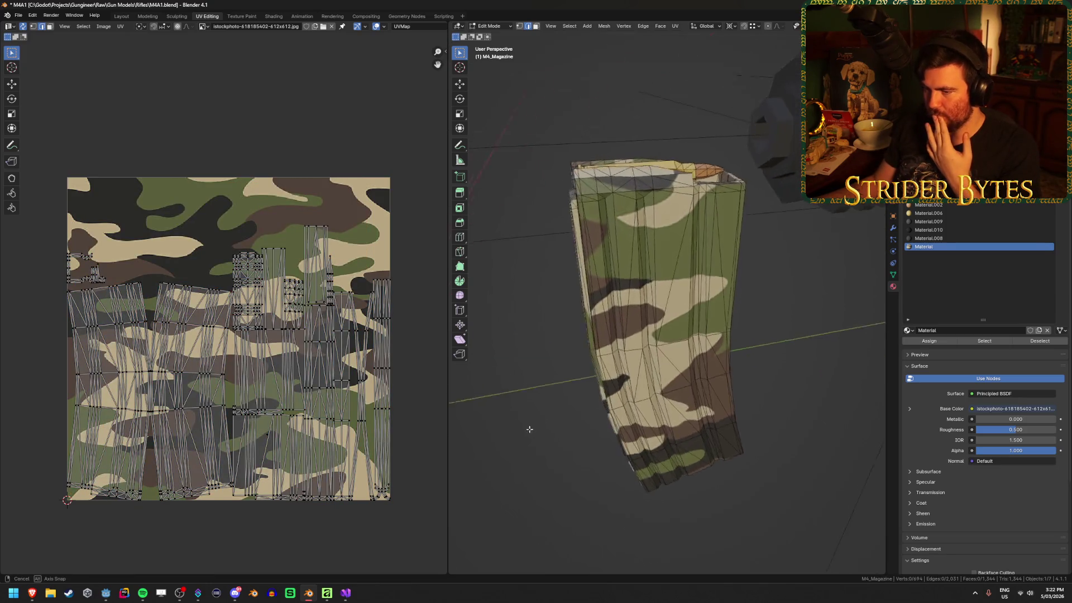
{"action": "mouse_move", "coordinate": [594, 403]}
{"action": "left_mouse_down"}
{"action": "mouse_move", "coordinate": [533, 391]}
{"action": "mouse_move", "coordinate": [584, 415]}
{"action": "left_mouse_up"}
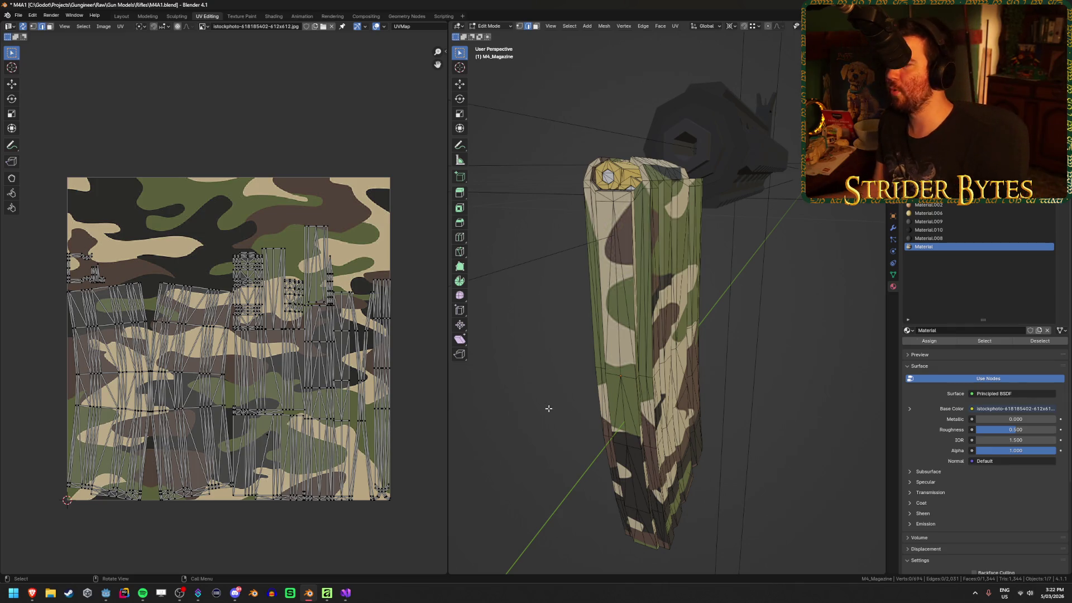
{"action": "key", "text": "Tab"}
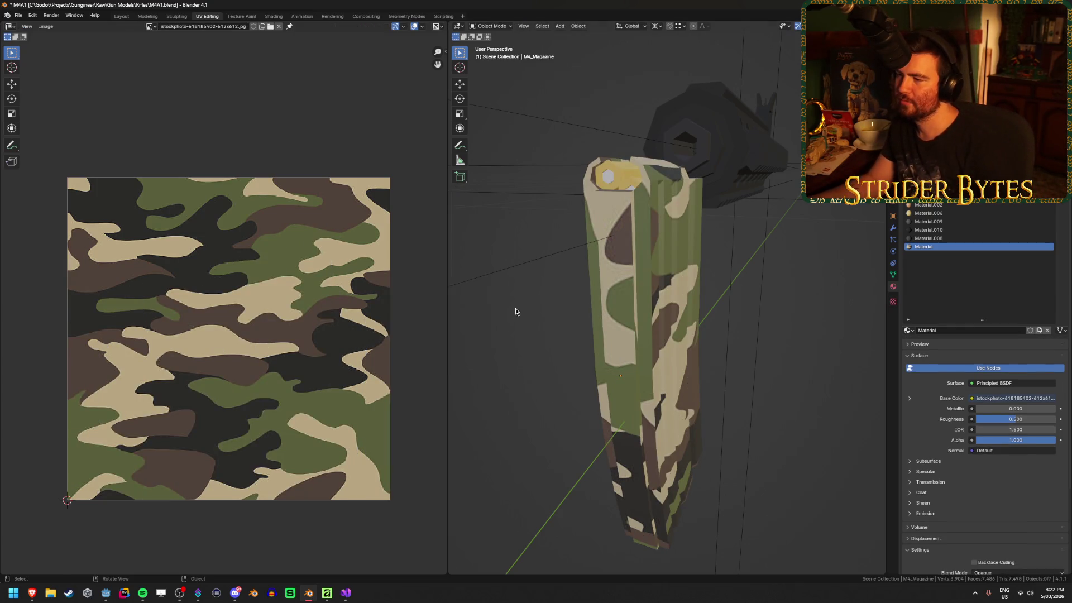
{"action": "scroll", "coordinate": [653, 279], "scroll_direction": "up", "scroll_amount": 5}
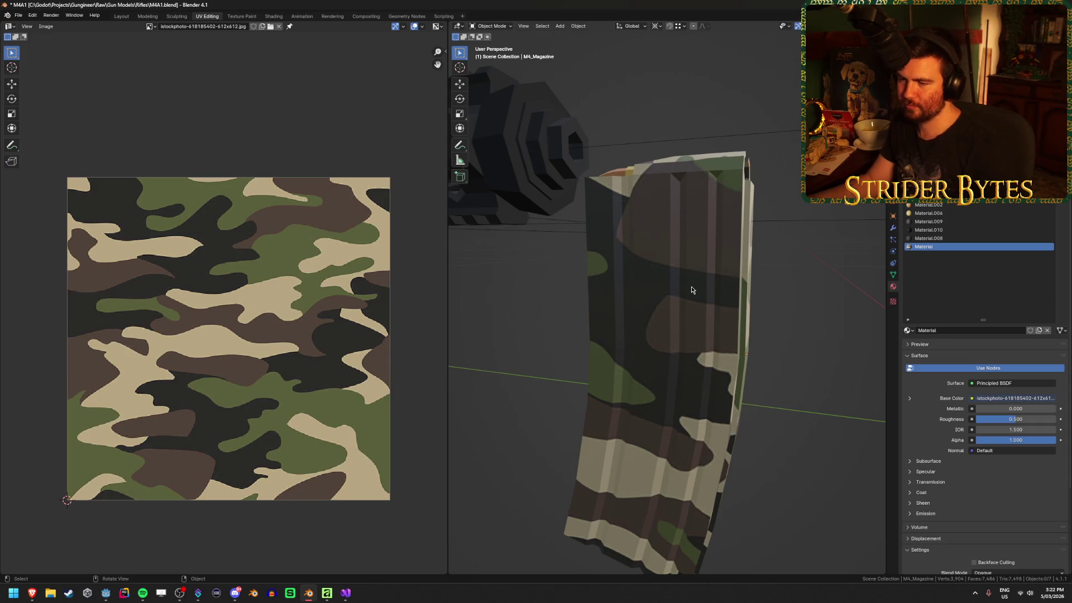
{"action": "key", "text": "Tab"}
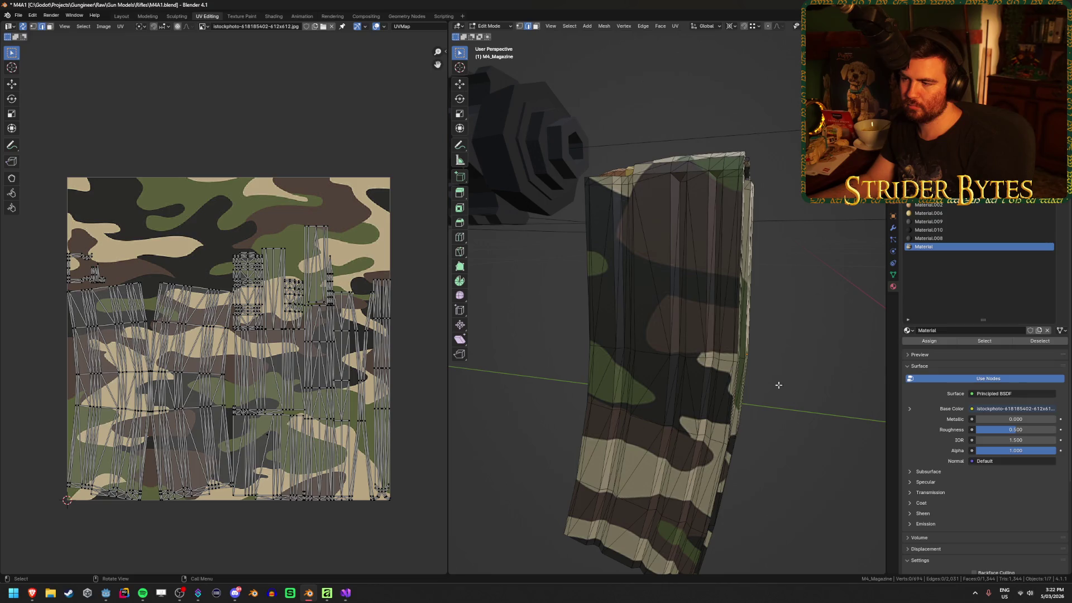
Circle-select the vertical edges on the magazine front to see where they map on the camo image.
{"action": "mouse_move", "coordinate": [778, 384]}
{"action": "left_mouse_down"}
{"action": "mouse_move", "coordinate": [708, 245]}
{"action": "mouse_move", "coordinate": [712, 337]}
{"action": "left_mouse_up"}
{"action": "left_click", "coordinate": [705, 238]}
{"action": "key", "text": "alt+a"}
{"action": "key", "text": "c"}
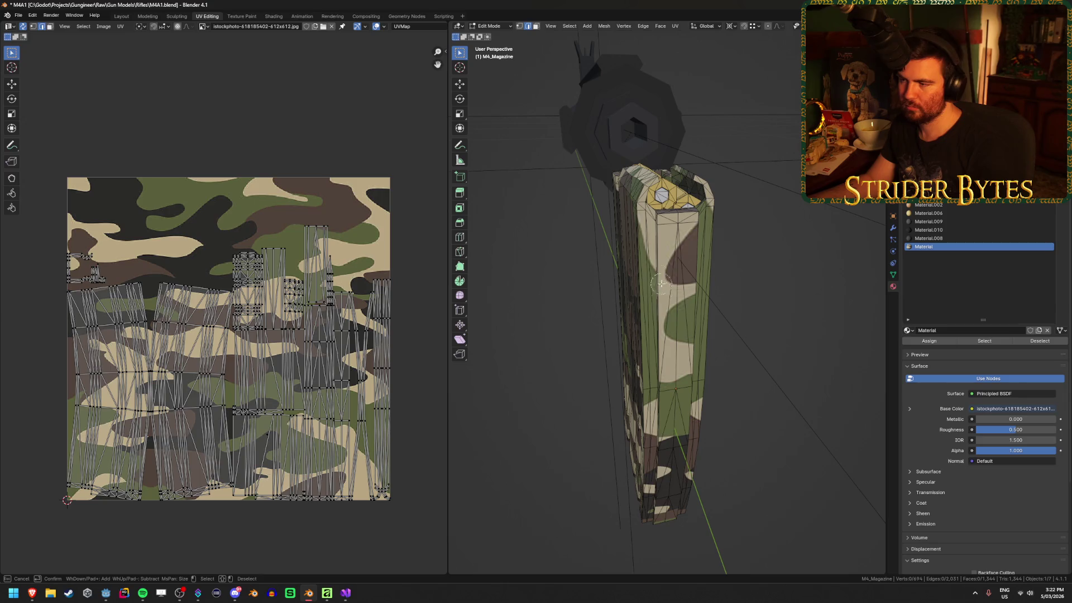
{"action": "left_click_drag", "start_coordinate": [660, 283], "coordinate": [695, 282]}
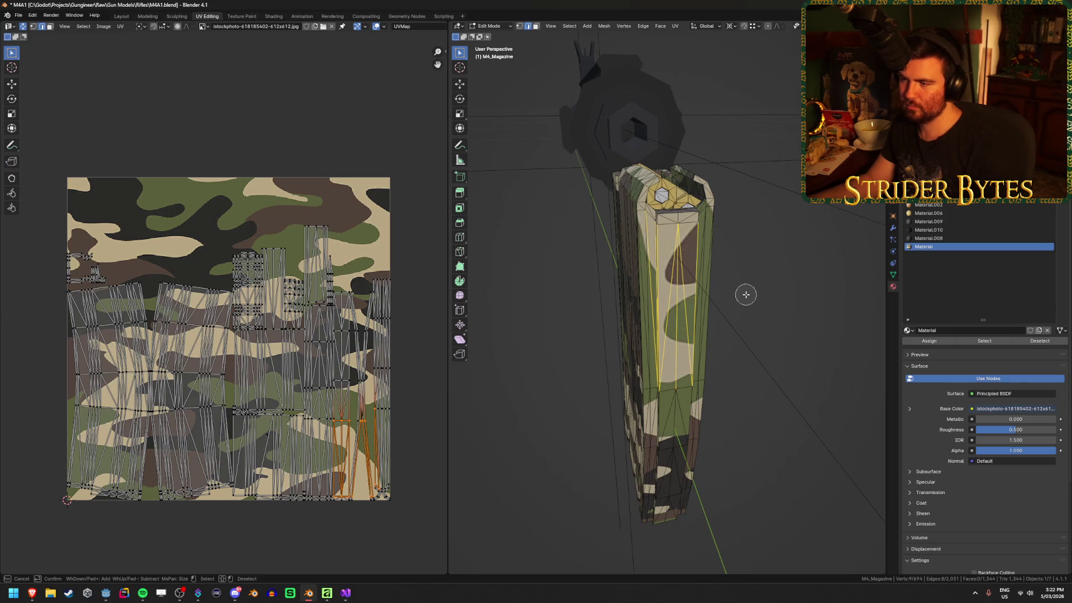
{"action": "key", "text": "Escape"}
{"action": "key", "text": "alt+a"}
Select strips of front and lower magazine faces to inspect their UVs, then deselect and exit Edit Mode.
{"action": "left_click", "coordinate": [675, 296], "text": "alt"}
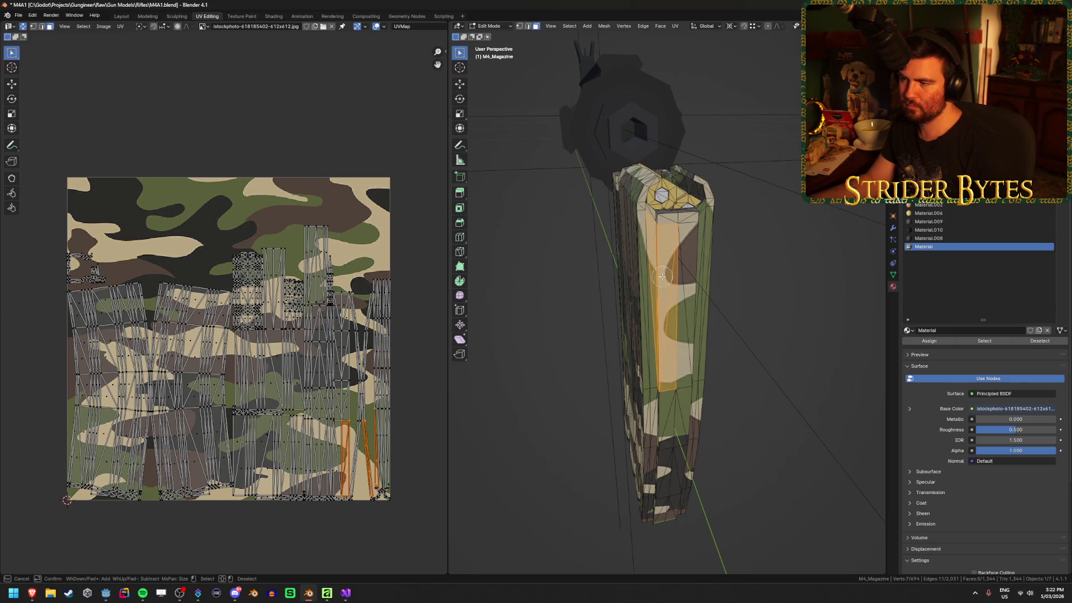
{"action": "left_click_drag", "start_coordinate": [694, 308], "coordinate": [742, 321]}
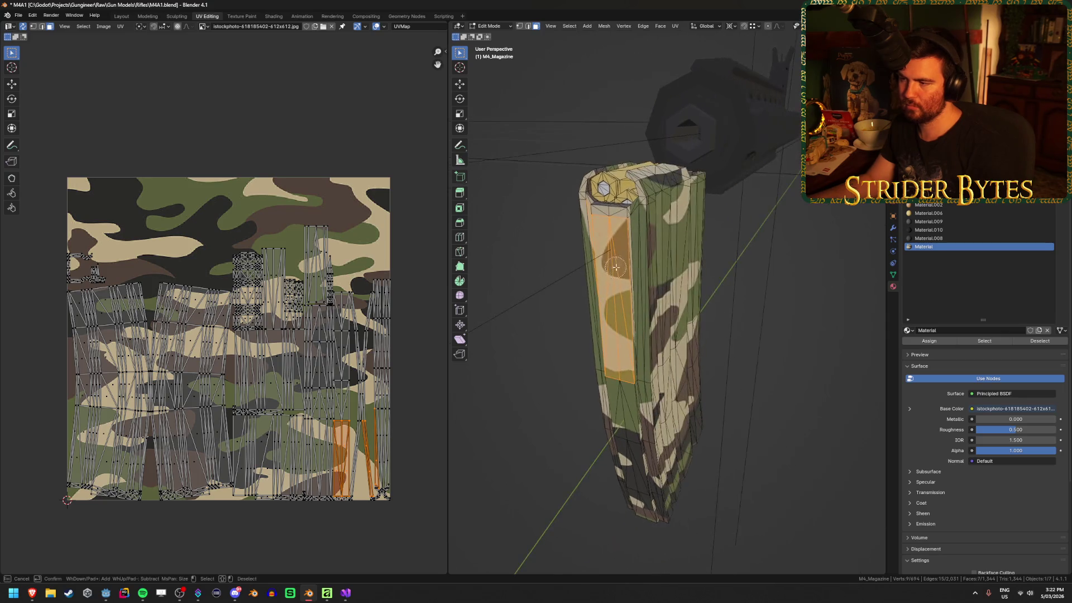
{"action": "left_click", "coordinate": [622, 290], "text": "alt+shift"}
{"action": "mouse_move", "coordinate": [622, 291]}
{"action": "left_mouse_down"}
{"action": "mouse_move", "coordinate": [640, 314]}
{"action": "mouse_move", "coordinate": [636, 298]}
{"action": "left_mouse_up"}
{"action": "key", "text": "c"}
{"action": "left_click_drag", "start_coordinate": [633, 293], "coordinate": [635, 289]}
{"action": "mouse_move", "coordinate": [655, 355]}
{"action": "left_mouse_down"}
{"action": "mouse_move", "coordinate": [673, 430]}
{"action": "mouse_move", "coordinate": [650, 436]}
{"action": "mouse_move", "coordinate": [643, 415]}
{"action": "mouse_move", "coordinate": [631, 419]}
{"action": "mouse_move", "coordinate": [639, 475]}
{"action": "mouse_move", "coordinate": [672, 479]}
{"action": "left_mouse_up"}
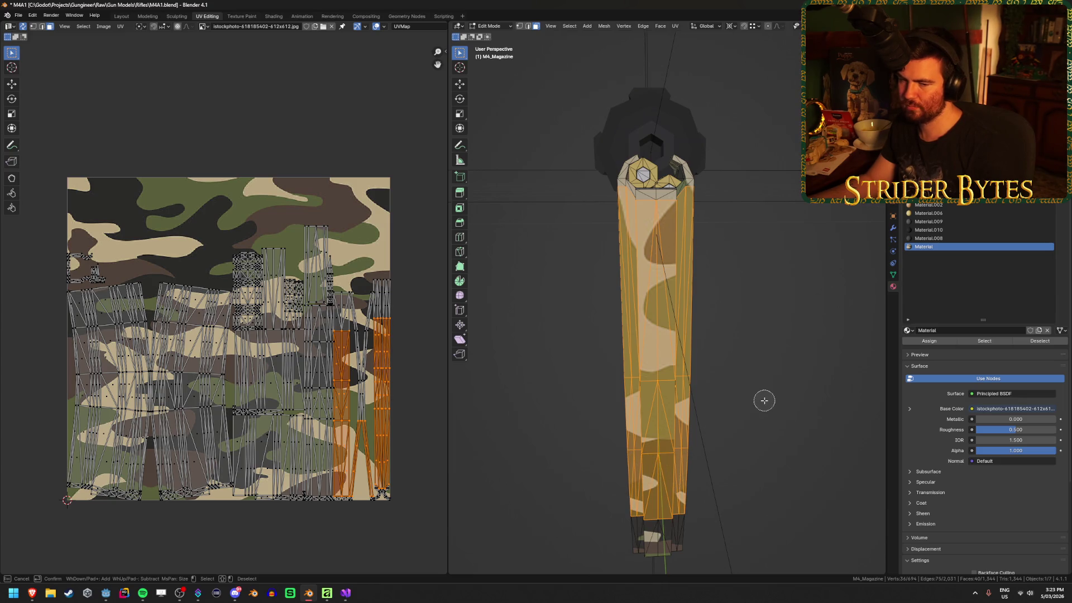
{"action": "key", "text": "Escape"}
{"action": "key", "text": "alt+a"}
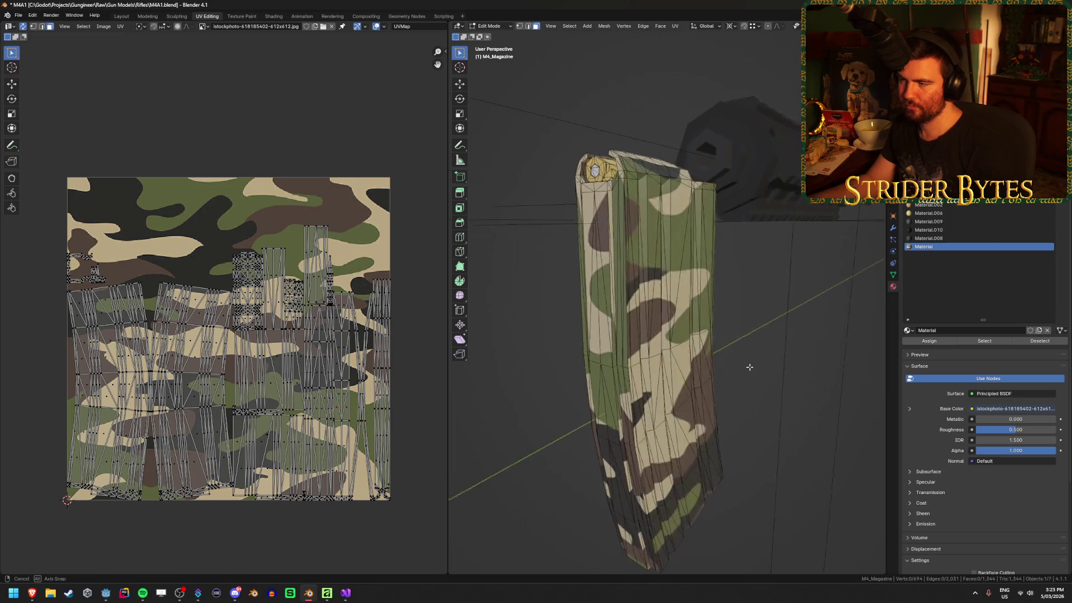
{"action": "key", "text": "Tab"}
Re-enter Edit Mode on the magazine, inspect it from several angles, then return to Object Mode.
{"action": "scroll", "coordinate": [803, 385], "scroll_direction": "down", "scroll_amount": 3}
{"action": "mouse_move", "coordinate": [804, 385]}
{"action": "left_mouse_down"}
{"action": "mouse_move", "coordinate": [668, 370]}
{"action": "mouse_move", "coordinate": [754, 389]}
{"action": "left_mouse_up"}
{"action": "key", "text": "Tab"}
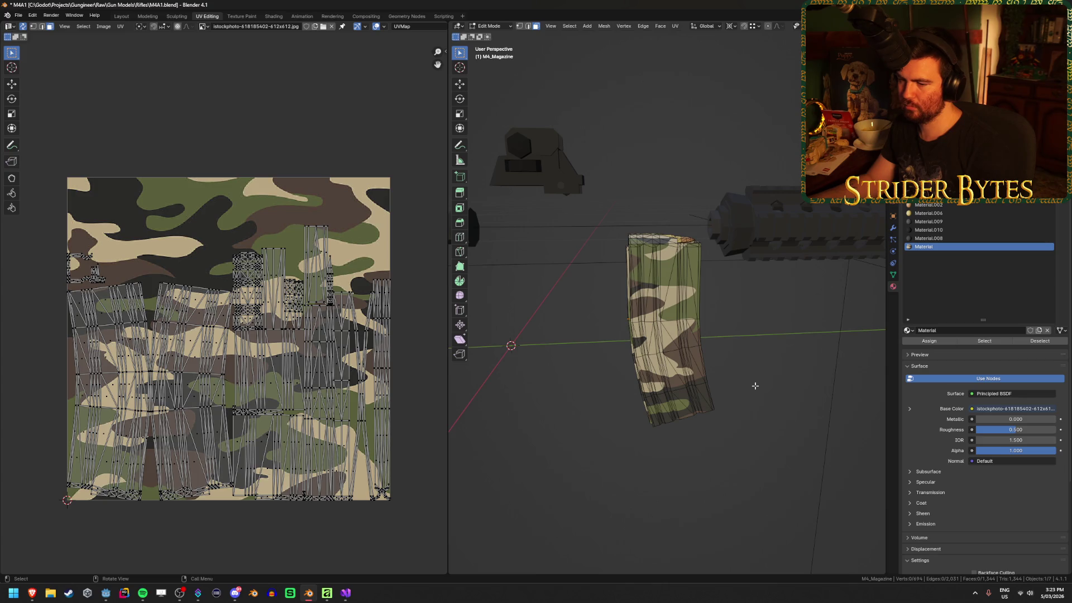
{"action": "key", "text": "Tab"}
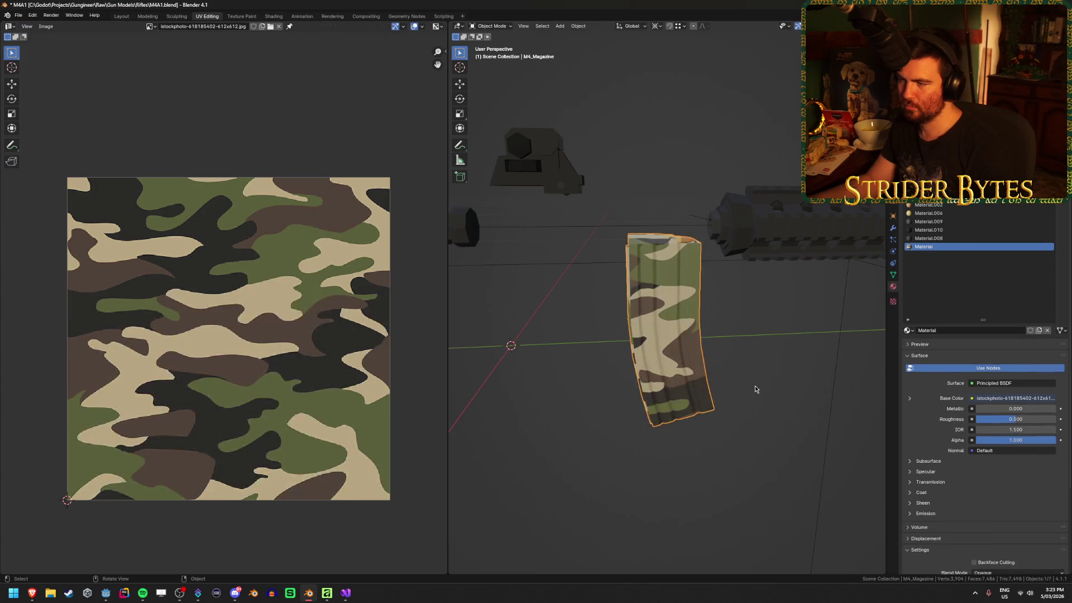
{"action": "key", "text": "Tab"}
{"action": "mouse_move", "coordinate": [754, 386]}
{"action": "left_mouse_down"}
{"action": "mouse_move", "coordinate": [672, 446]}
{"action": "mouse_move", "coordinate": [752, 395]}
{"action": "left_mouse_up"}
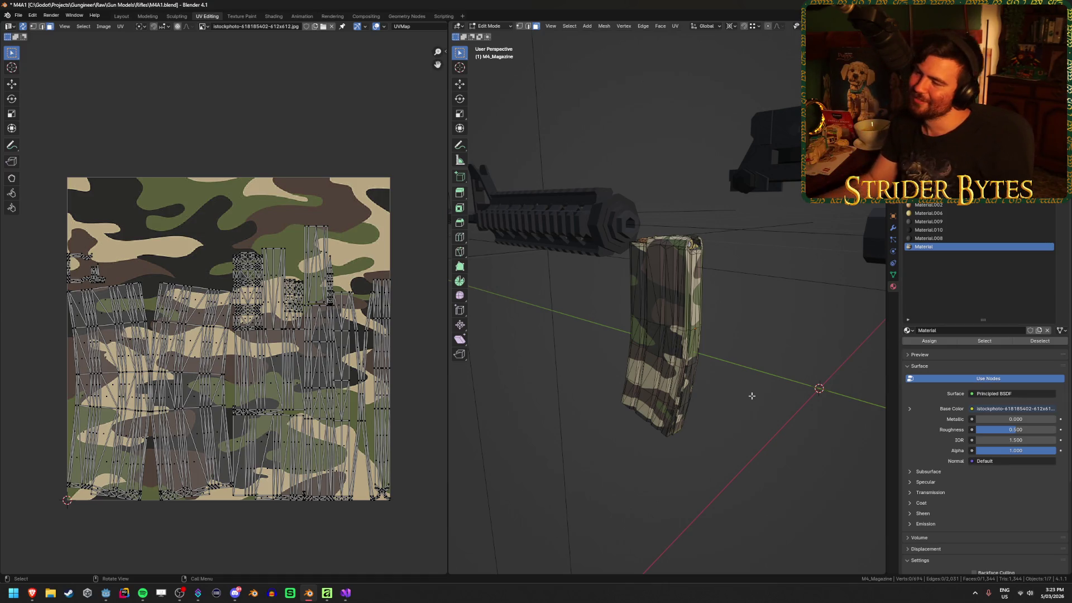
{"action": "mouse_move", "coordinate": [722, 388]}
{"action": "left_mouse_down"}
{"action": "mouse_move", "coordinate": [703, 431]}
{"action": "mouse_move", "coordinate": [540, 404]}
{"action": "left_mouse_up"}
{"action": "scroll", "coordinate": [644, 414], "scroll_direction": "up", "scroll_amount": 5}
{"action": "left_click_drag", "start_coordinate": [695, 355], "coordinate": [651, 357]}
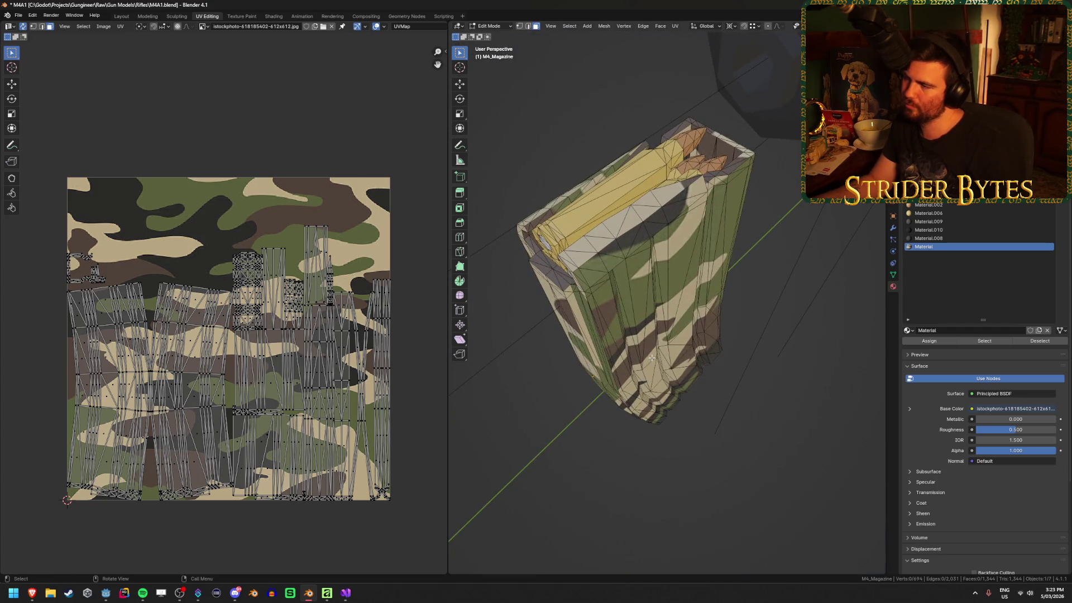
{"action": "key", "text": "Tab"}
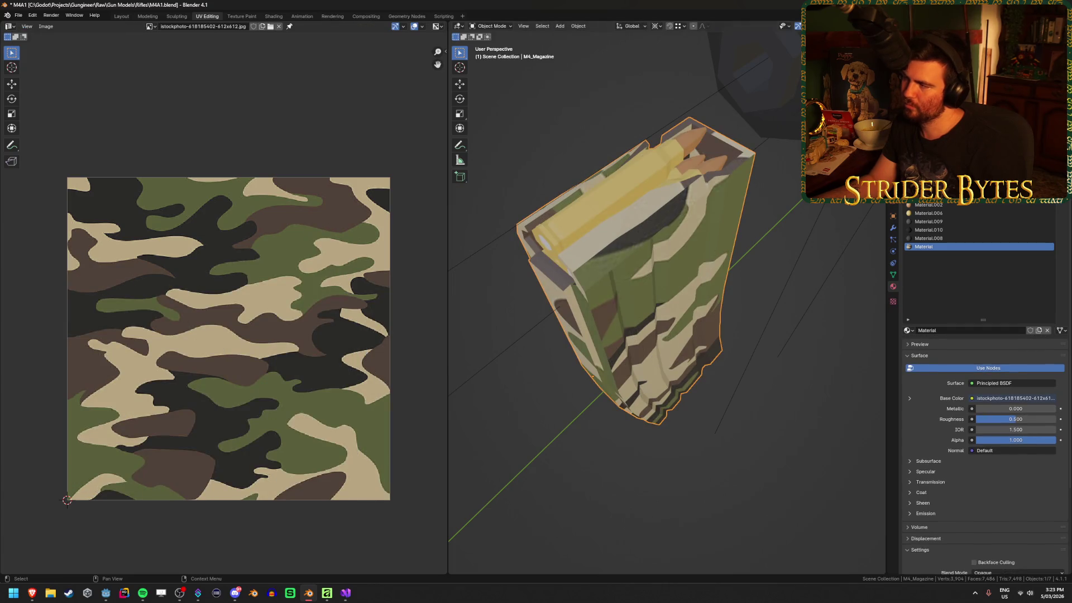
{"action": "key", "text": "alt+Tab"}
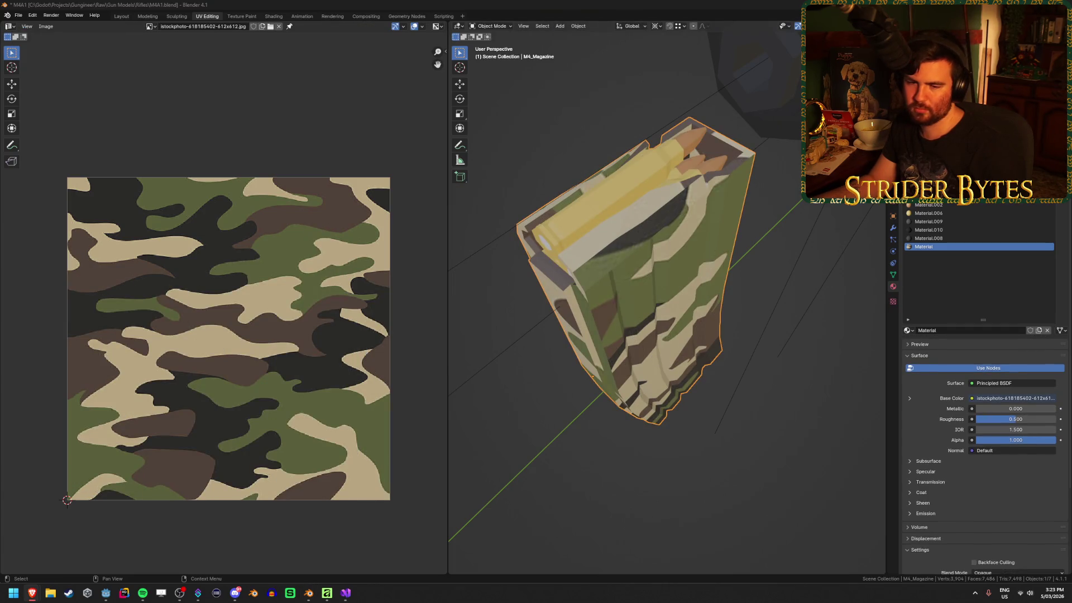
{"action": "left_click", "coordinate": [519, 489]}
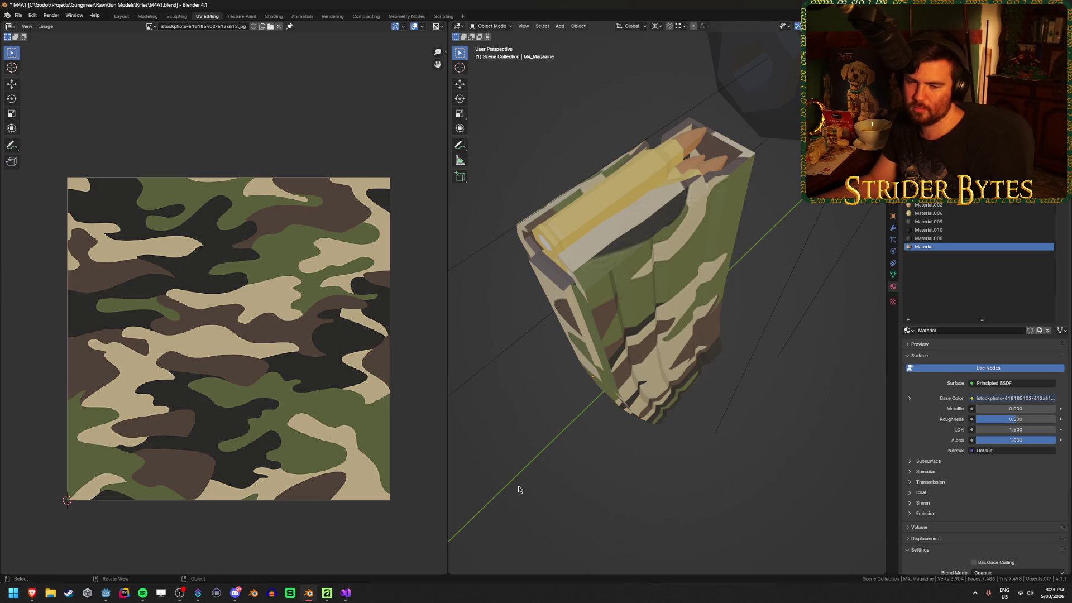
{"action": "left_click_drag", "start_coordinate": [519, 489], "coordinate": [609, 455]}
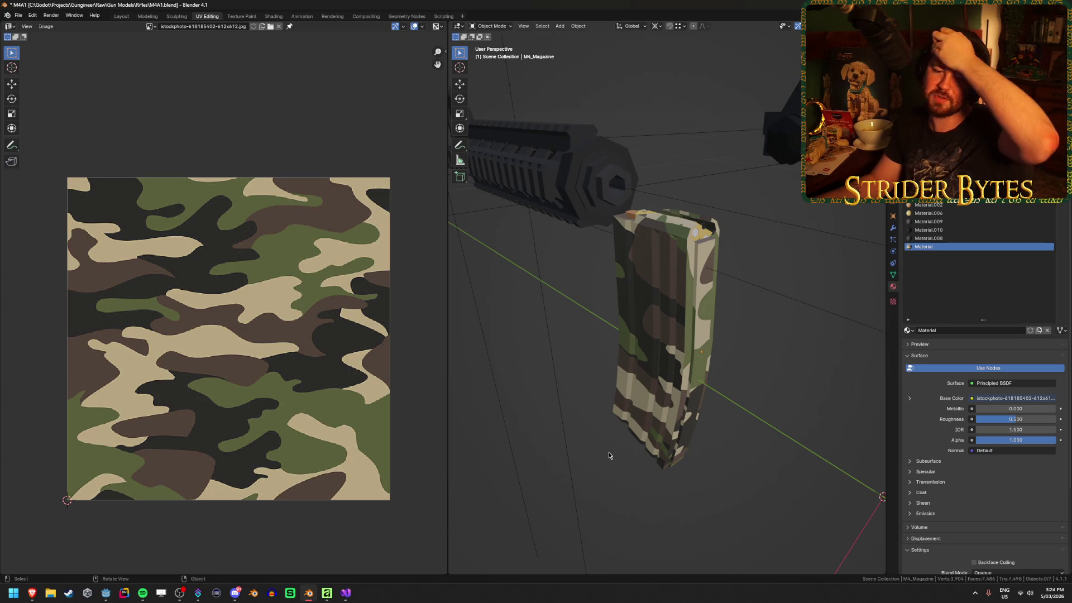
{"action": "left_click", "coordinate": [664, 430]}
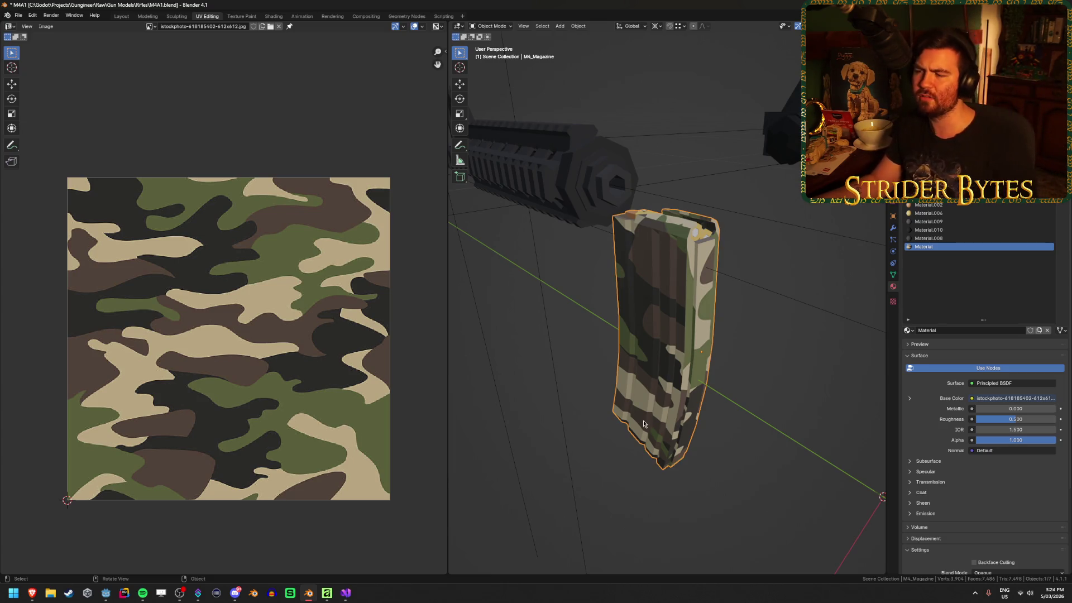
{"action": "left_click", "coordinate": [755, 344]}
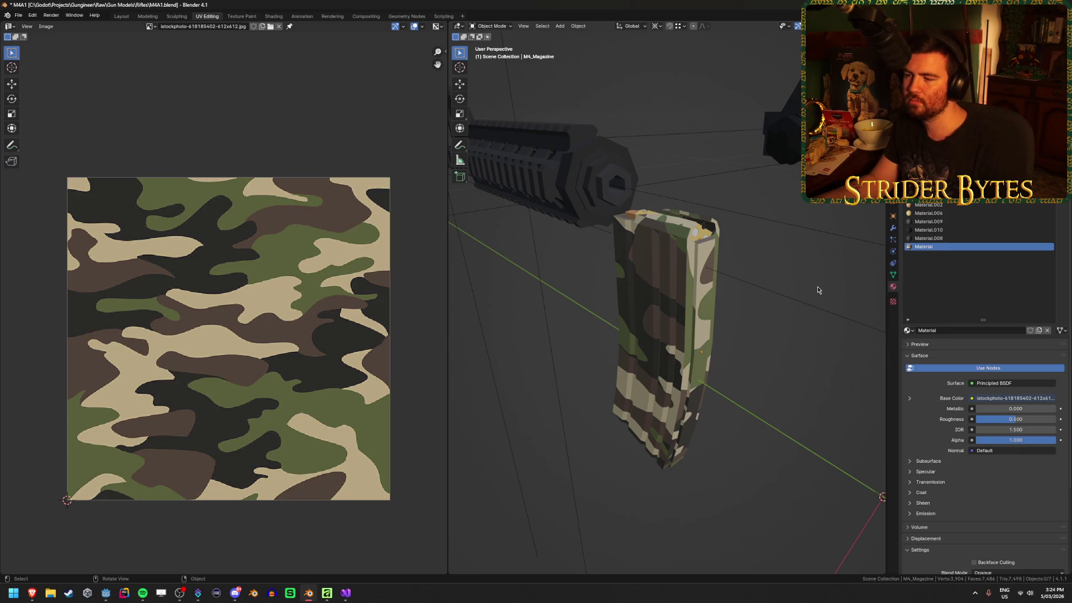
{"action": "left_click", "coordinate": [698, 387]}
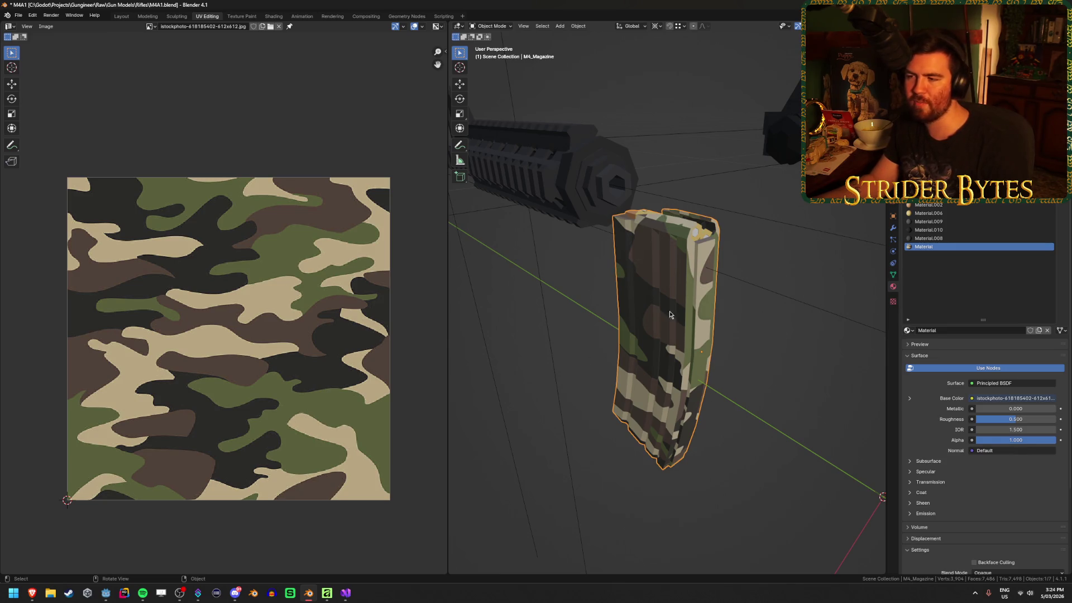
{"action": "left_click", "coordinate": [765, 367]}
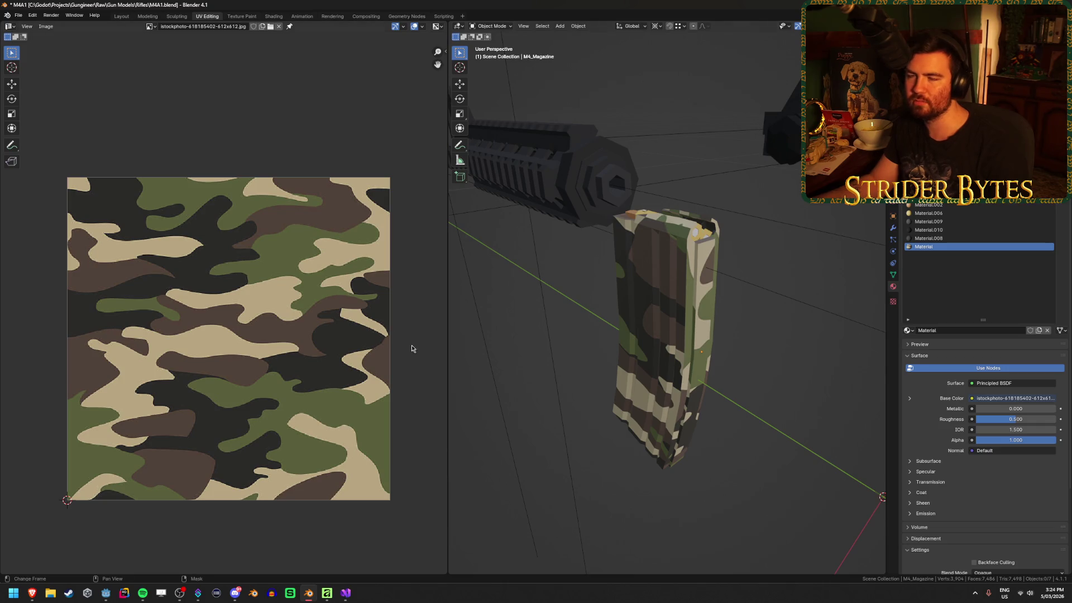
{"action": "scroll", "coordinate": [402, 343], "scroll_direction": "down", "scroll_amount": 1}
{"action": "scroll", "coordinate": [380, 333], "scroll_direction": "up", "scroll_amount": 2}
{"action": "scroll", "coordinate": [352, 321], "scroll_direction": "down", "scroll_amount": 1}
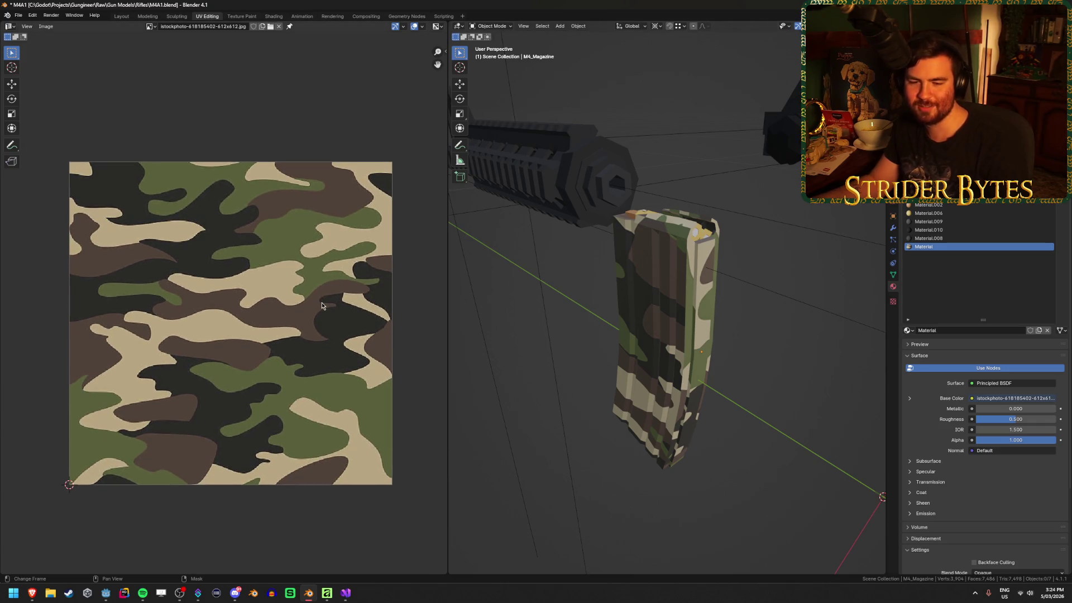
{"action": "left_click", "coordinate": [625, 413]}
{"action": "left_click", "coordinate": [596, 456]}
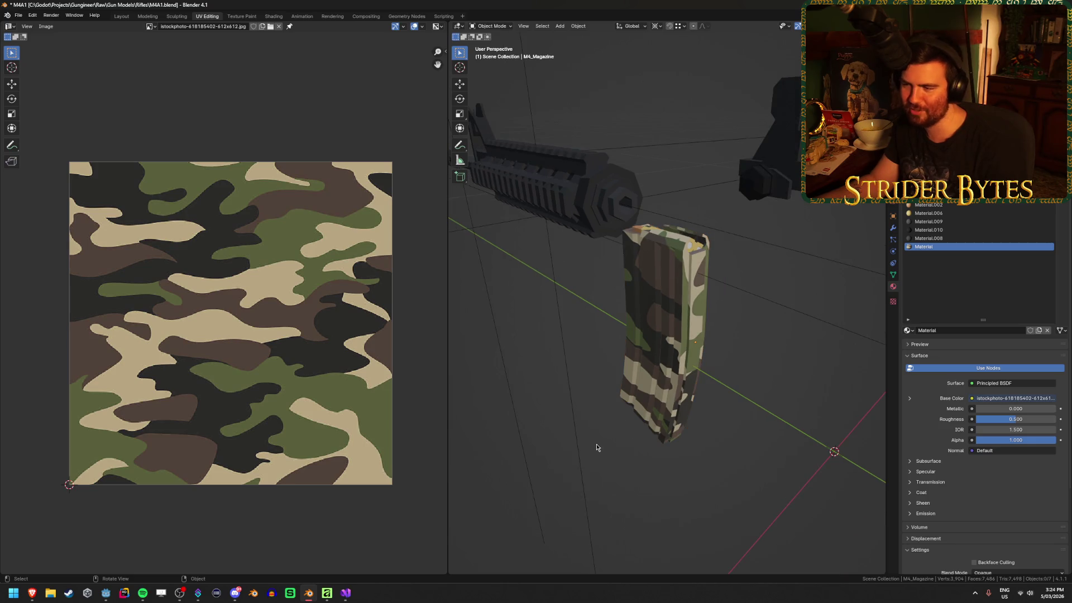
{"action": "left_click_drag", "start_coordinate": [615, 393], "coordinate": [654, 401]}
{"action": "left_click", "coordinate": [654, 401]}
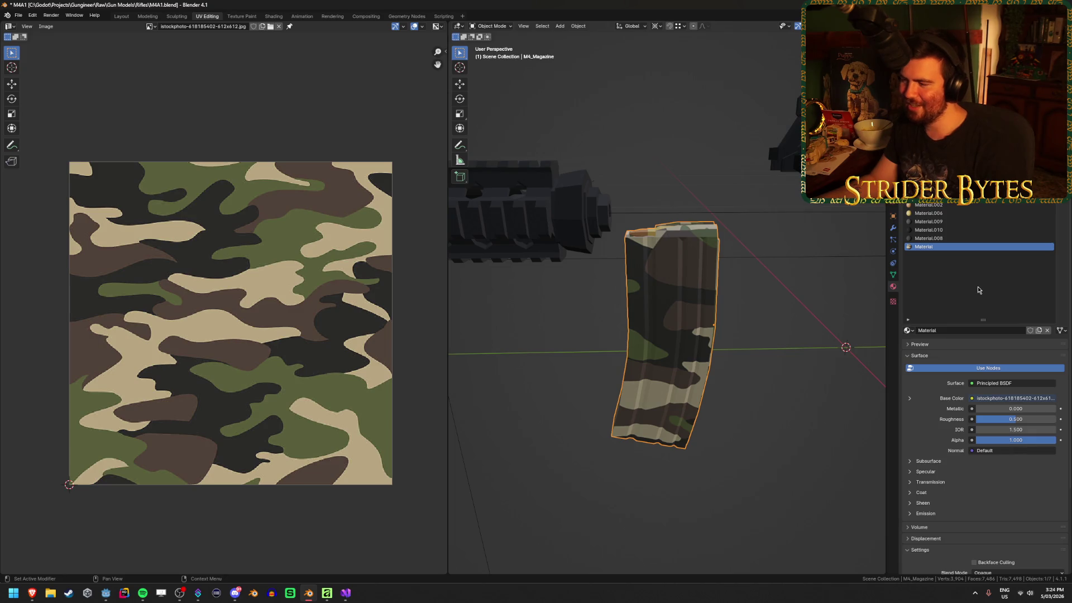
Make Material.009 the active slot and select the whole magazine mesh with Ctrl+L.
{"action": "left_click", "coordinate": [943, 250]}
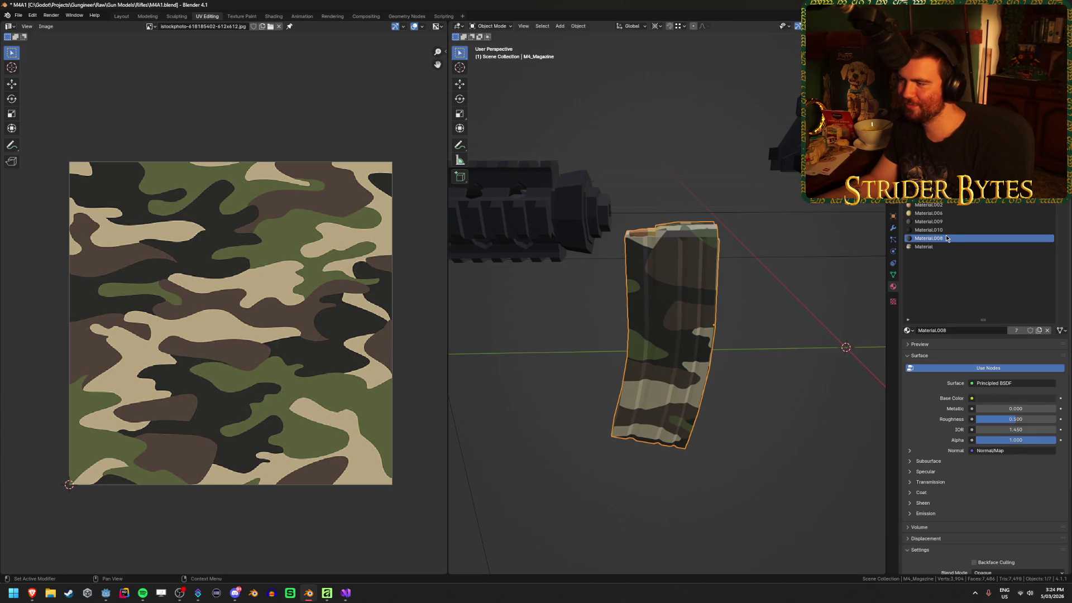
{"action": "left_click", "coordinate": [938, 222]}
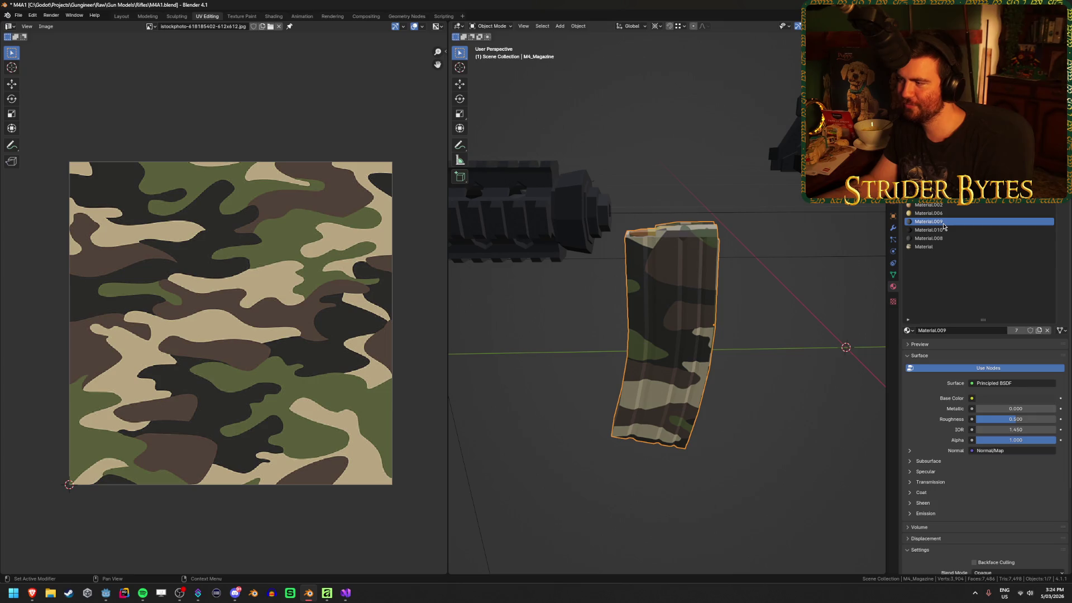
{"action": "key", "text": "Tab"}
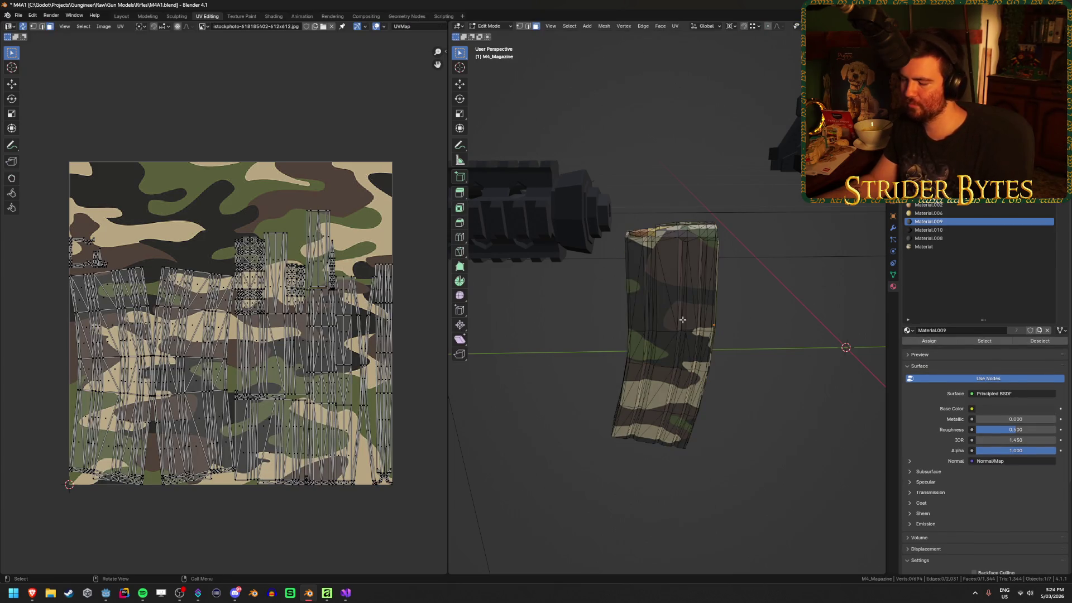
{"action": "key", "text": "ctrl+l"}
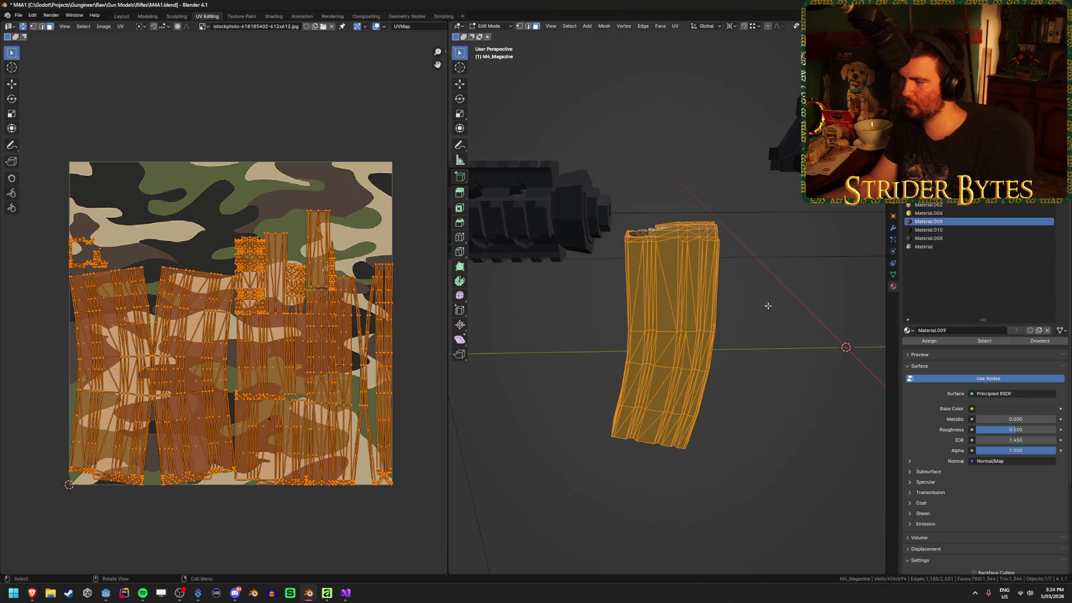
{"action": "key", "text": "Tab"}
Remove the camo Material slot, save M4A1.blend, and unlink the camo image from the Image Editor.
{"action": "left_click", "coordinate": [938, 247]}
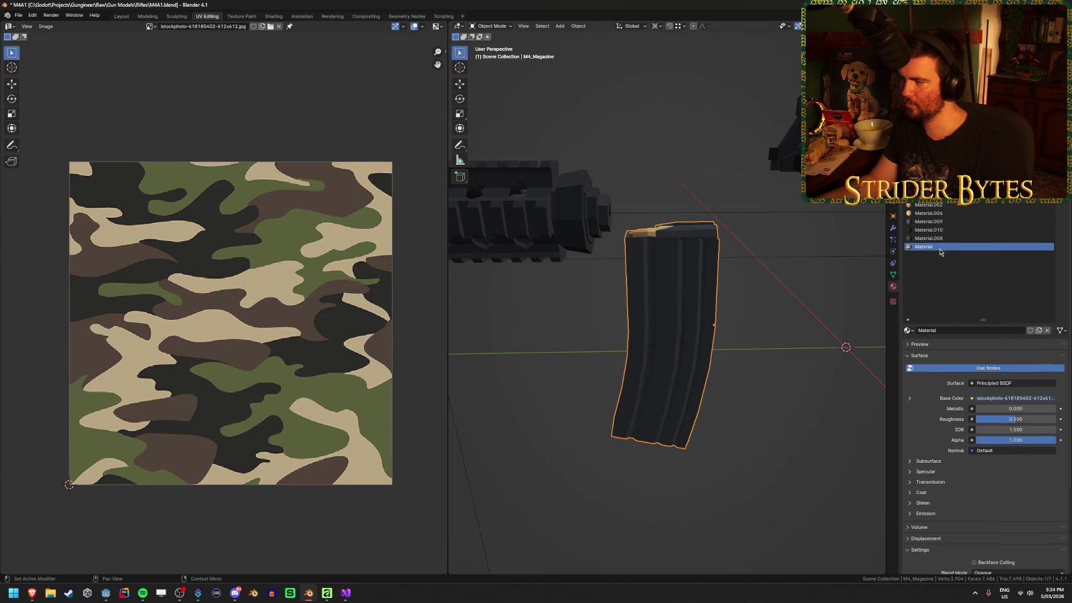
{"action": "left_click", "coordinate": [1047, 330]}
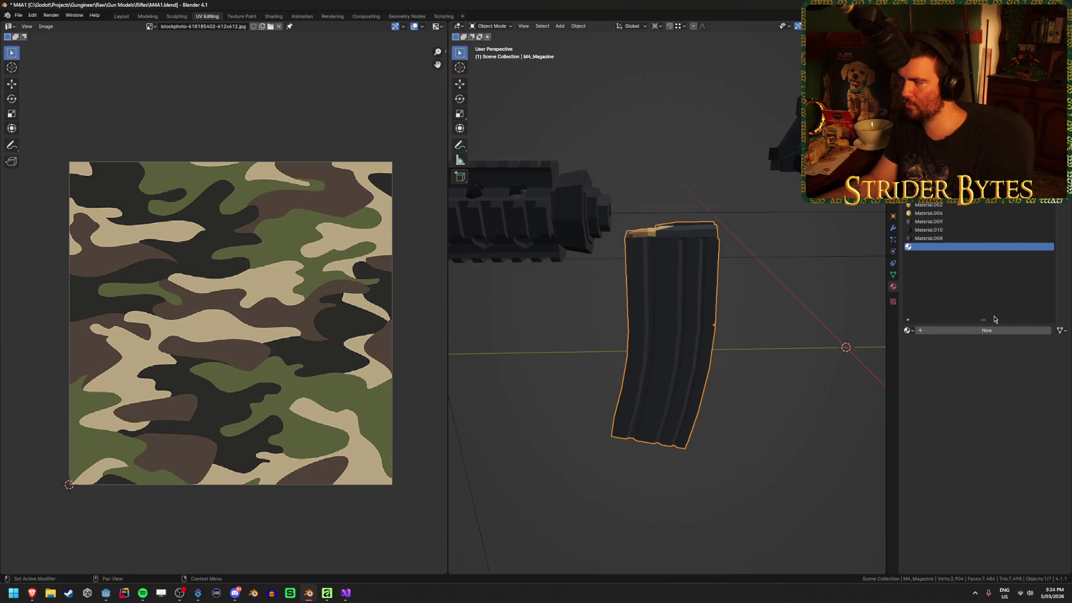
{"action": "left_click", "coordinate": [1061, 190]}
{"action": "left_click", "coordinate": [824, 304]}
{"action": "key", "text": "ctrl+s"}
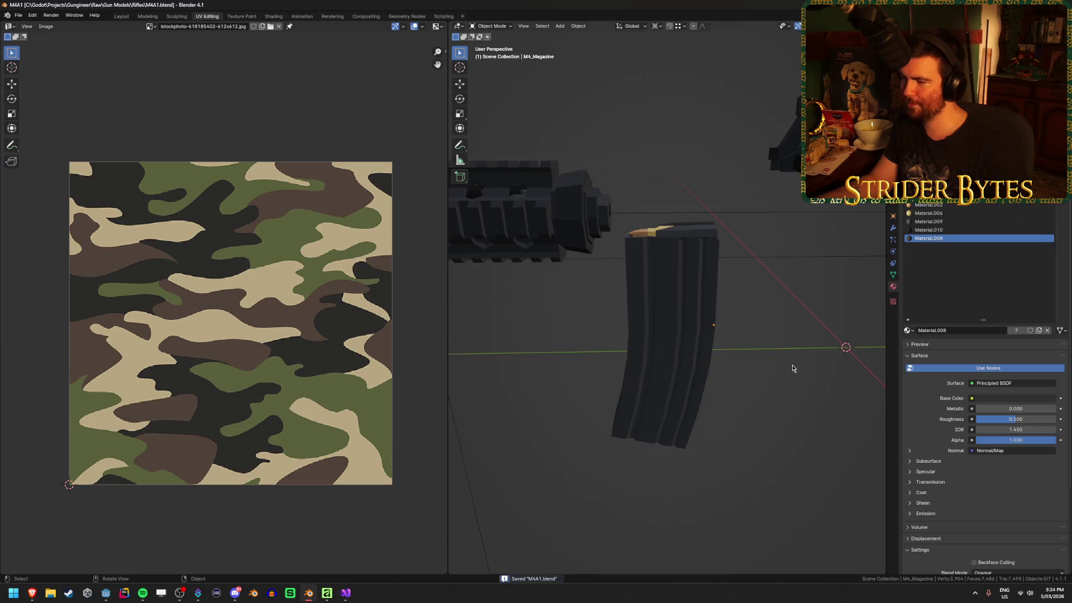
{"action": "left_click_drag", "start_coordinate": [738, 422], "coordinate": [697, 362]}
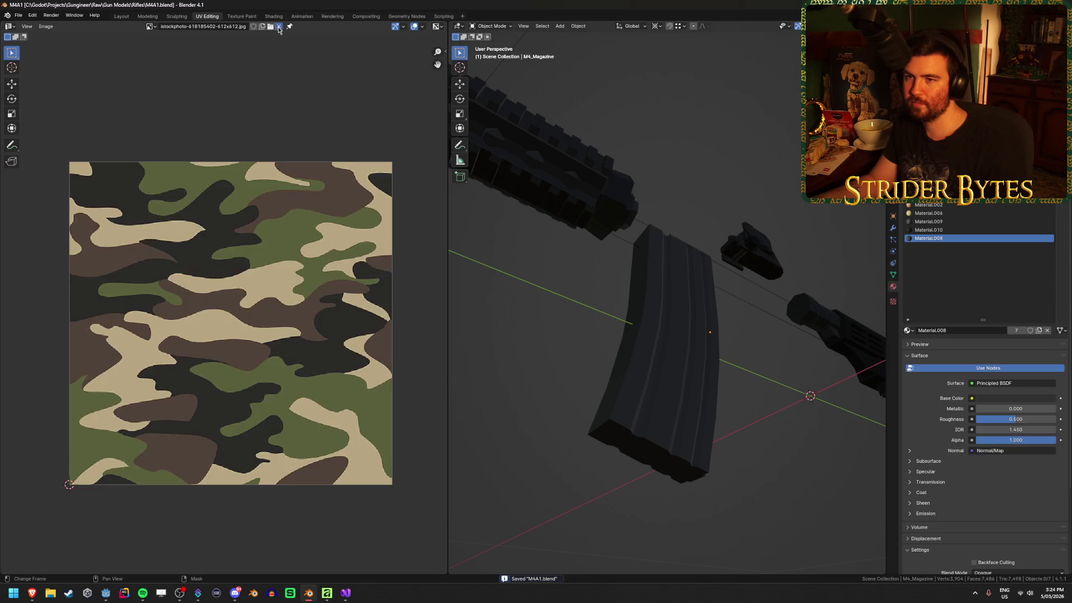
{"action": "left_click", "coordinate": [279, 26]}
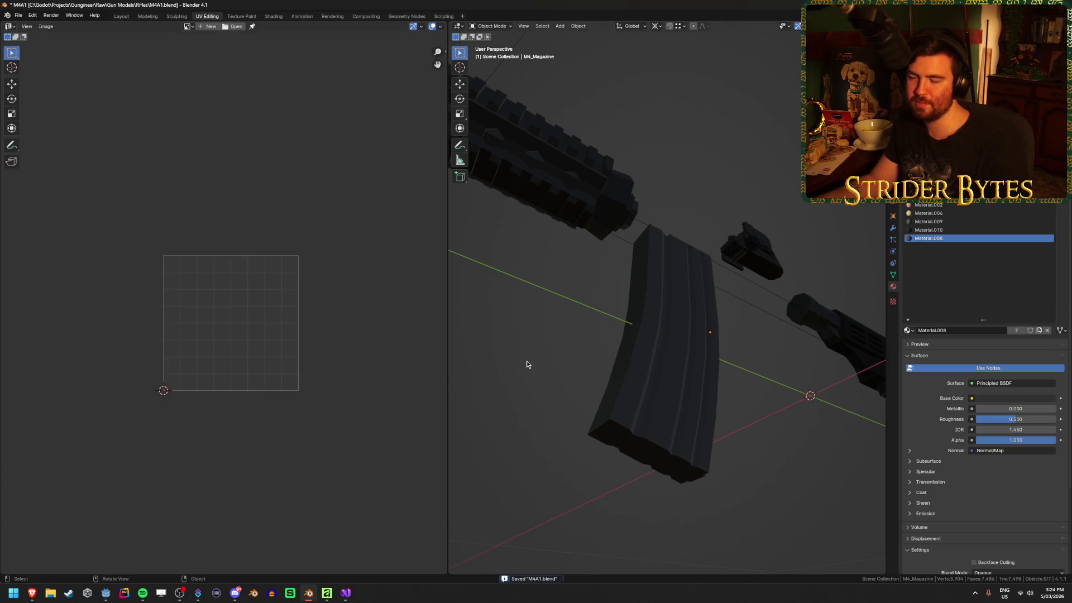
{"action": "mouse_move", "coordinate": [526, 363]}
{"action": "left_mouse_down"}
{"action": "mouse_move", "coordinate": [522, 403]}
{"action": "mouse_move", "coordinate": [742, 383]}
{"action": "mouse_move", "coordinate": [671, 407]}
{"action": "left_mouse_up"}
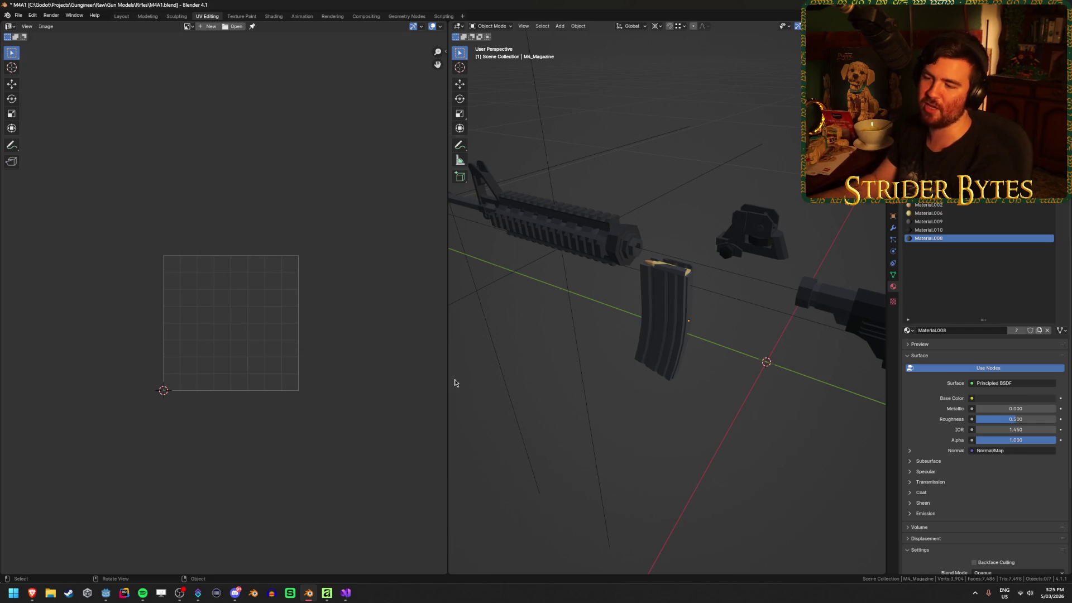
Widen the 3D viewport and unhide the receiver, grip and sight with Alt+H.
{"action": "left_click_drag", "start_coordinate": [449, 378], "coordinate": [272, 393]}
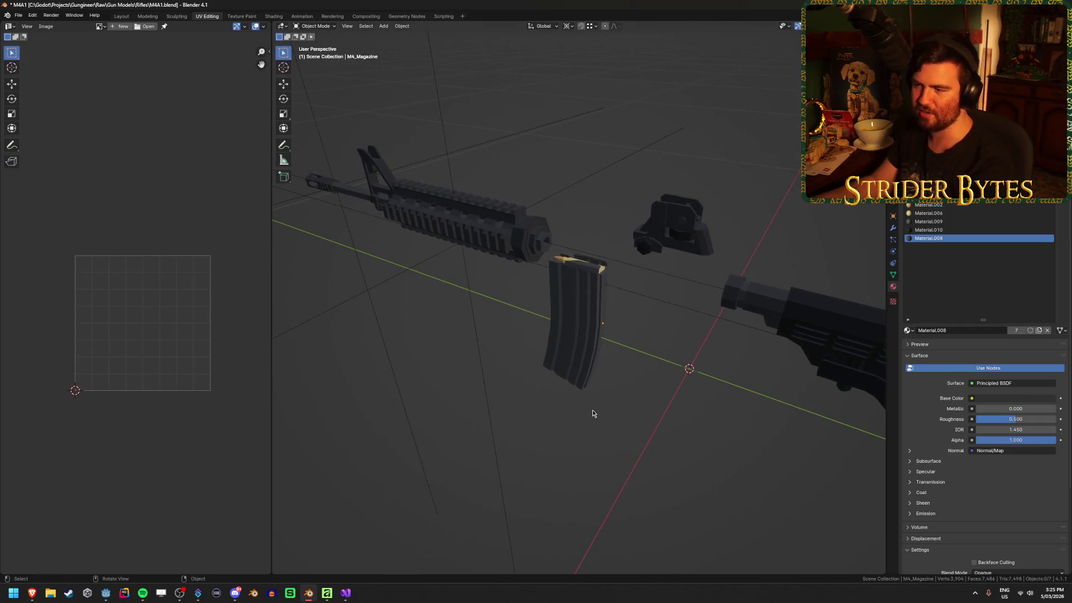
{"action": "scroll", "coordinate": [513, 421], "scroll_direction": "down", "scroll_amount": 5}
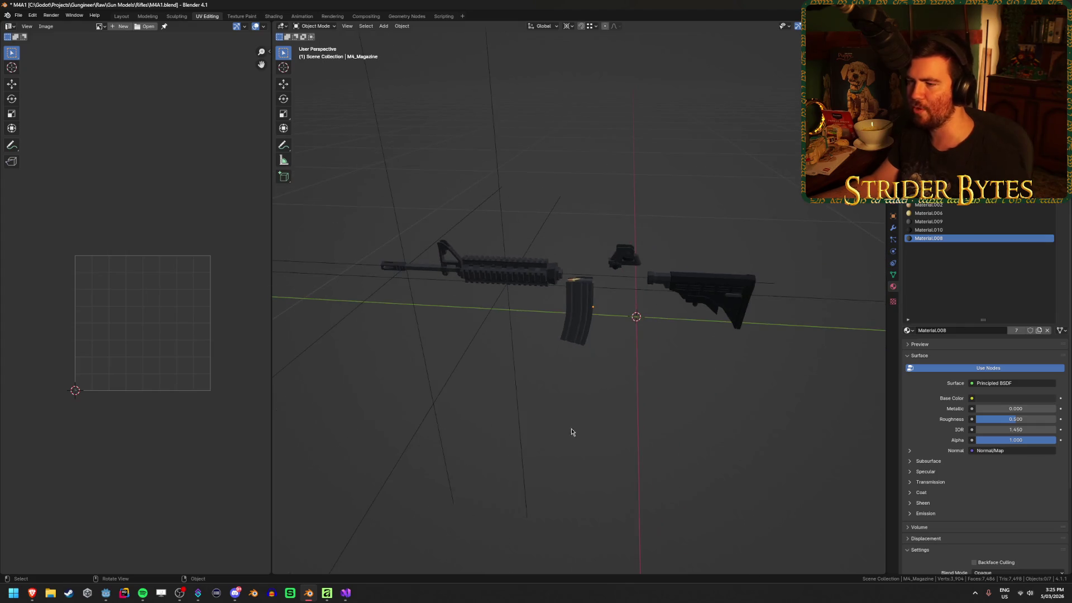
{"action": "left_click_drag", "start_coordinate": [518, 347], "coordinate": [598, 347]}
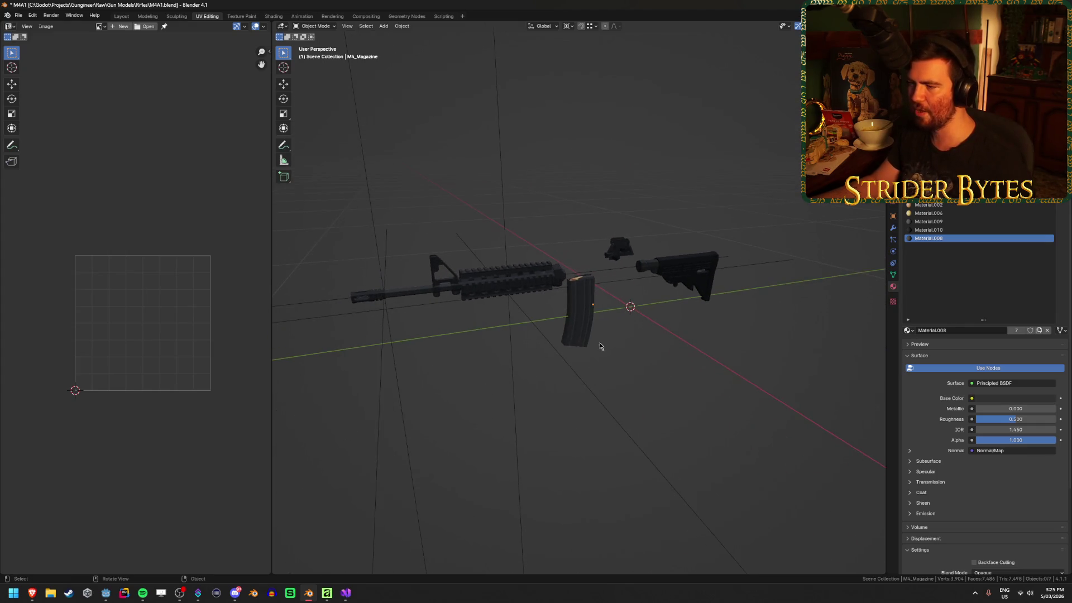
{"action": "mouse_move", "coordinate": [703, 359]}
{"action": "left_mouse_down"}
{"action": "mouse_move", "coordinate": [569, 387]}
{"action": "mouse_move", "coordinate": [483, 383]}
{"action": "mouse_move", "coordinate": [651, 366]}
{"action": "mouse_move", "coordinate": [557, 384]}
{"action": "mouse_move", "coordinate": [672, 385]}
{"action": "left_mouse_up"}
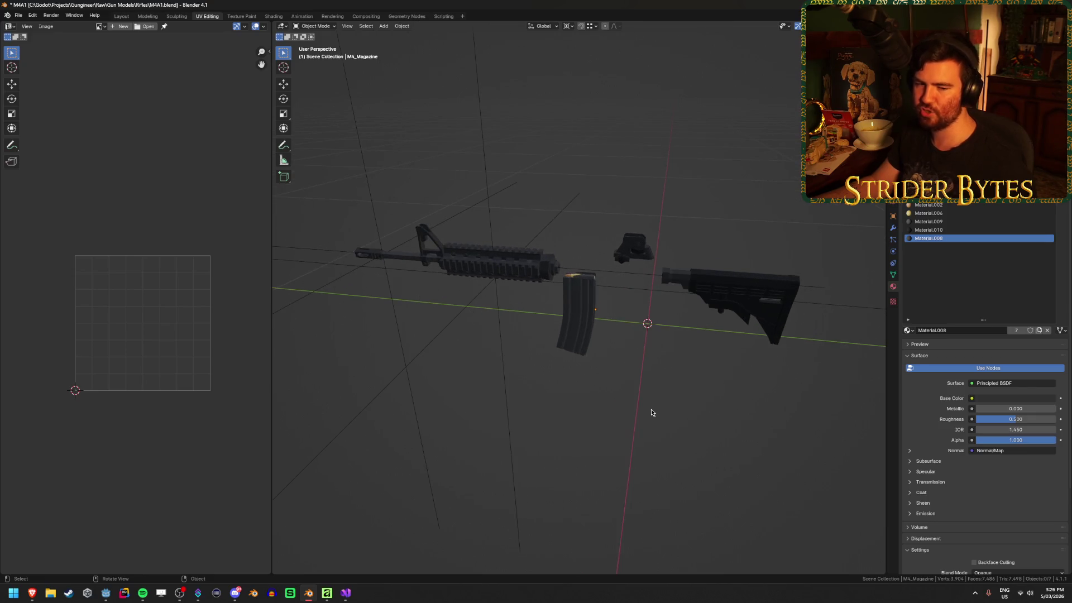
{"action": "mouse_move", "coordinate": [650, 413]}
{"action": "left_mouse_down"}
{"action": "mouse_move", "coordinate": [630, 388]}
{"action": "mouse_move", "coordinate": [663, 378]}
{"action": "mouse_move", "coordinate": [687, 352]}
{"action": "mouse_move", "coordinate": [622, 342]}
{"action": "left_mouse_up"}
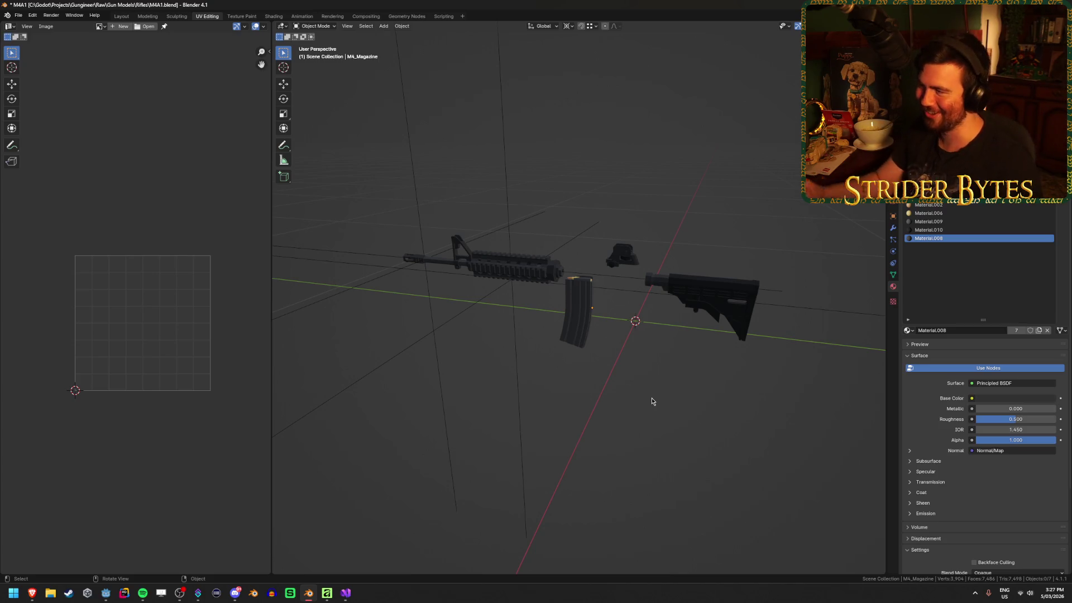
{"action": "scroll", "coordinate": [982, 335], "scroll_direction": "up", "scroll_amount": 3}
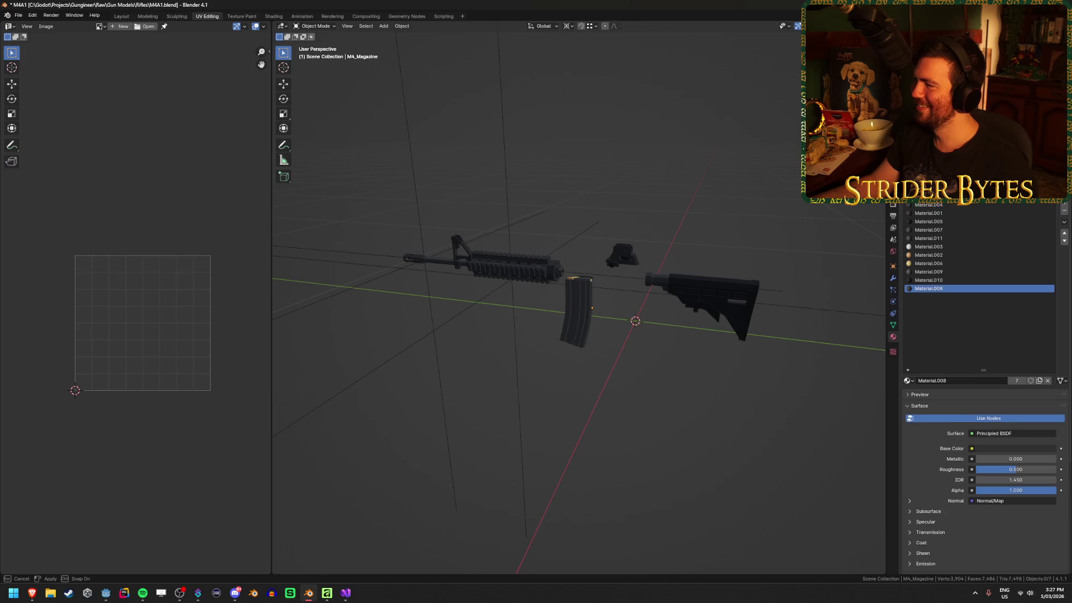
{"action": "key", "text": "alt+h"}
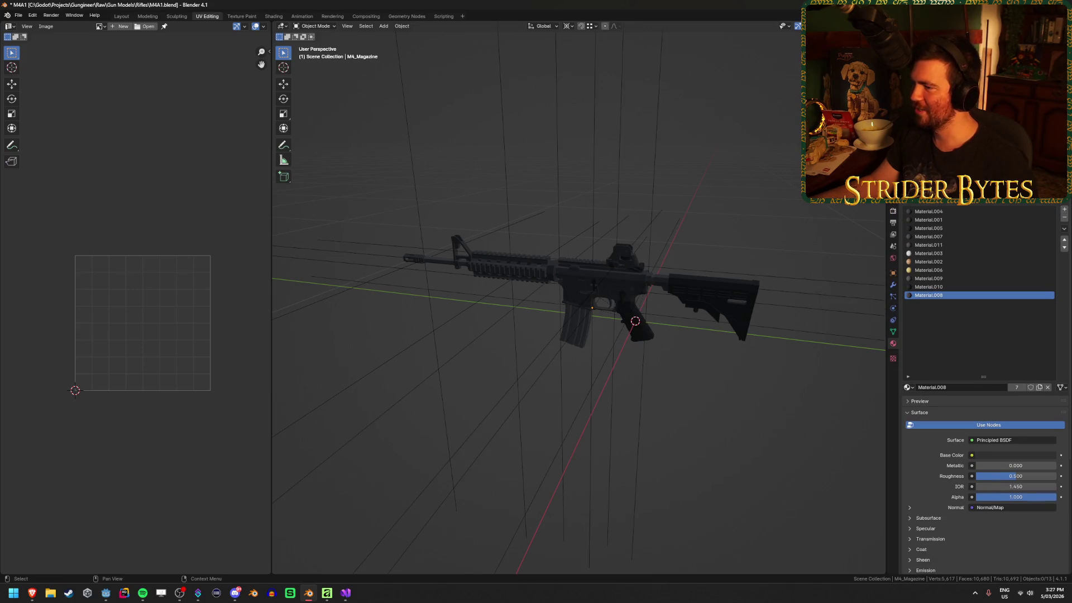
Save M4A1.blend and switch to the Layout workspace, viewing the rifle from a rear three-quarter angle.
{"action": "key", "text": "ctrl+s"}
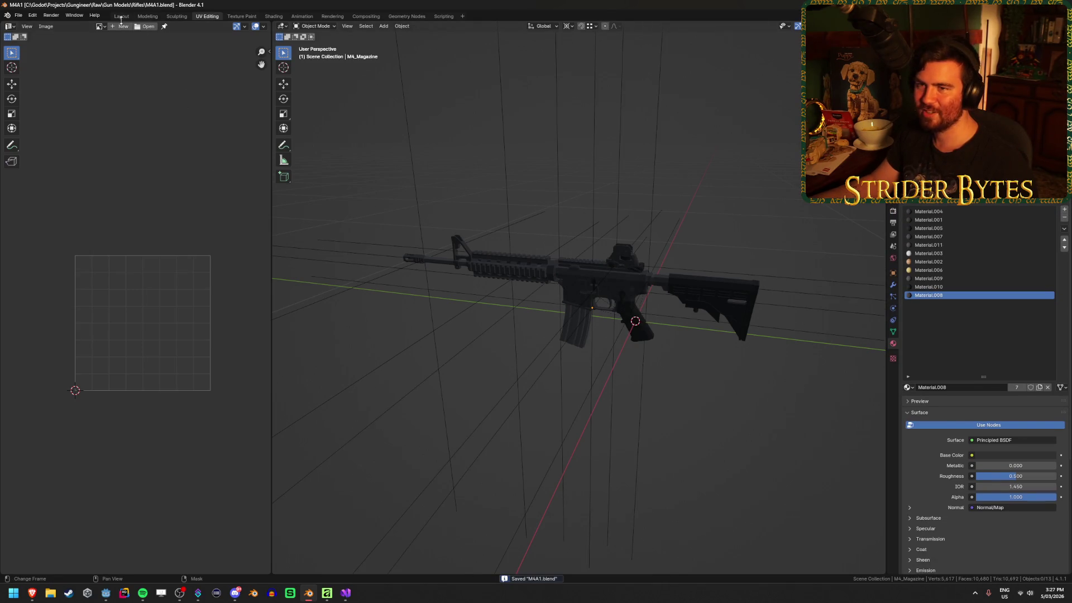
{"action": "left_click", "coordinate": [121, 16]}
{"action": "scroll", "coordinate": [333, 330], "scroll_direction": "down", "scroll_amount": 5}
{"action": "mouse_move", "coordinate": [332, 330]}
{"action": "left_mouse_down"}
{"action": "mouse_move", "coordinate": [304, 354]}
{"action": "mouse_move", "coordinate": [623, 406]}
{"action": "mouse_move", "coordinate": [505, 377]}
{"action": "mouse_move", "coordinate": [453, 395]}
{"action": "mouse_move", "coordinate": [467, 380]}
{"action": "mouse_move", "coordinate": [492, 382]}
{"action": "left_mouse_up"}
{"action": "scroll", "coordinate": [680, 398], "scroll_direction": "up", "scroll_amount": 2}
{"action": "scroll", "coordinate": [492, 382], "scroll_direction": "down", "scroll_amount": 3}
{"action": "scroll", "coordinate": [612, 370], "scroll_direction": "up", "scroll_amount": 2}
{"action": "left_click_drag", "start_coordinate": [613, 370], "coordinate": [480, 373]}
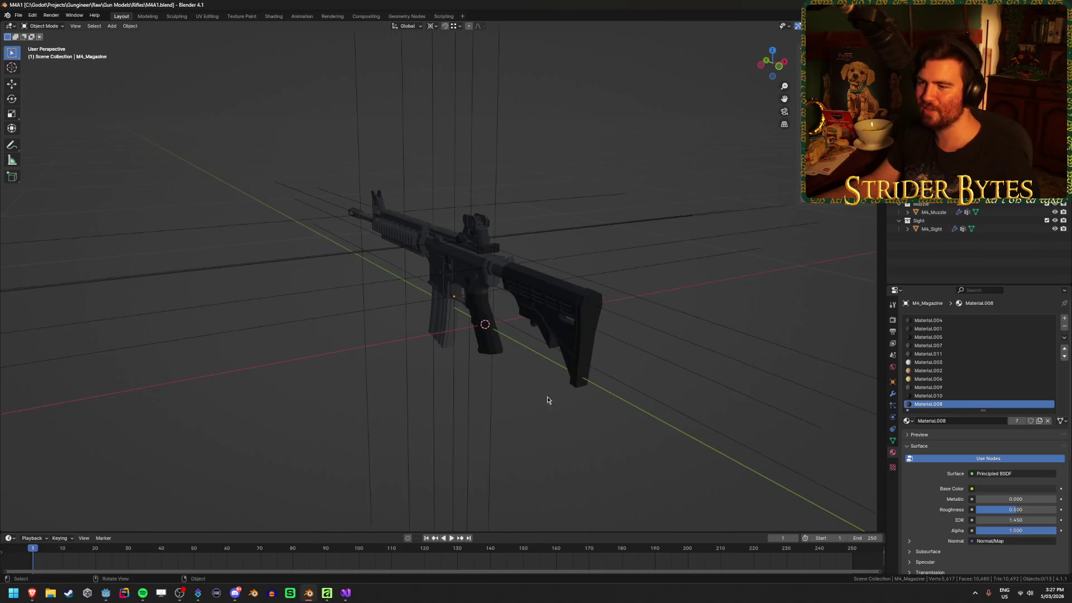
{"action": "key", "text": "ctrl+s"}
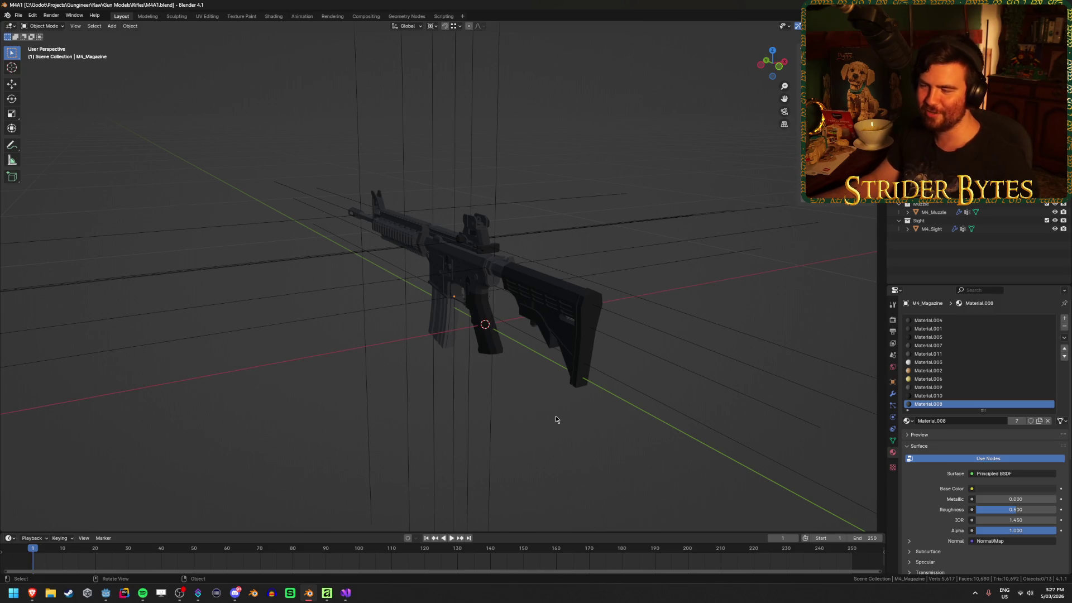
{"action": "key", "text": "ctrl+s"}
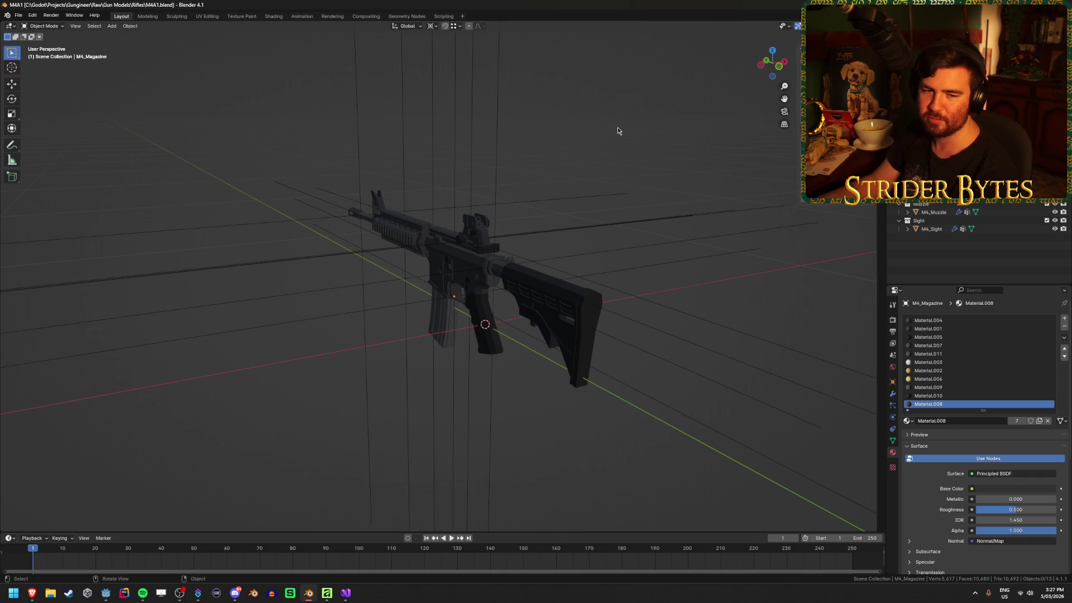
Orbit the assembled rifle through side, three-quarter, lower and front views.
{"action": "mouse_move", "coordinate": [631, 125]}
{"action": "left_mouse_down"}
{"action": "mouse_move", "coordinate": [502, 136]}
{"action": "mouse_move", "coordinate": [514, 139]}
{"action": "left_mouse_up"}
{"action": "left_click_drag", "start_coordinate": [571, 156], "coordinate": [506, 143]}
{"action": "scroll", "coordinate": [457, 455], "scroll_direction": "up", "scroll_amount": 7}
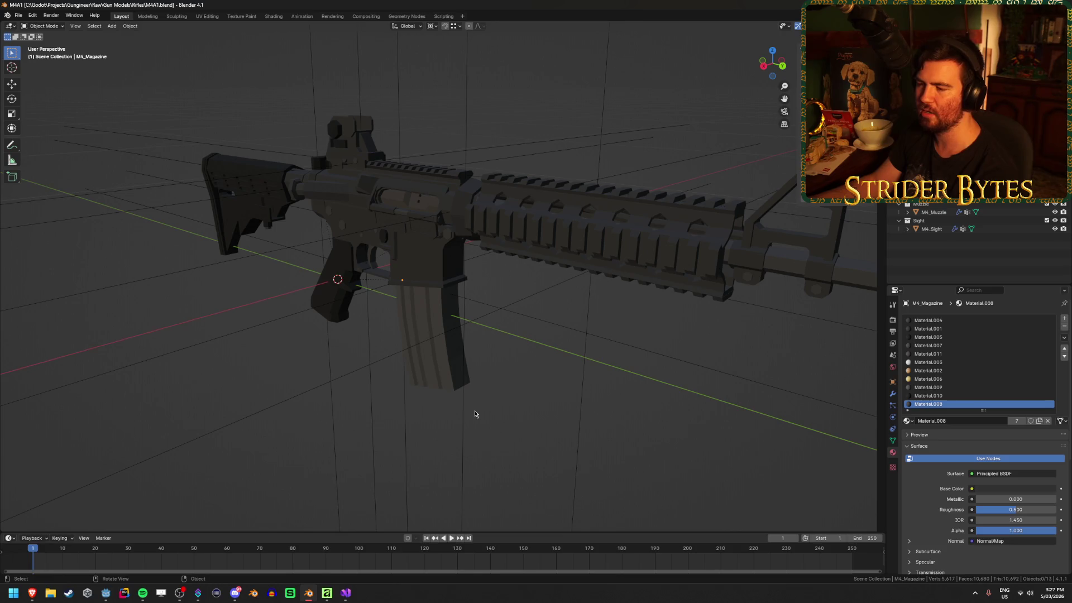
{"action": "mouse_move", "coordinate": [497, 406]}
{"action": "left_mouse_down"}
{"action": "mouse_move", "coordinate": [578, 377]}
{"action": "mouse_move", "coordinate": [533, 393]}
{"action": "left_mouse_up"}
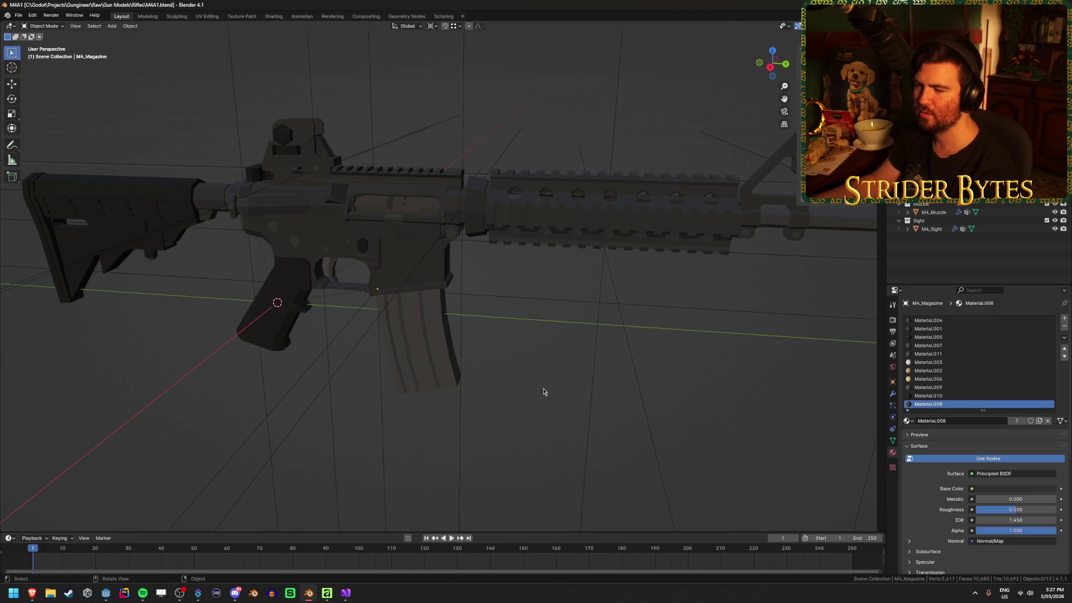
{"action": "scroll", "coordinate": [543, 392], "scroll_direction": "down", "scroll_amount": 5}
{"action": "left_click_drag", "start_coordinate": [480, 390], "coordinate": [591, 384]}
{"action": "left_click_drag", "start_coordinate": [500, 378], "coordinate": [565, 369]}
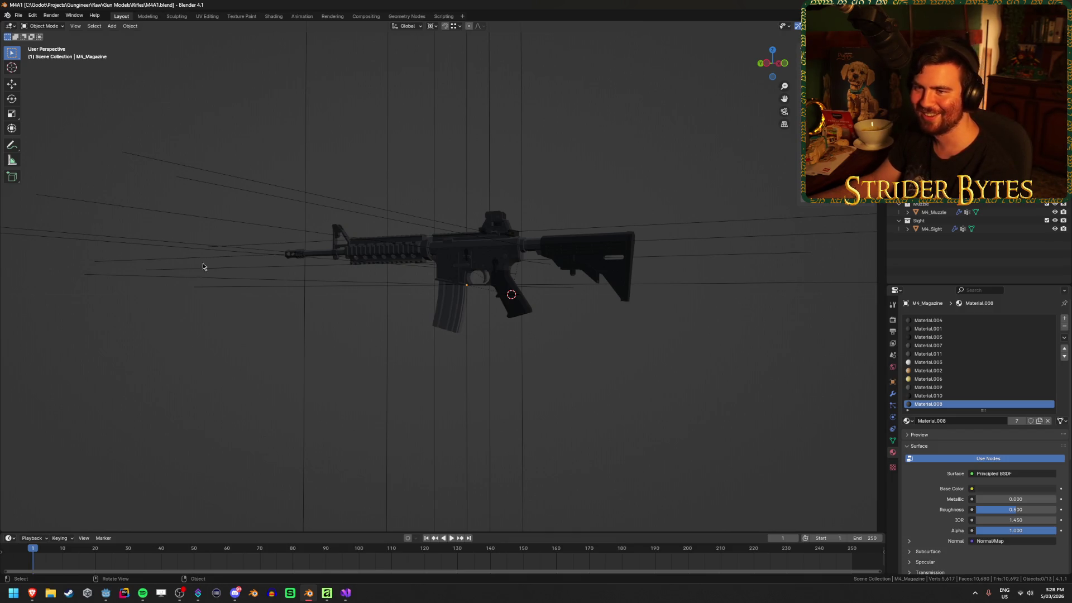
{"action": "mouse_move", "coordinate": [203, 263]}
{"action": "left_mouse_down"}
{"action": "mouse_move", "coordinate": [282, 354]}
{"action": "mouse_move", "coordinate": [354, 351]}
{"action": "mouse_move", "coordinate": [354, 335]}
{"action": "left_mouse_up"}
{"action": "scroll", "coordinate": [354, 336], "scroll_direction": "up", "scroll_amount": 2}
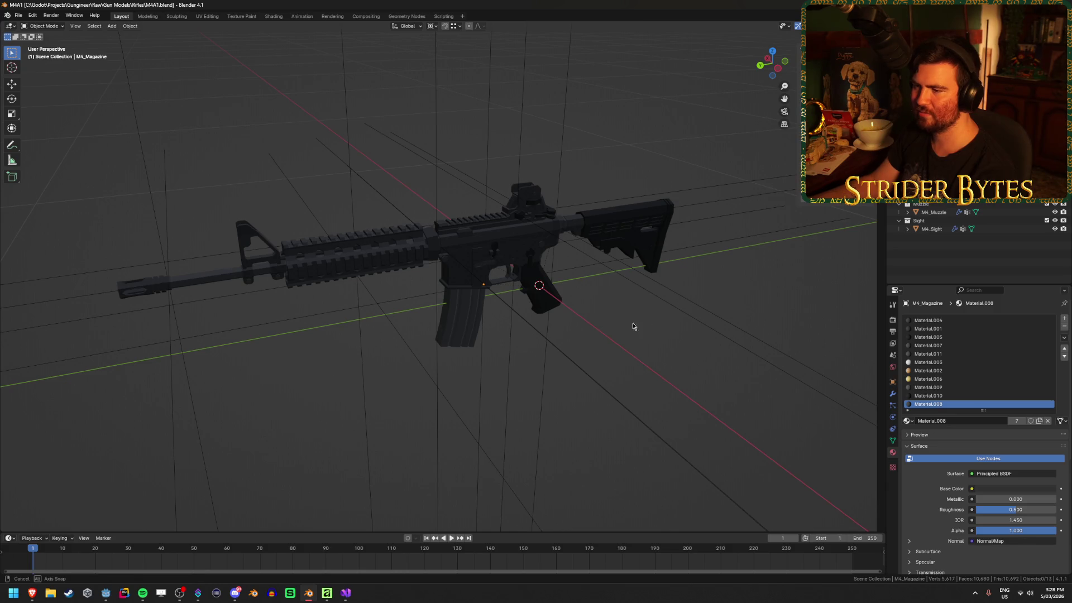
{"action": "mouse_move", "coordinate": [631, 323]}
{"action": "left_mouse_down"}
{"action": "mouse_move", "coordinate": [564, 323]}
{"action": "mouse_move", "coordinate": [618, 313]}
{"action": "left_mouse_up"}
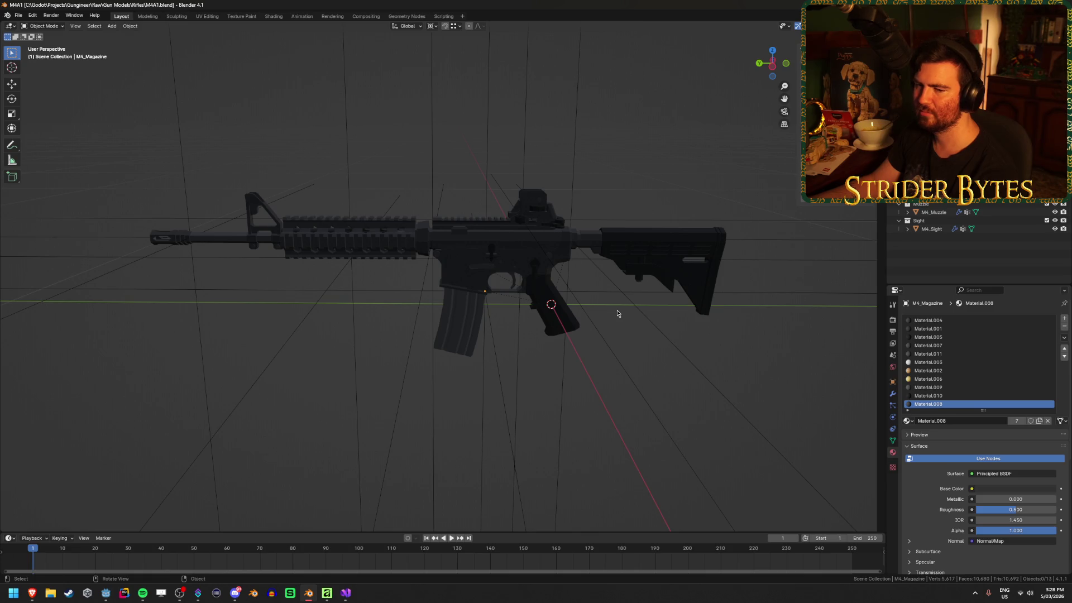
{"action": "left_click", "coordinate": [455, 321]}
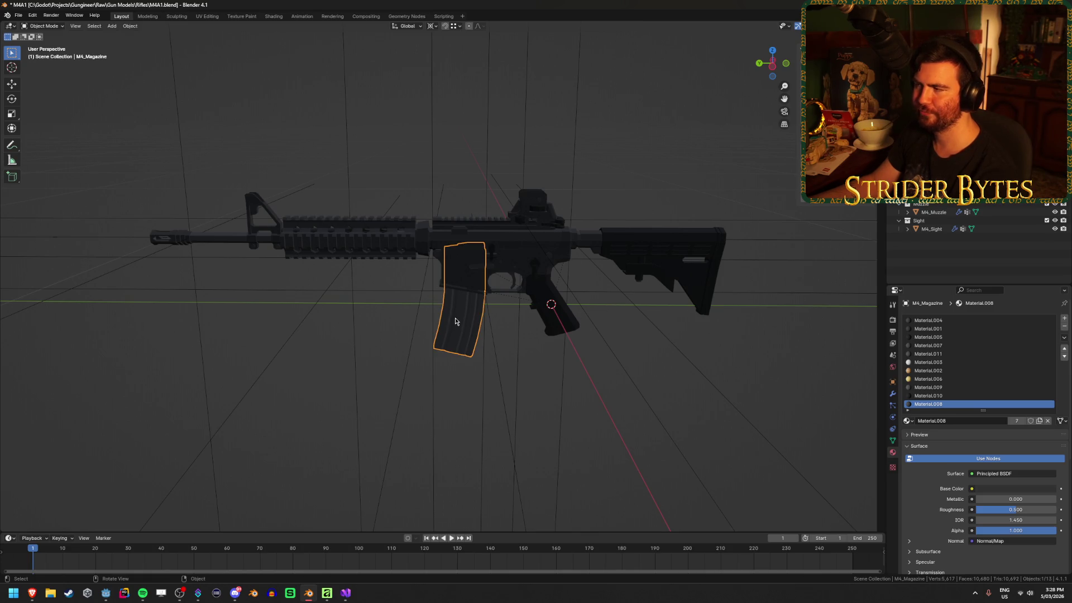
{"action": "scroll", "coordinate": [455, 321], "scroll_direction": "up", "scroll_amount": 3}
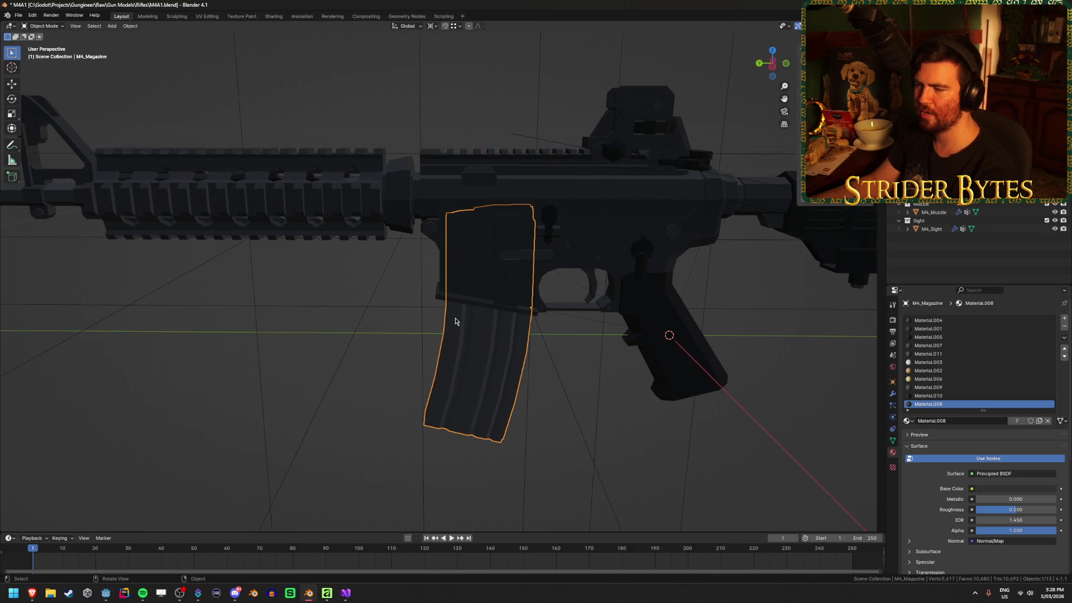
{"action": "scroll", "coordinate": [454, 321], "scroll_direction": "down", "scroll_amount": 5}
{"action": "left_click", "coordinate": [381, 352]}
{"action": "left_click_drag", "start_coordinate": [382, 352], "coordinate": [433, 311]}
{"action": "scroll", "coordinate": [431, 310], "scroll_direction": "up", "scroll_amount": 3}
{"action": "mouse_move", "coordinate": [522, 344]}
{"action": "left_mouse_down"}
{"action": "mouse_move", "coordinate": [287, 363]}
{"action": "mouse_move", "coordinate": [557, 413]}
{"action": "left_mouse_up"}
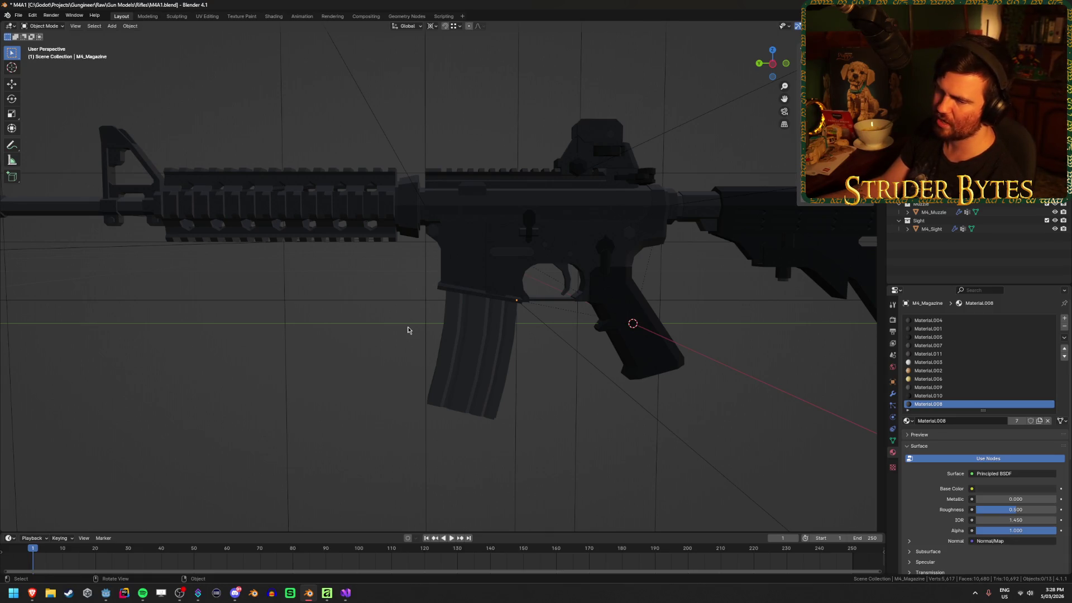
{"action": "left_click", "coordinate": [466, 335]}
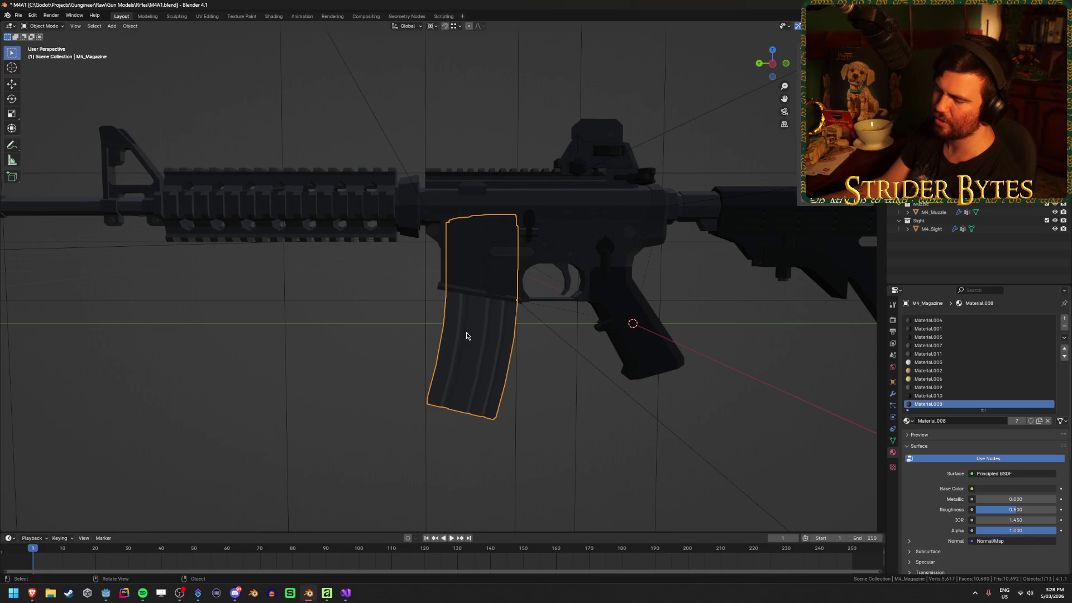
{"action": "left_click", "coordinate": [541, 401]}
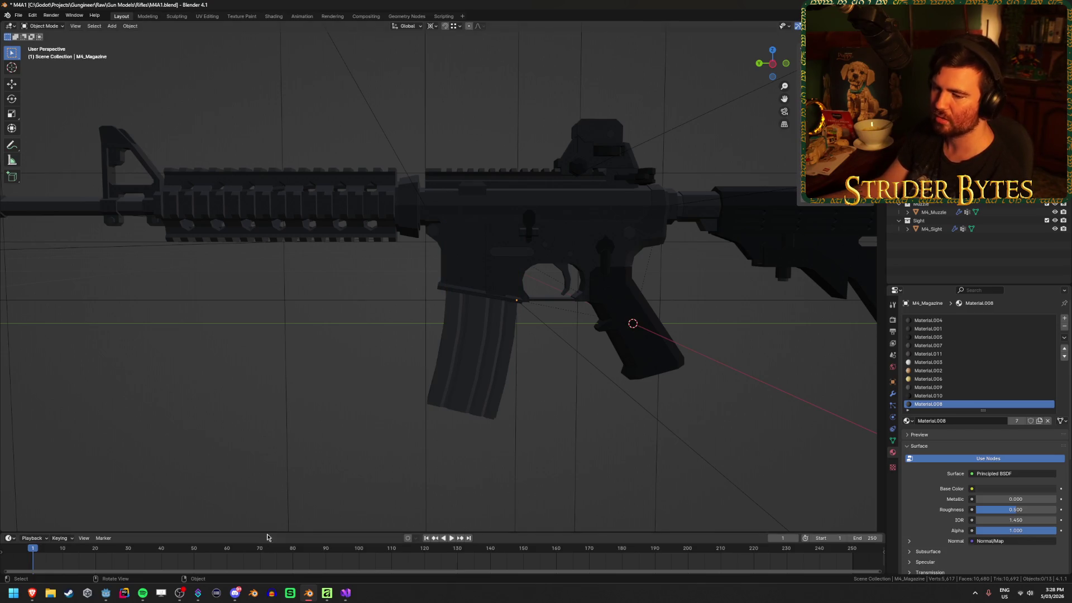
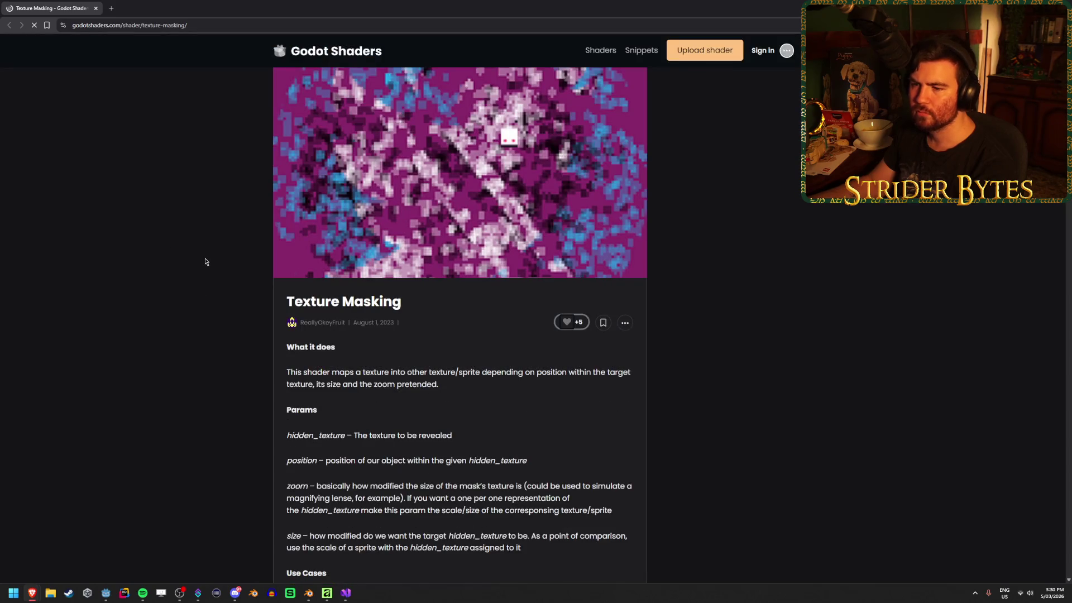
Glance at the linked itch.io example in a separate tab, then close it.
{"action": "scroll", "coordinate": [421, 237], "scroll_direction": "down", "scroll_amount": 4}
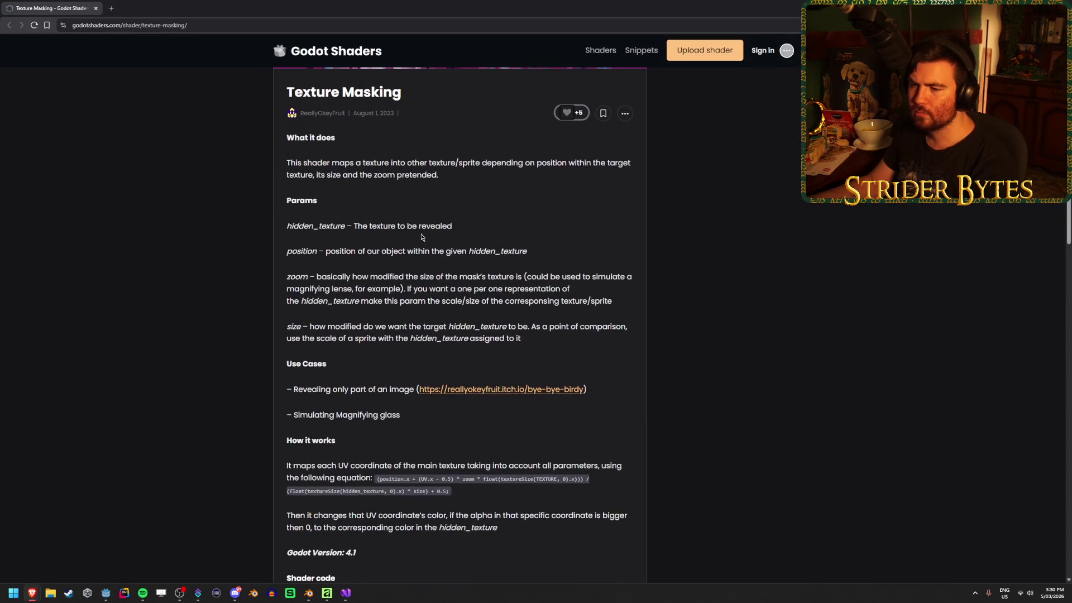
{"action": "scroll", "coordinate": [421, 237], "scroll_direction": "down", "scroll_amount": 1}
{"action": "middle_click", "coordinate": [475, 349]}
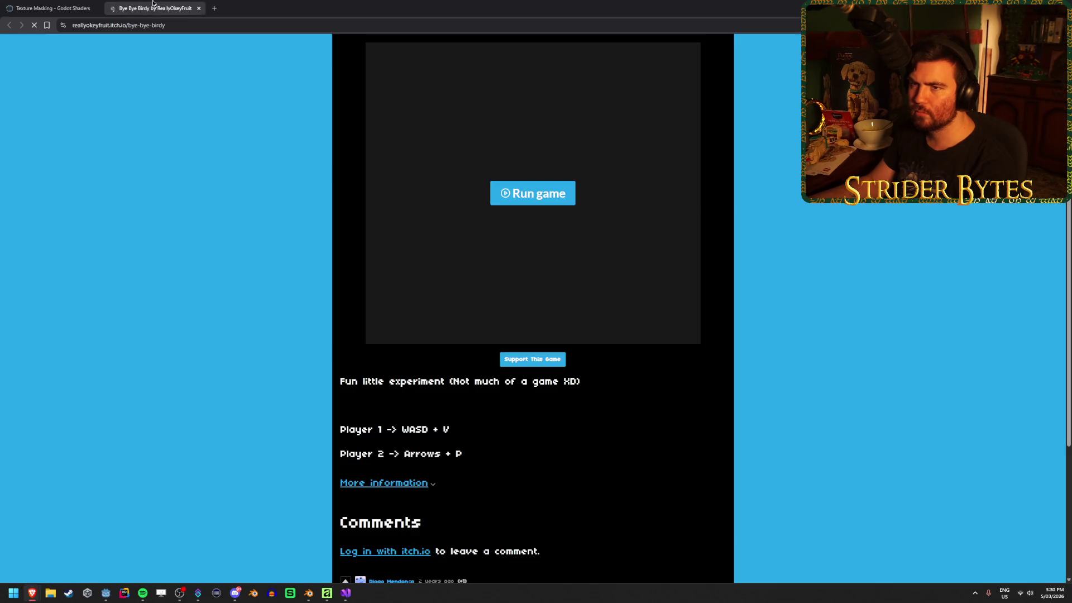
{"action": "left_click", "coordinate": [156, 8]}
{"action": "key", "text": "ctrl+w"}
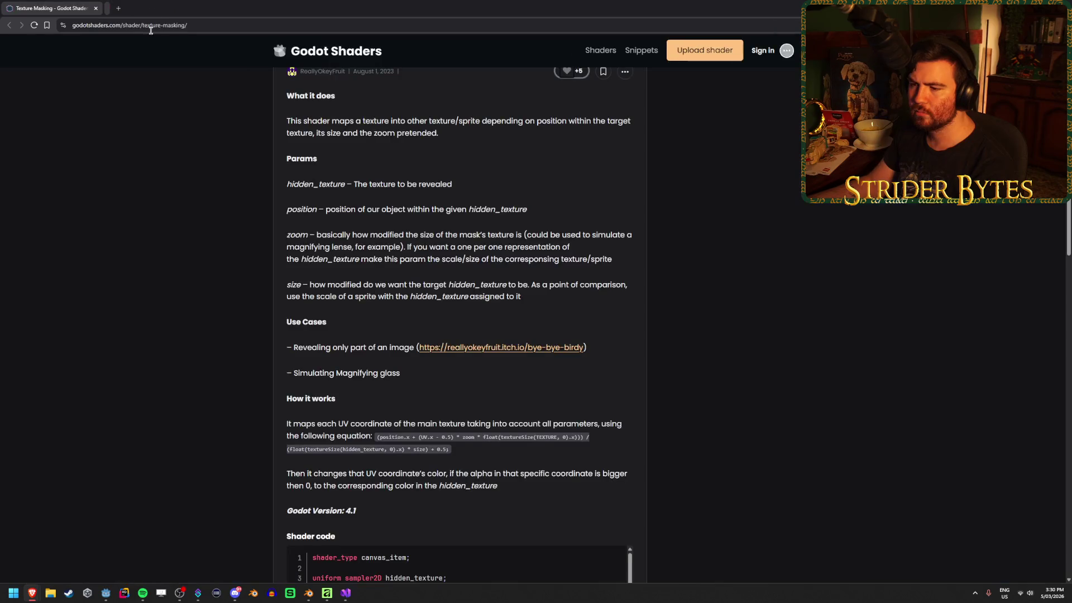
Try Noise as hidden_texture, revert to Godot Logo, and make the preview background white.
{"action": "scroll", "coordinate": [171, 203], "scroll_direction": "down", "scroll_amount": 2}
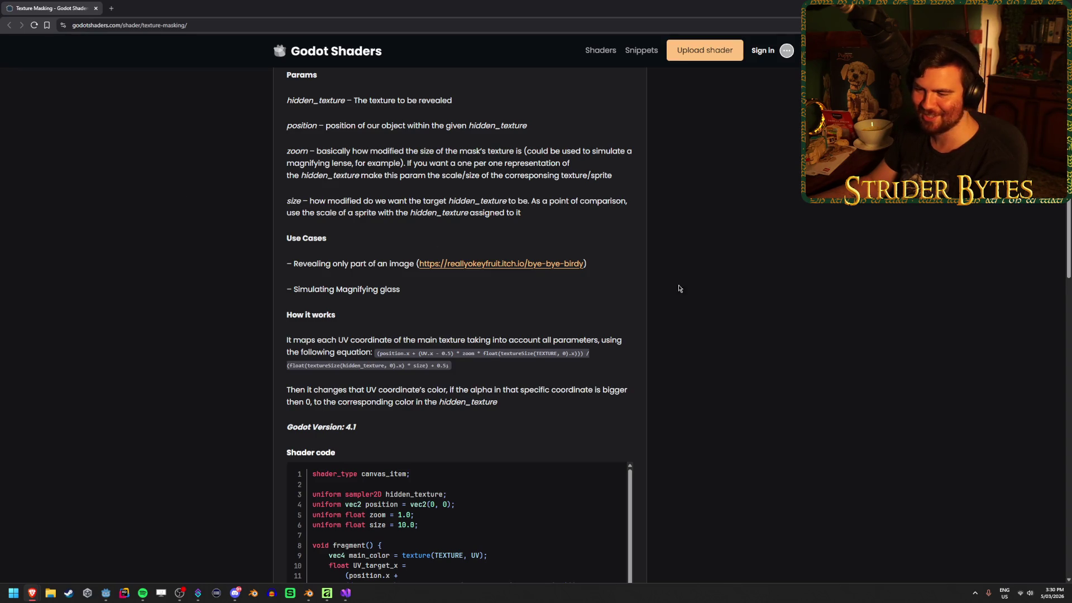
{"action": "scroll", "coordinate": [778, 298], "scroll_direction": "down", "scroll_amount": 5}
{"action": "scroll", "coordinate": [778, 300], "scroll_direction": "down", "scroll_amount": 3}
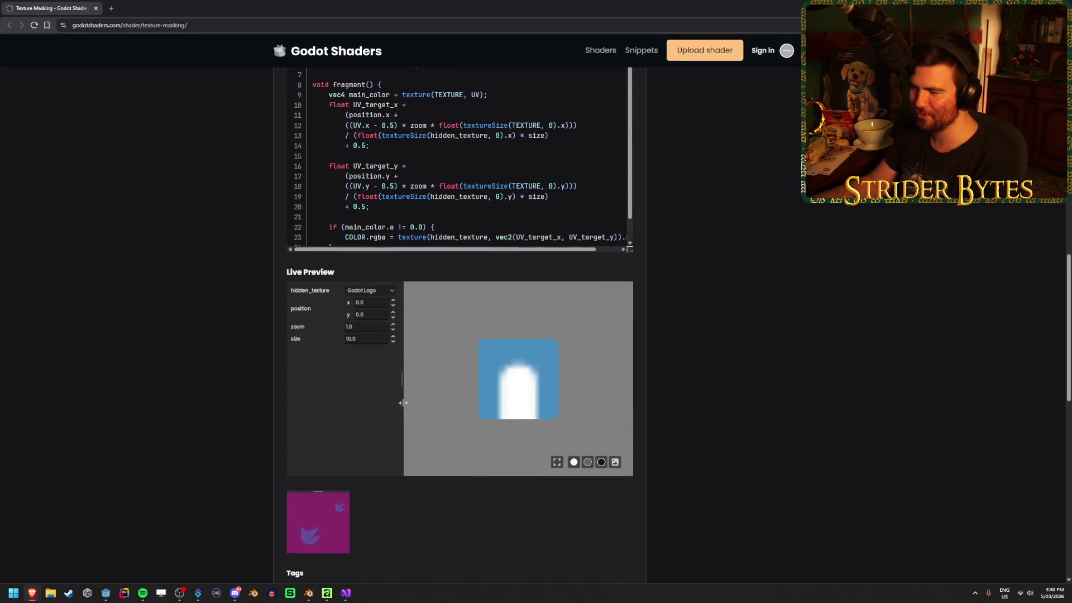
{"action": "left_click", "coordinate": [370, 291]}
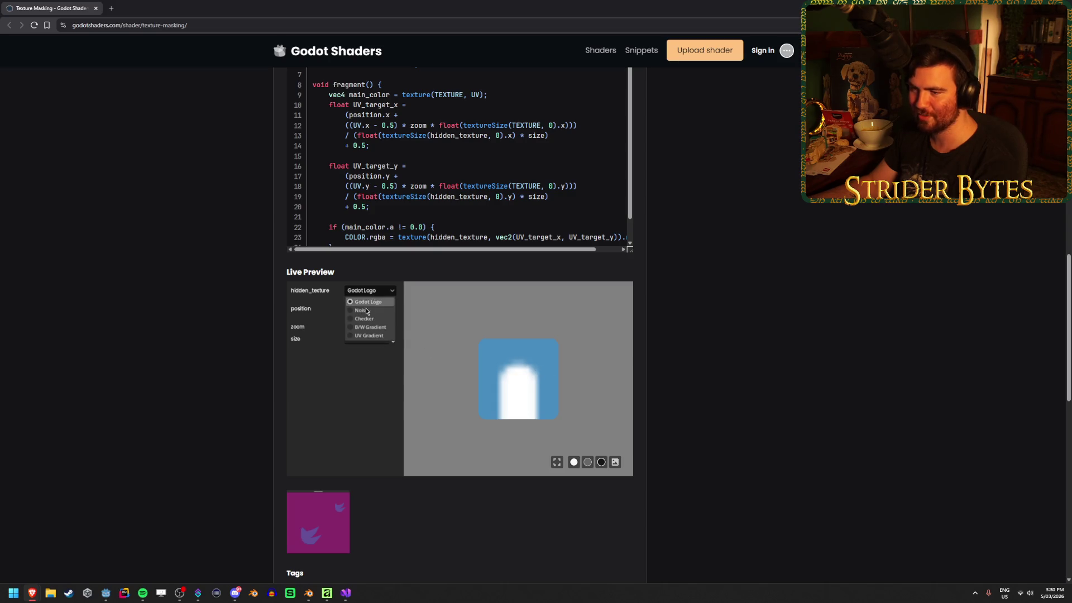
{"action": "left_click", "coordinate": [362, 310]}
{"action": "left_click", "coordinate": [371, 291]}
{"action": "left_click", "coordinate": [372, 301]}
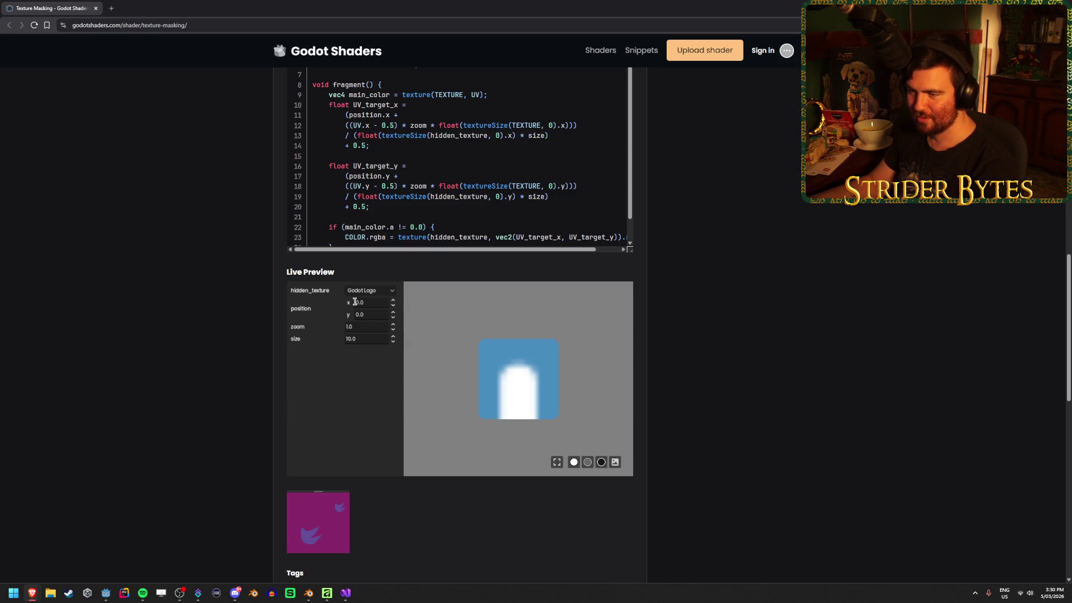
{"action": "left_click", "coordinate": [394, 304]}
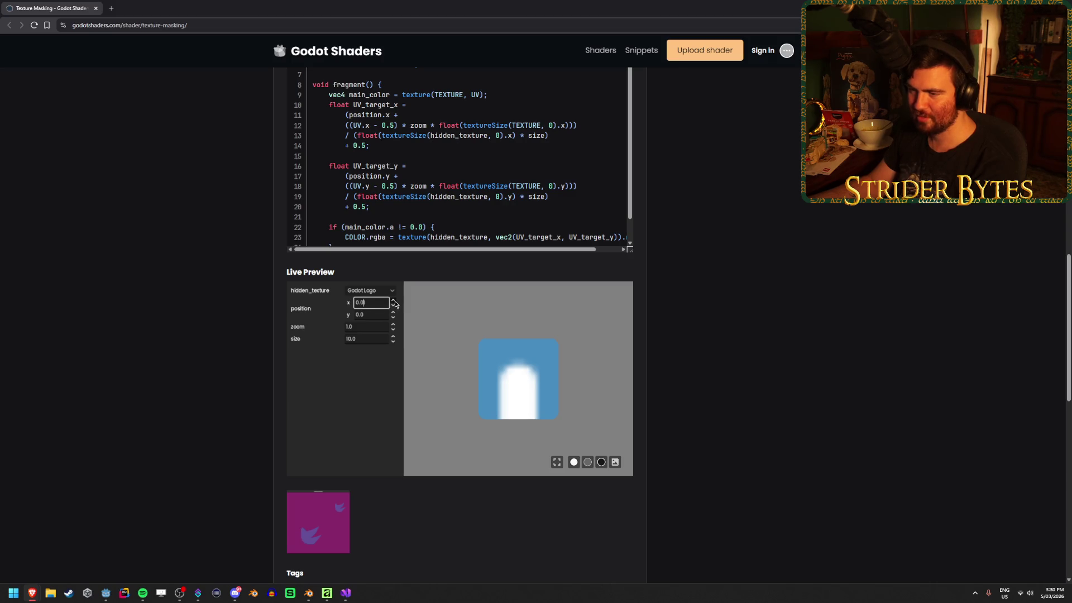
{"action": "left_click", "coordinate": [394, 301]}
{"action": "double_click", "coordinate": [379, 325]}
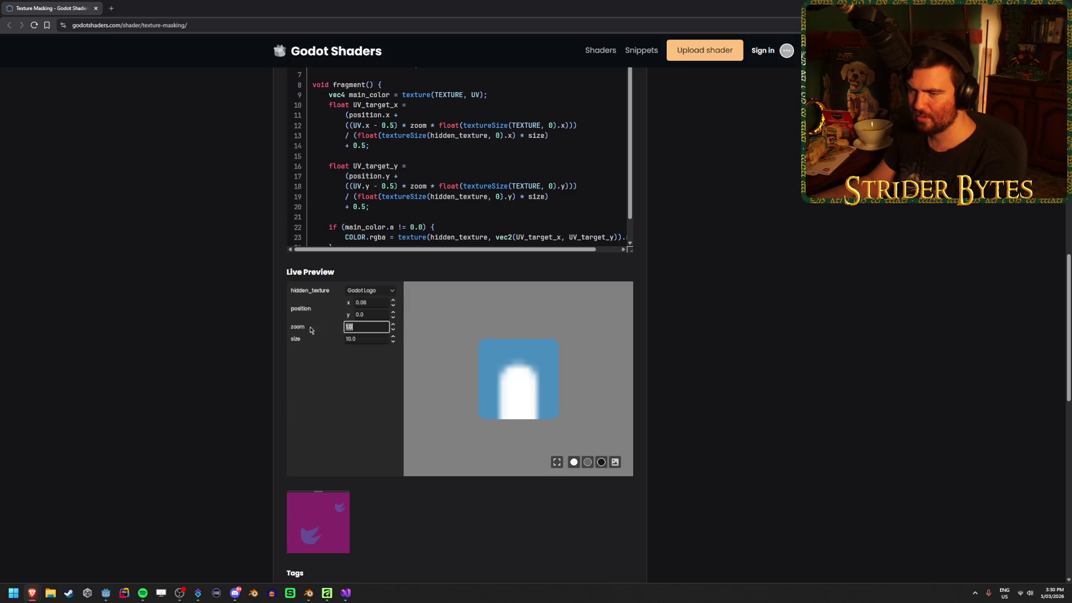
{"action": "left_click", "coordinate": [602, 462]}
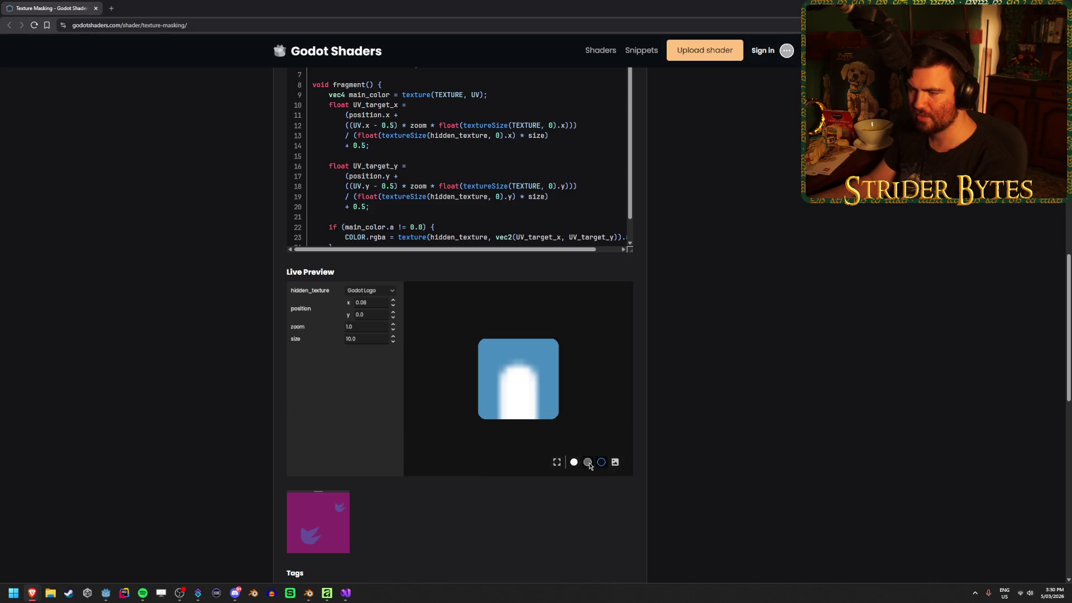
{"action": "left_click", "coordinate": [573, 462]}
With Godot Logo as hidden_texture, set preview position to 20.0, 20.0 and zoom to 10.0.
{"action": "scroll", "coordinate": [740, 387], "scroll_direction": "down", "scroll_amount": 2}
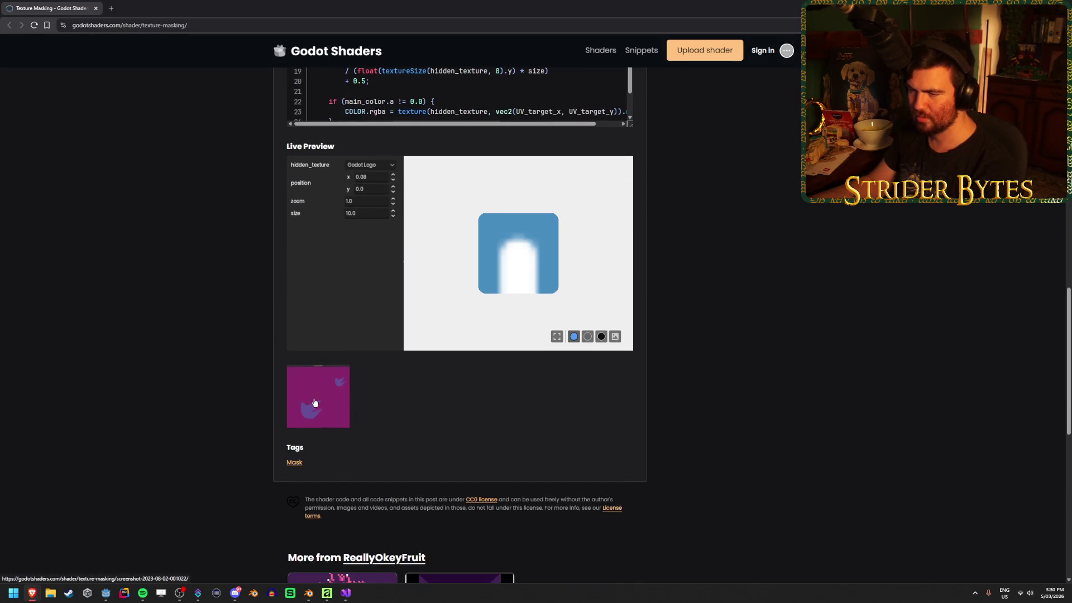
{"action": "scroll", "coordinate": [435, 396], "scroll_direction": "up", "scroll_amount": 1}
{"action": "scroll", "coordinate": [435, 396], "scroll_direction": "up", "scroll_amount": 1}
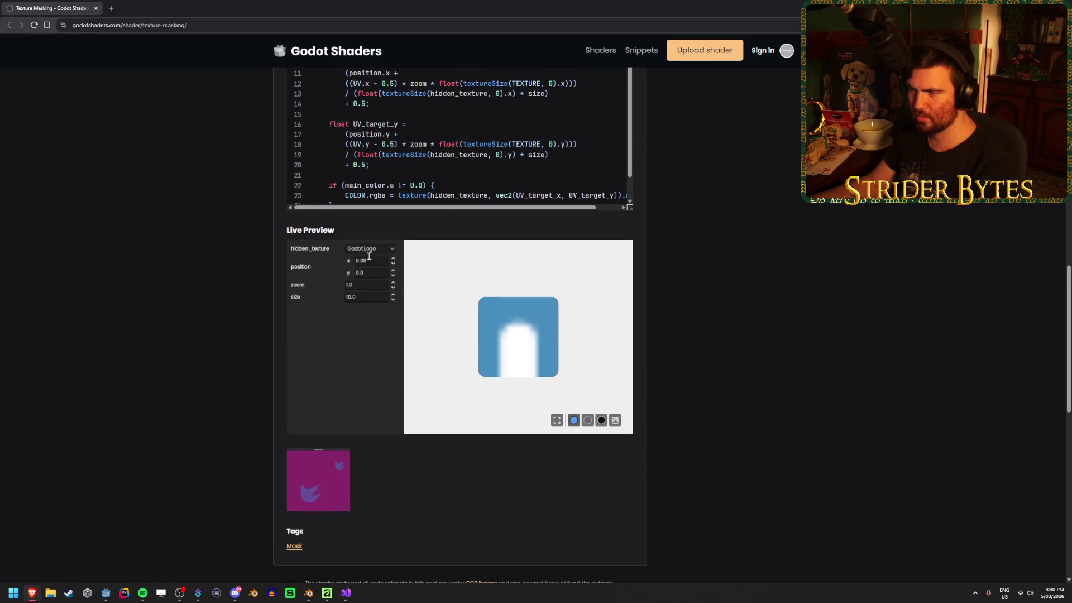
{"action": "left_click", "coordinate": [369, 249]}
{"action": "left_click", "coordinate": [374, 256]}
{"action": "left_click", "coordinate": [370, 248]}
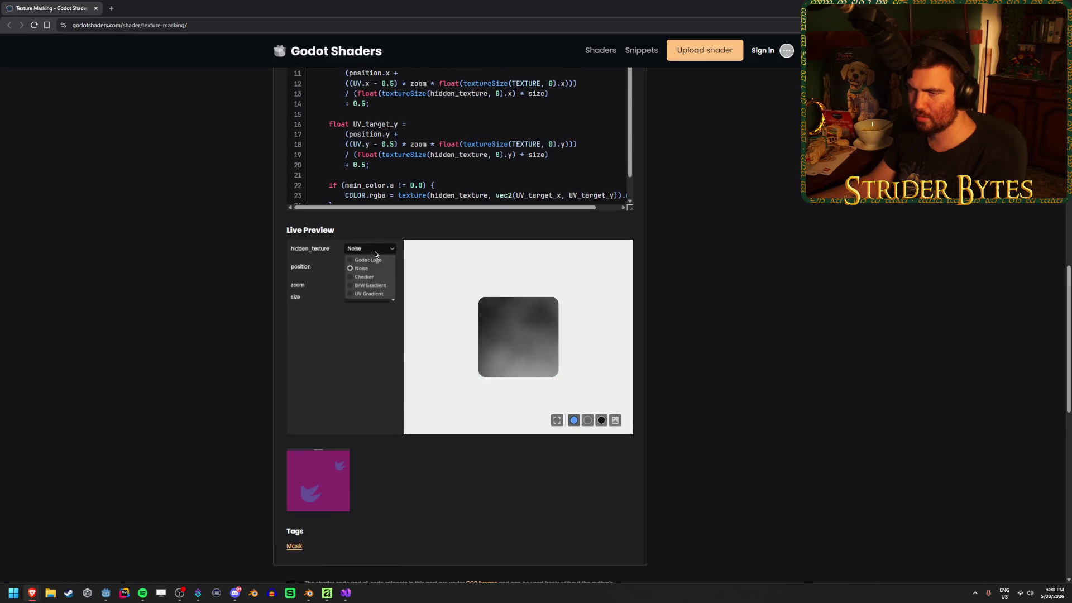
{"action": "left_click", "coordinate": [367, 256]}
{"action": "double_click", "coordinate": [379, 261]}
{"action": "type", "text": "20.0"}
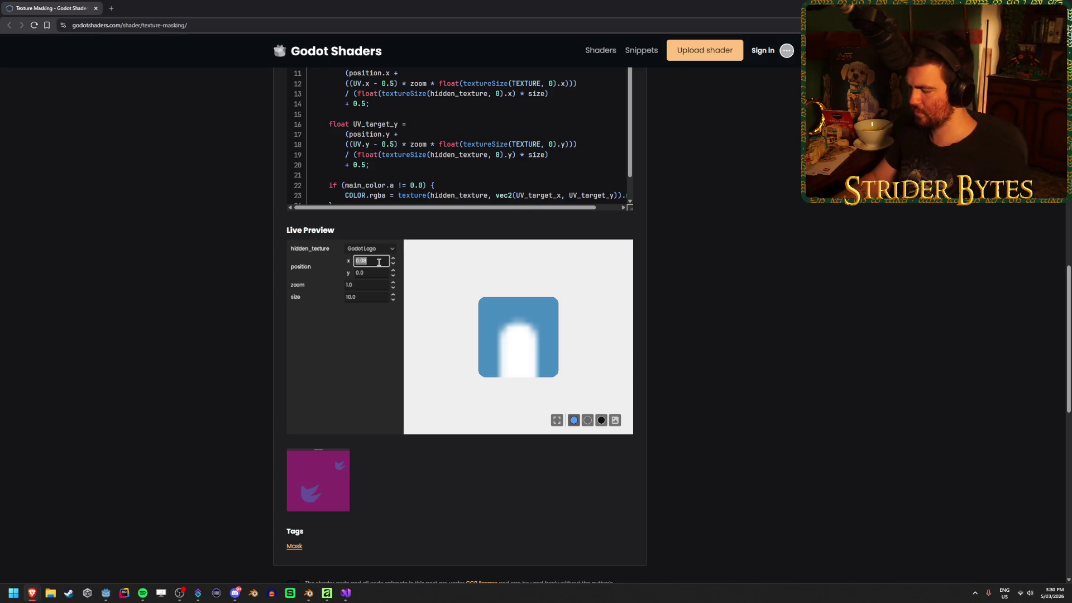
{"action": "key", "text": "Tab"}
{"action": "type", "text": "20.0"}
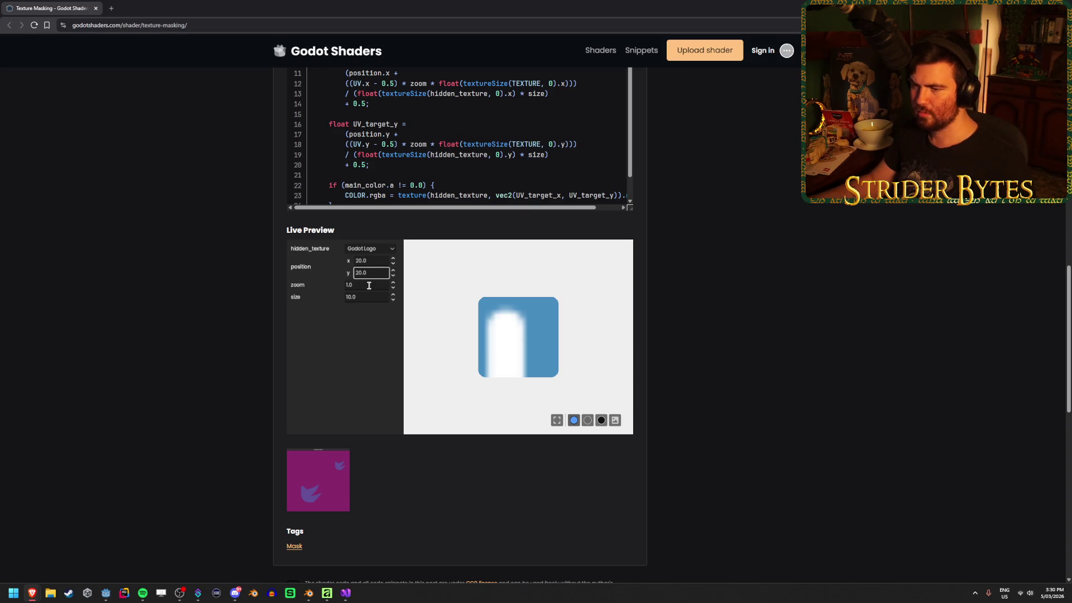
{"action": "double_click", "coordinate": [368, 285]}
{"action": "type", "text": "10.0"}
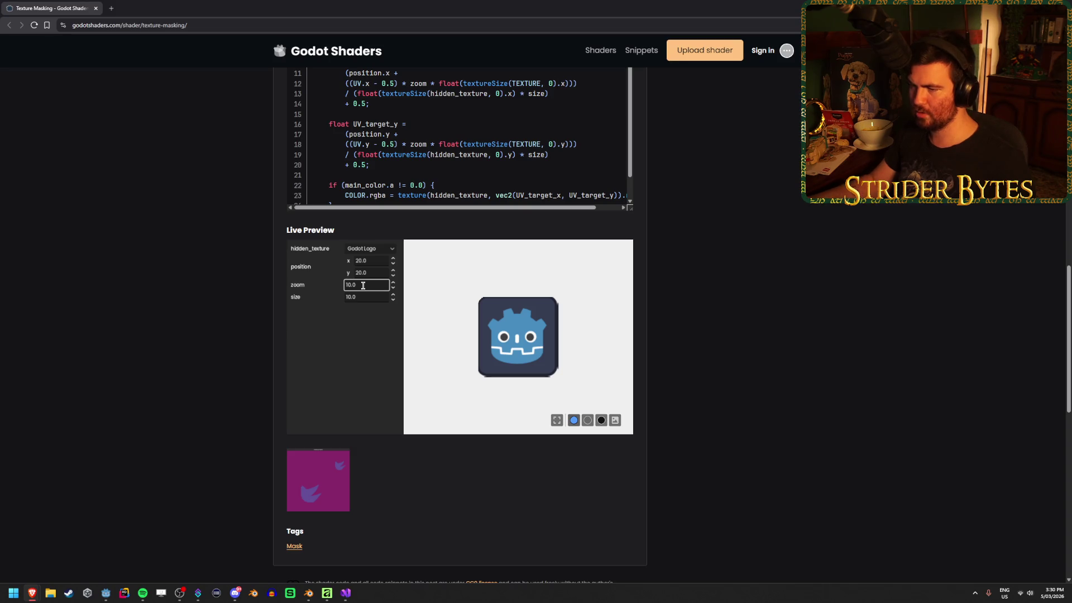
Read the How it works, use-case and hidden_texture parameter descriptions on the page.
{"action": "scroll", "coordinate": [706, 463], "scroll_direction": "up", "scroll_amount": 6}
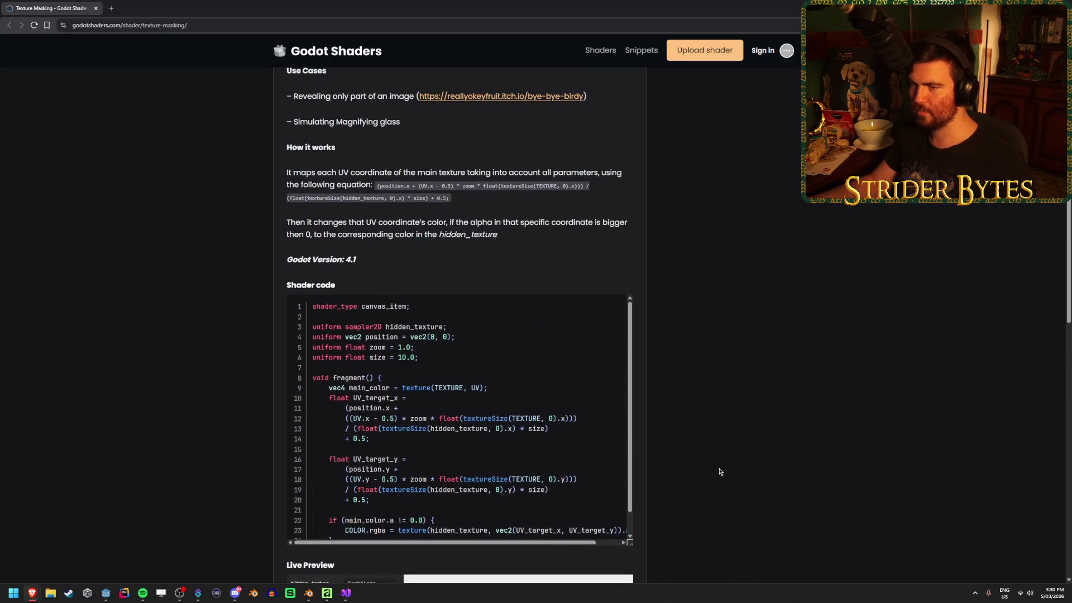
{"action": "scroll", "coordinate": [702, 448], "scroll_direction": "up", "scroll_amount": 2}
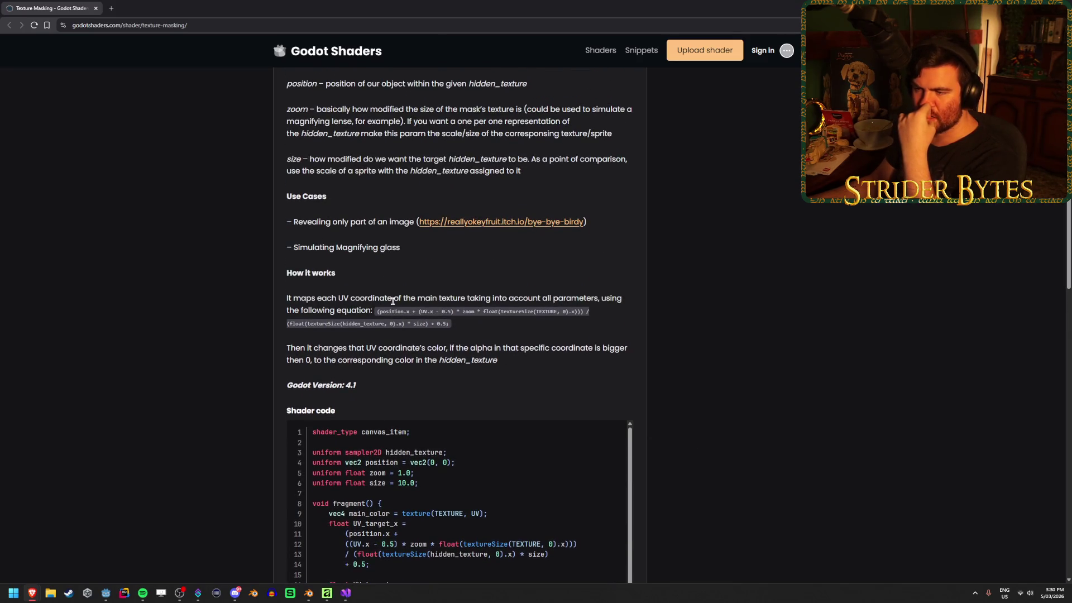
{"action": "left_click_drag", "start_coordinate": [412, 297], "coordinate": [489, 297]}
{"action": "left_click", "coordinate": [489, 297]}
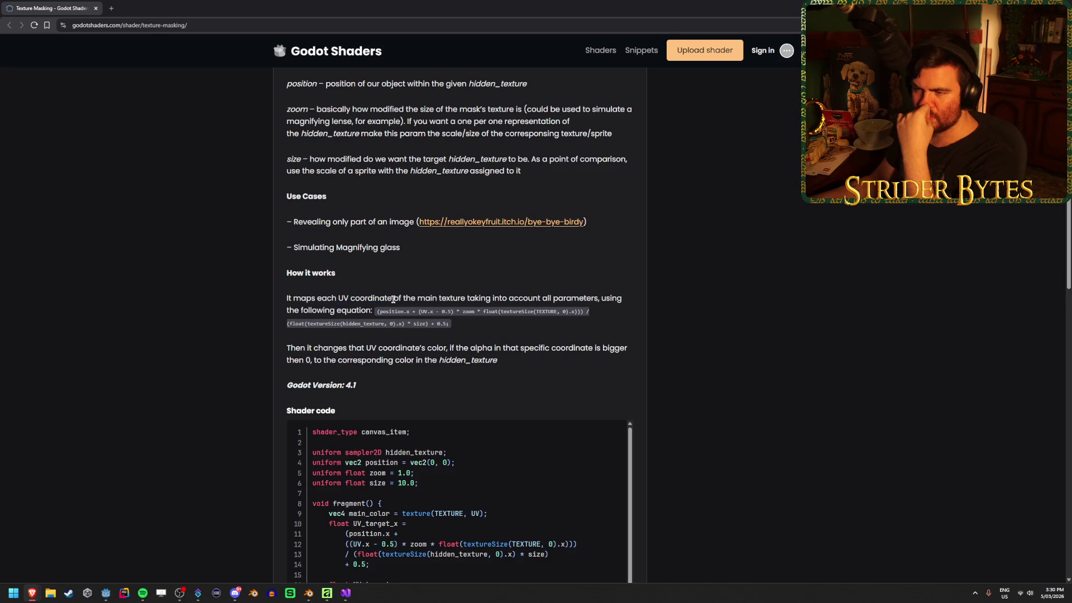
{"action": "scroll", "coordinate": [358, 396], "scroll_direction": "up", "scroll_amount": 3}
{"action": "left_click_drag", "start_coordinate": [459, 426], "coordinate": [311, 416]}
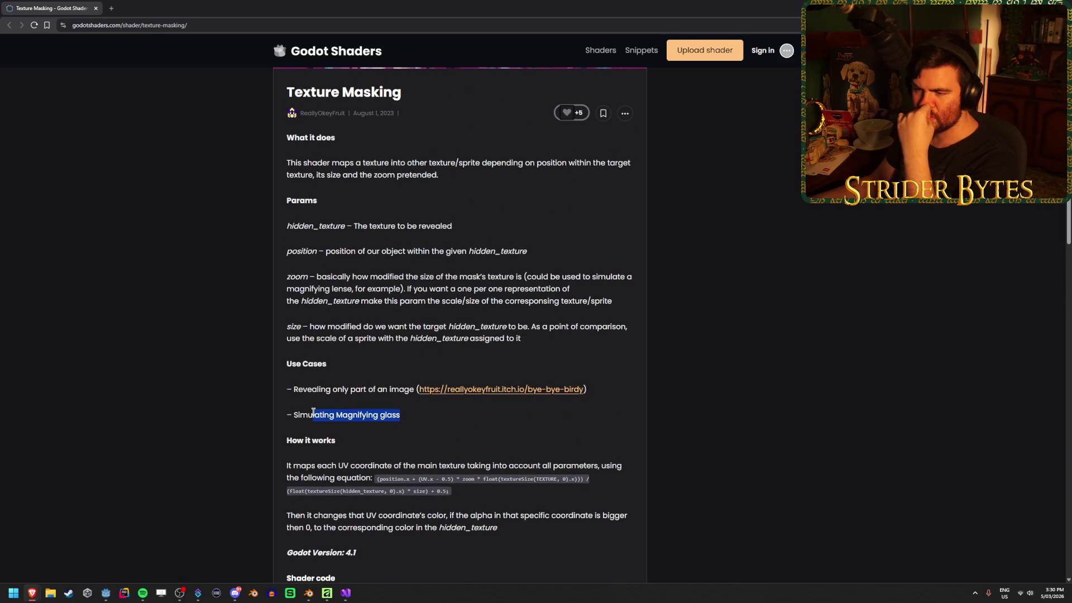
{"action": "left_click", "coordinate": [337, 415]}
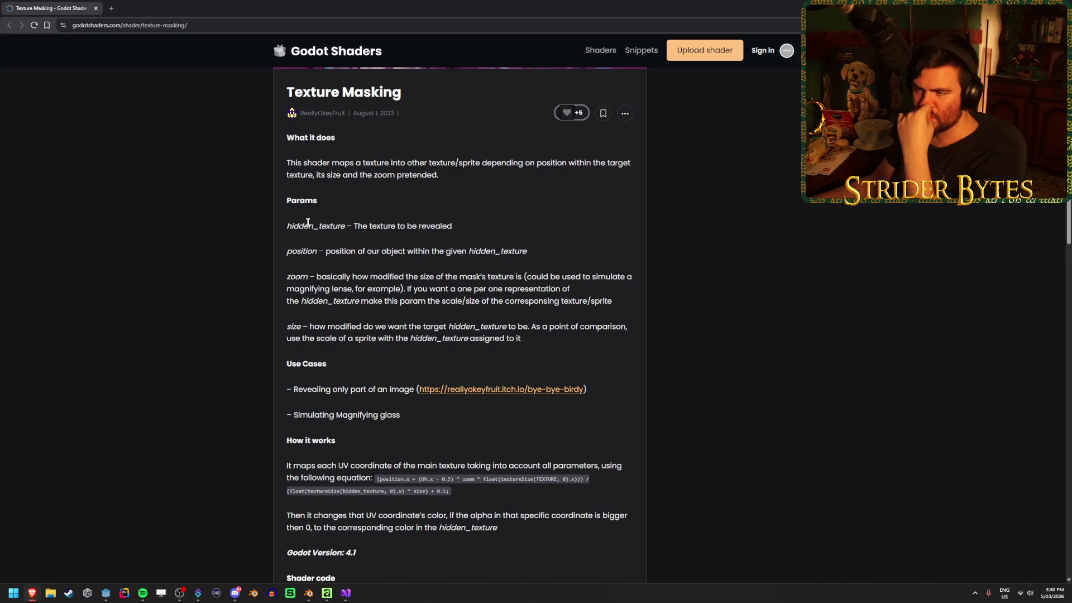
{"action": "left_click_drag", "start_coordinate": [313, 223], "coordinate": [396, 226]}
{"action": "left_click", "coordinate": [474, 228]}
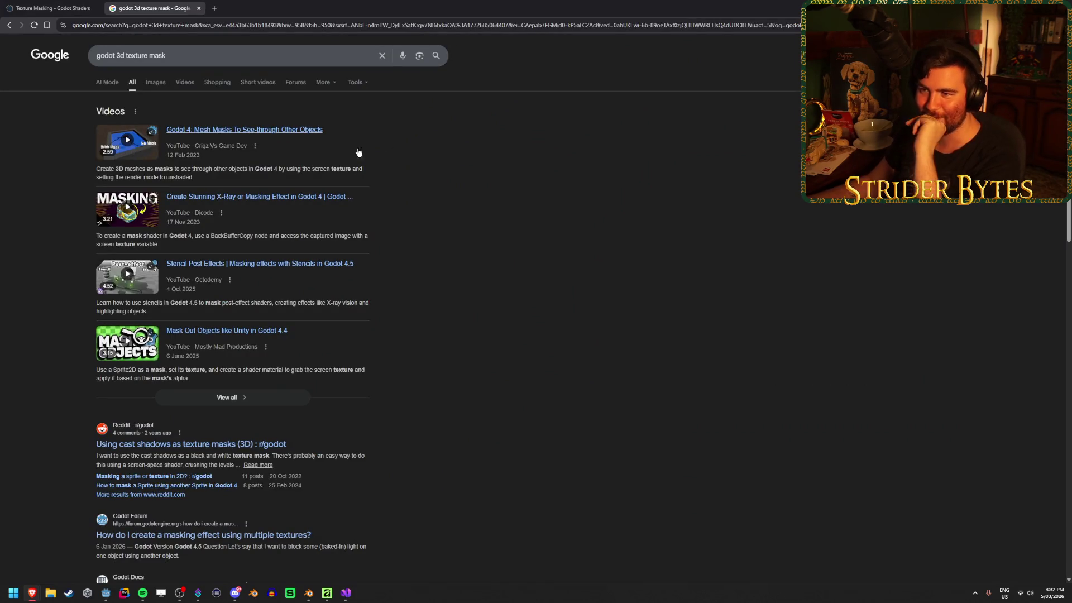
Open the Stencil Post Effects video result in a new tab and switch to it.
{"action": "middle_click", "coordinate": [284, 266]}
{"action": "left_click", "coordinate": [280, 4]}
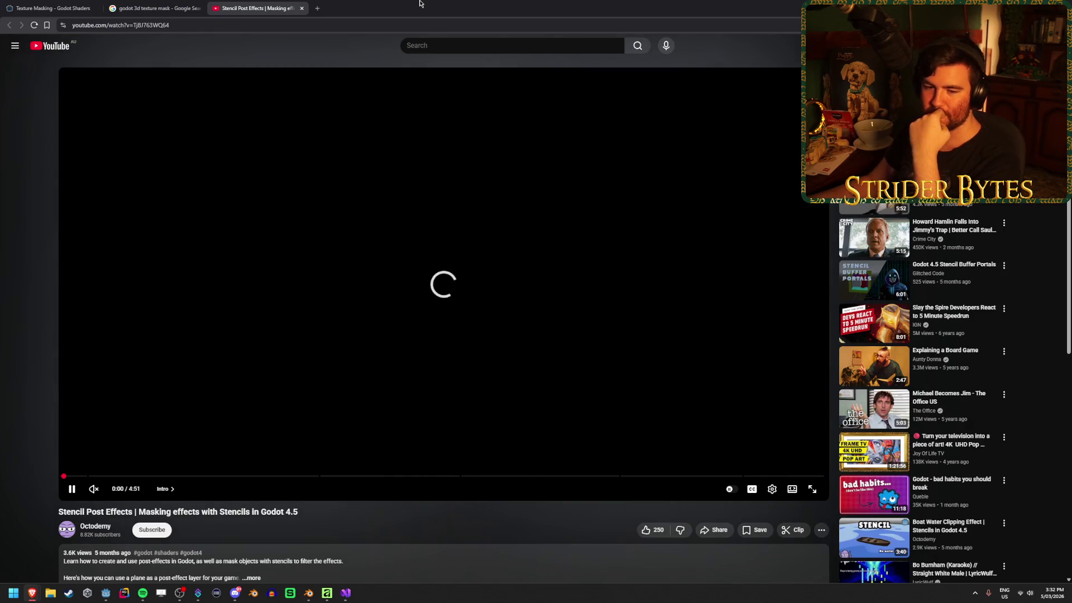
Skip the Stencil Post Effects tutorial ahead to about 0:57 and keep watching.
{"action": "scroll", "coordinate": [406, 342], "scroll_direction": "down", "scroll_amount": 4}
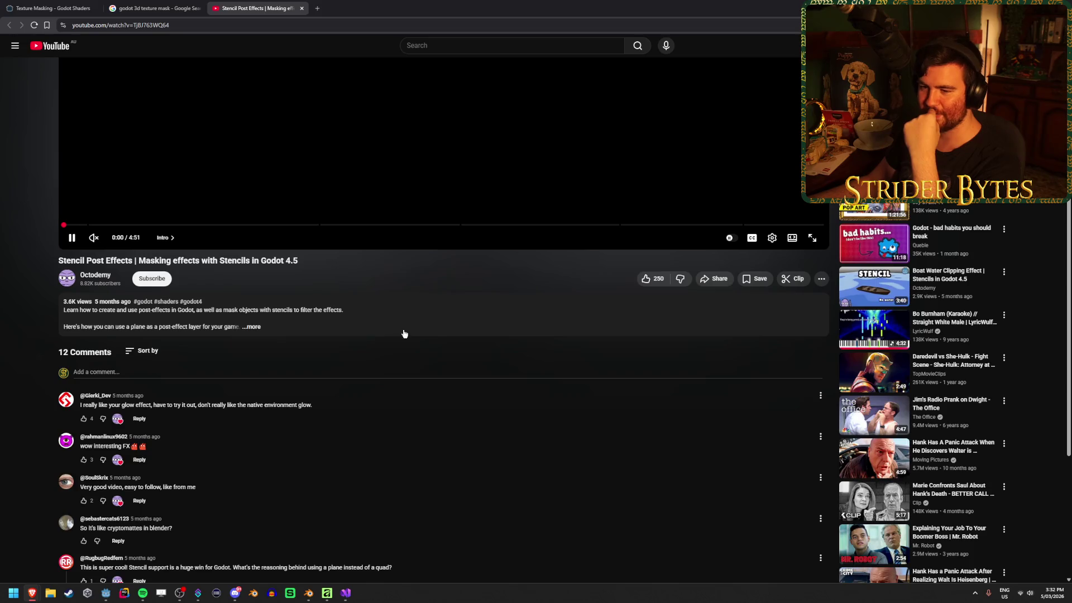
{"action": "scroll", "coordinate": [403, 334], "scroll_direction": "up", "scroll_amount": 5}
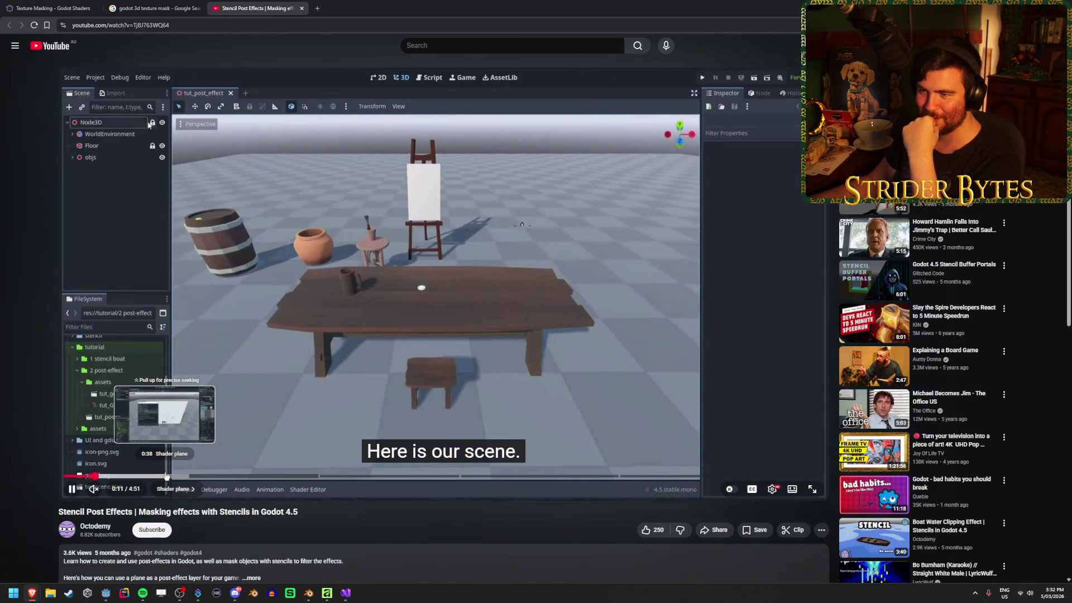
{"action": "left_click_drag", "start_coordinate": [165, 475], "coordinate": [486, 474]}
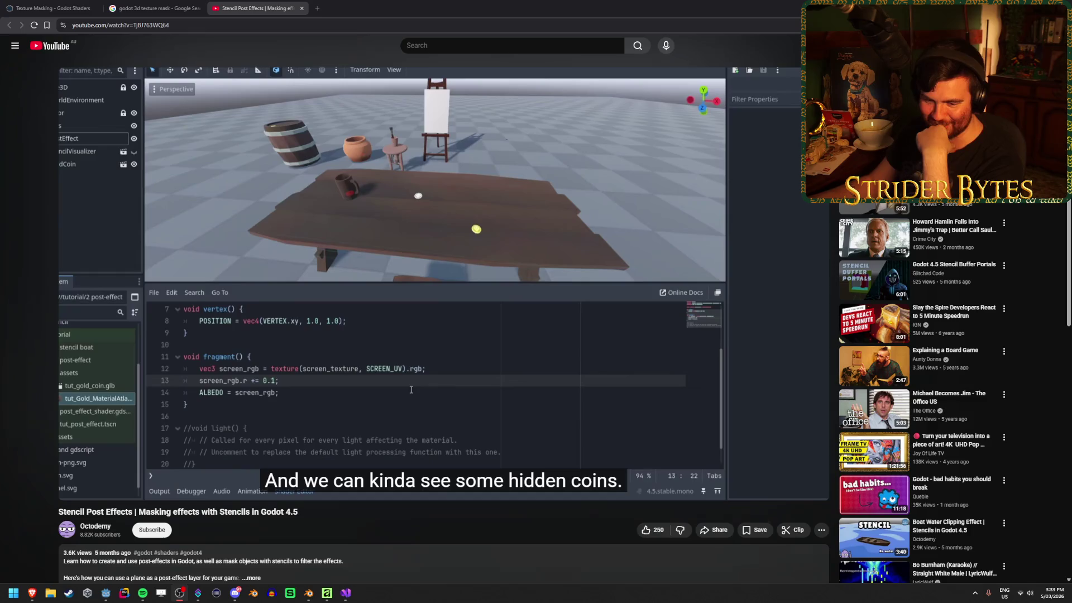
{"action": "scroll", "coordinate": [481, 440], "scroll_direction": "down", "scroll_amount": 1}
Pause the stencil tutorial video and close its tab.
{"action": "scroll", "coordinate": [481, 431], "scroll_direction": "up", "scroll_amount": 1}
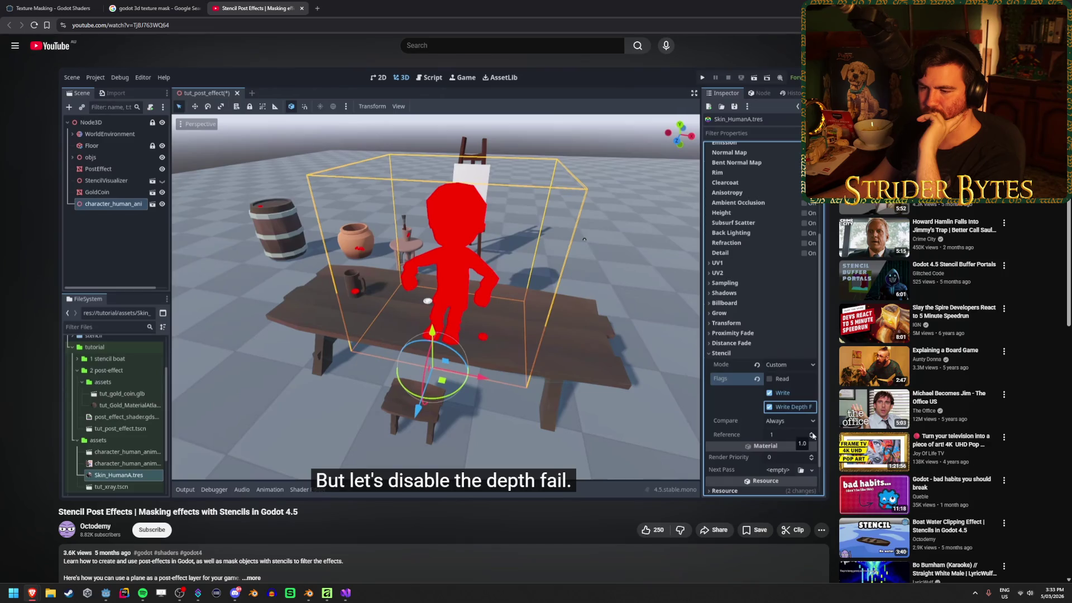
{"action": "key", "text": "space"}
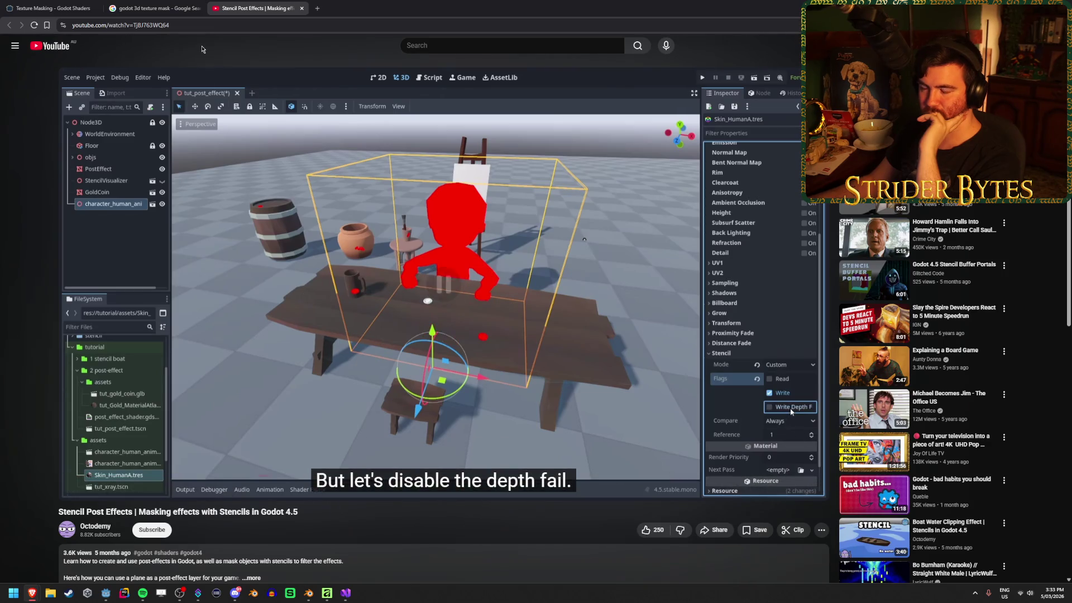
{"action": "key", "text": "ctrl+w"}
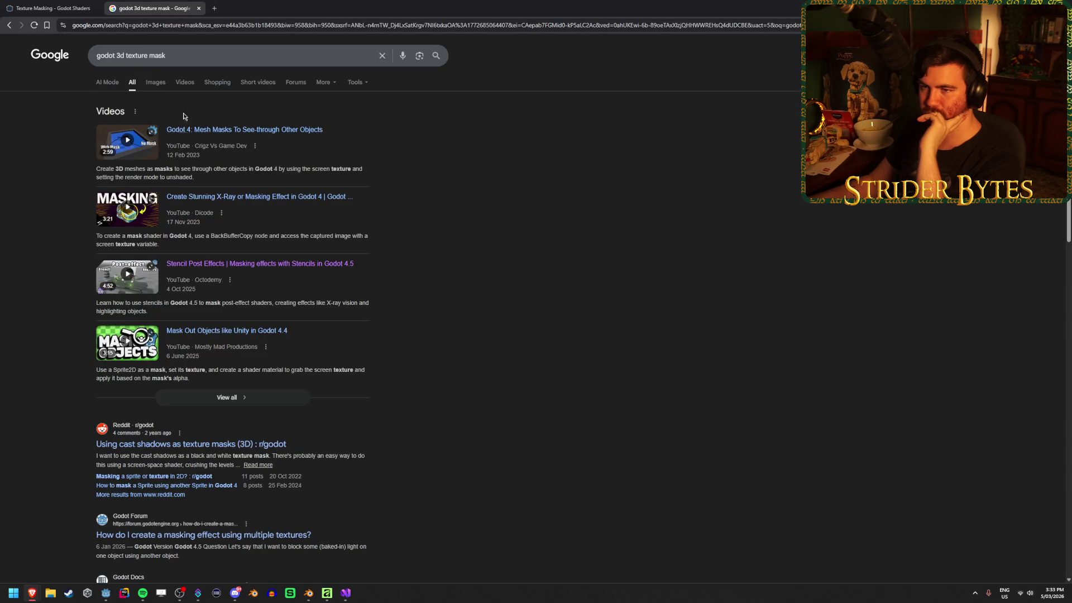
Search 'godot 3d dirt cleaning mask' and open the dirt cleaning video and cleaning-system forum thread.
{"action": "left_click_drag", "start_coordinate": [166, 55], "coordinate": [125, 55]}
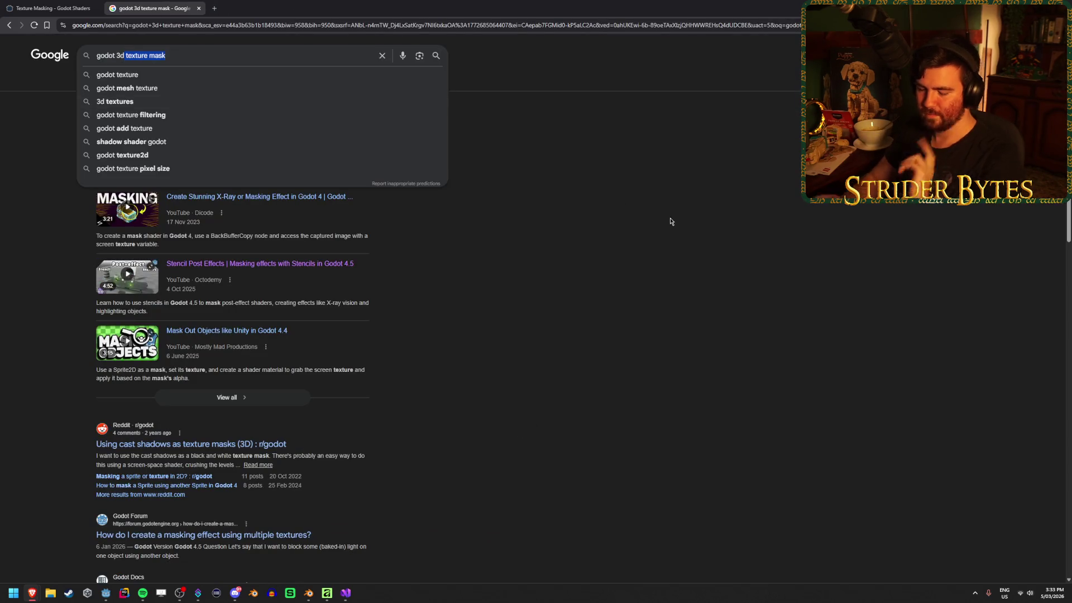
{"action": "type", "text": "dirt cleaning"}
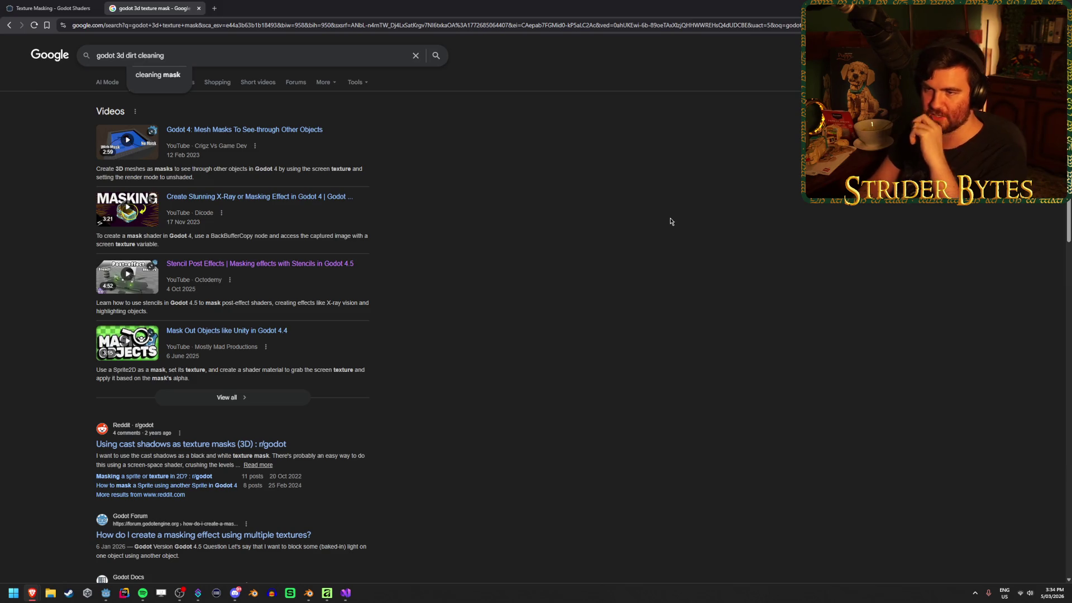
{"action": "key", "text": "Down"}
{"action": "key", "text": "Return"}
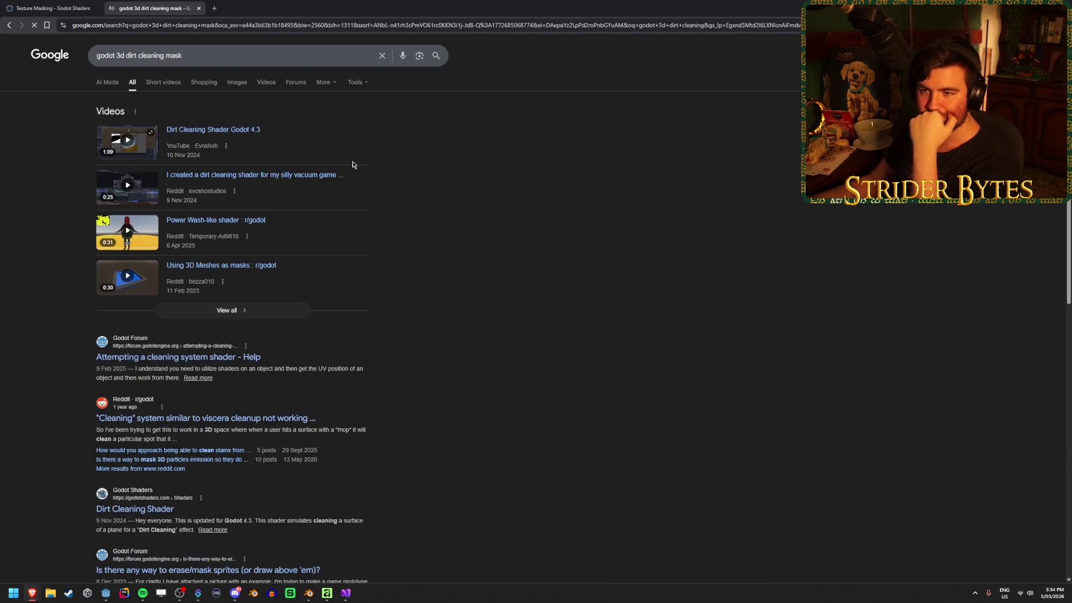
{"action": "middle_click", "coordinate": [229, 134]}
{"action": "scroll", "coordinate": [313, 351], "scroll_direction": "down", "scroll_amount": 1}
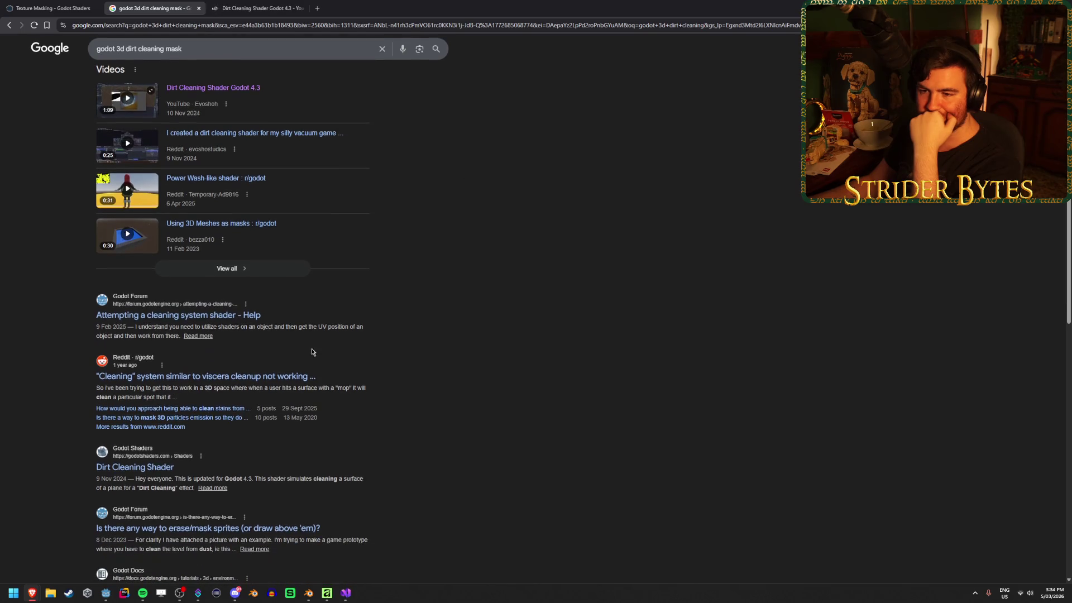
{"action": "middle_click", "coordinate": [238, 315]}
{"action": "left_click", "coordinate": [357, 8]}
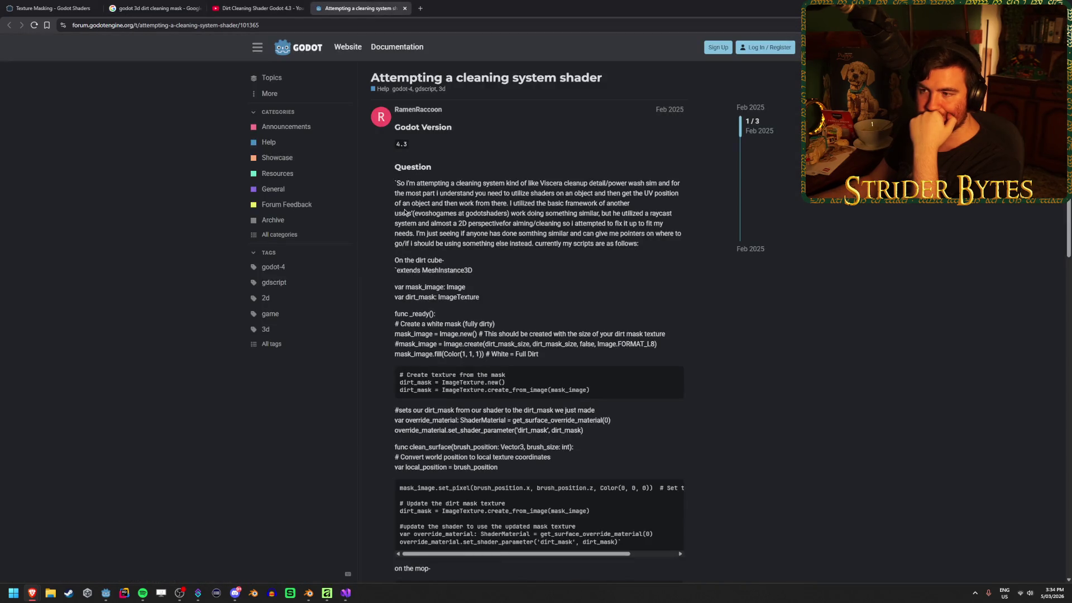
{"action": "mouse_move", "coordinate": [520, 183]}
{"action": "left_mouse_down"}
{"action": "mouse_move", "coordinate": [440, 184]}
{"action": "mouse_move", "coordinate": [574, 182]}
{"action": "left_mouse_up"}
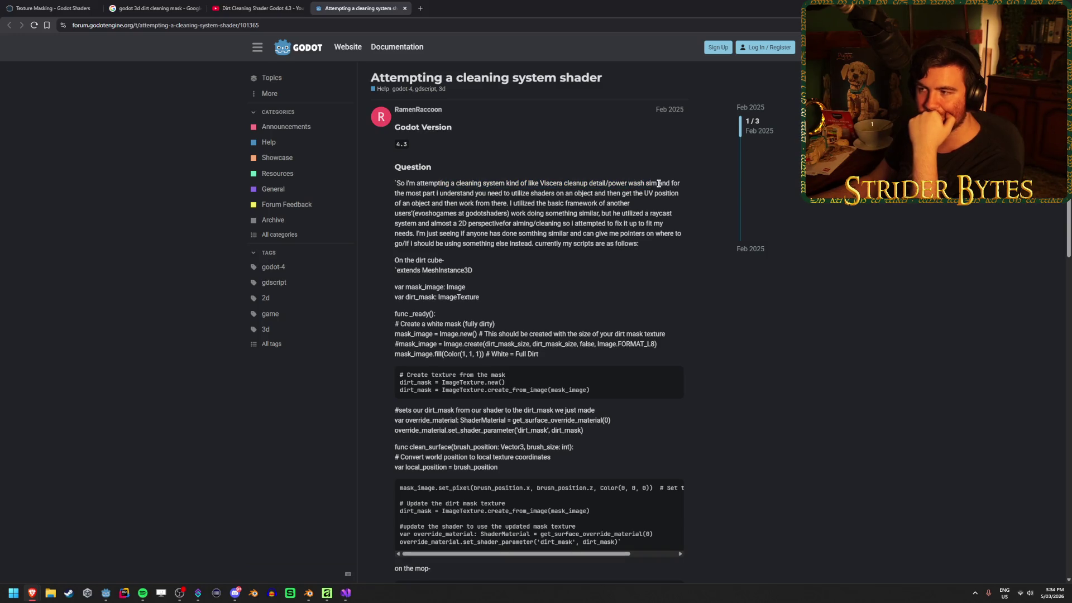
{"action": "left_click_drag", "start_coordinate": [666, 183], "coordinate": [547, 186]}
{"action": "left_click", "coordinate": [556, 190]}
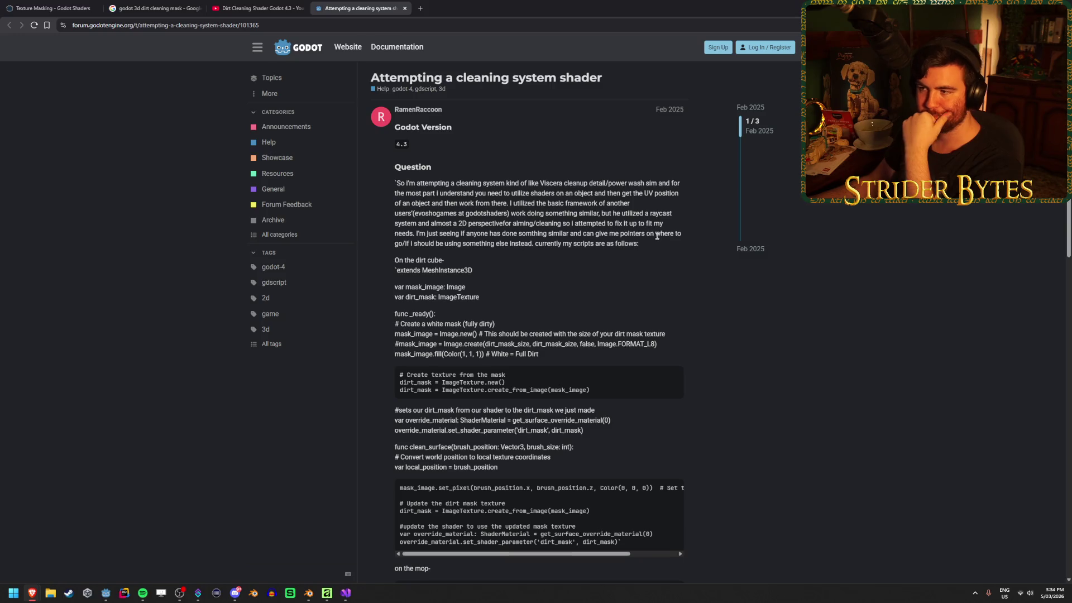
Search 'godot powerwash sim', open the Power Washing simulator thread, then the Reddit dirt-cleaning shader post.
{"action": "left_click_drag", "start_coordinate": [182, 48], "coordinate": [116, 48]}
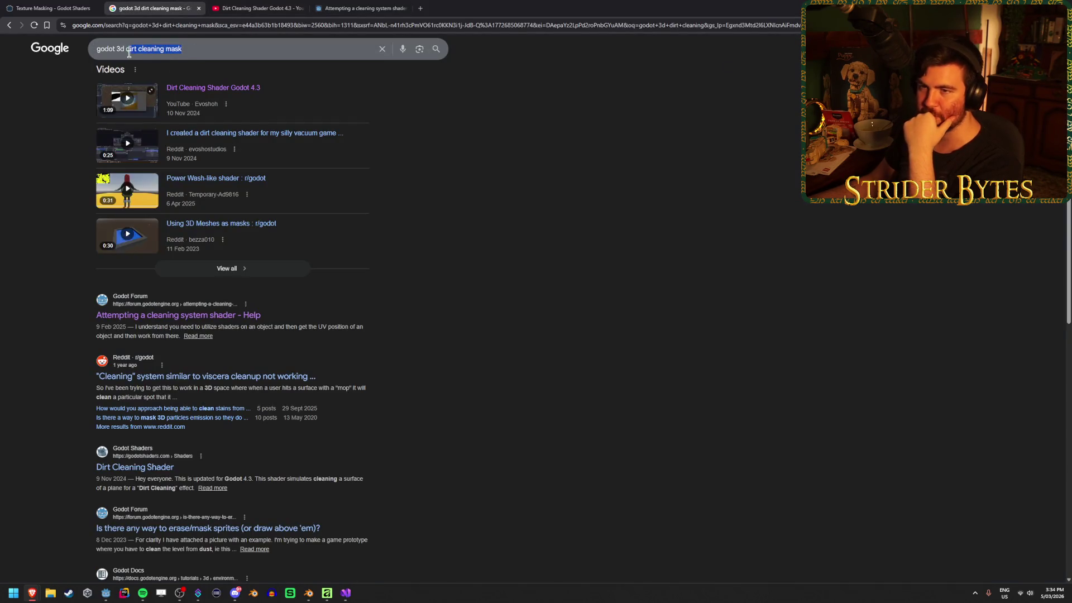
{"action": "type", "text": "powerwash sim"}
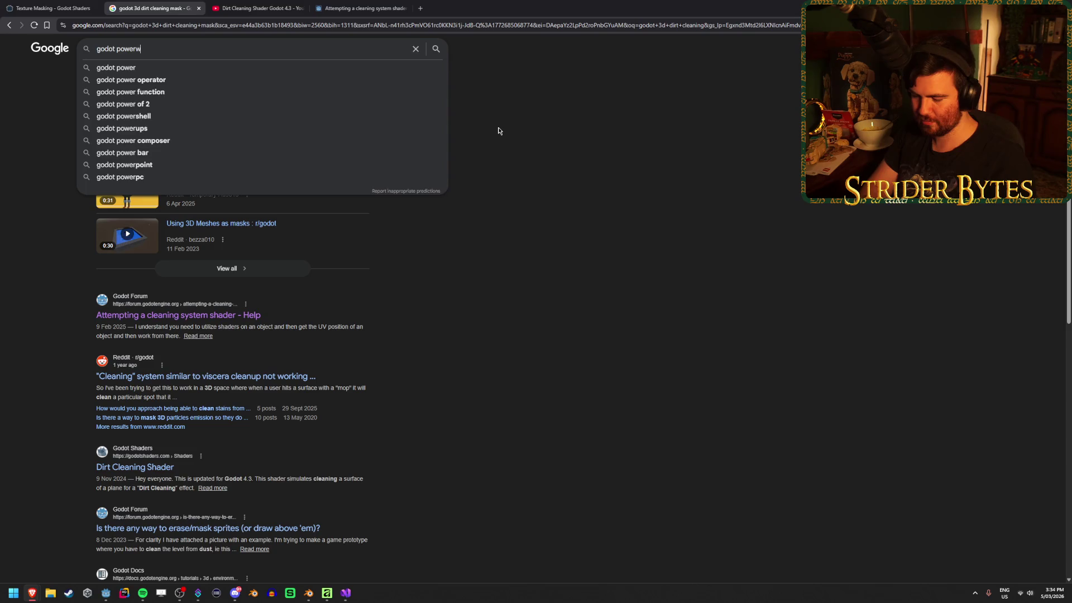
{"action": "key", "text": "Return"}
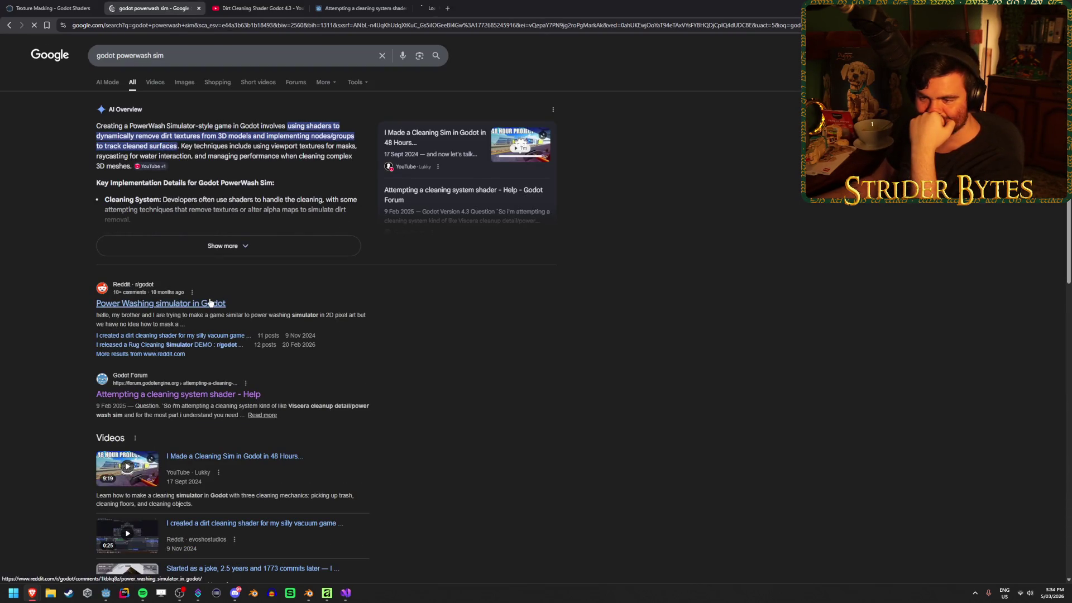
{"action": "middle_click", "coordinate": [210, 302]}
{"action": "scroll", "coordinate": [514, 323], "scroll_direction": "down", "scroll_amount": 4}
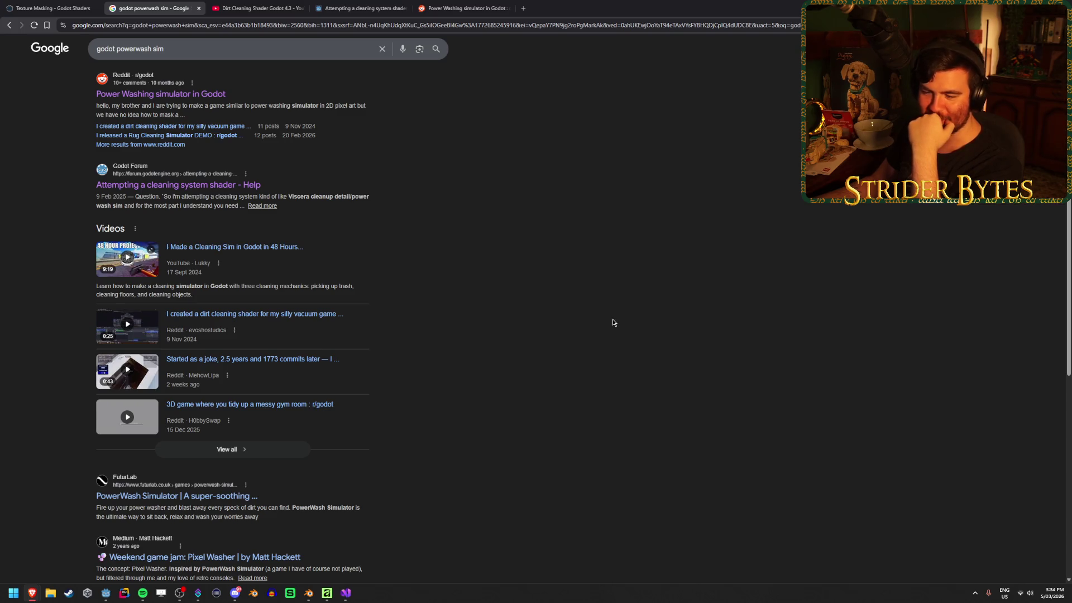
{"action": "scroll", "coordinate": [612, 323], "scroll_direction": "down", "scroll_amount": 2}
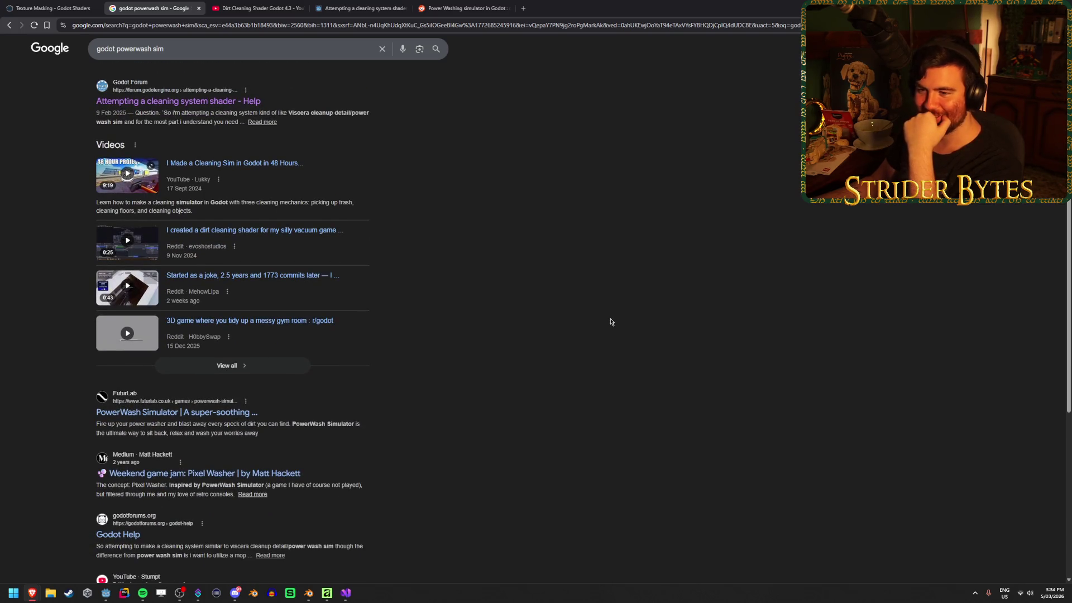
{"action": "scroll", "coordinate": [611, 322], "scroll_direction": "up", "scroll_amount": 1}
{"action": "scroll", "coordinate": [601, 311], "scroll_direction": "up", "scroll_amount": 2}
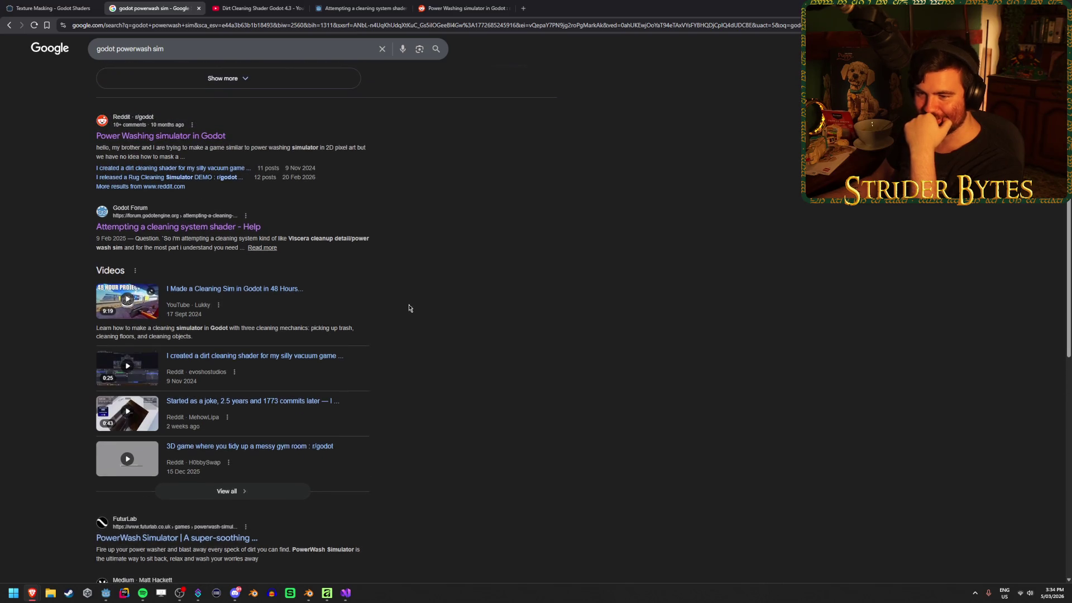
{"action": "left_click", "coordinate": [258, 357]}
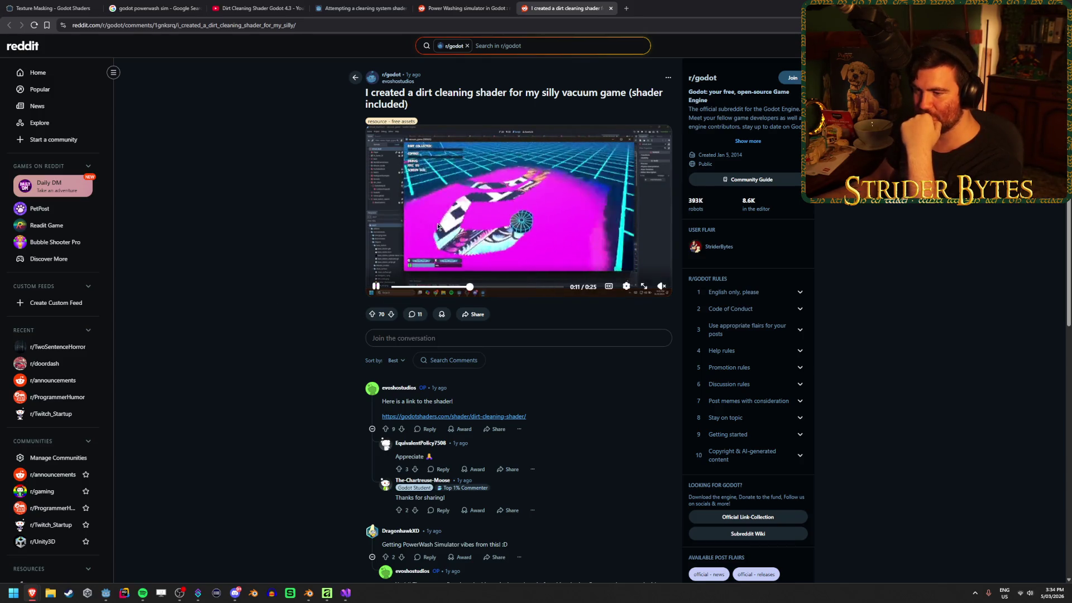
Open the comment's godotshaders.com Dirt Cleaning Shader link in a new tab and close the Reddit post.
{"action": "middle_click", "coordinate": [453, 416]}
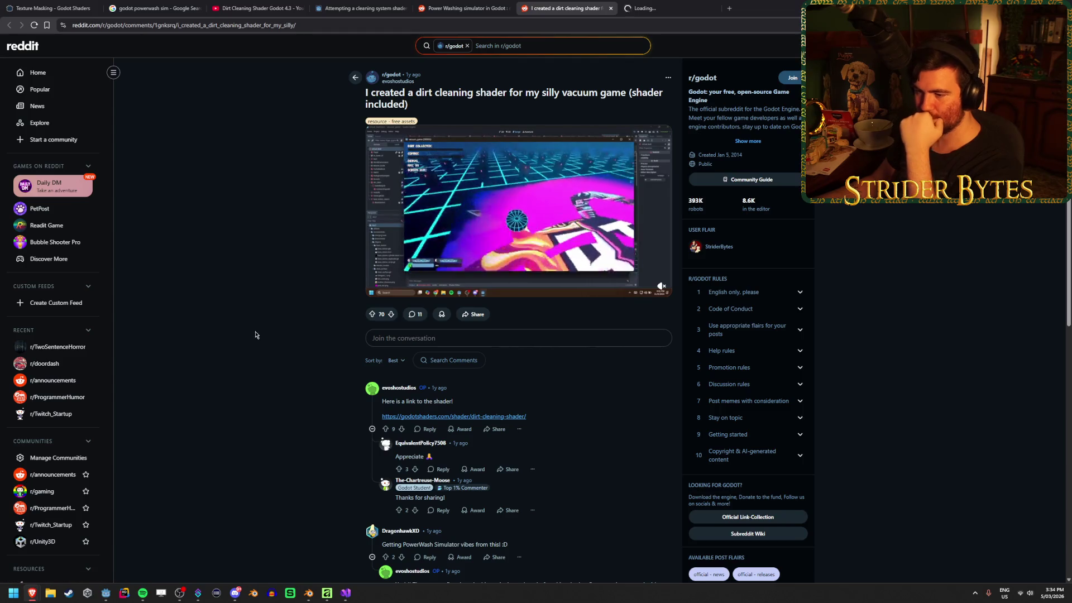
{"action": "scroll", "coordinate": [256, 334], "scroll_direction": "down", "scroll_amount": 2}
{"action": "scroll", "coordinate": [256, 334], "scroll_direction": "up", "scroll_amount": 2}
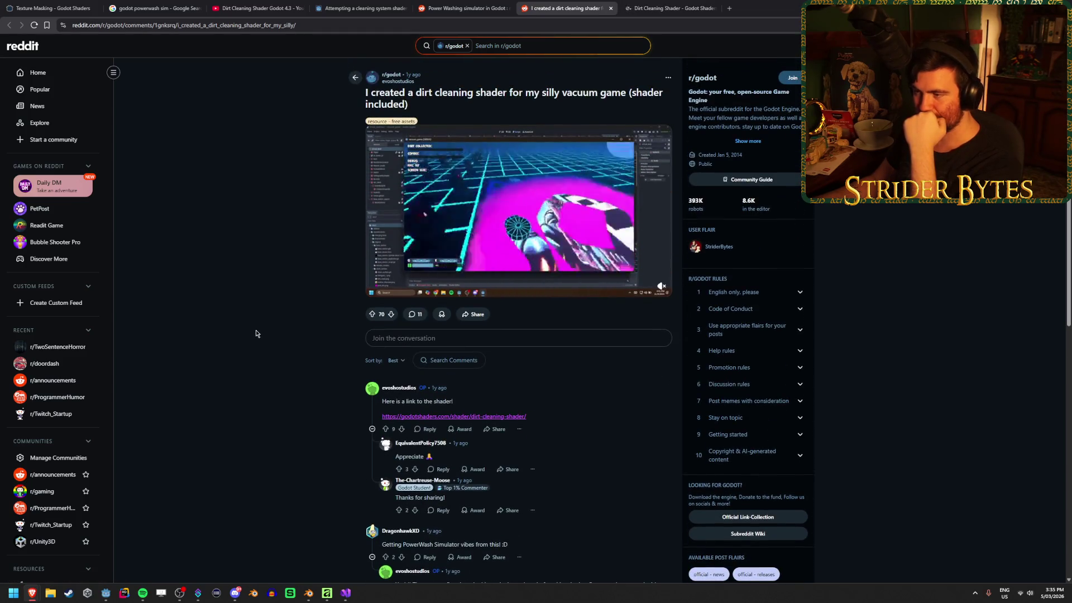
{"action": "left_click", "coordinate": [611, 8]}
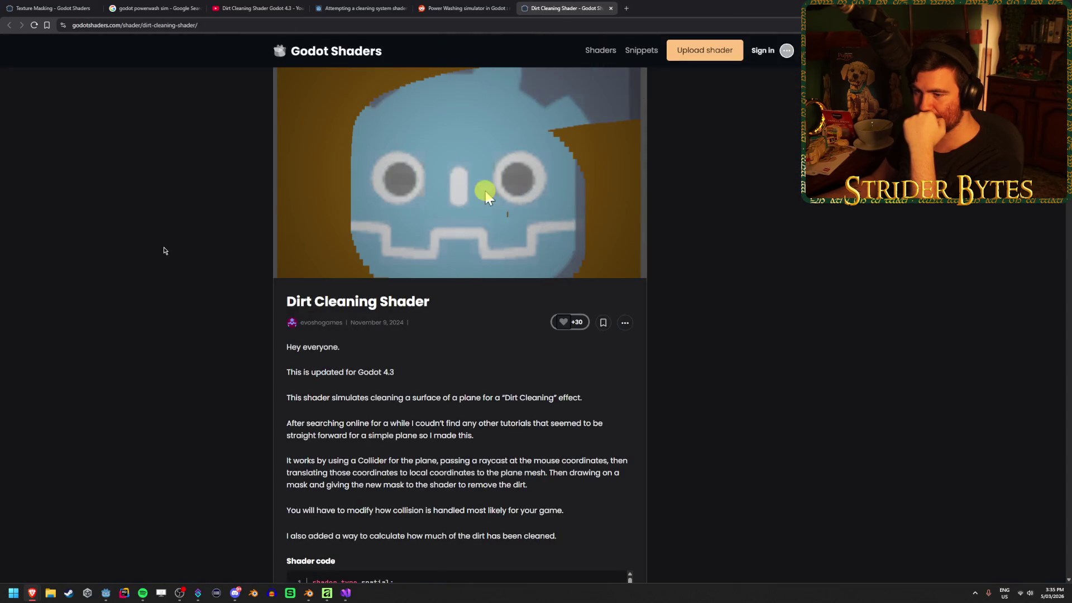
Set dirty_texture to Noise and adjust dirt_strength to about 0.62.
{"action": "scroll", "coordinate": [163, 251], "scroll_direction": "down", "scroll_amount": 2}
{"action": "scroll", "coordinate": [163, 251], "scroll_direction": "down", "scroll_amount": 5}
{"action": "scroll", "coordinate": [508, 356], "scroll_direction": "down", "scroll_amount": 2}
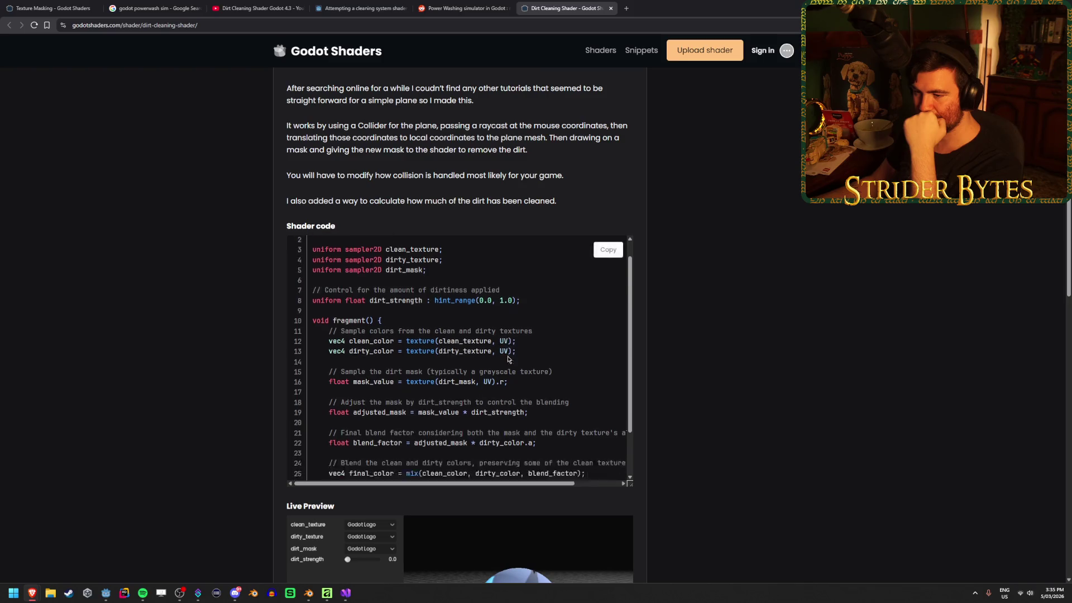
{"action": "scroll", "coordinate": [508, 356], "scroll_direction": "down", "scroll_amount": 3}
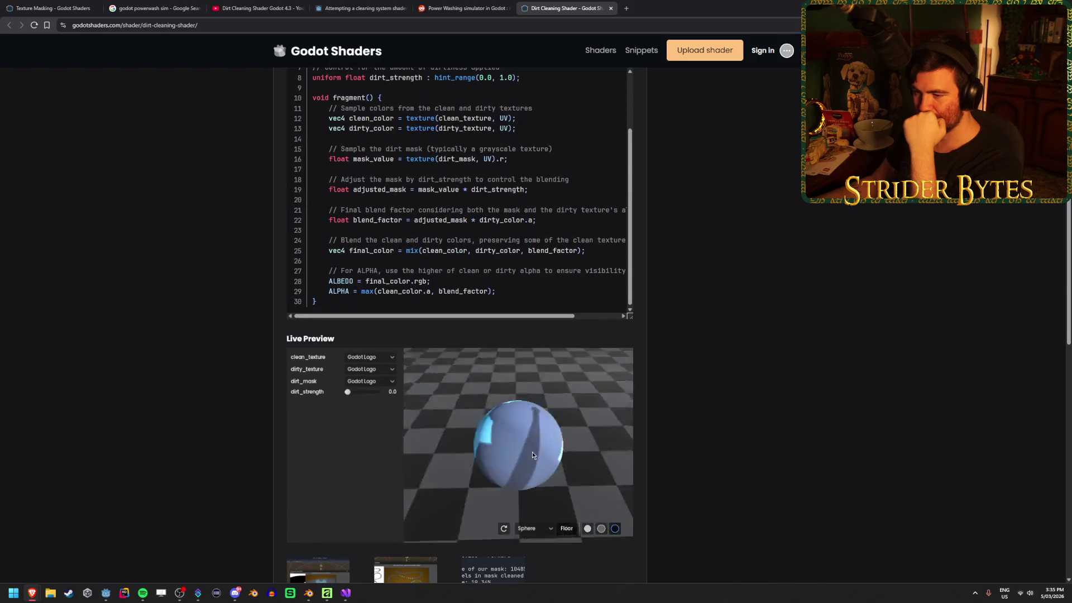
{"action": "left_click_drag", "start_coordinate": [362, 394], "coordinate": [368, 396]}
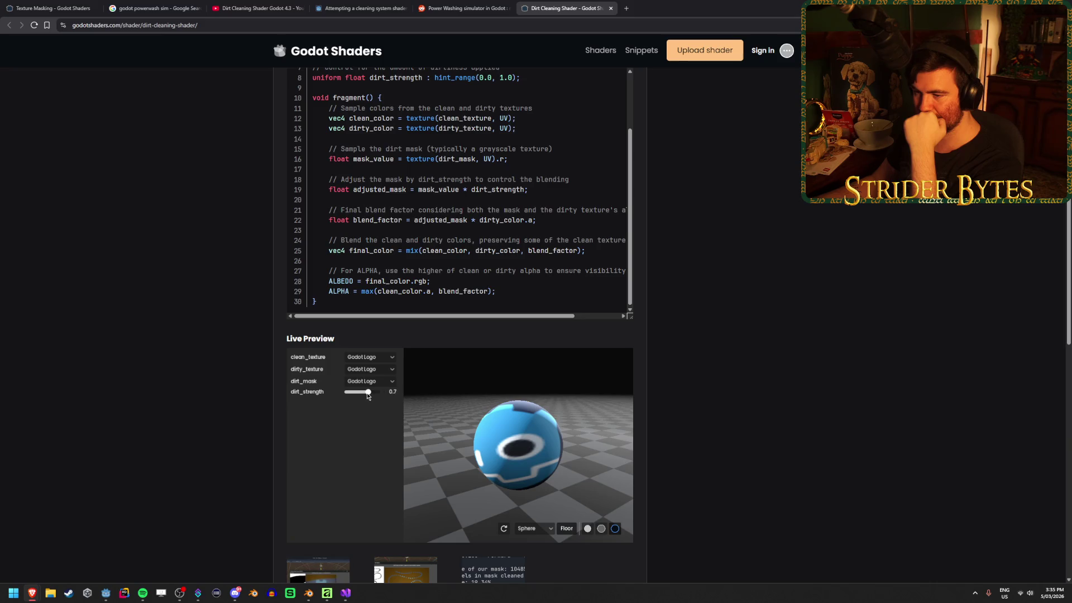
{"action": "left_click", "coordinate": [370, 369]}
{"action": "left_click", "coordinate": [363, 387]}
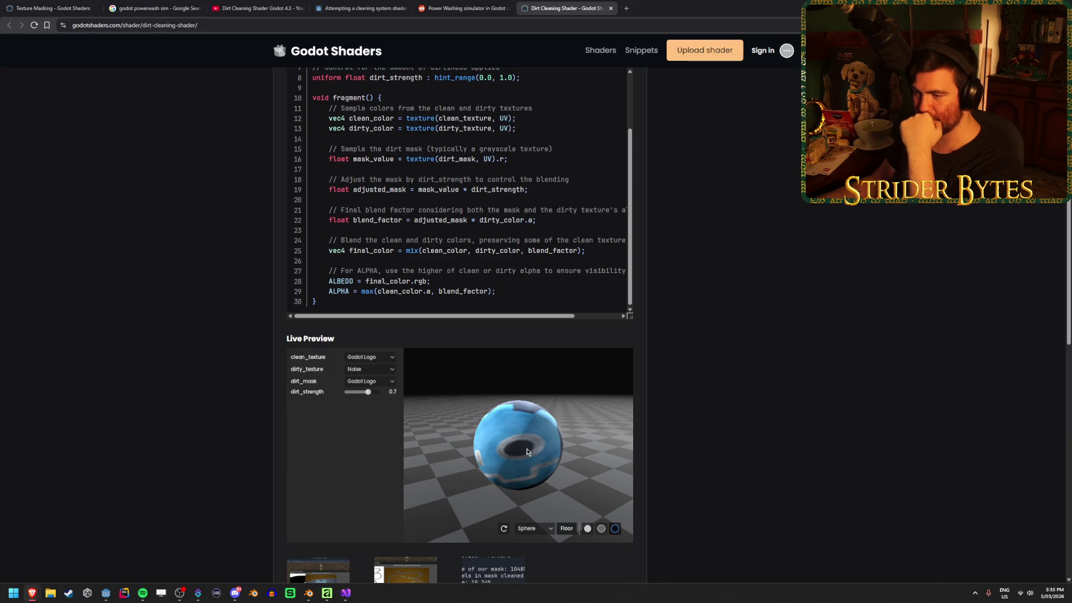
{"action": "scroll", "coordinate": [534, 457], "scroll_direction": "up", "scroll_amount": 3}
{"action": "mouse_move", "coordinate": [368, 391]}
{"action": "left_mouse_down"}
{"action": "mouse_move", "coordinate": [385, 393]}
{"action": "mouse_move", "coordinate": [345, 397]}
{"action": "mouse_move", "coordinate": [404, 402]}
{"action": "mouse_move", "coordinate": [346, 398]}
{"action": "mouse_move", "coordinate": [400, 399]}
{"action": "left_mouse_up"}
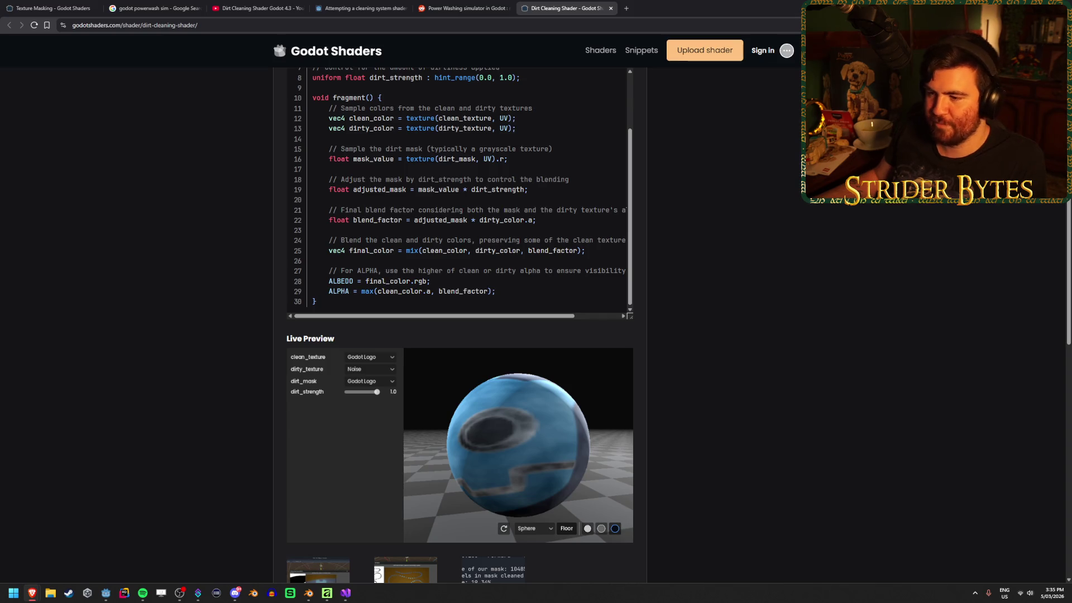
Try Noise, UV Gradient and B/W Gradient as dirt_mask, then return it to Godot Logo.
{"action": "left_click", "coordinate": [371, 384]}
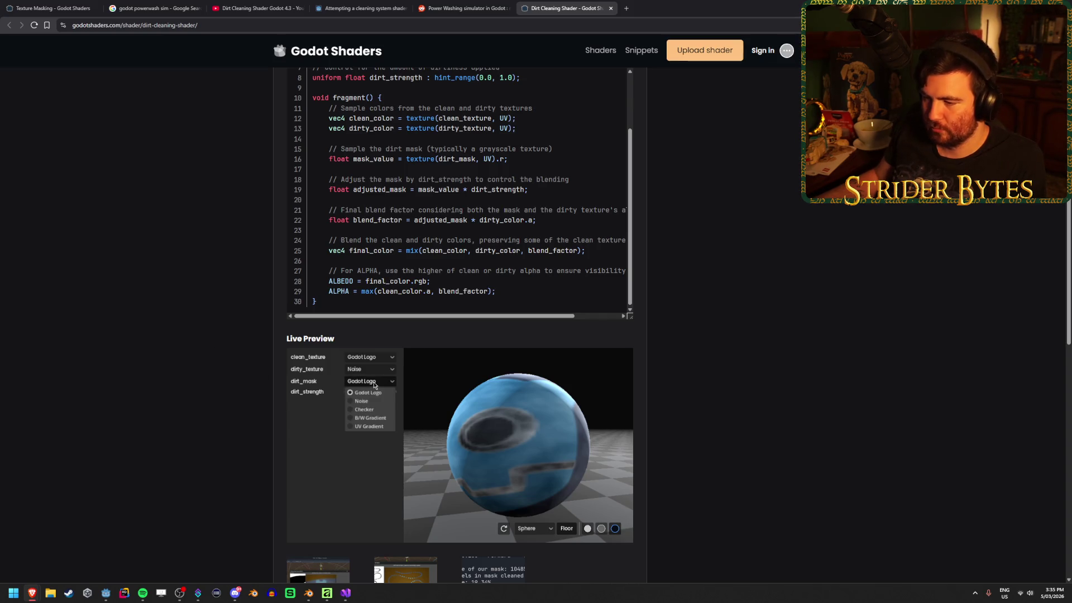
{"action": "left_click", "coordinate": [381, 401]}
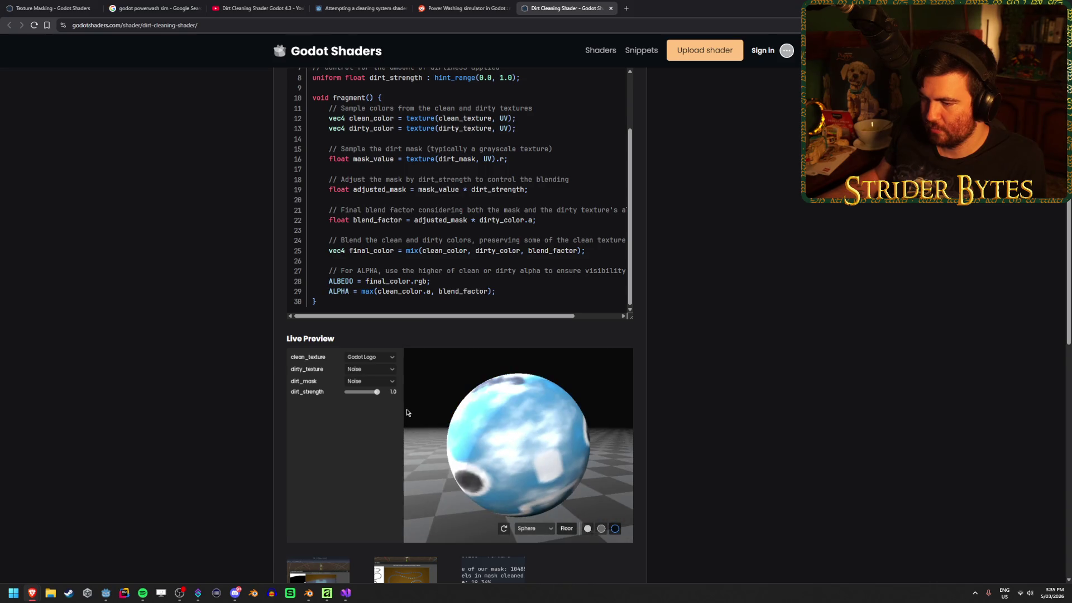
{"action": "left_click", "coordinate": [372, 384]}
{"action": "left_click", "coordinate": [378, 425]}
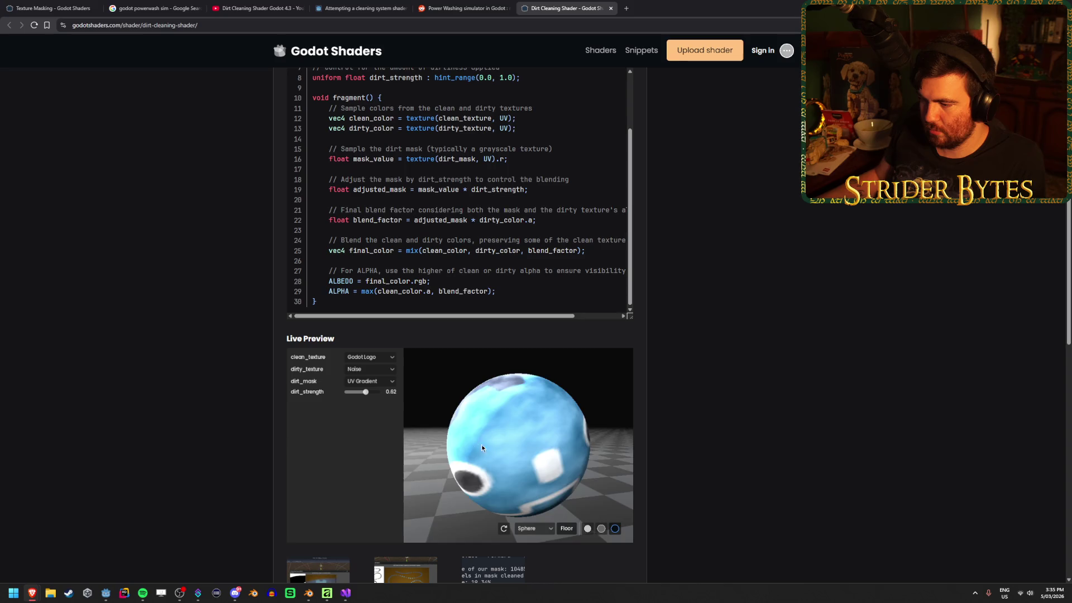
{"action": "left_click", "coordinate": [371, 381]}
{"action": "left_click", "coordinate": [371, 417]}
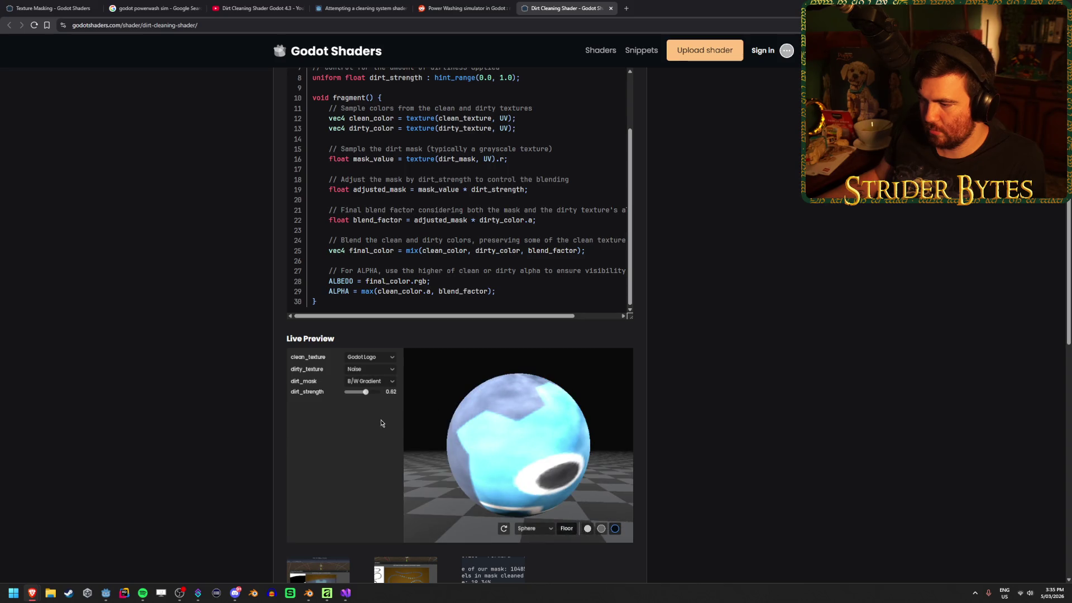
{"action": "left_click", "coordinate": [370, 381]}
{"action": "left_click", "coordinate": [369, 393]}
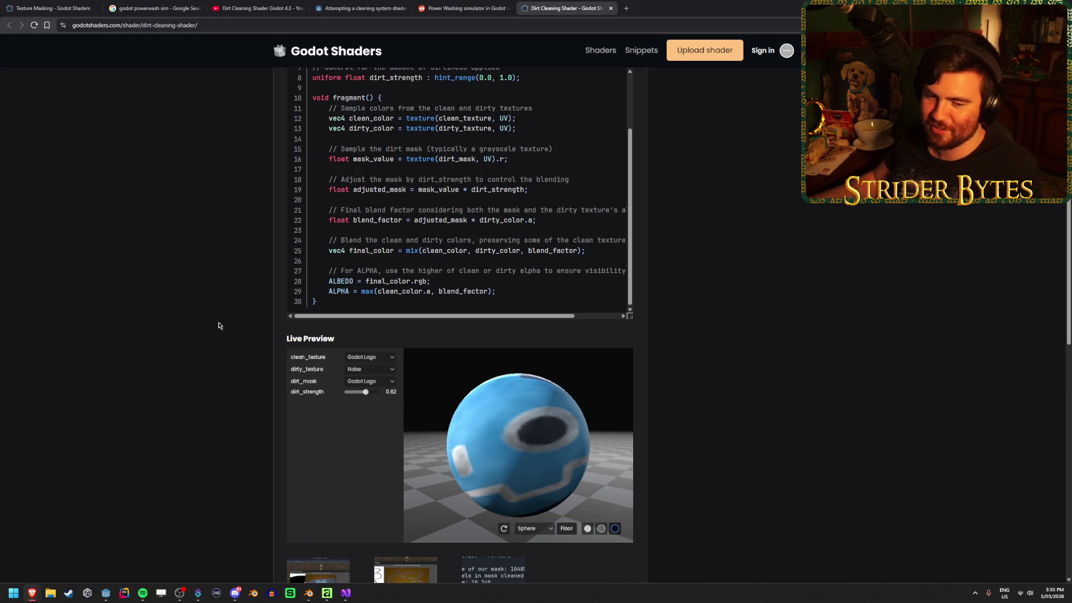
Read the shader's licence notice and the linked MIT license page.
{"action": "scroll", "coordinate": [166, 380], "scroll_direction": "down", "scroll_amount": 5}
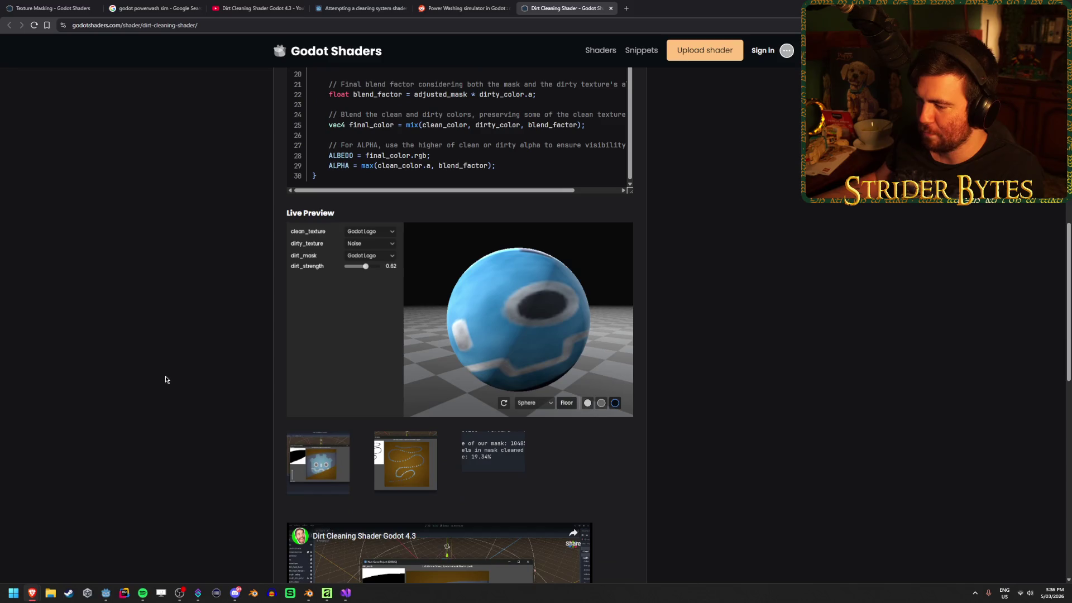
{"action": "scroll", "coordinate": [190, 387], "scroll_direction": "down", "scroll_amount": 4}
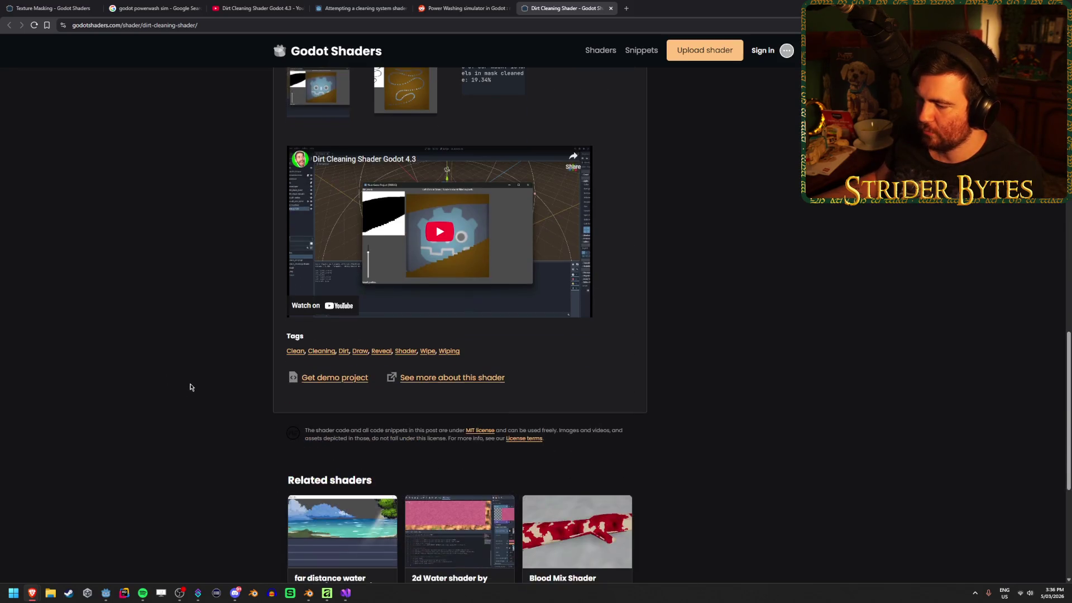
{"action": "left_click_drag", "start_coordinate": [343, 430], "coordinate": [389, 430]}
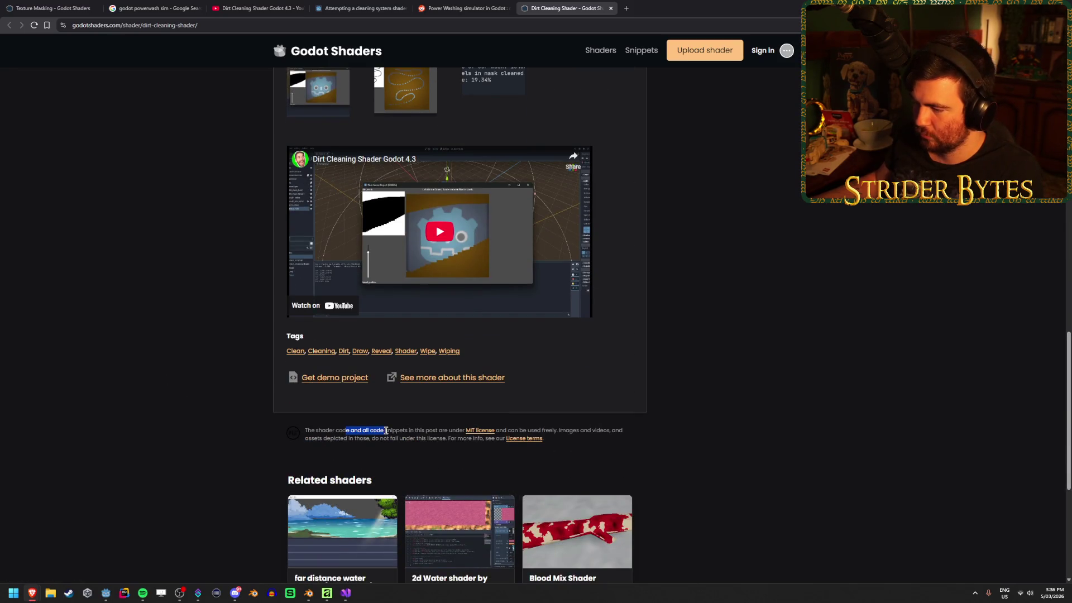
{"action": "left_click", "coordinate": [497, 428]}
{"action": "left_click_drag", "start_coordinate": [545, 431], "coordinate": [558, 441]}
{"action": "left_click", "coordinate": [597, 433]}
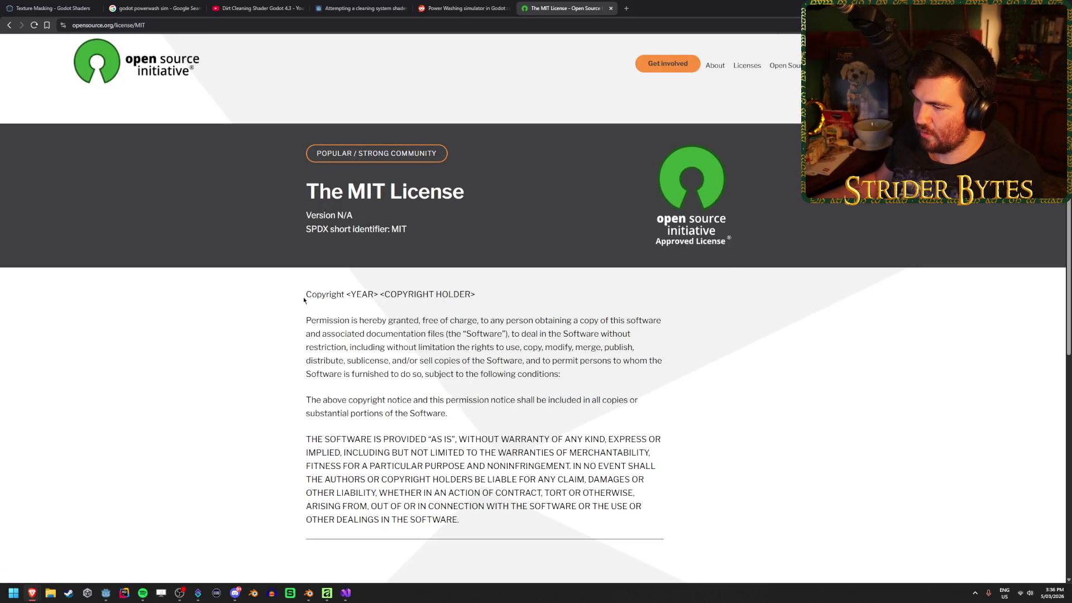
{"action": "left_click_drag", "start_coordinate": [673, 324], "coordinate": [383, 321]}
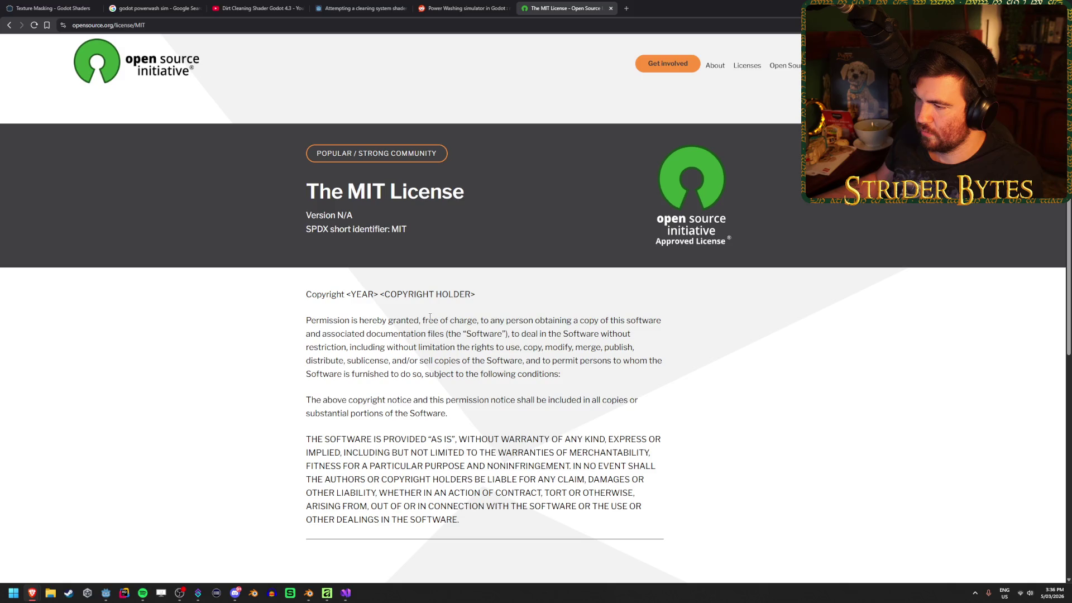
{"action": "mouse_move", "coordinate": [618, 400]}
{"action": "left_mouse_down"}
{"action": "mouse_move", "coordinate": [562, 360]}
{"action": "mouse_move", "coordinate": [314, 332]}
{"action": "left_mouse_up"}
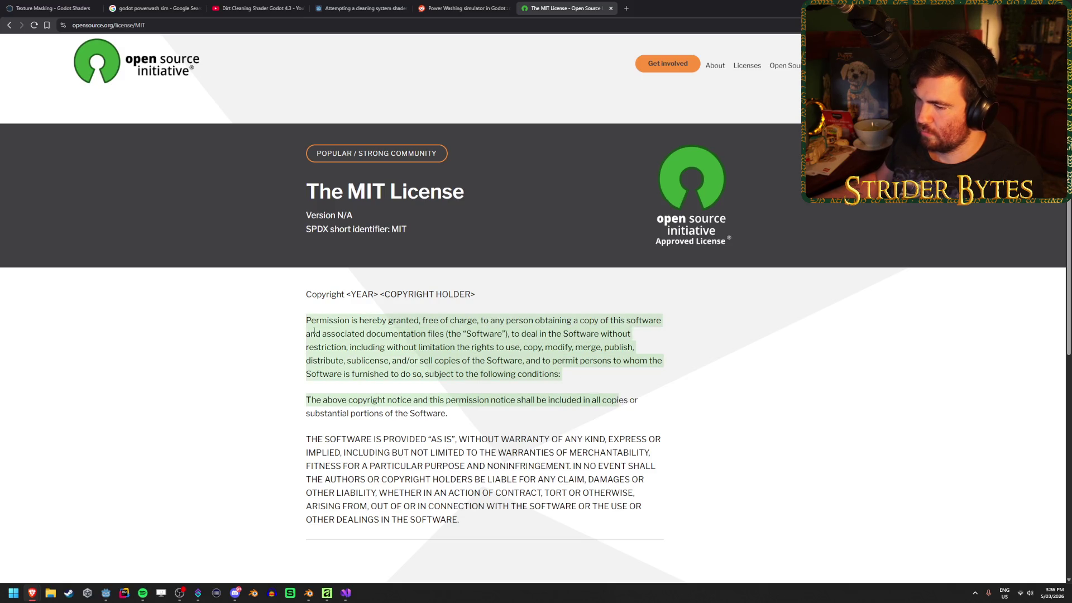
{"action": "left_click", "coordinate": [119, 320]}
Return to the Dirt Cleaning Shader page, review its description and code, then switch to the Reddit thread.
{"action": "key", "text": "alt+Left"}
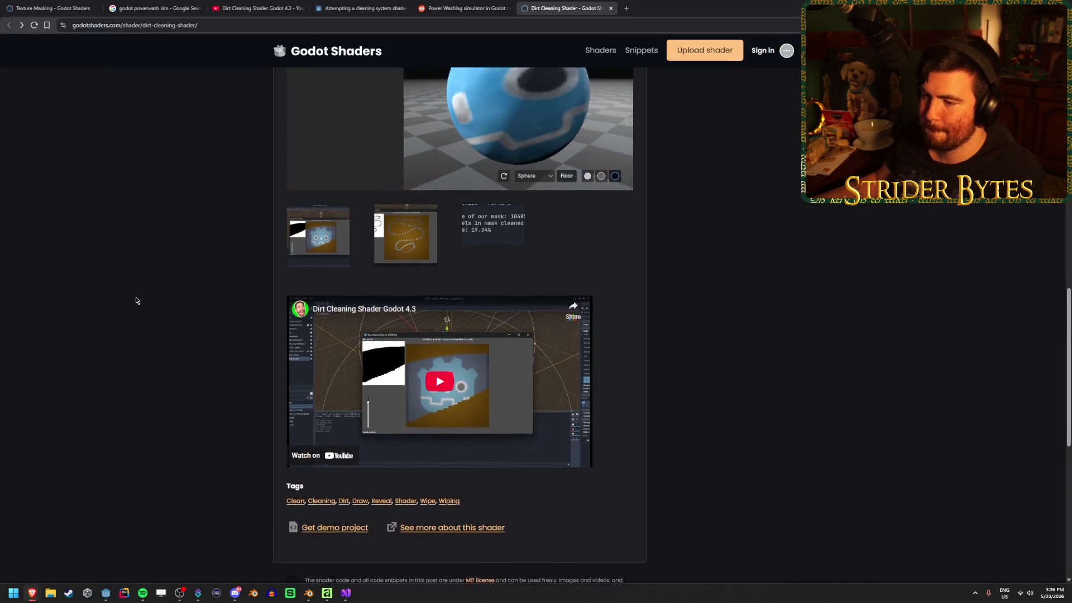
{"action": "scroll", "coordinate": [136, 300], "scroll_direction": "up", "scroll_amount": 6}
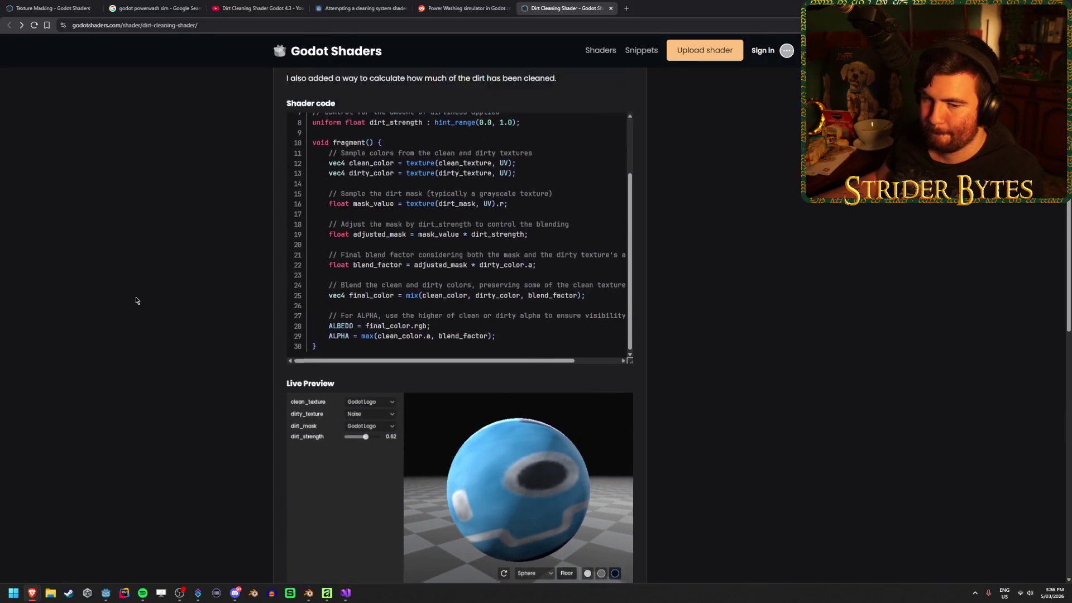
{"action": "scroll", "coordinate": [136, 300], "scroll_direction": "up", "scroll_amount": 3}
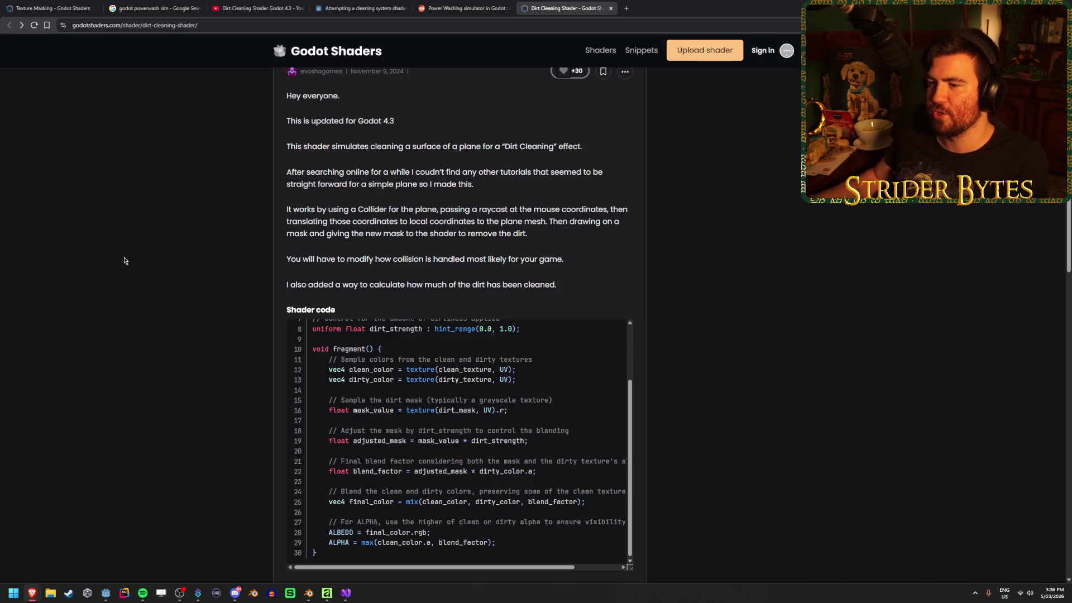
{"action": "scroll", "coordinate": [162, 247], "scroll_direction": "up", "scroll_amount": 1}
{"action": "scroll", "coordinate": [162, 248], "scroll_direction": "up", "scroll_amount": 2}
{"action": "scroll", "coordinate": [185, 266], "scroll_direction": "down", "scroll_amount": 3}
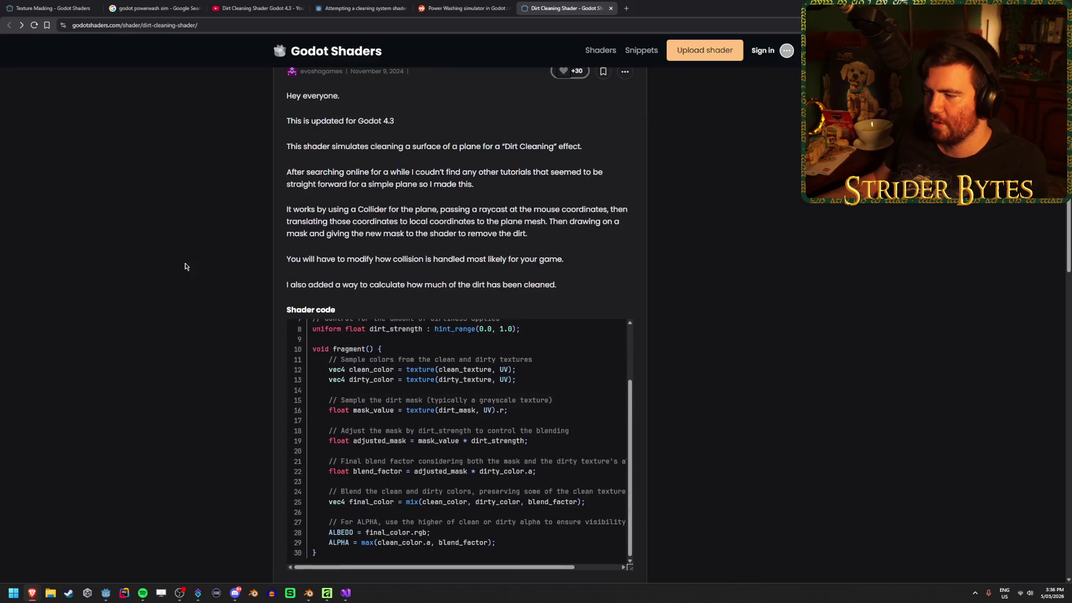
{"action": "key", "text": "ctrl+shift+Tab"}
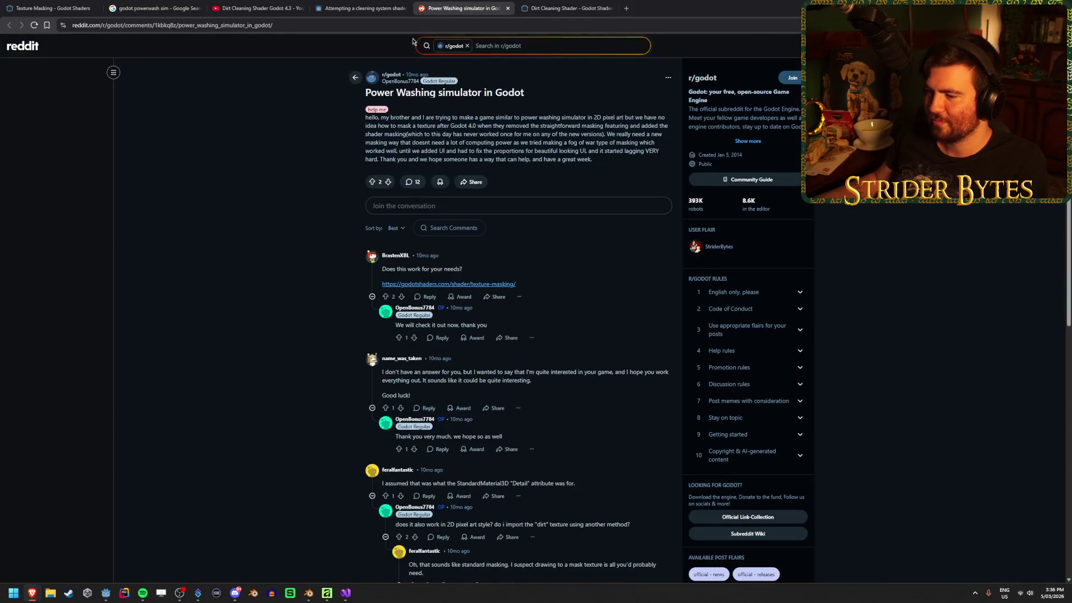
Read more Power Washing simulator comments, then switch back to the Godot editor.
{"action": "scroll", "coordinate": [252, 292], "scroll_direction": "down", "scroll_amount": 1}
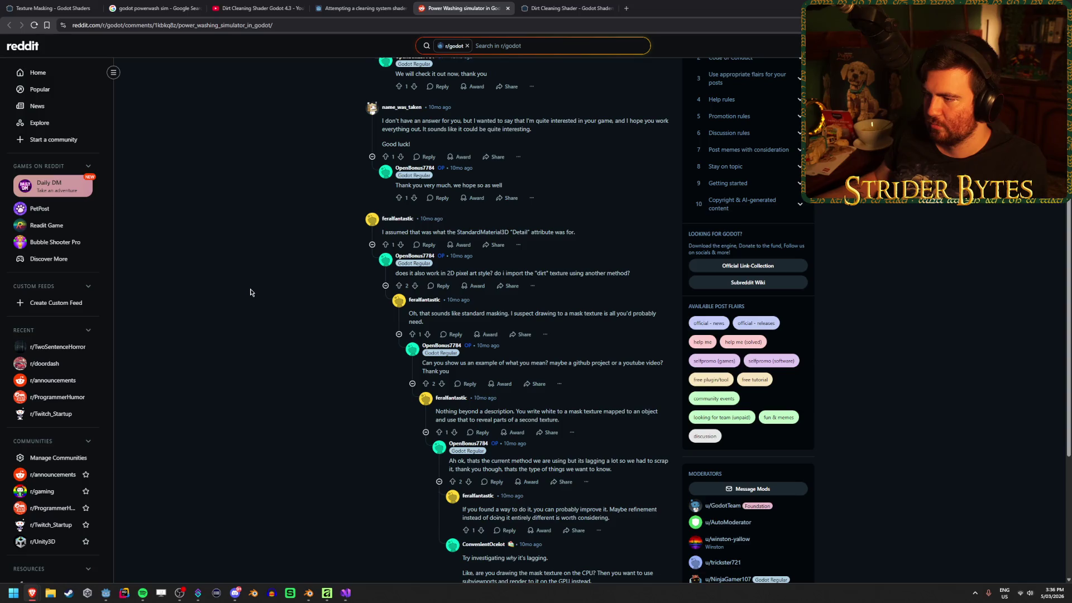
{"action": "left_click_drag", "start_coordinate": [439, 232], "coordinate": [508, 232]}
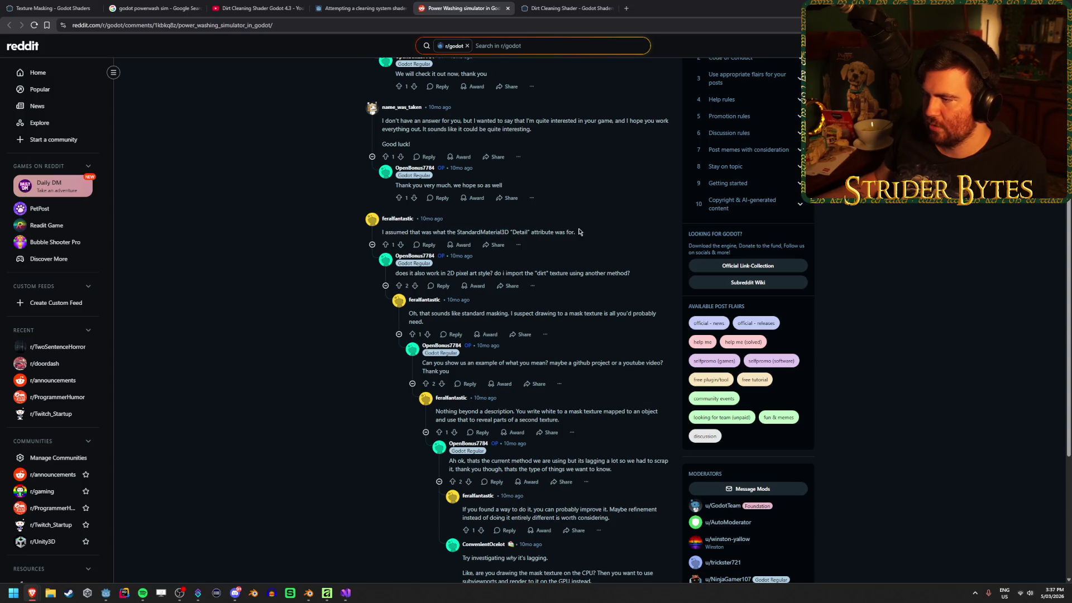
{"action": "left_click_drag", "start_coordinate": [576, 232], "coordinate": [519, 233]}
{"action": "left_click", "coordinate": [527, 232]}
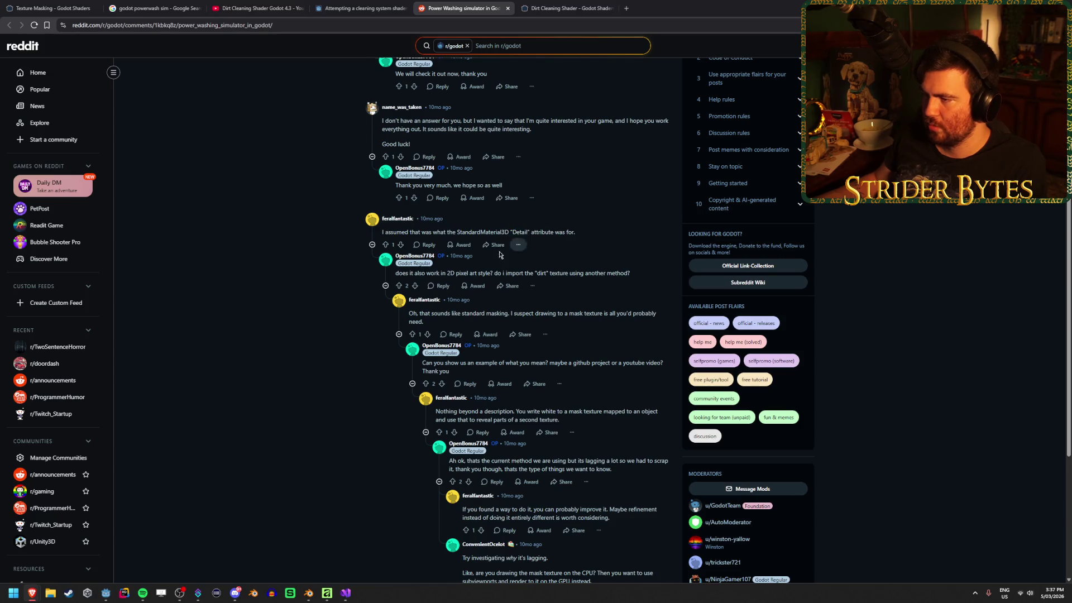
{"action": "left_click", "coordinate": [106, 592]}
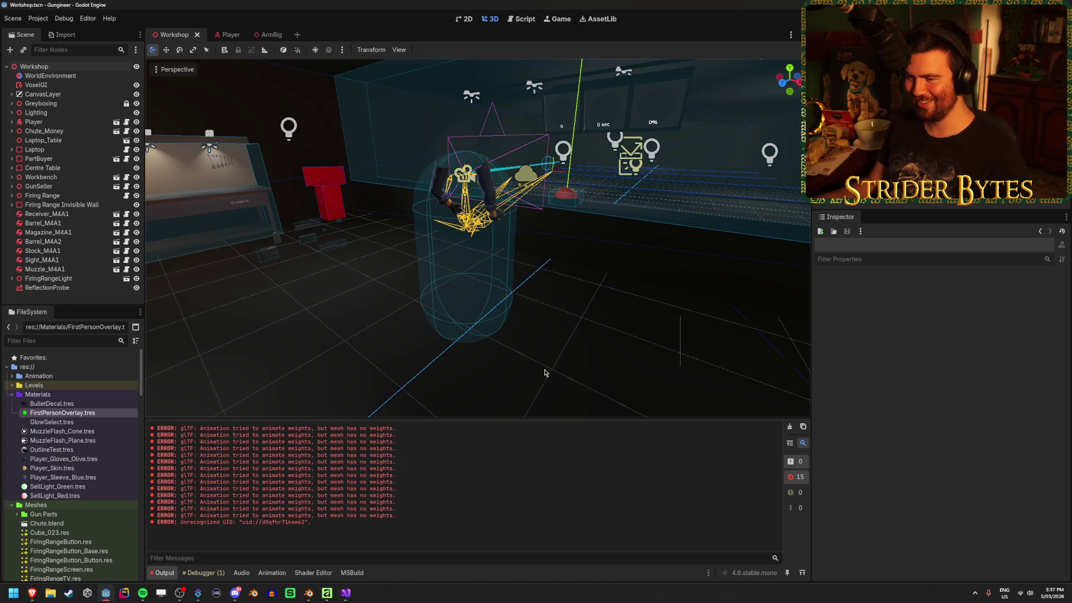
Inspect the GlowSelect, MuzzleFlash_Cone and OutlineTest materials from the FileSystem.
{"action": "mouse_move", "coordinate": [357, 315]}
{"action": "left_mouse_down"}
{"action": "mouse_move", "coordinate": [499, 366]}
{"action": "mouse_move", "coordinate": [462, 359]}
{"action": "left_mouse_up"}
{"action": "left_click", "coordinate": [100, 422]}
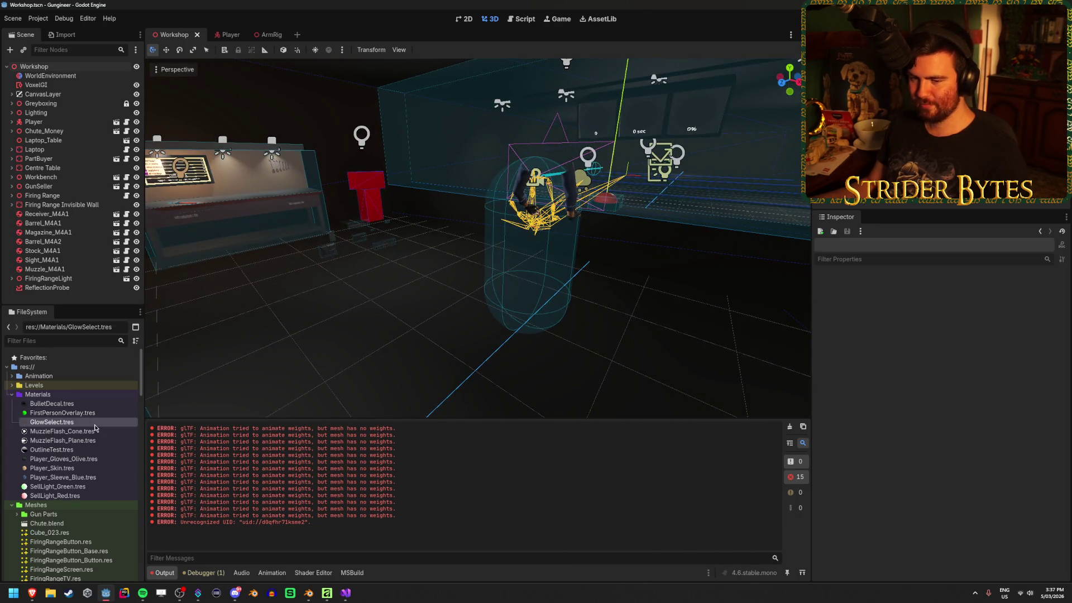
{"action": "left_click", "coordinate": [84, 431]}
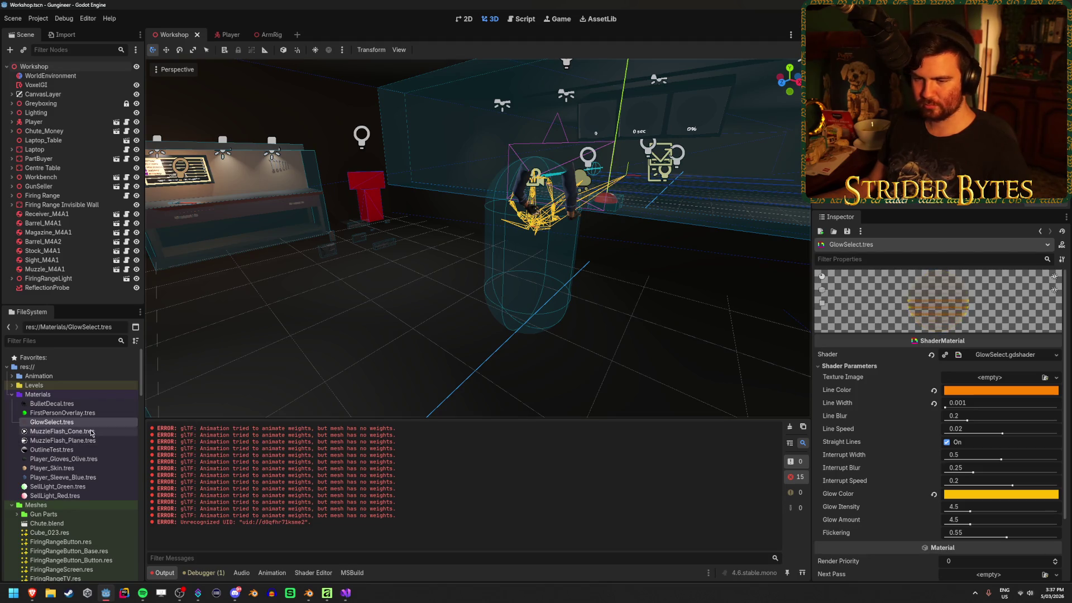
{"action": "left_click", "coordinate": [86, 450]}
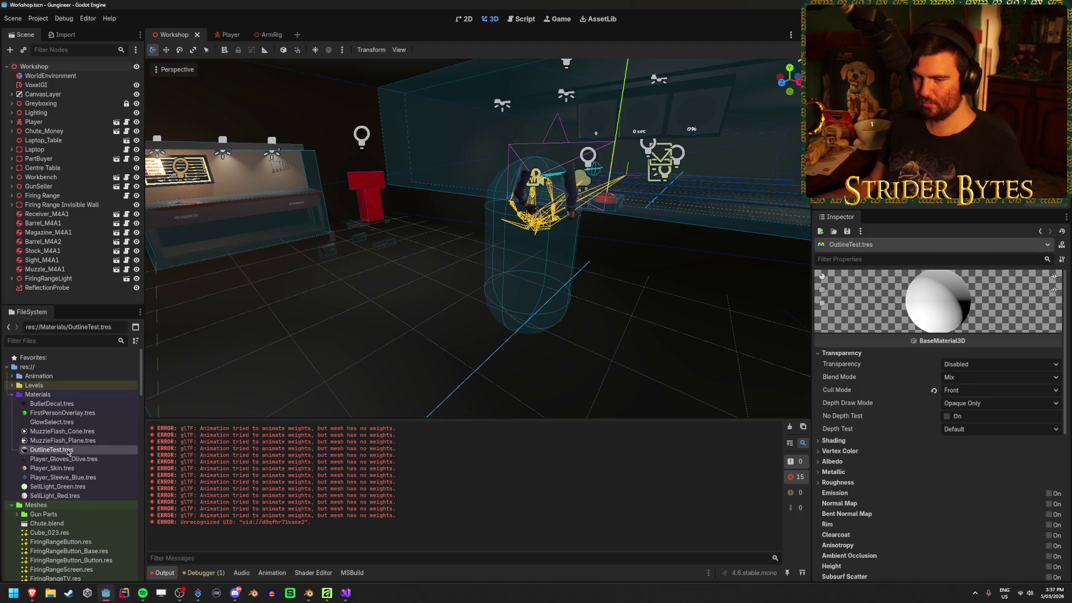
Enable OutlineTest's Detail overlay, check the Mask texture choices, then turn Detail off.
{"action": "scroll", "coordinate": [943, 474], "scroll_direction": "down", "scroll_amount": 2}
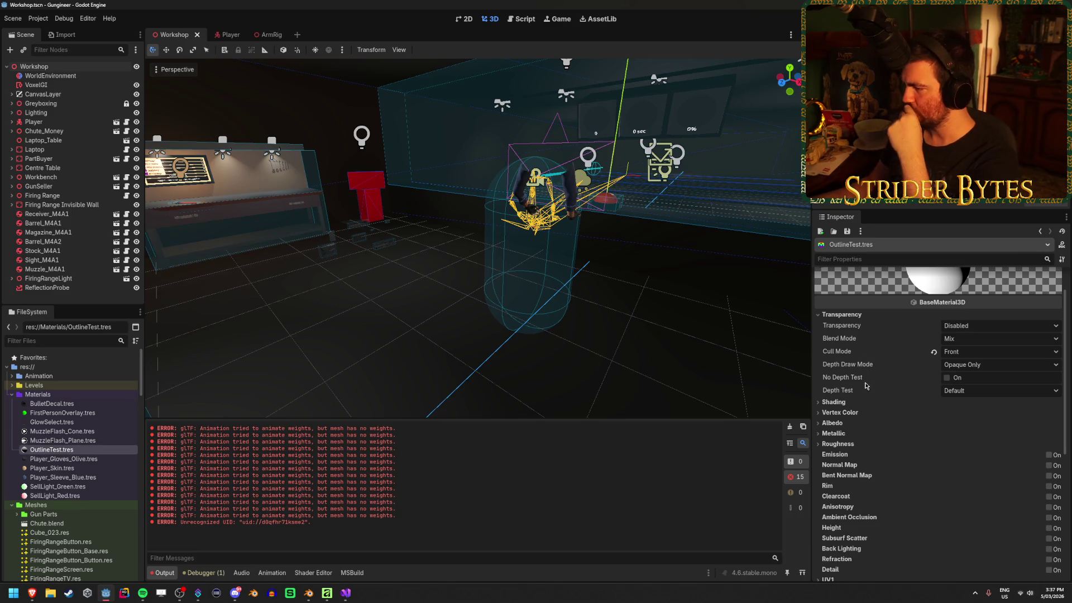
{"action": "scroll", "coordinate": [862, 405], "scroll_direction": "down", "scroll_amount": 4}
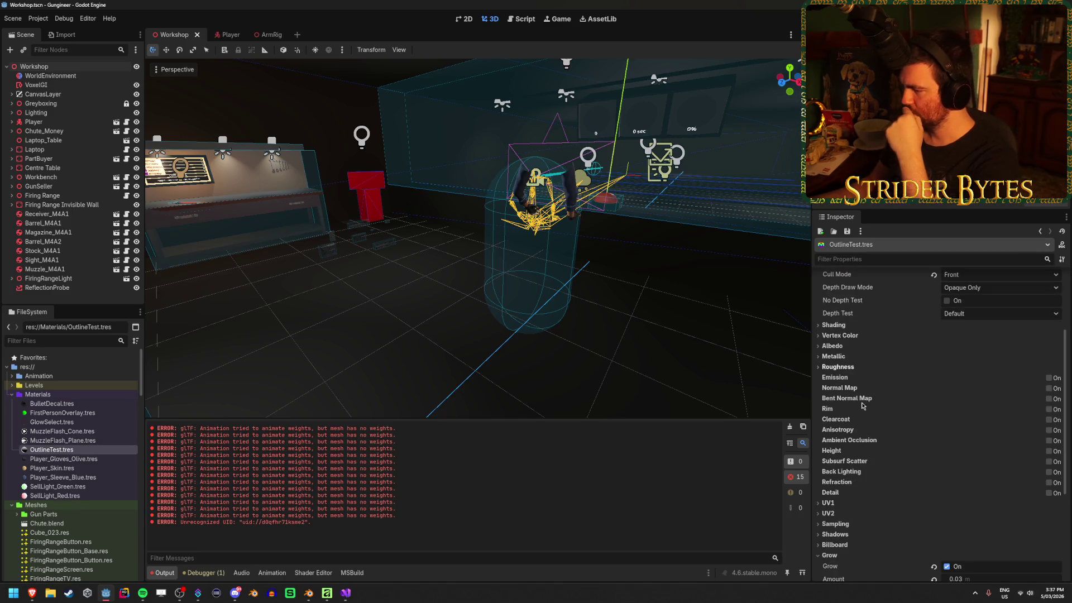
{"action": "left_click", "coordinate": [1049, 493]}
{"action": "left_click", "coordinate": [1049, 494]}
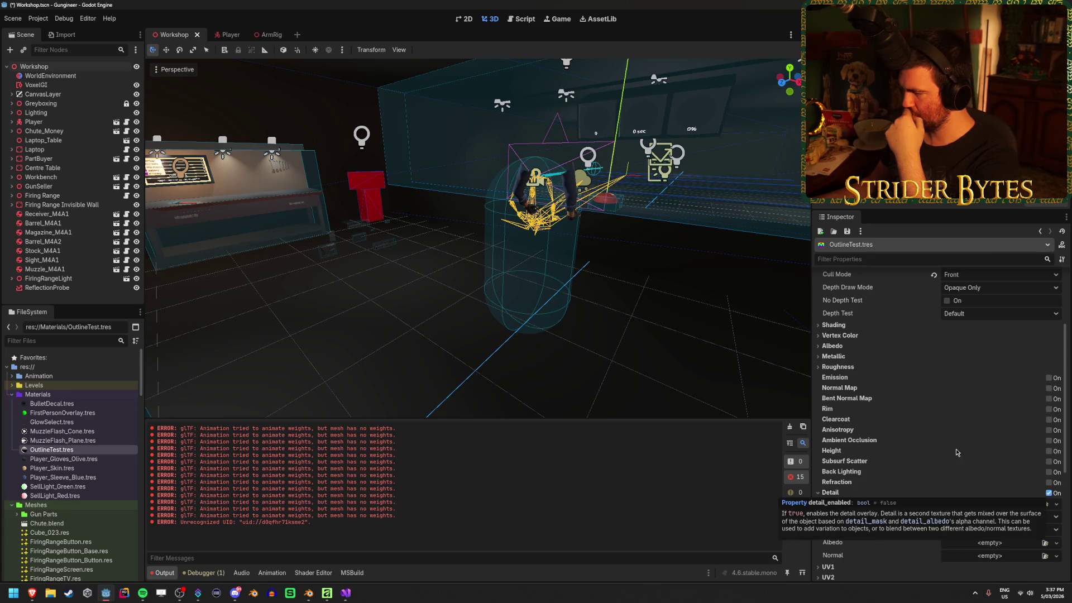
{"action": "scroll", "coordinate": [996, 442], "scroll_direction": "down", "scroll_amount": 3}
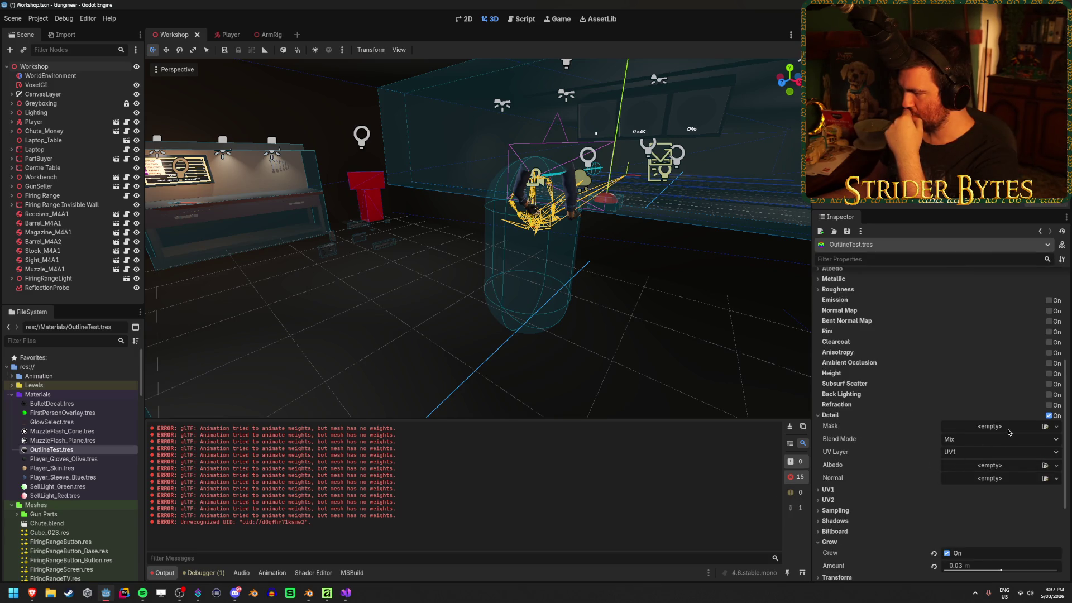
{"action": "left_click", "coordinate": [1008, 433]}
{"action": "left_click", "coordinate": [887, 428]}
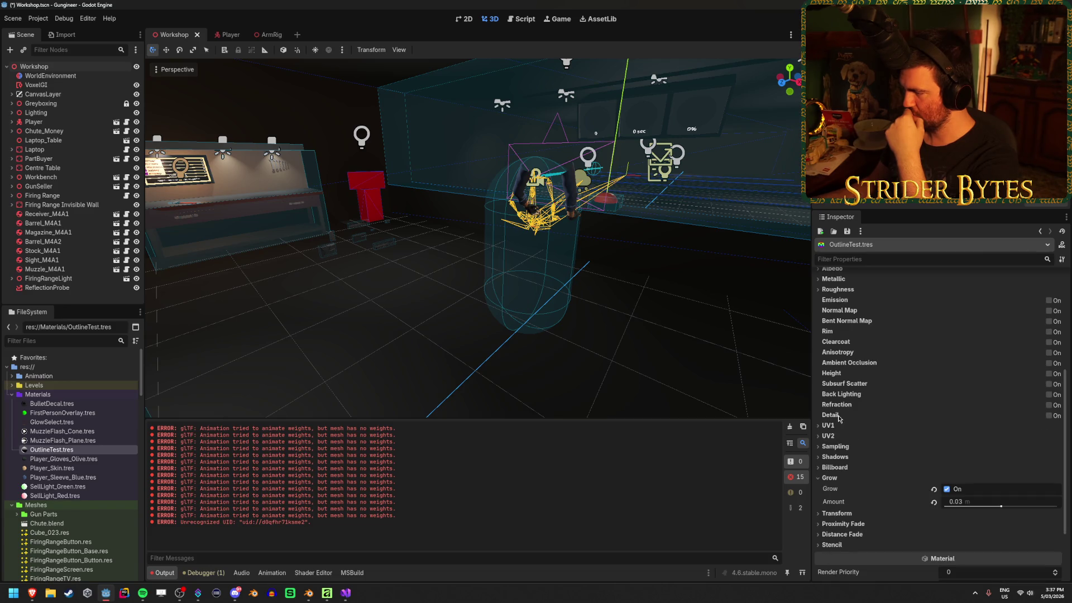
{"action": "mouse_move", "coordinate": [835, 417]}
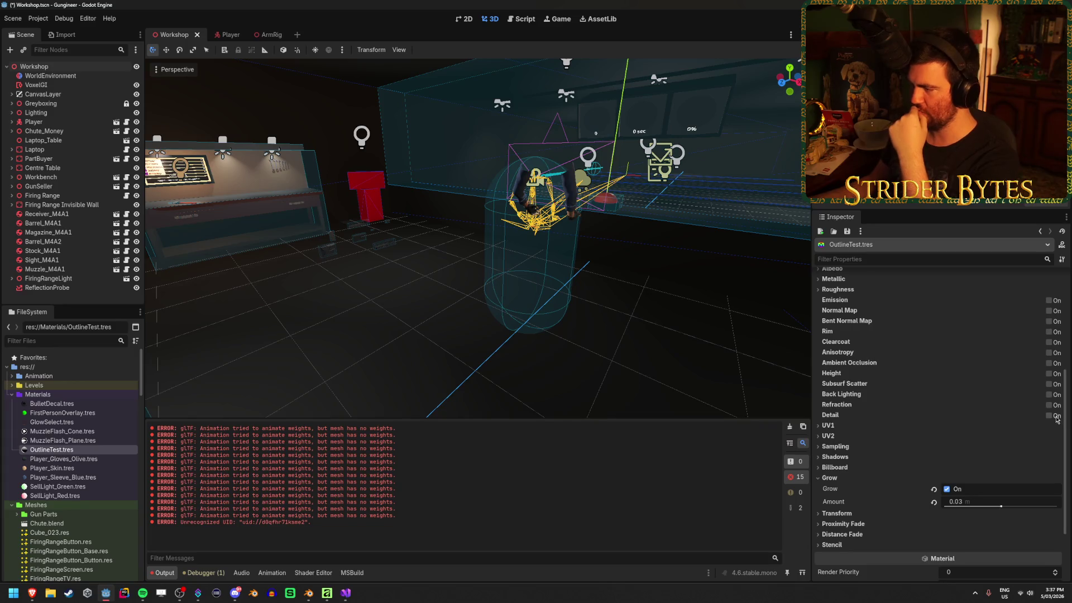
{"action": "left_click", "coordinate": [1049, 416]}
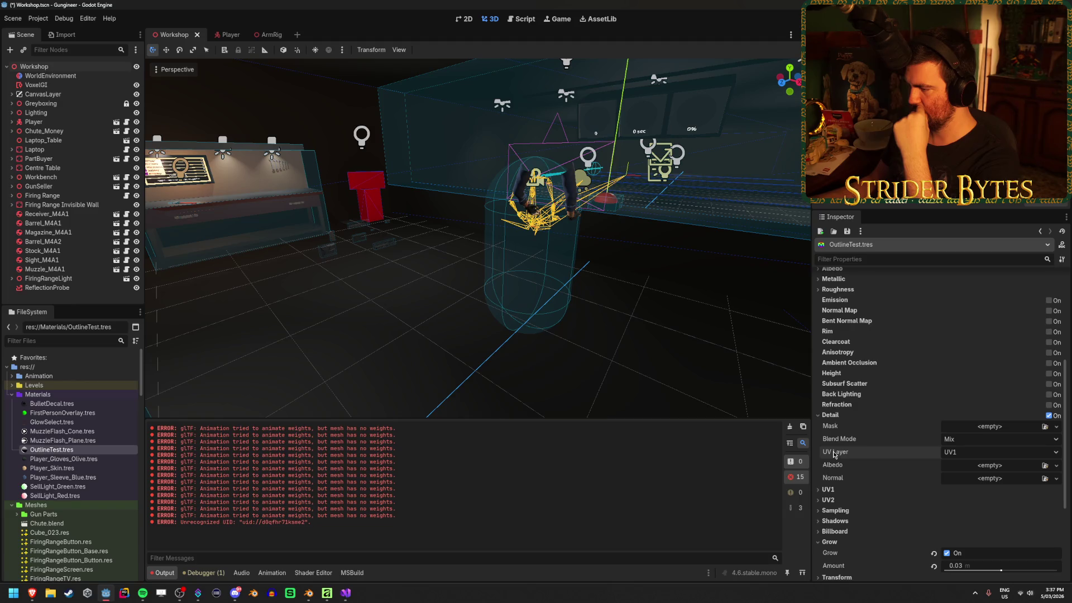
{"action": "mouse_move", "coordinate": [835, 455]}
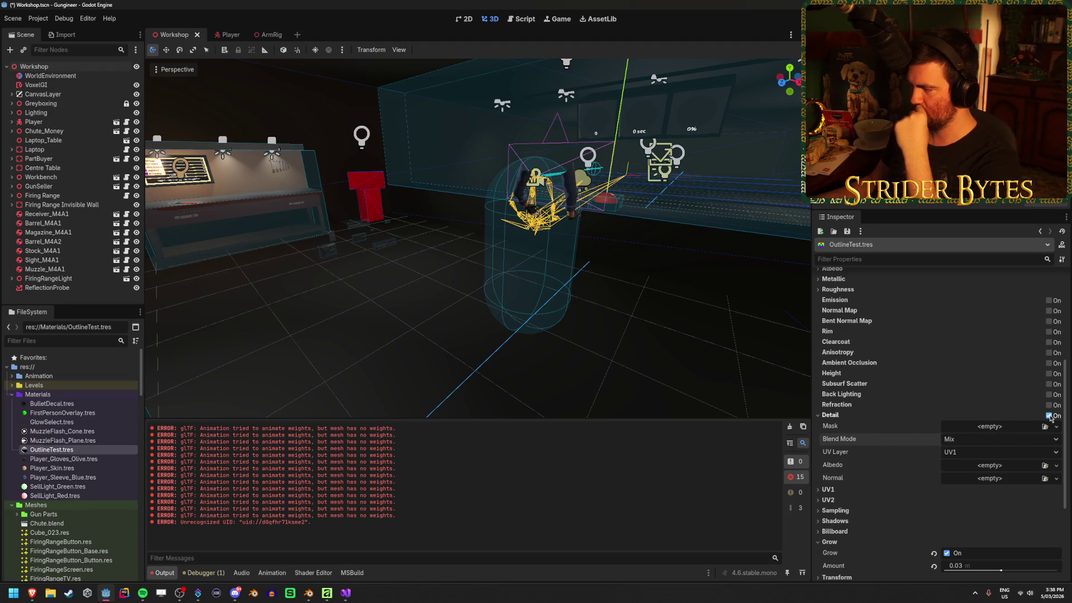
{"action": "mouse_move", "coordinate": [1050, 419]}
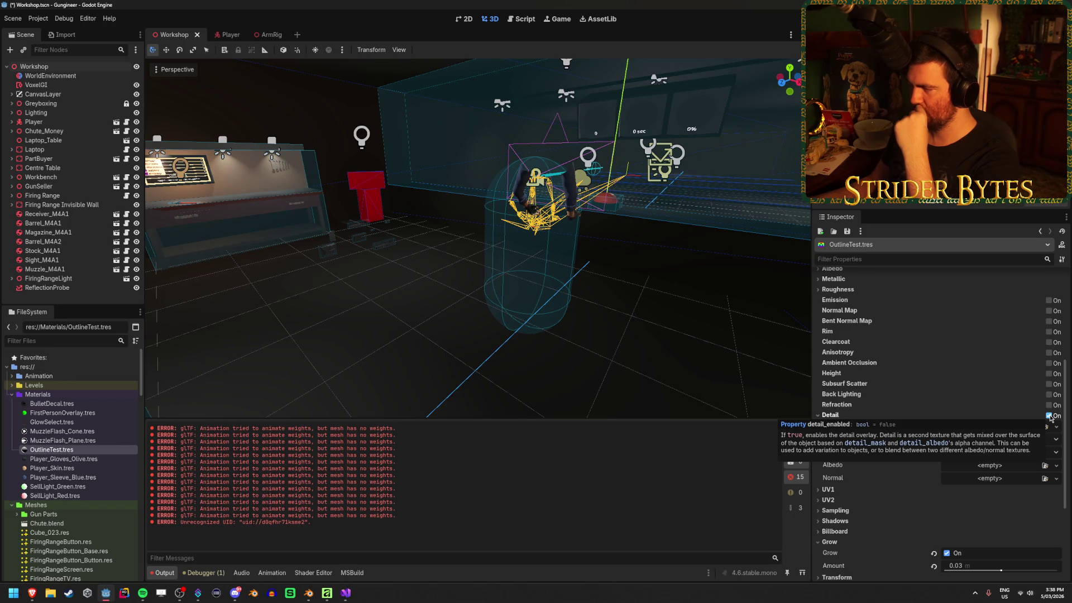
{"action": "left_click", "coordinate": [1050, 417]}
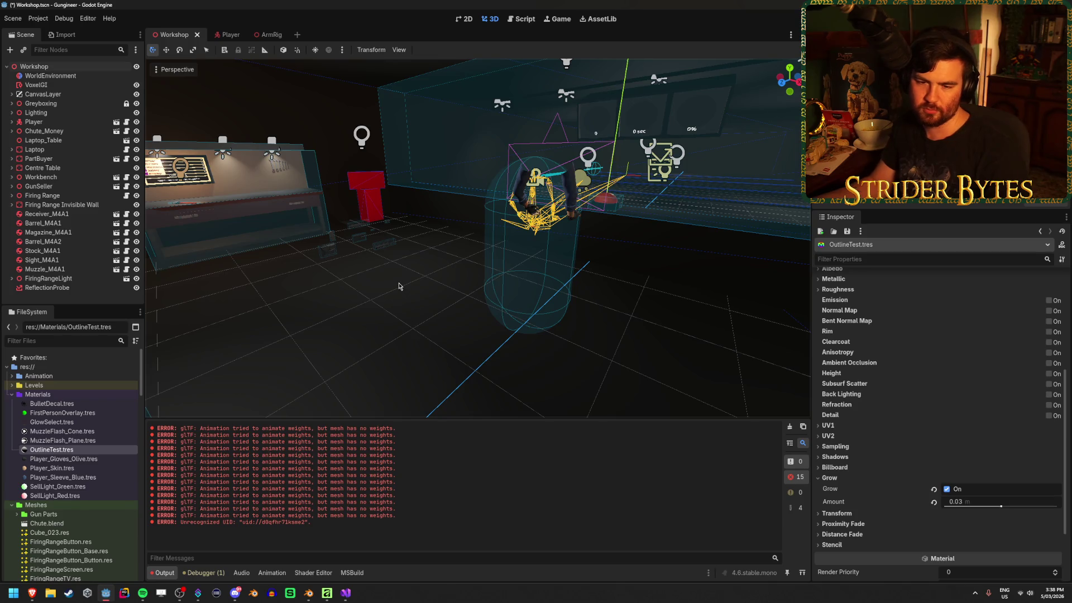
Return to the Godot editor and save the Workshop scene.
{"action": "key", "text": "alt+Tab"}
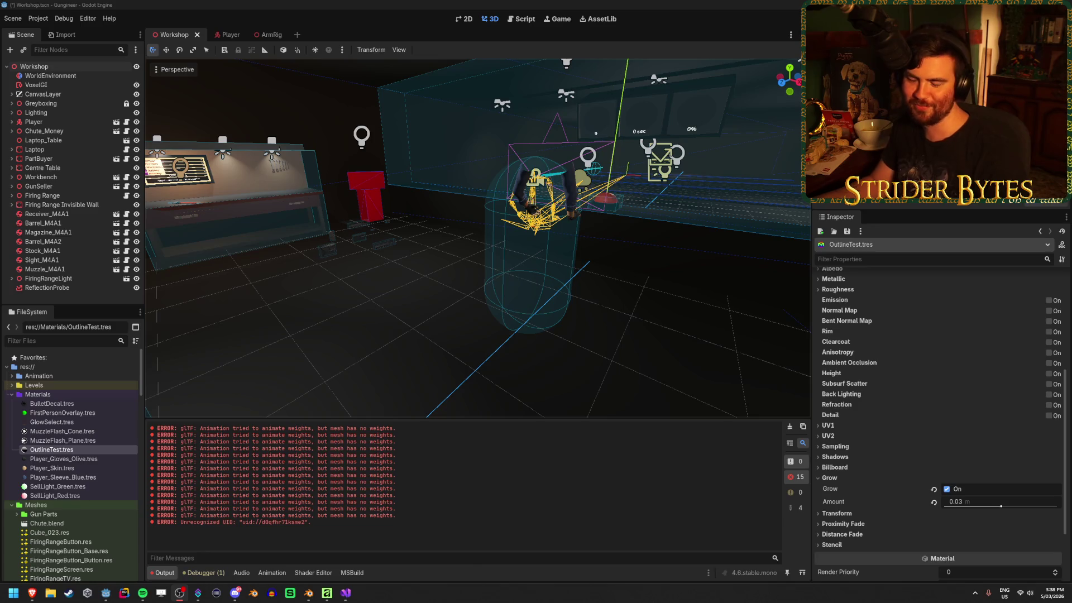
{"action": "key", "text": "alt+Tab"}
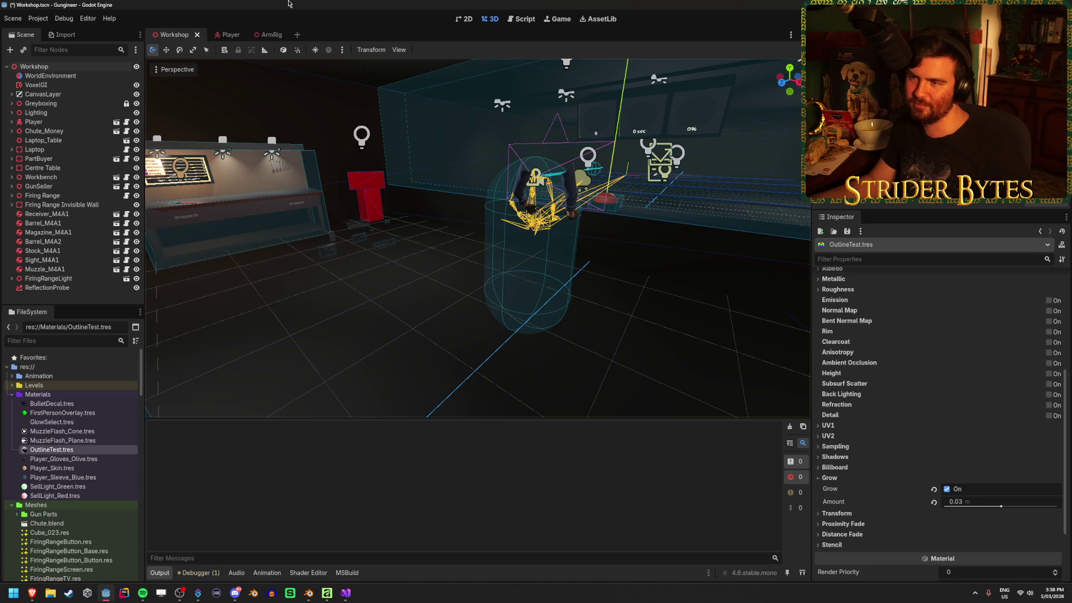
{"action": "key", "text": "ctrl+s"}
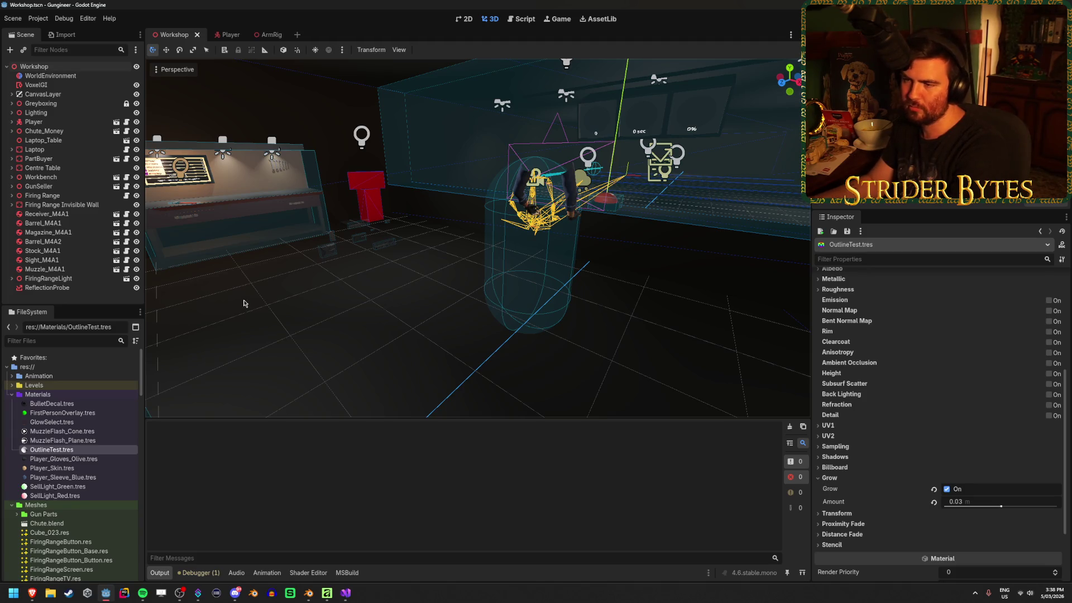
Fly the viewport around the table, wall screen, player capsule and red box.
{"action": "right_click", "coordinate": [243, 303]}
{"action": "key", "text": "w"}
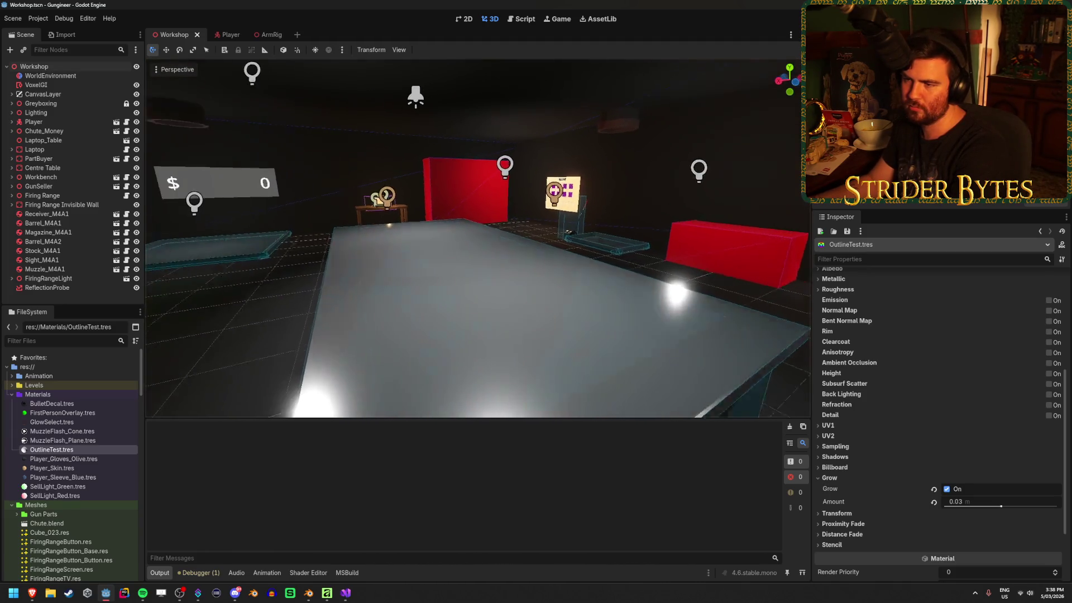
{"action": "key", "text": "a"}
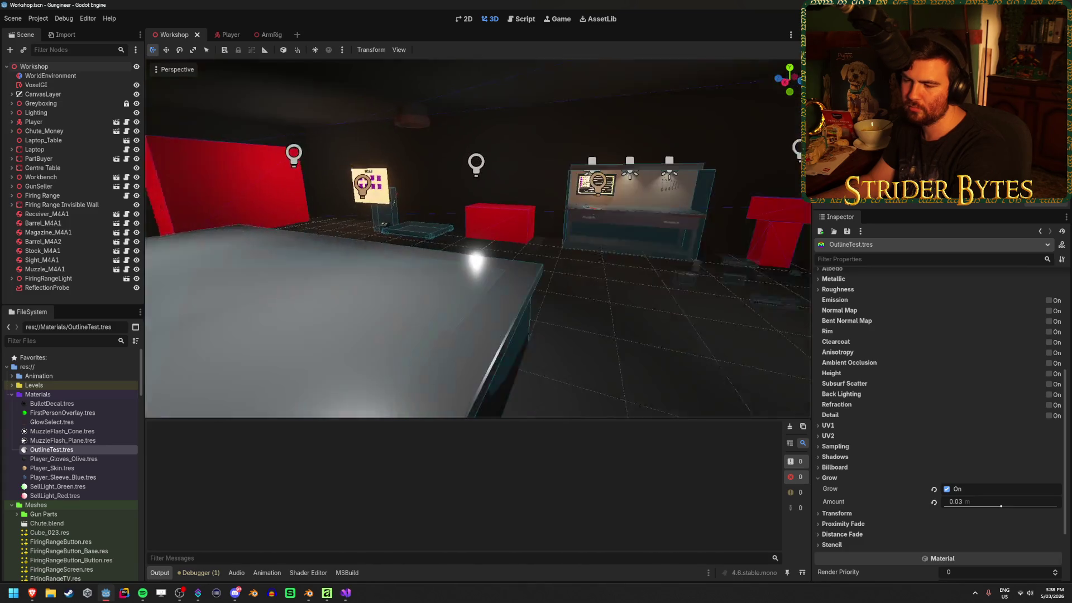
{"action": "right_click", "coordinate": [529, 328]}
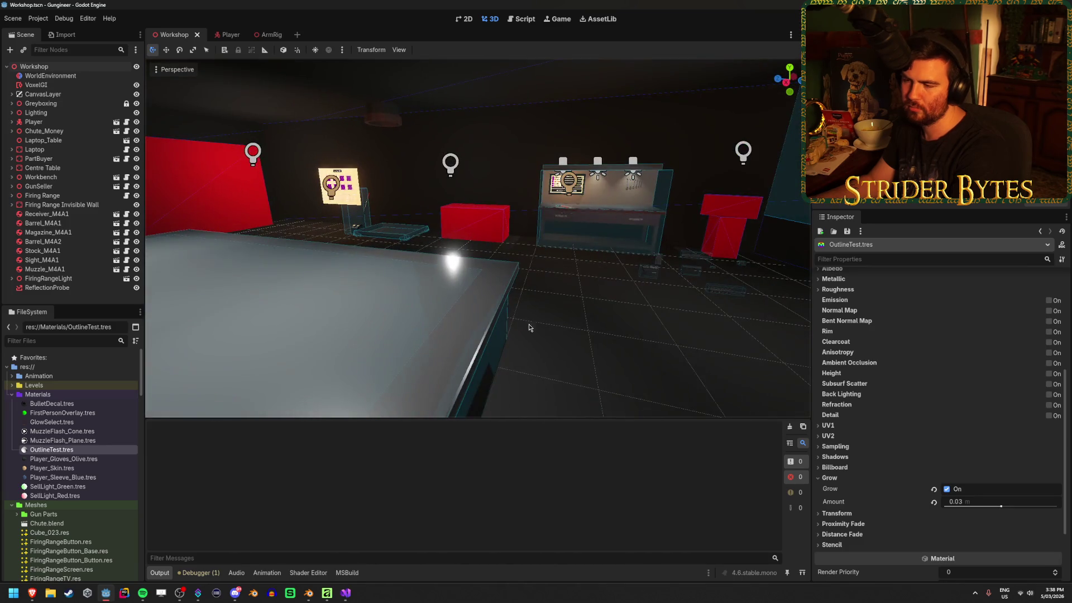
{"action": "right_click", "coordinate": [596, 355]}
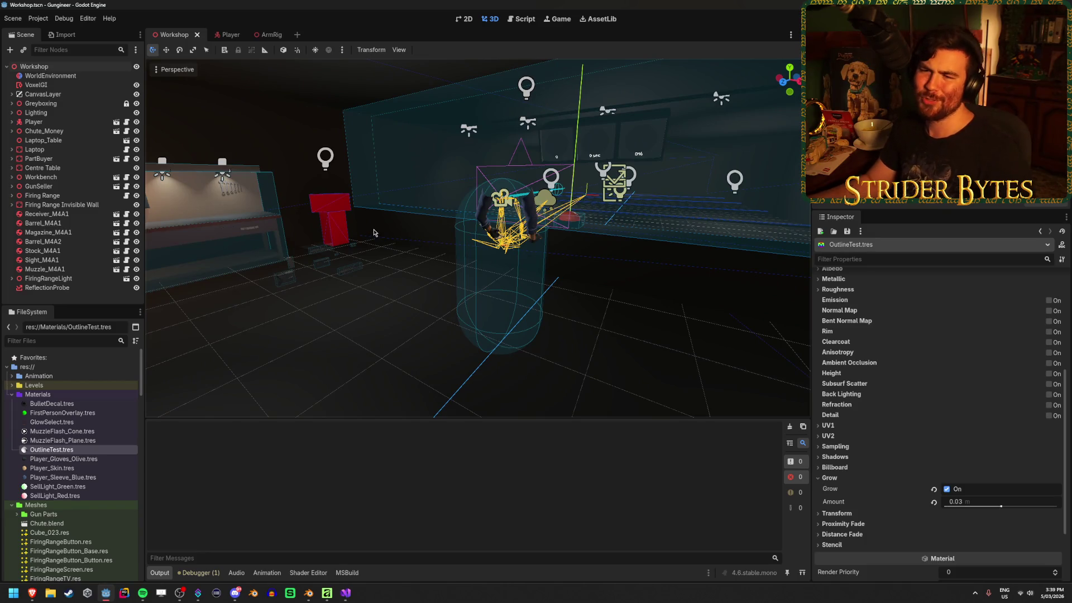
{"action": "right_click", "coordinate": [530, 376]}
{"action": "right_click", "coordinate": [530, 376]}
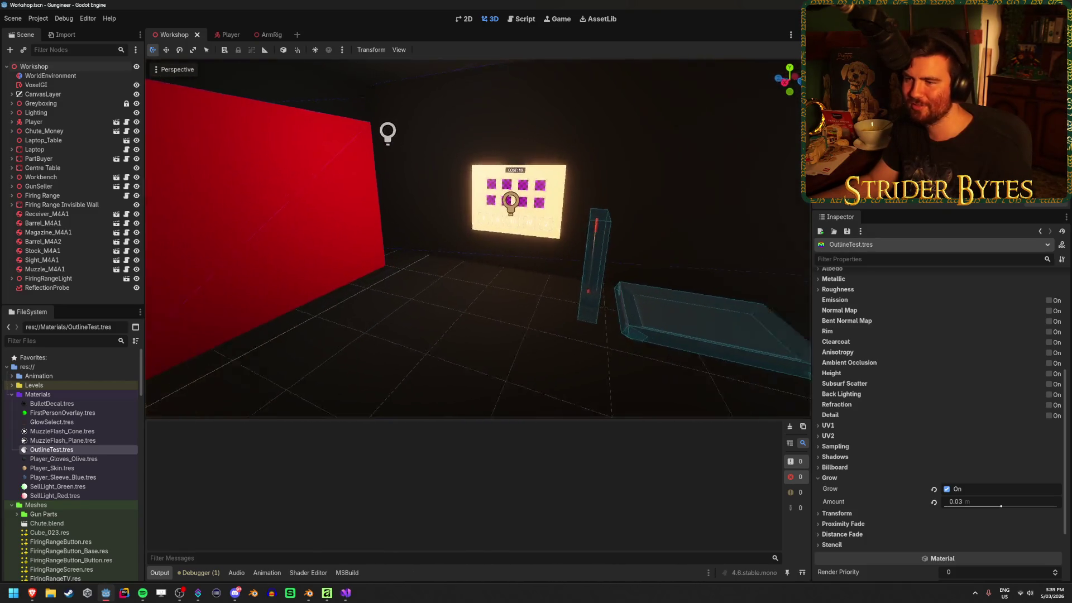
{"action": "right_click", "coordinate": [429, 184]}
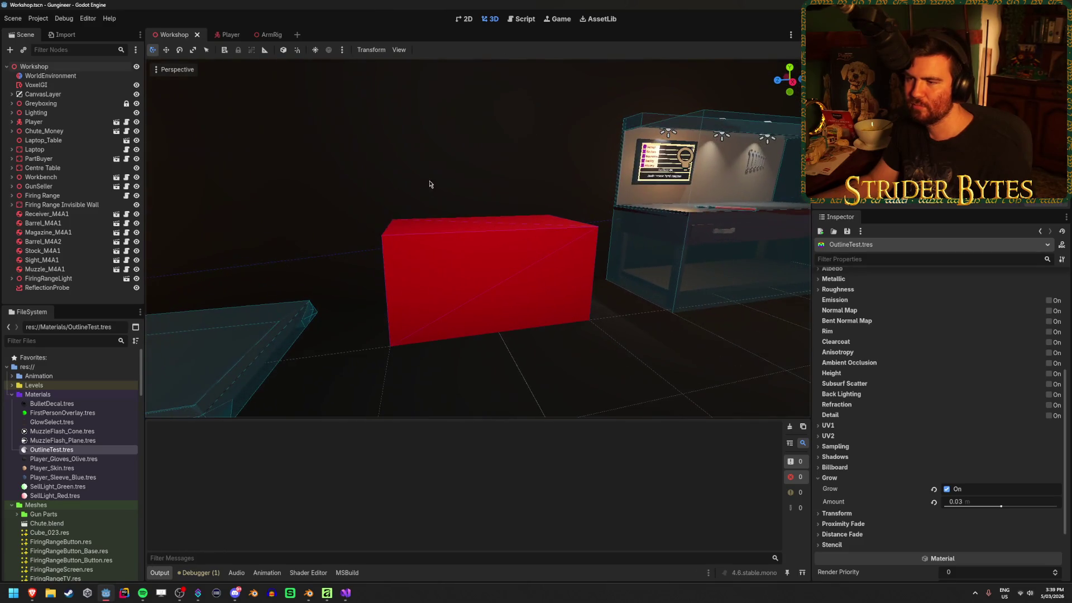
{"action": "right_click", "coordinate": [527, 314]}
Save the scene again, look over the $ display, workbench and firing range, then run the game.
{"action": "key", "text": "ctrl+s"}
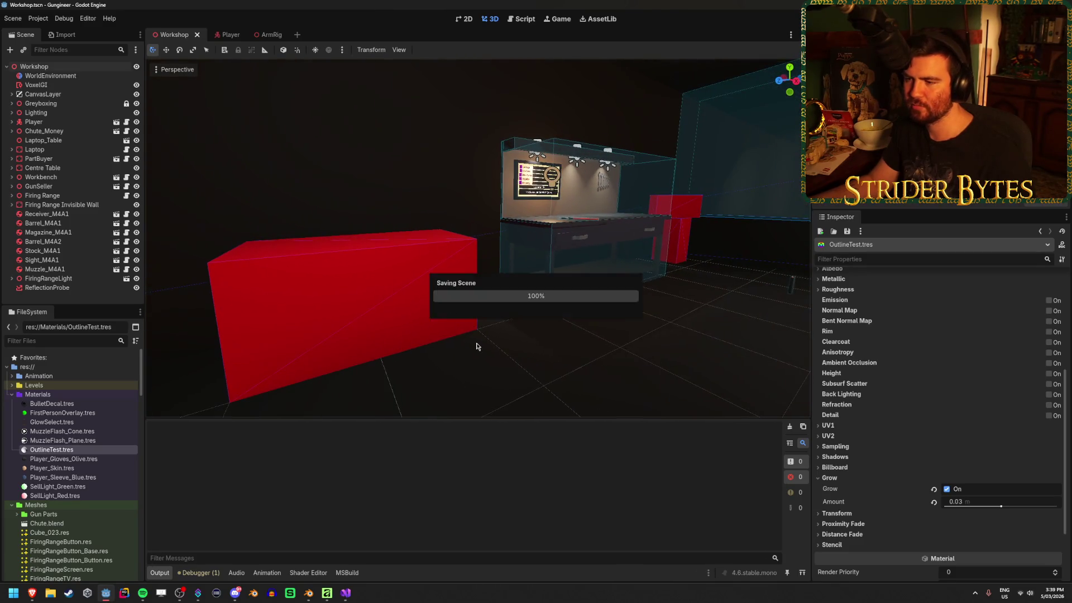
{"action": "right_click", "coordinate": [477, 240]}
{"action": "right_click", "coordinate": [477, 240]}
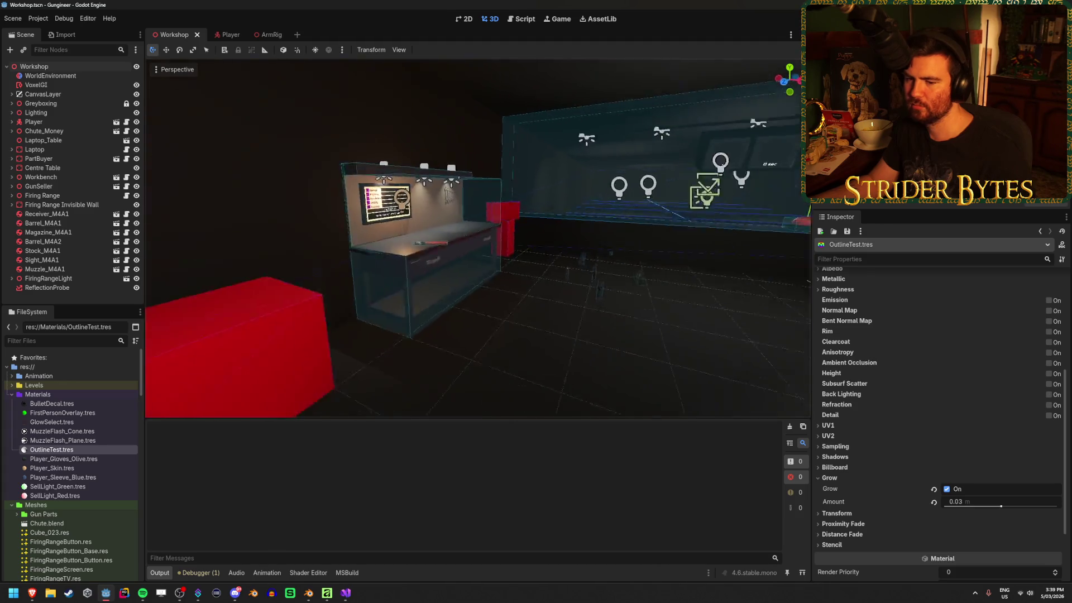
{"action": "right_click", "coordinate": [477, 240]}
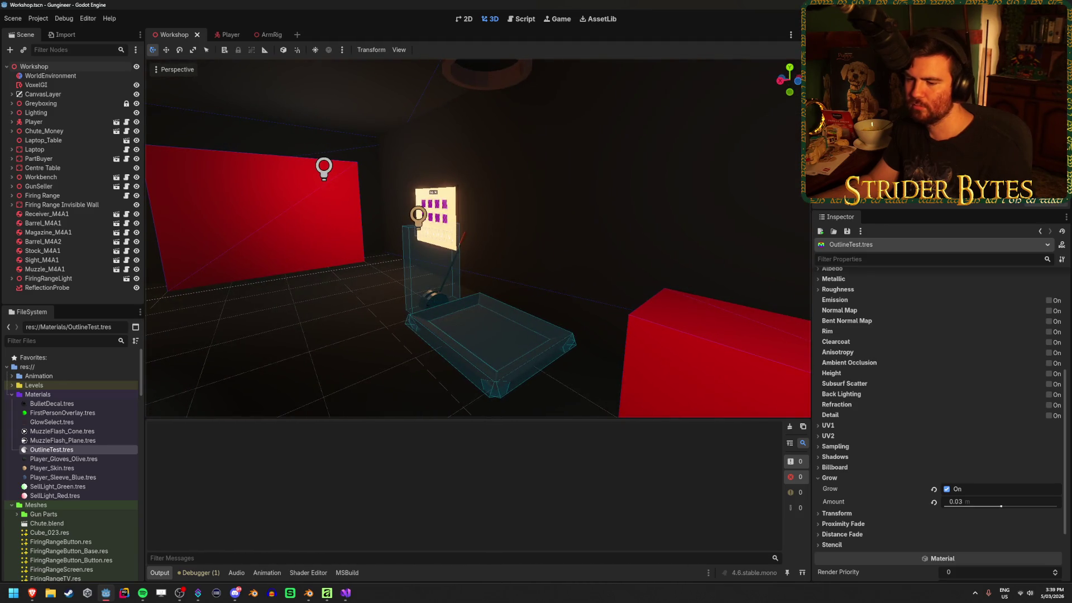
{"action": "right_click", "coordinate": [451, 360]}
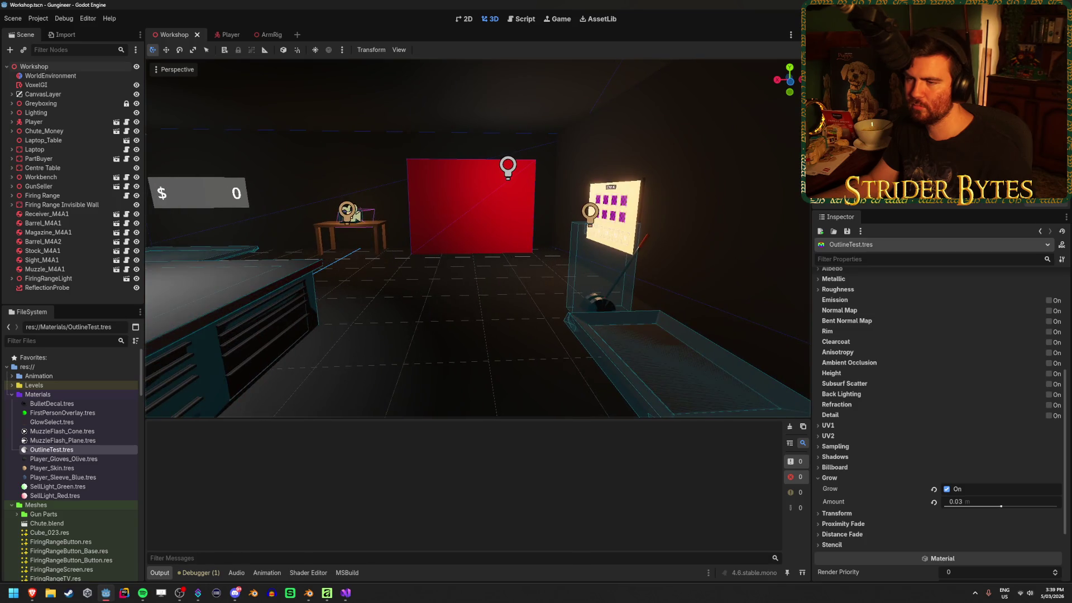
{"action": "right_click", "coordinate": [451, 359]}
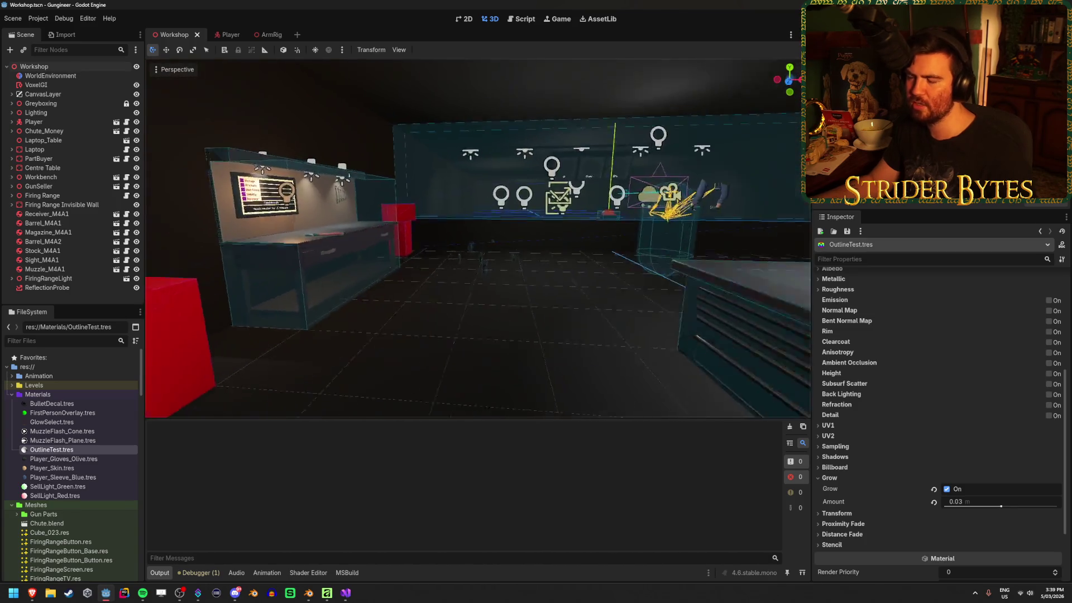
{"action": "right_click", "coordinate": [451, 360]}
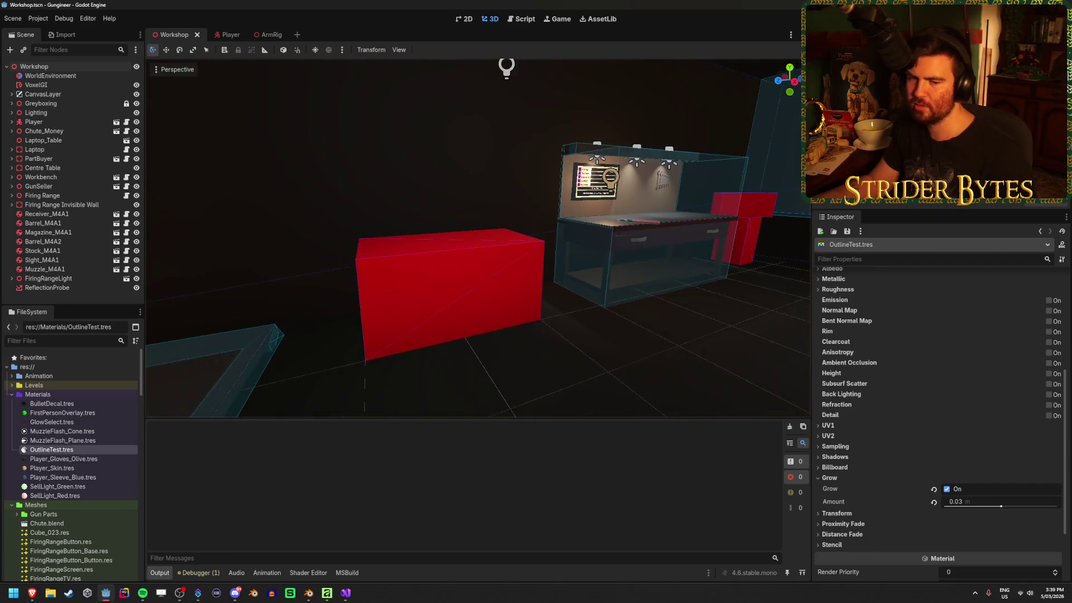
{"action": "right_click", "coordinate": [451, 359]}
{"action": "right_click", "coordinate": [451, 360]}
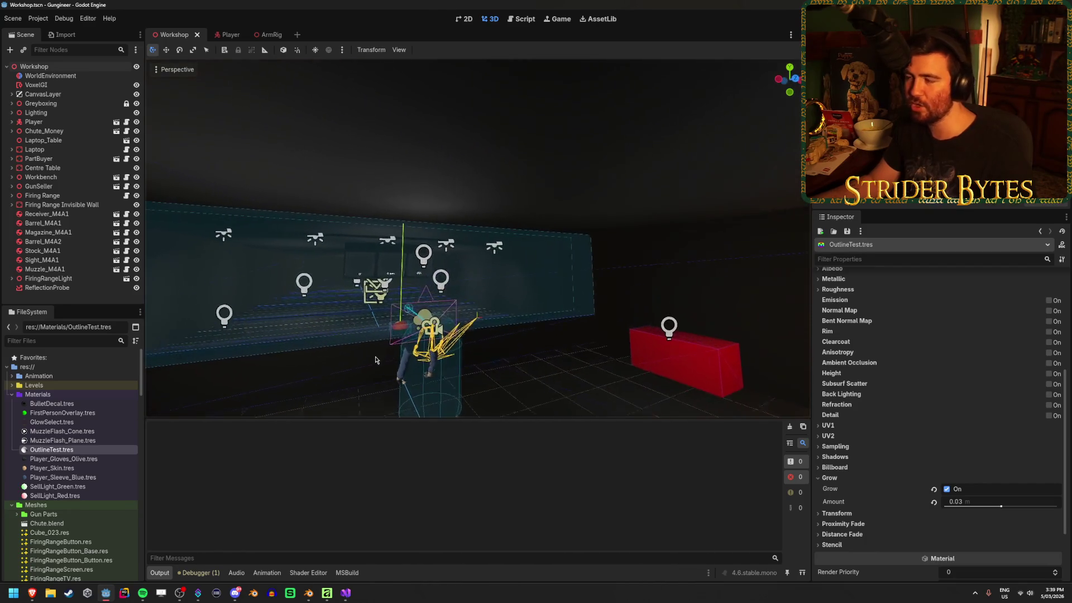
{"action": "key", "text": "F5"}
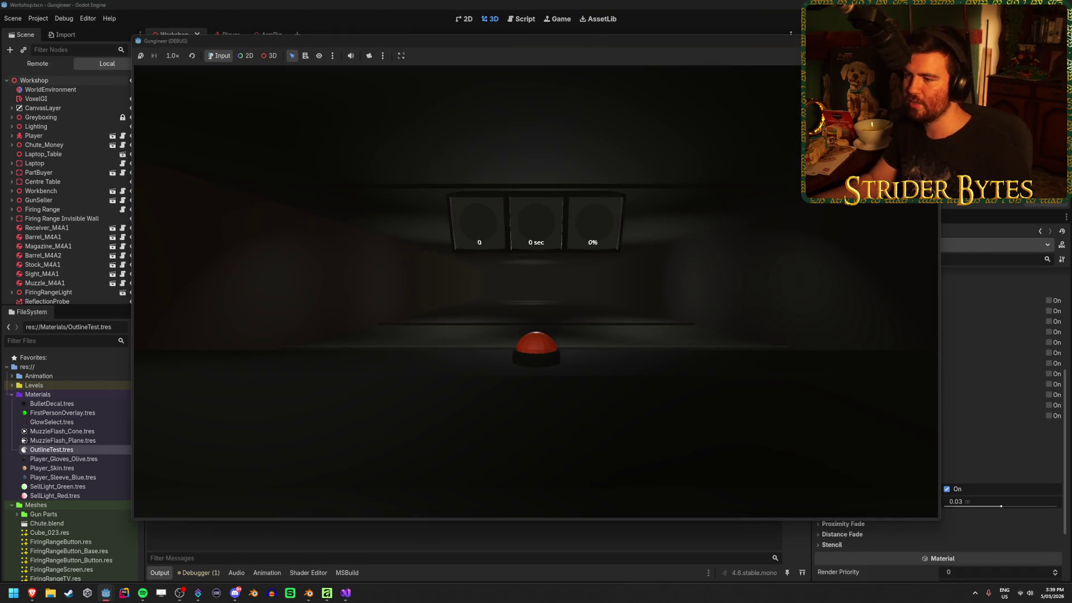
In the debug game, take the gun from the table, walk to the workbench and set it down.
{"action": "mouse_move", "coordinate": [535, 302]}
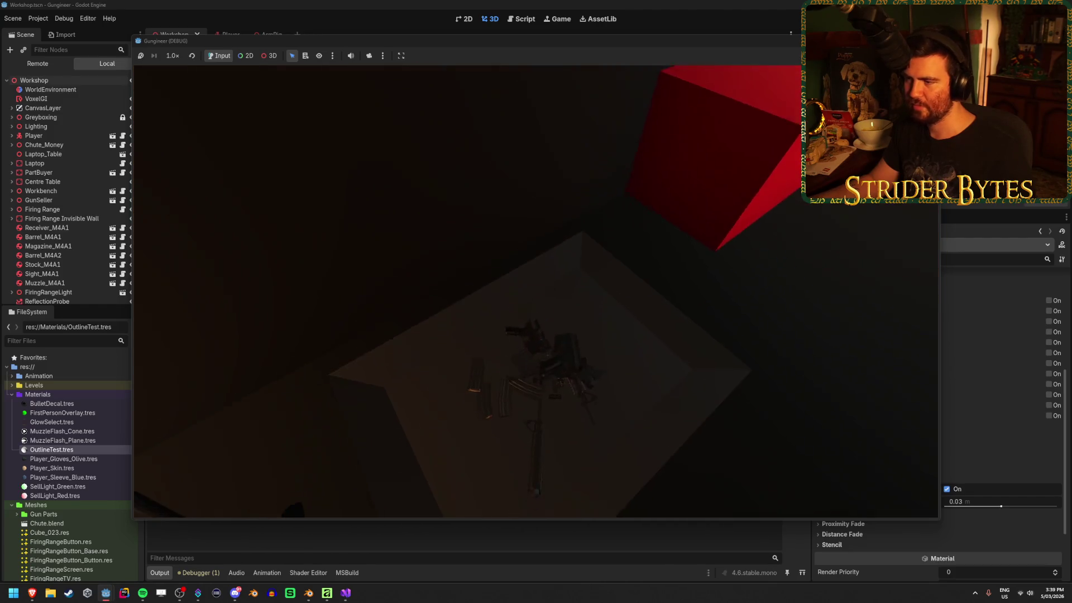
{"action": "key", "text": "e"}
{"action": "key", "text": "w"}
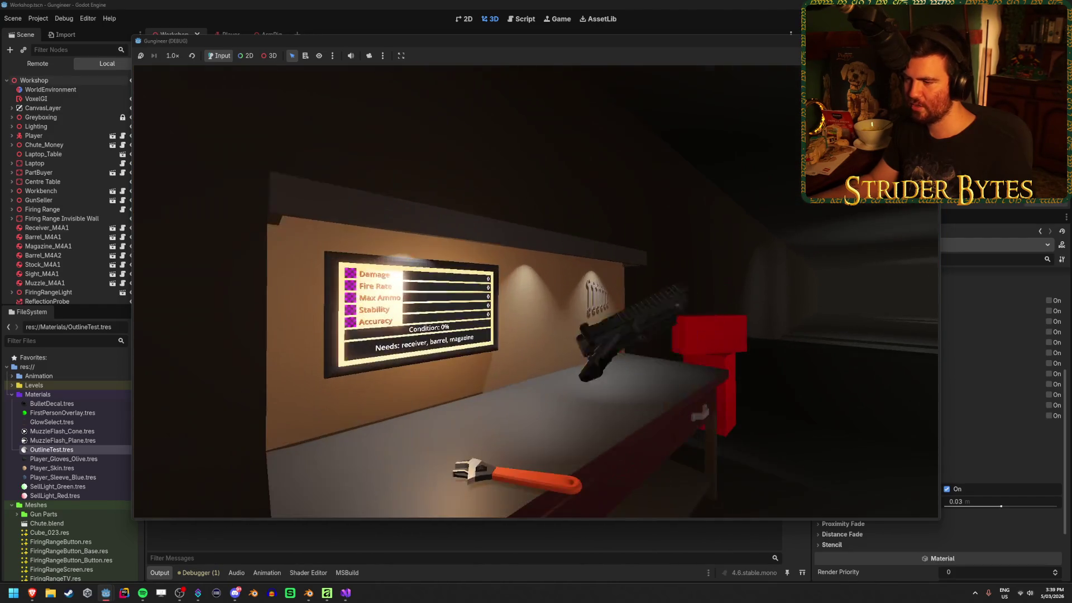
{"action": "key", "text": "e"}
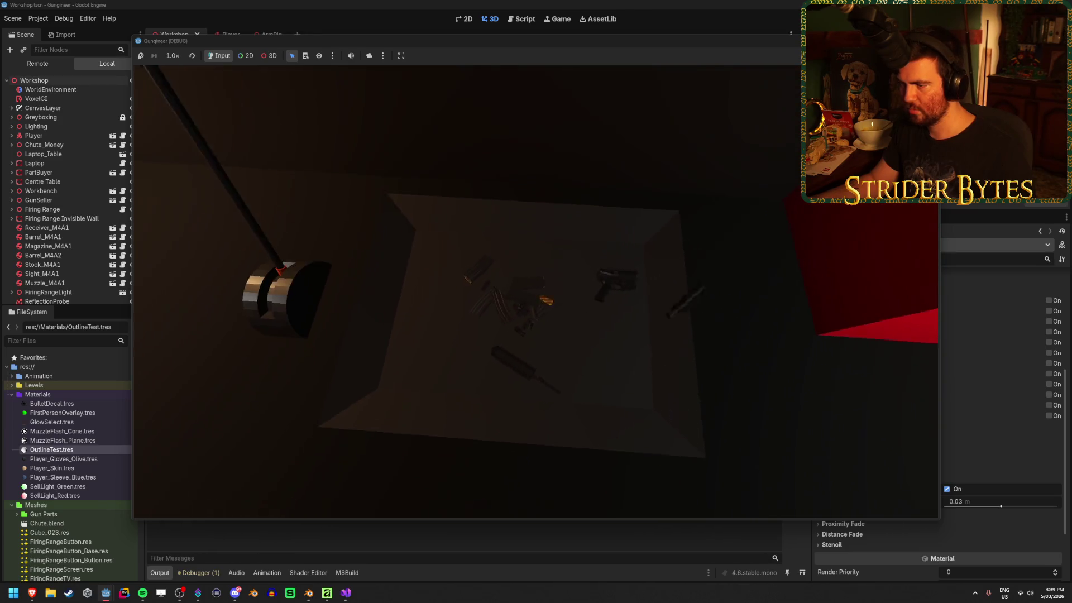
Take the rifle off the wall rack and press the red button to start the firing range.
{"action": "key", "text": "w"}
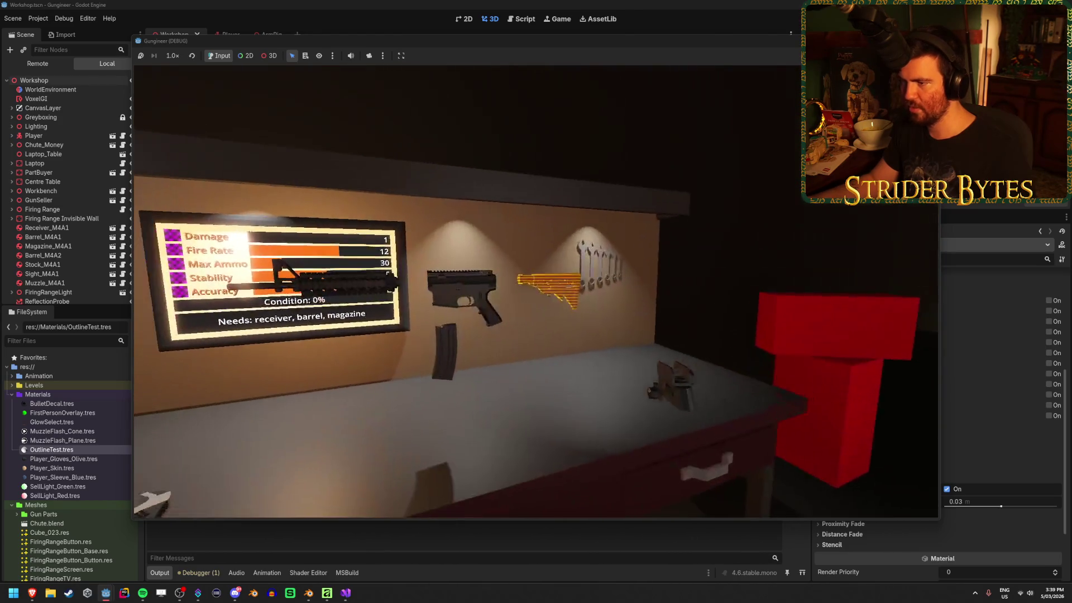
{"action": "key", "text": "e"}
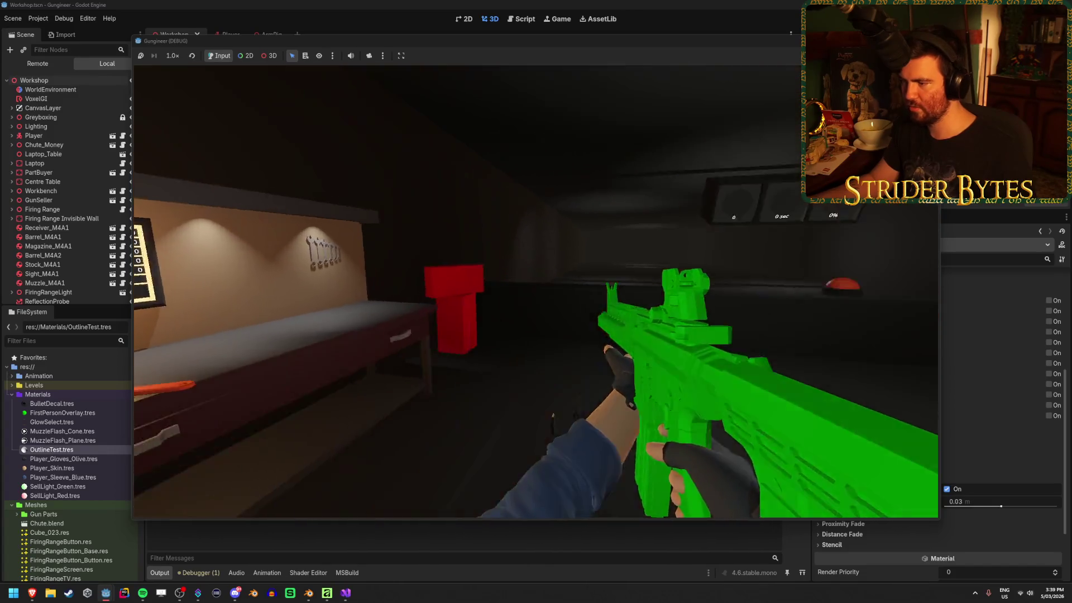
{"action": "key", "text": "w"}
{"action": "key", "text": "w"}
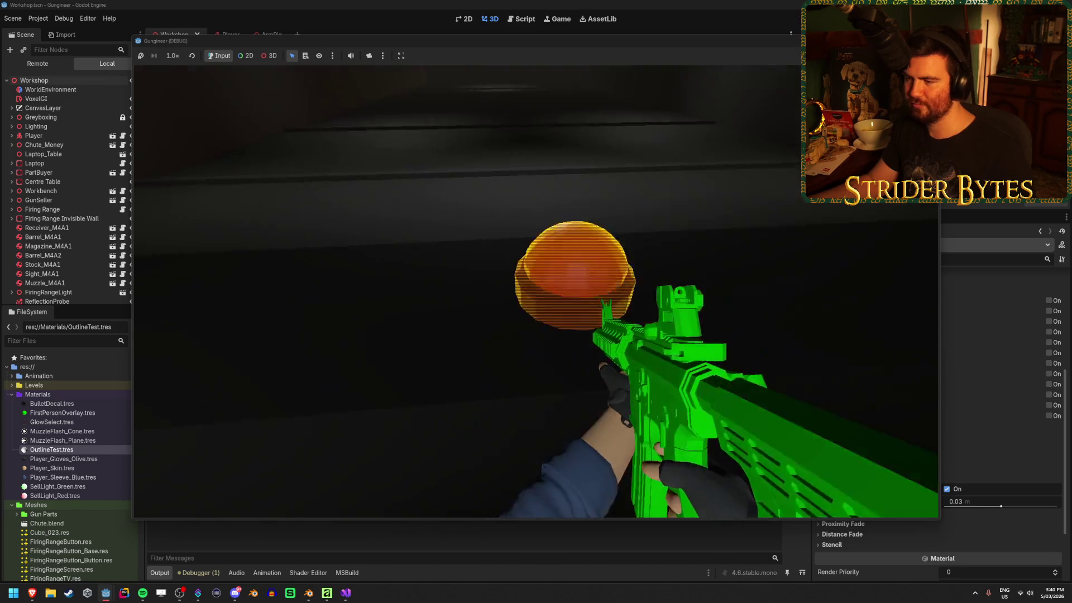
{"action": "key", "text": "e"}
Aim and fire repeatedly at the range targets to raise the hit count.
{"action": "right_click", "coordinate": [536, 301]}
{"action": "left_click", "coordinate": [536, 301]}
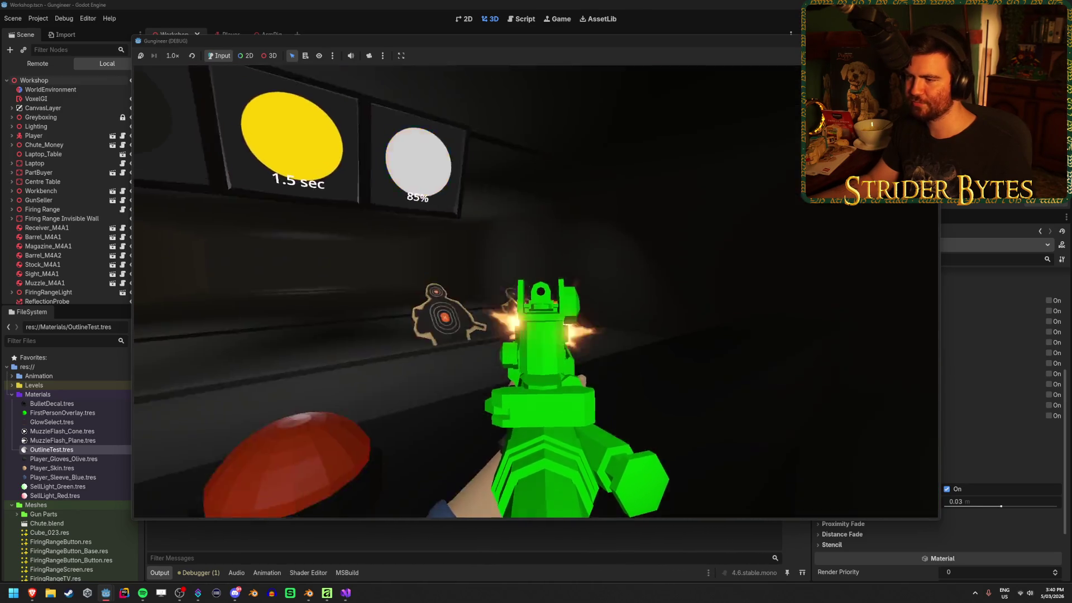
{"action": "left_click", "coordinate": [536, 302]}
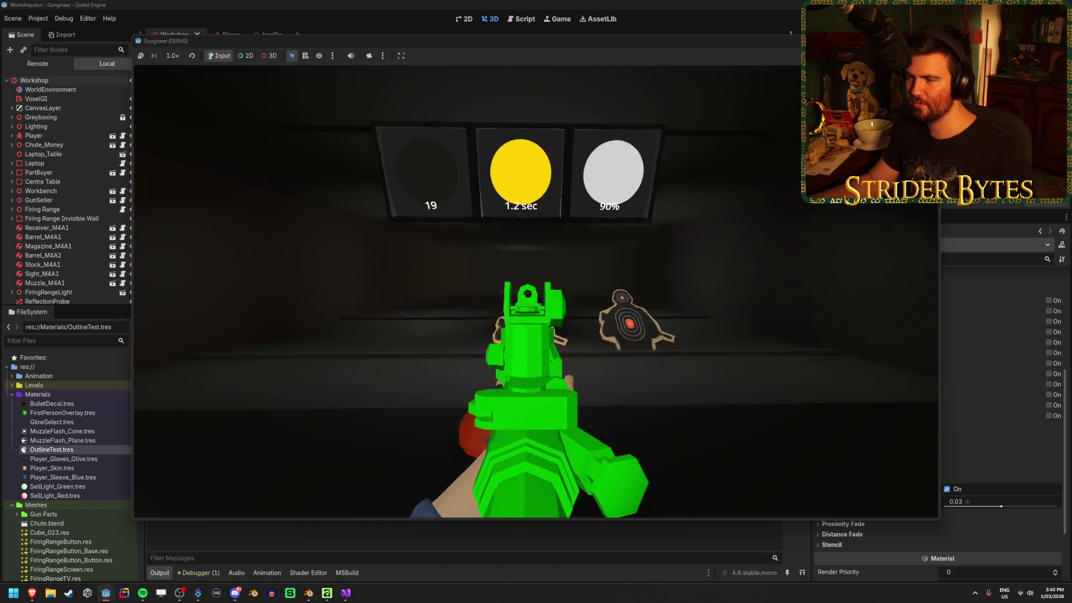
{"action": "left_click_drag", "start_coordinate": [536, 301], "coordinate": [536, 301]}
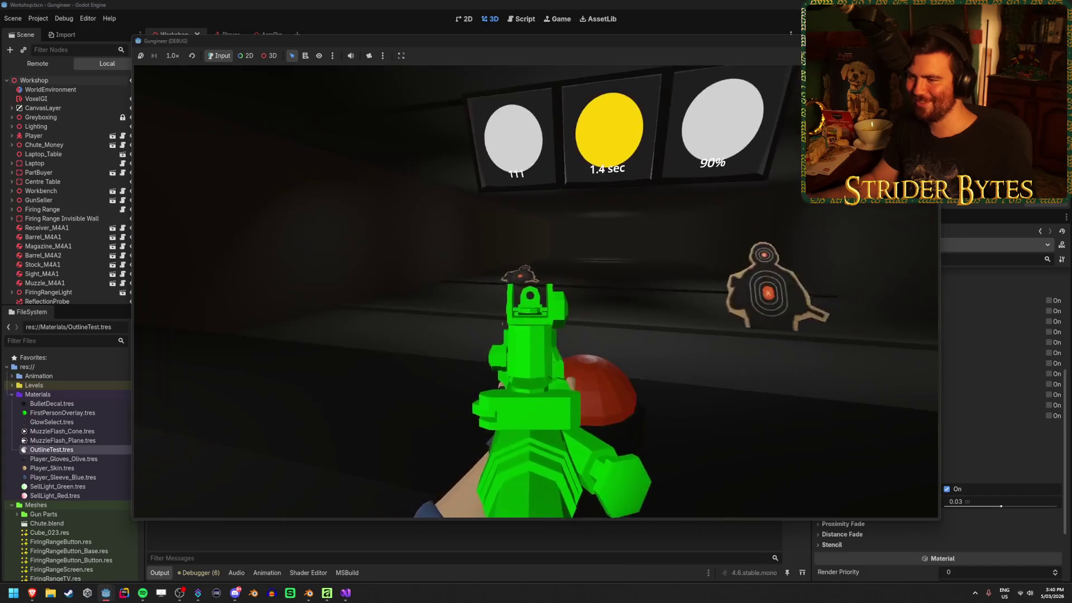
{"action": "left_click_drag", "start_coordinate": [536, 301], "coordinate": [536, 301]}
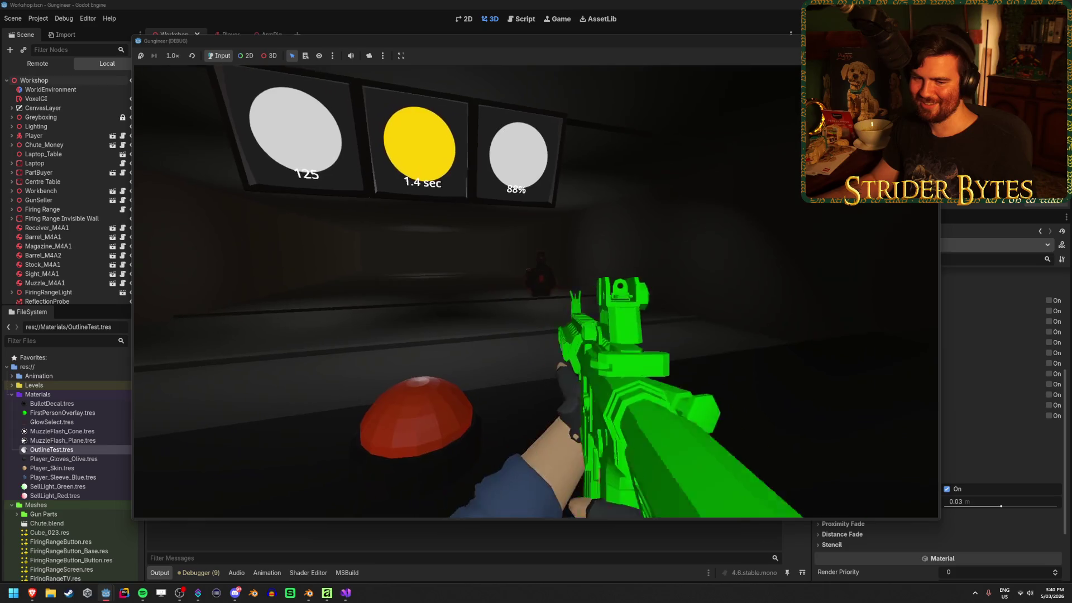
{"action": "key", "text": "s"}
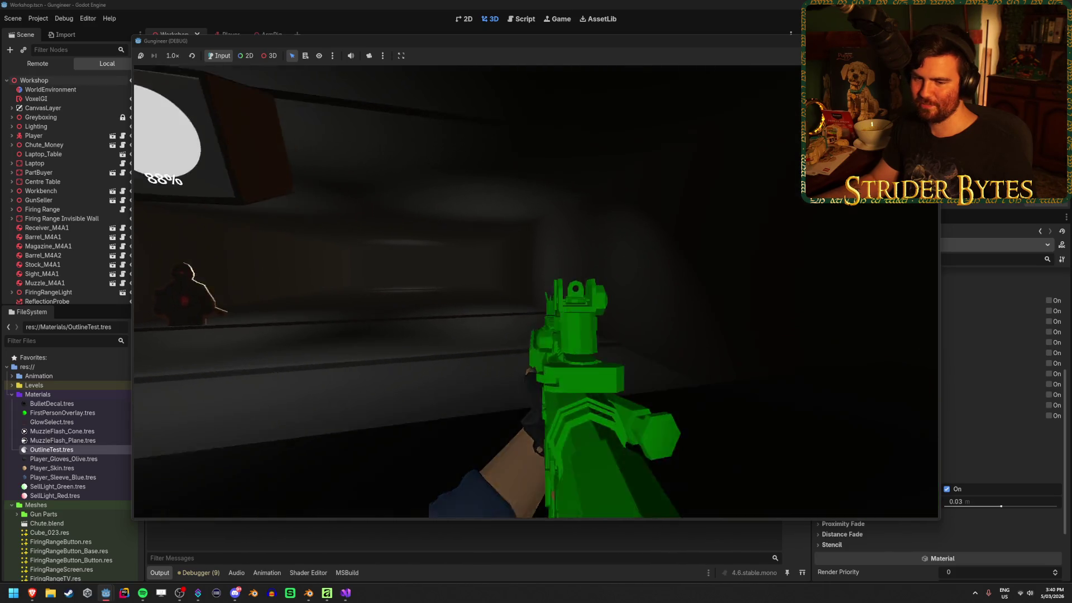
{"action": "left_click_drag", "start_coordinate": [536, 301], "coordinate": [536, 302]}
{"action": "left_click", "coordinate": [536, 301]}
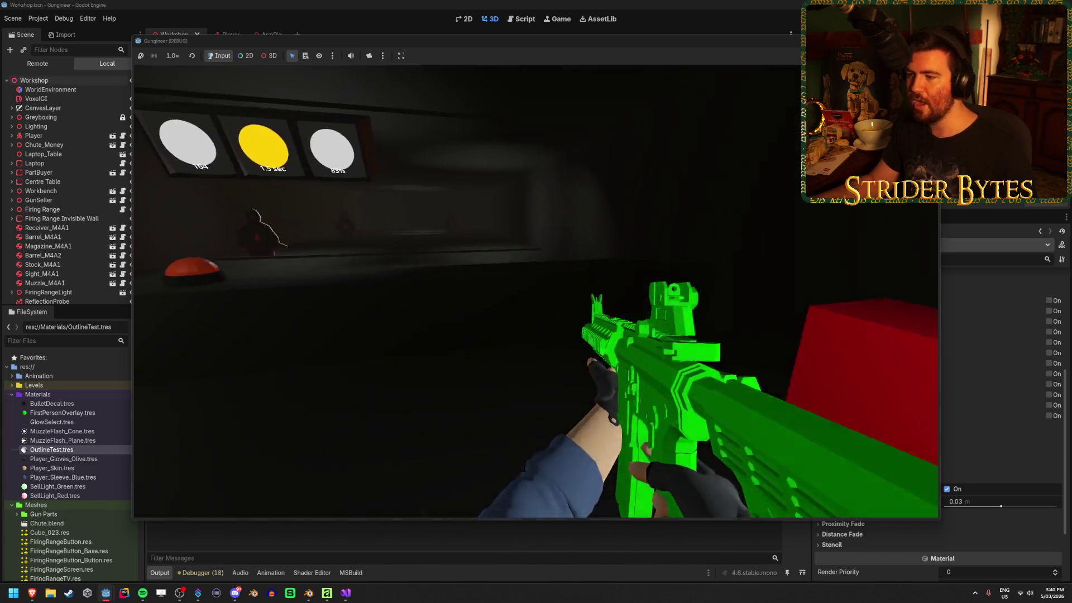
{"action": "mouse_move", "coordinate": [536, 290]}
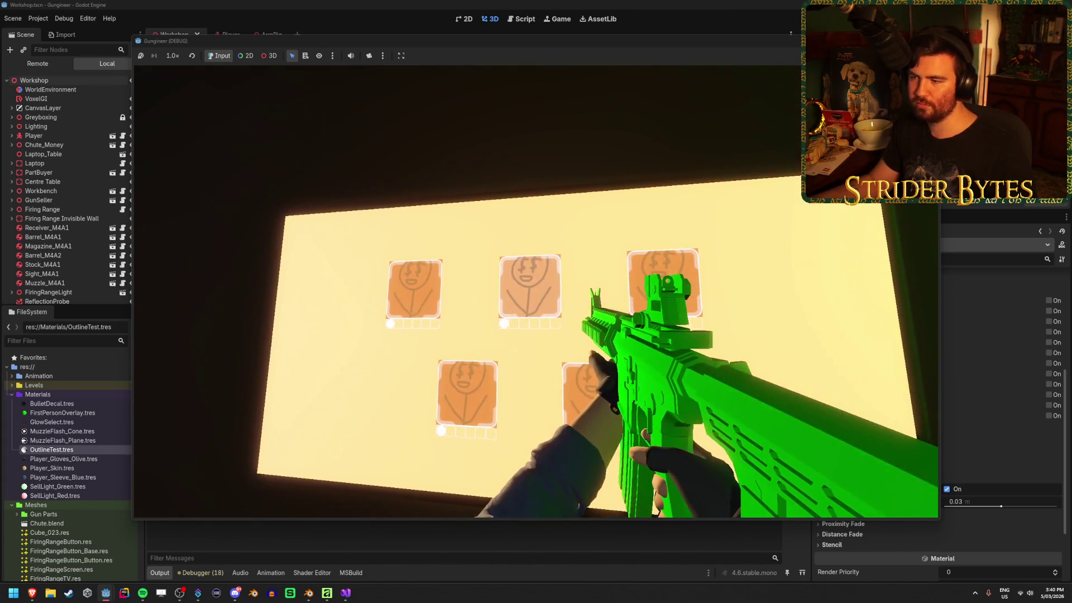
Open the contract's requirements screen, then back away from it.
{"action": "left_click", "coordinate": [535, 291]}
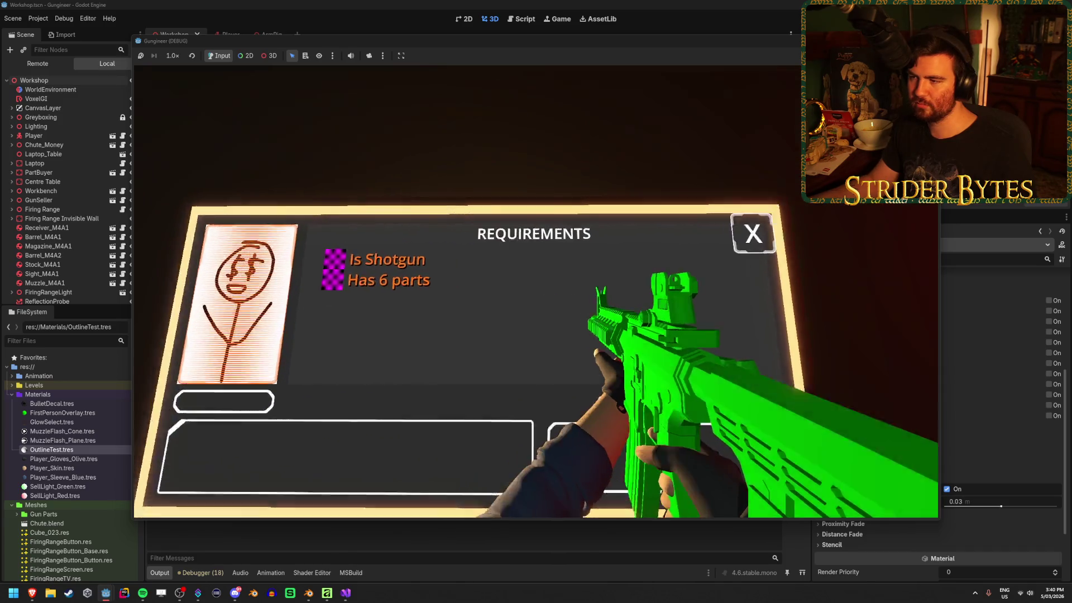
{"action": "mouse_move", "coordinate": [536, 290]}
{"action": "key", "text": "s"}
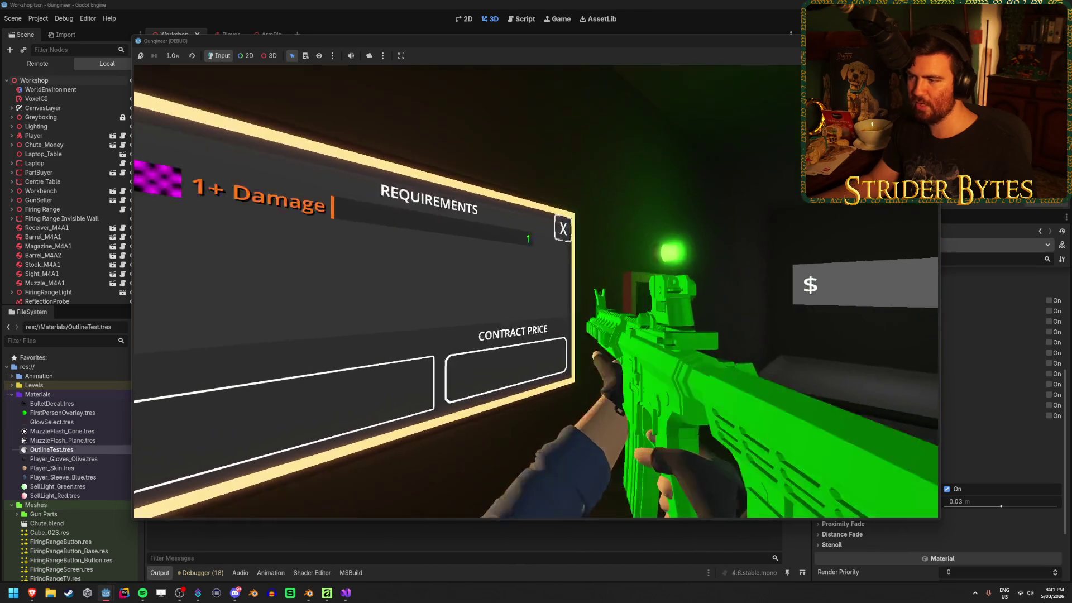
Put the rifle on the bench, go to the money chute, then stop the game with F8.
{"action": "key", "text": "e"}
{"action": "key", "text": "w"}
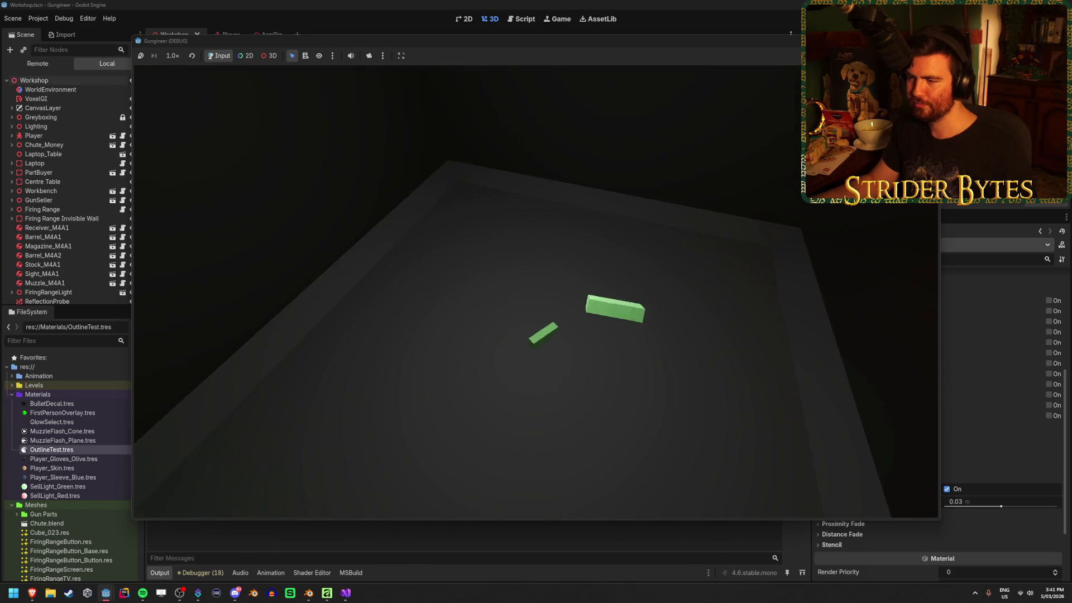
{"action": "key", "text": "w"}
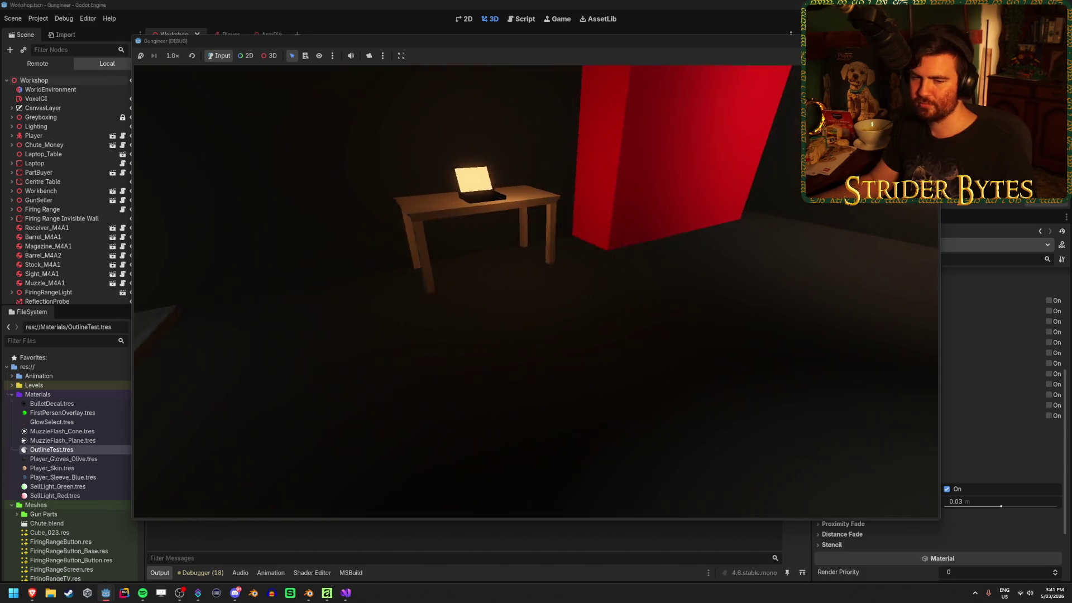
{"action": "key", "text": "s"}
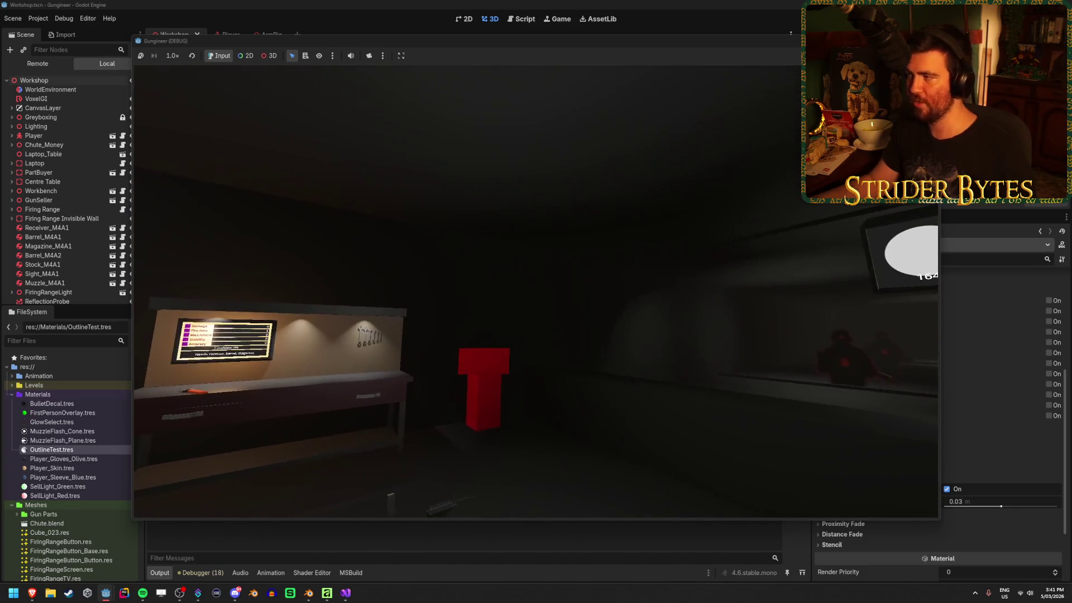
{"action": "key", "text": "F8"}
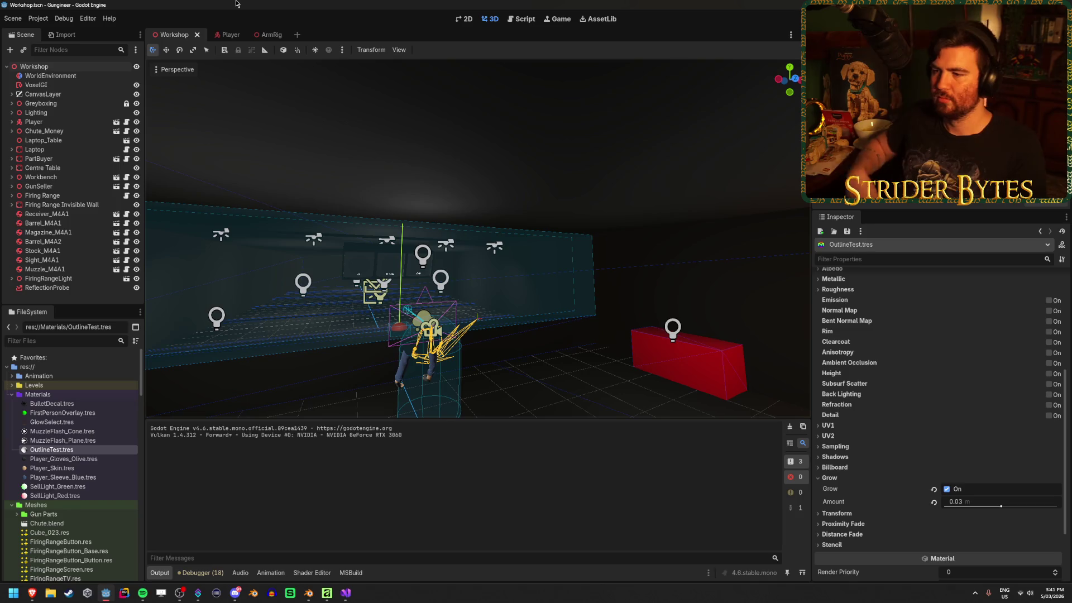
{"action": "mouse_move", "coordinate": [641, 292]}
{"action": "left_mouse_down"}
{"action": "mouse_move", "coordinate": [608, 303]}
{"action": "mouse_move", "coordinate": [536, 295]}
{"action": "mouse_move", "coordinate": [608, 292]}
{"action": "mouse_move", "coordinate": [593, 351]}
{"action": "mouse_move", "coordinate": [525, 349]}
{"action": "mouse_move", "coordinate": [603, 321]}
{"action": "mouse_move", "coordinate": [586, 307]}
{"action": "mouse_move", "coordinate": [582, 327]}
{"action": "left_mouse_up"}
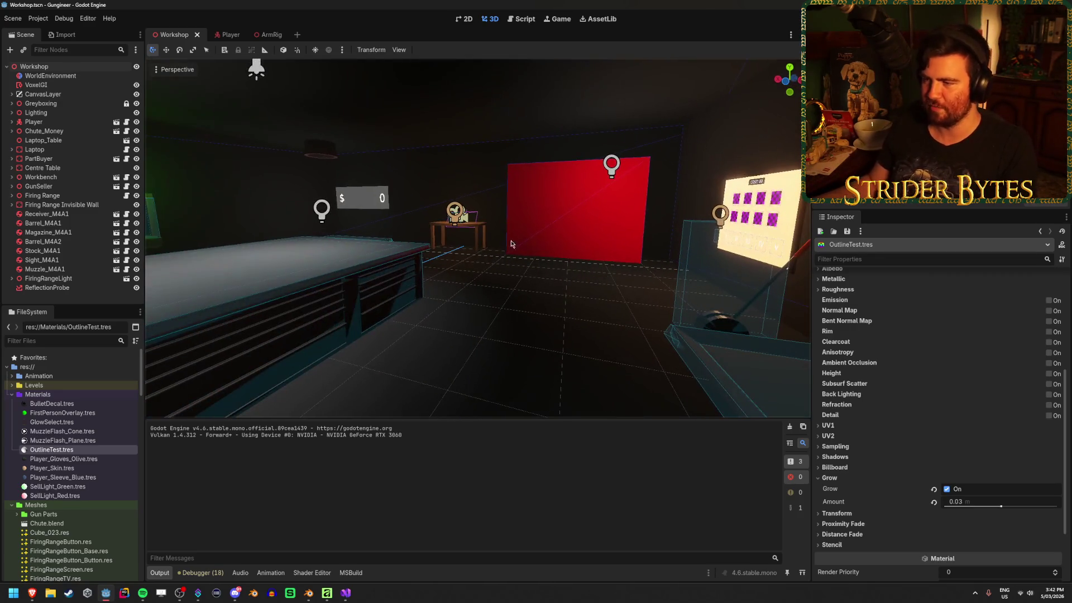
{"action": "key", "text": "ctrl+s"}
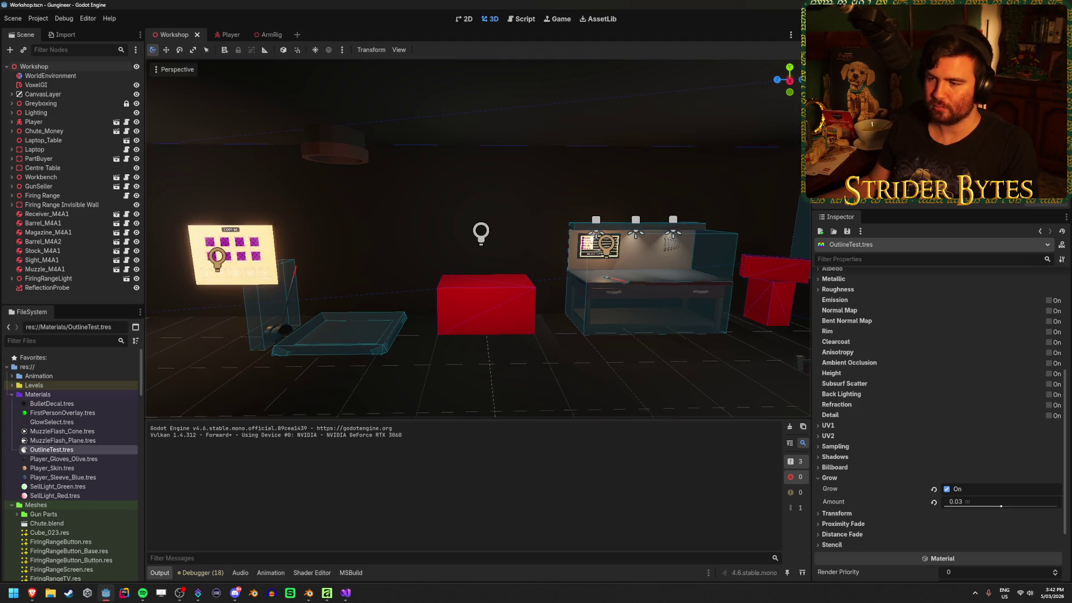
{"action": "left_click_drag", "start_coordinate": [492, 369], "coordinate": [469, 368]}
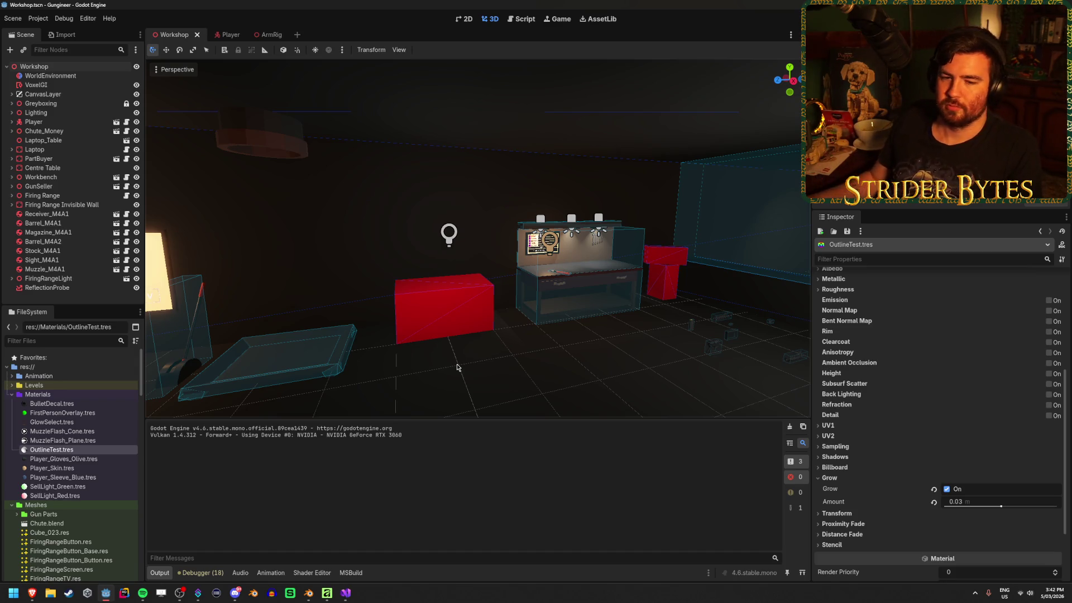
{"action": "right_click", "coordinate": [460, 366]}
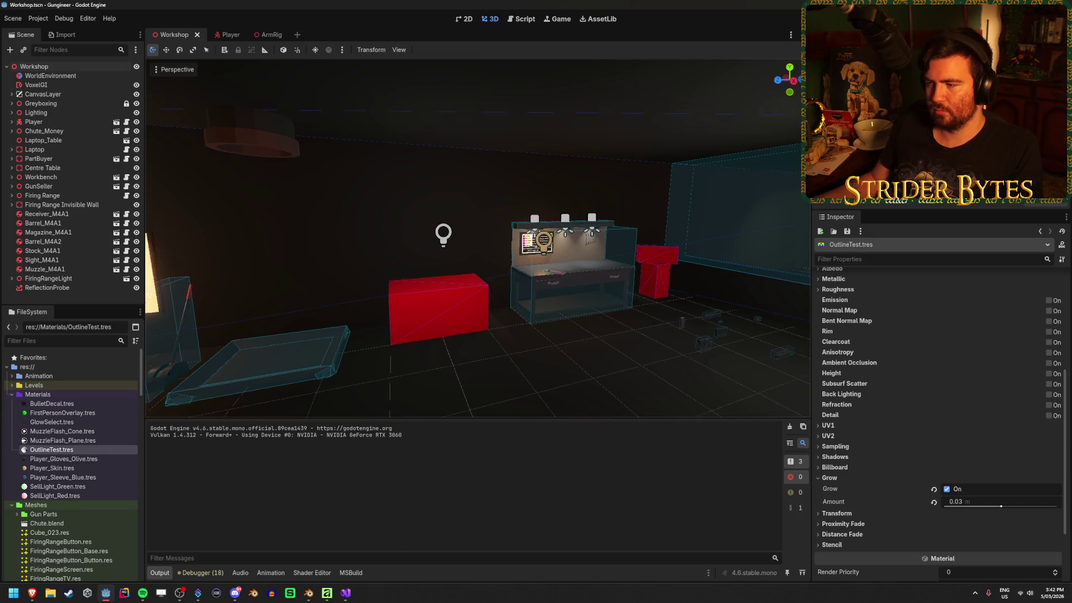
{"action": "key", "text": "w"}
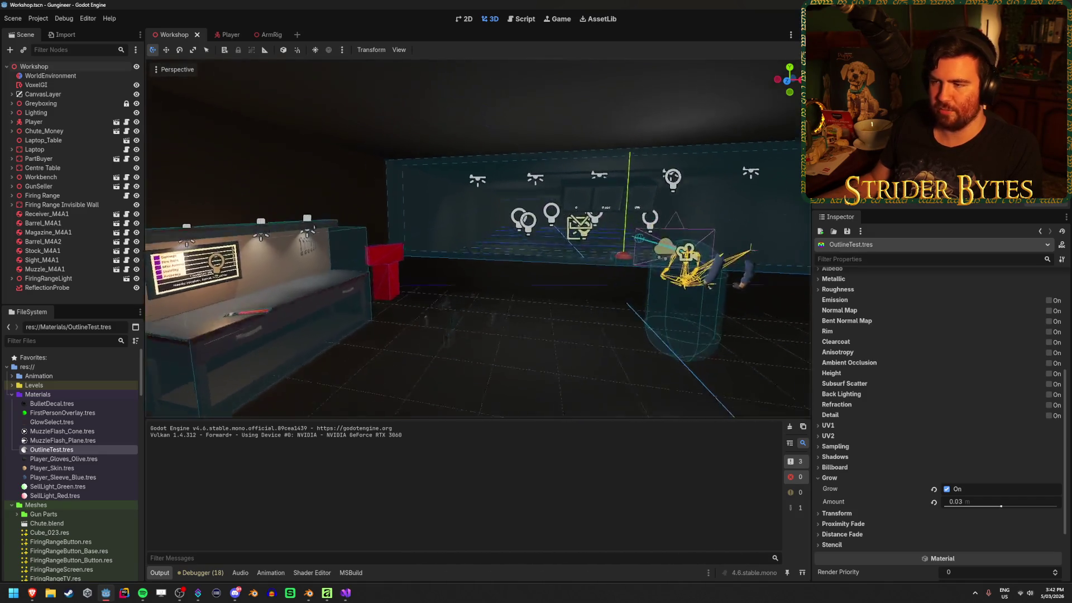
{"action": "key", "text": "w"}
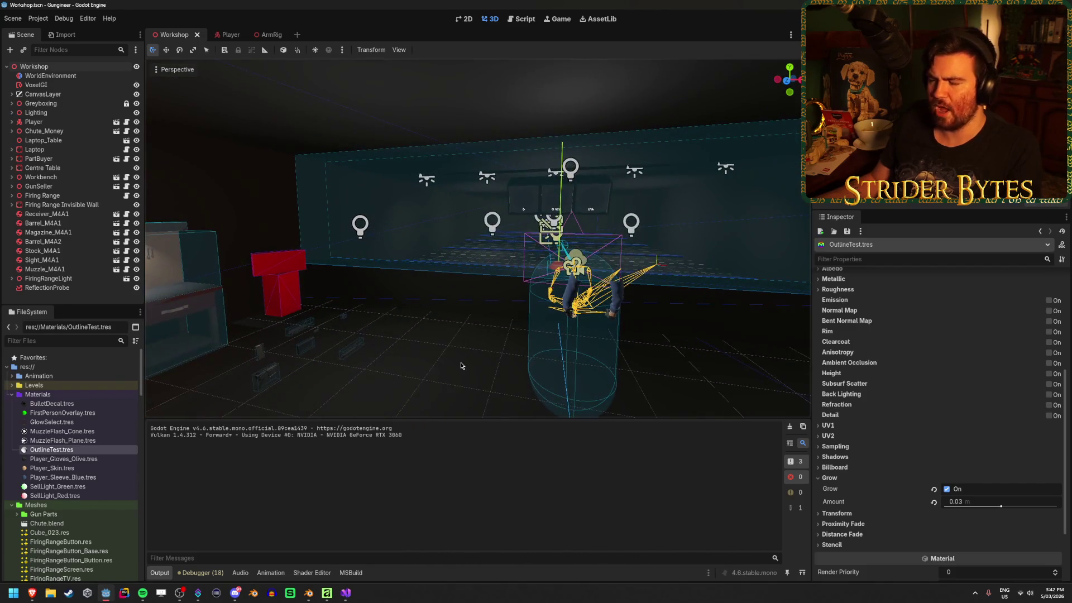
{"action": "key", "text": "w"}
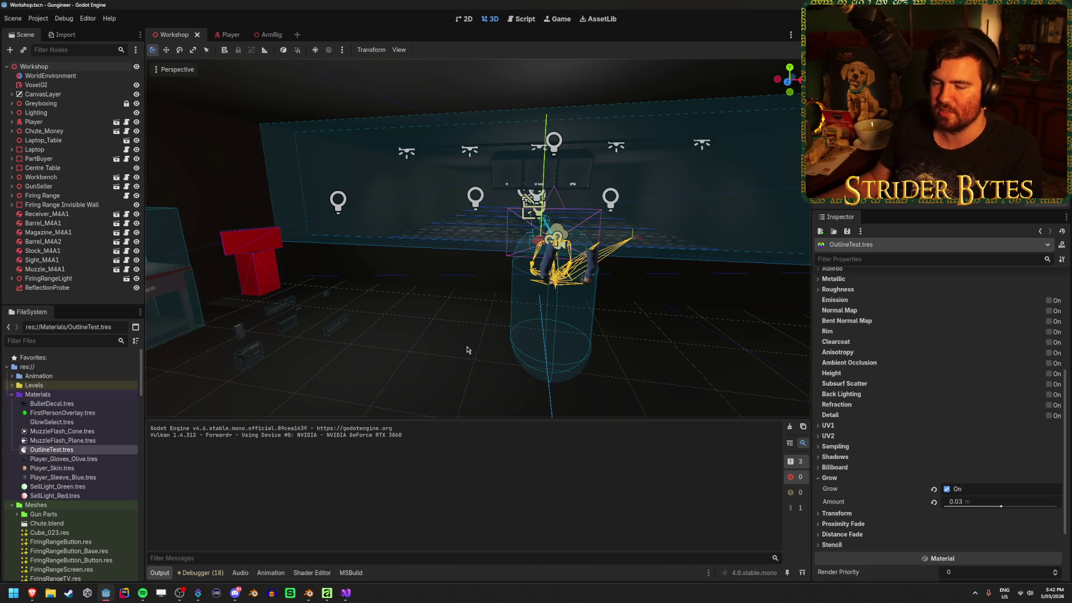
{"action": "left_click", "coordinate": [467, 350]}
Fly the viewport around the room past the workbench, red boxes and lit wall screen.
{"action": "key", "text": "w"}
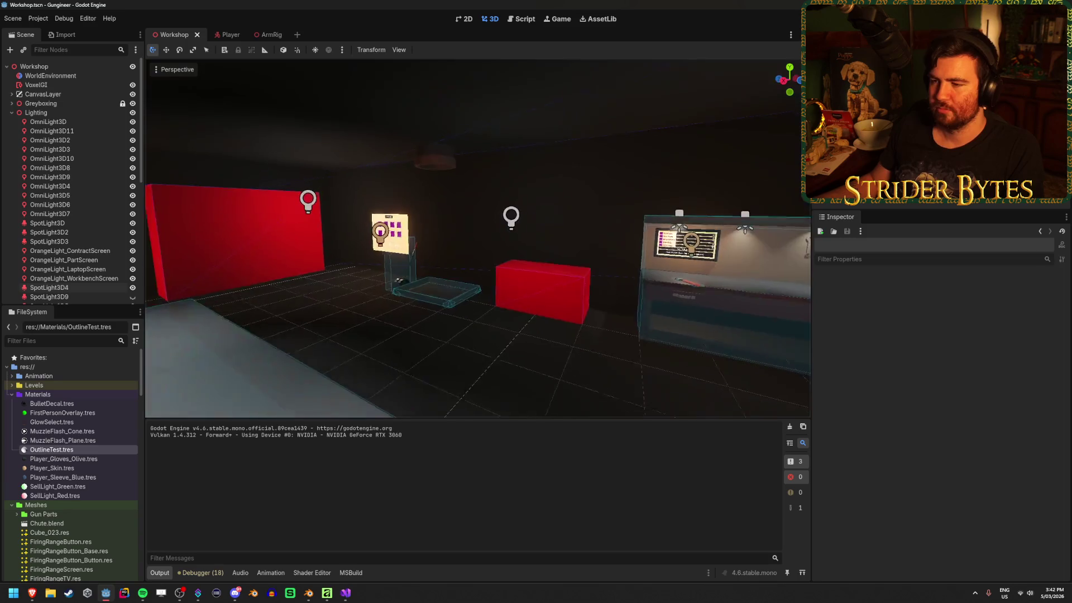
{"action": "key", "text": "w"}
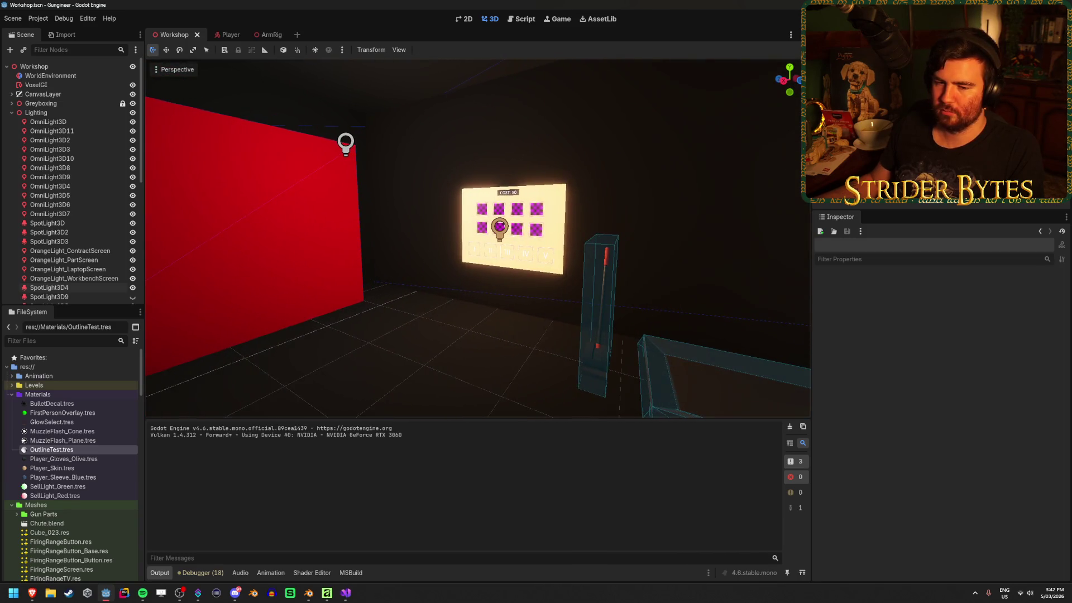
{"action": "key", "text": "s"}
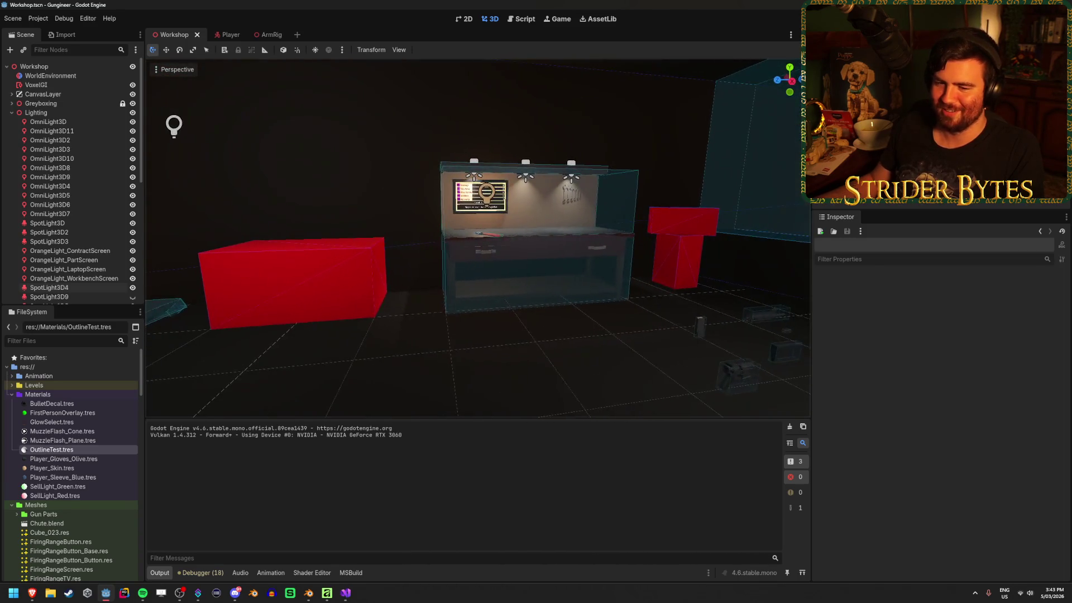
{"action": "key", "text": "s"}
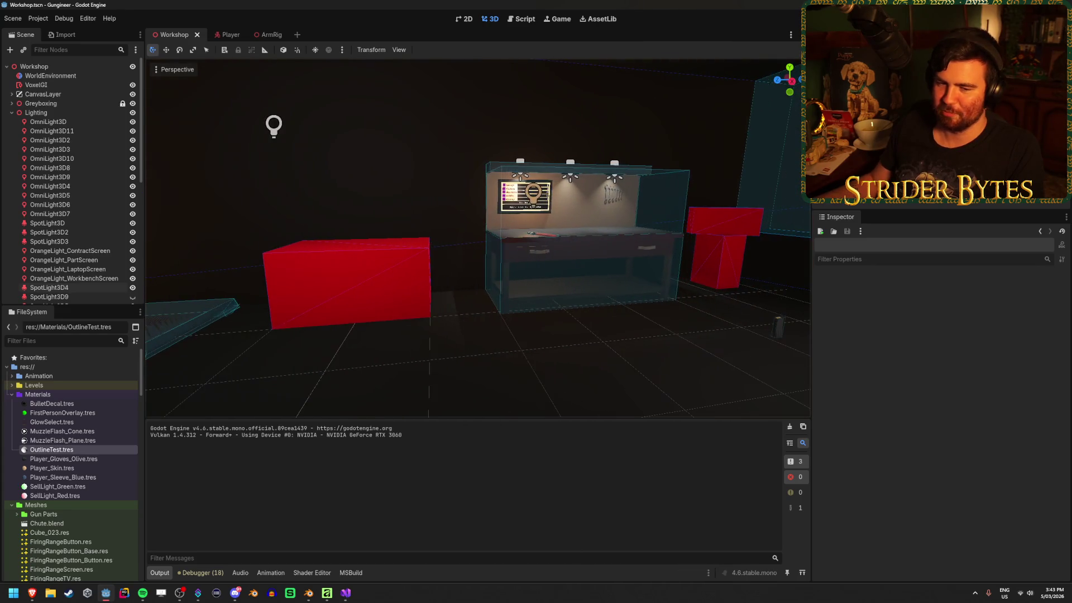
{"action": "key", "text": "a"}
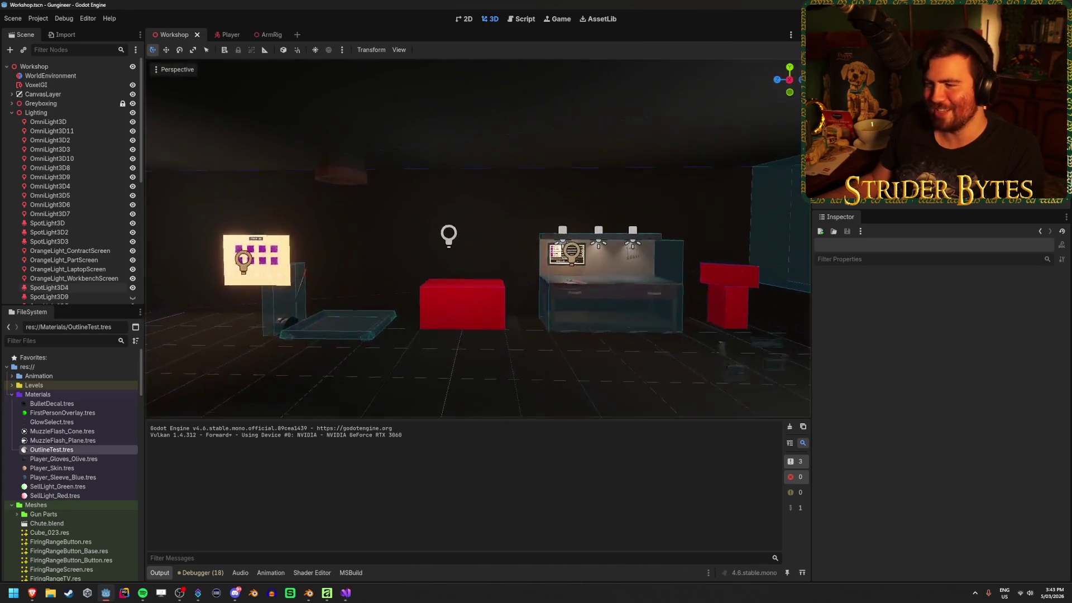
{"action": "key", "text": "s"}
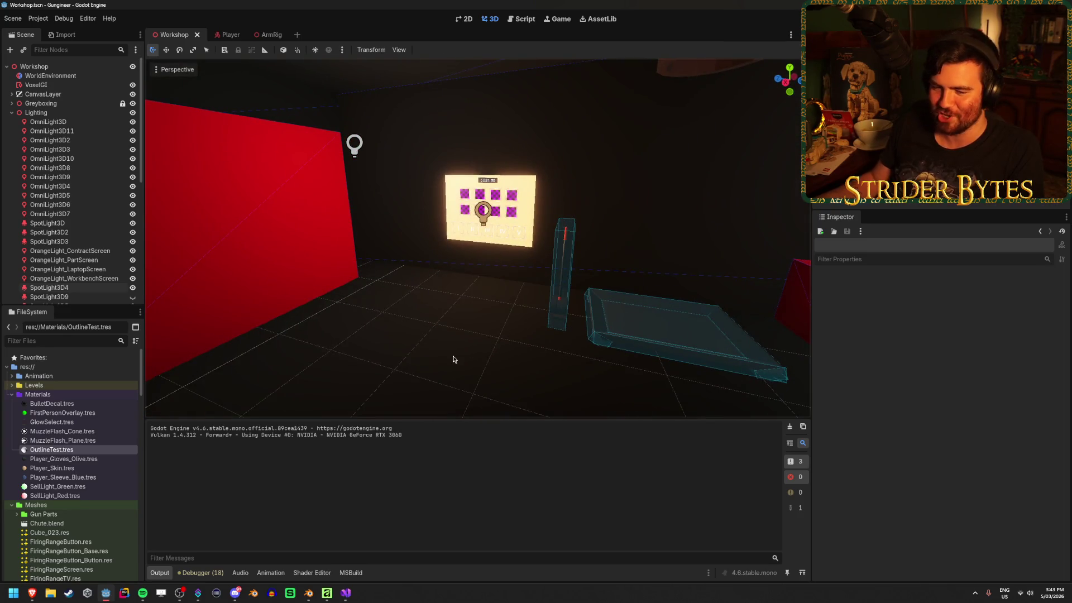
{"action": "key", "text": "w"}
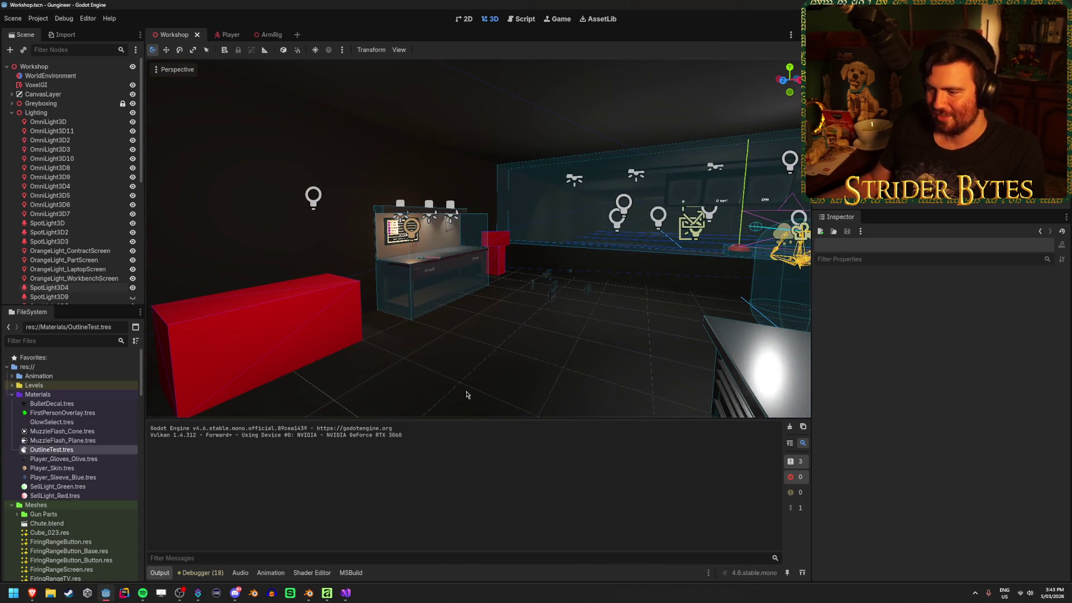
{"action": "key", "text": "a"}
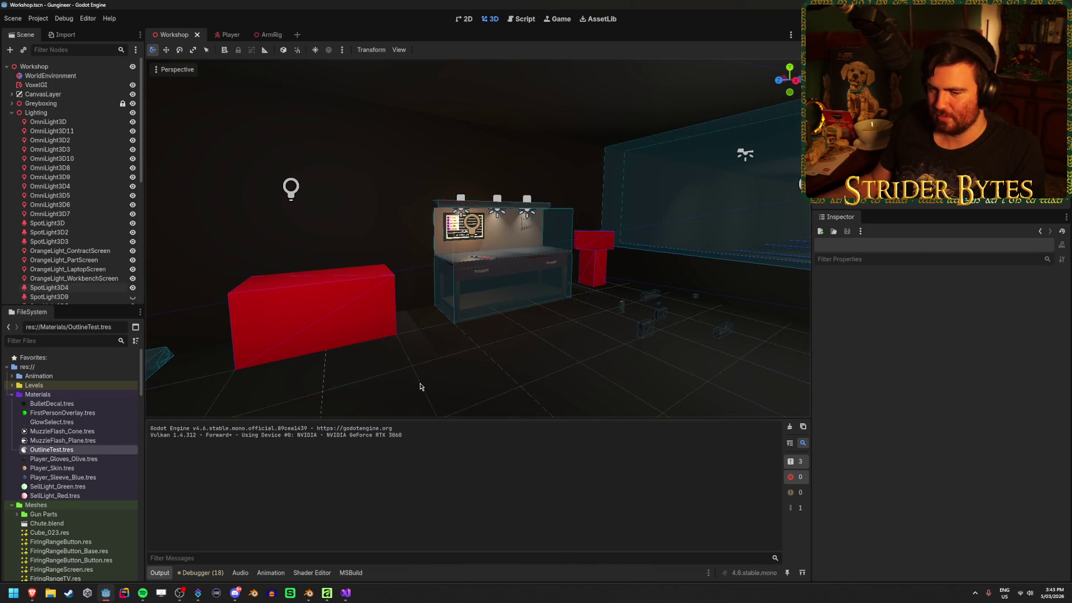
{"action": "key", "text": "w"}
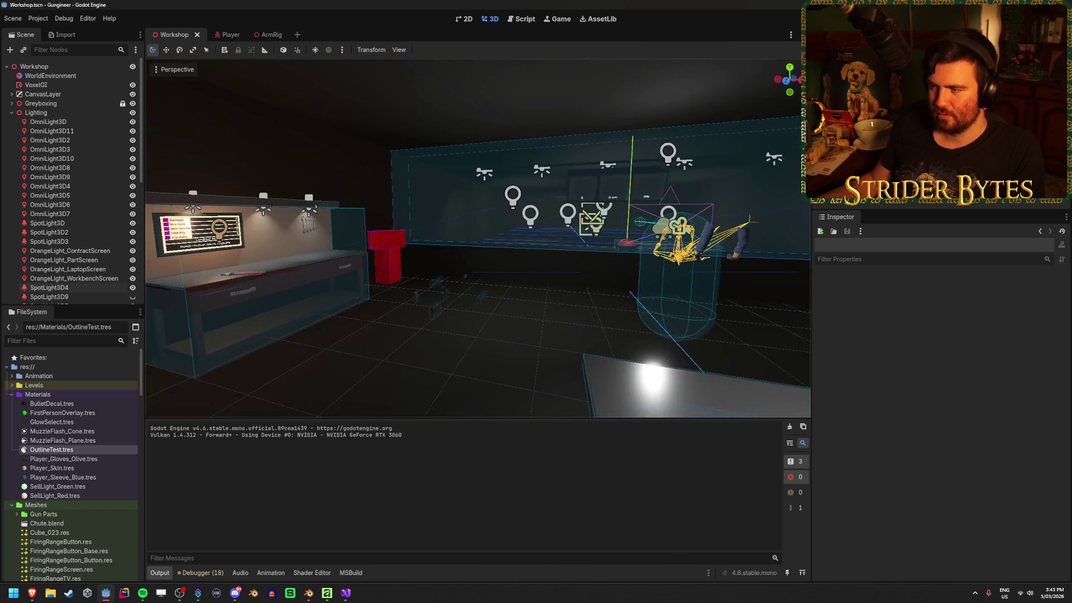
{"action": "key", "text": "s"}
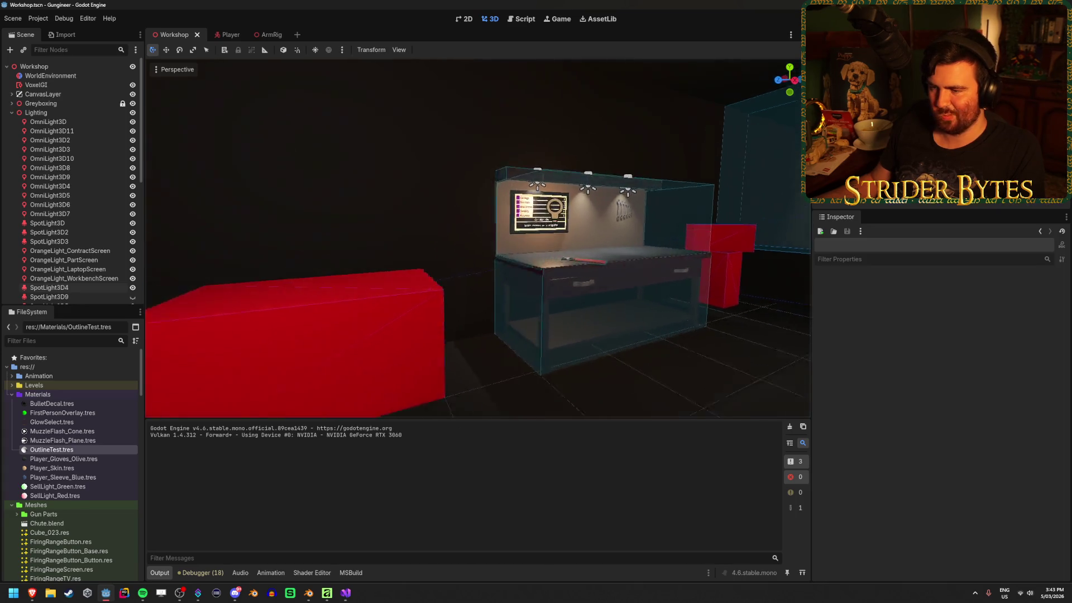
Select the red greybox block, then clear the selection.
{"action": "key", "text": "w"}
{"action": "left_click", "coordinate": [483, 292]}
{"action": "left_click", "coordinate": [551, 116]}
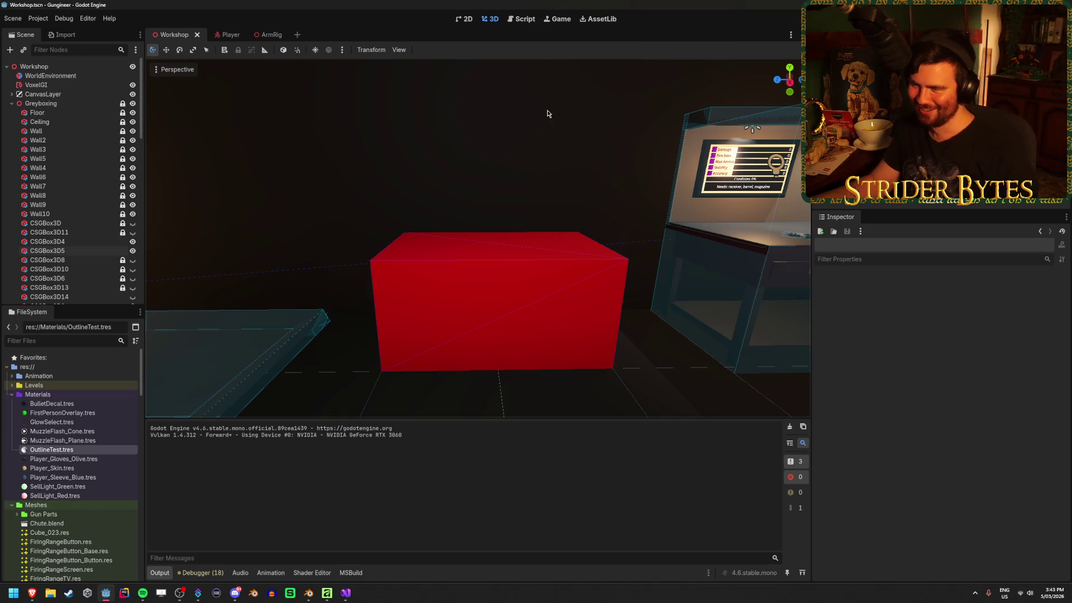
{"action": "mouse_move", "coordinate": [550, 116]}
{"action": "left_mouse_down"}
{"action": "mouse_move", "coordinate": [591, 118]}
{"action": "mouse_move", "coordinate": [647, 151]}
{"action": "mouse_move", "coordinate": [506, 164]}
{"action": "left_mouse_up"}
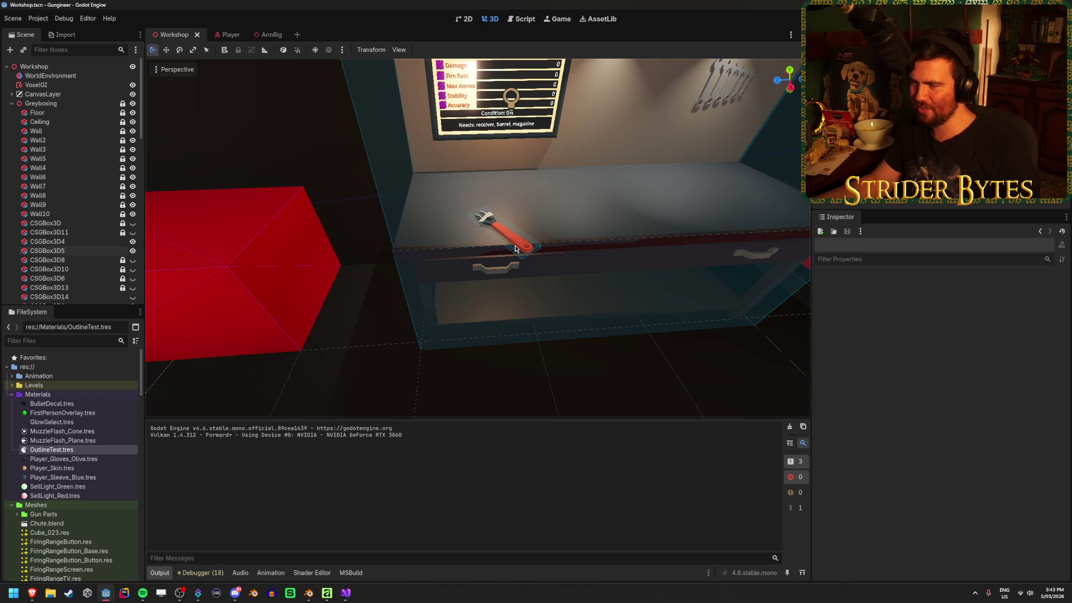
{"action": "left_click_drag", "start_coordinate": [515, 249], "coordinate": [471, 226]}
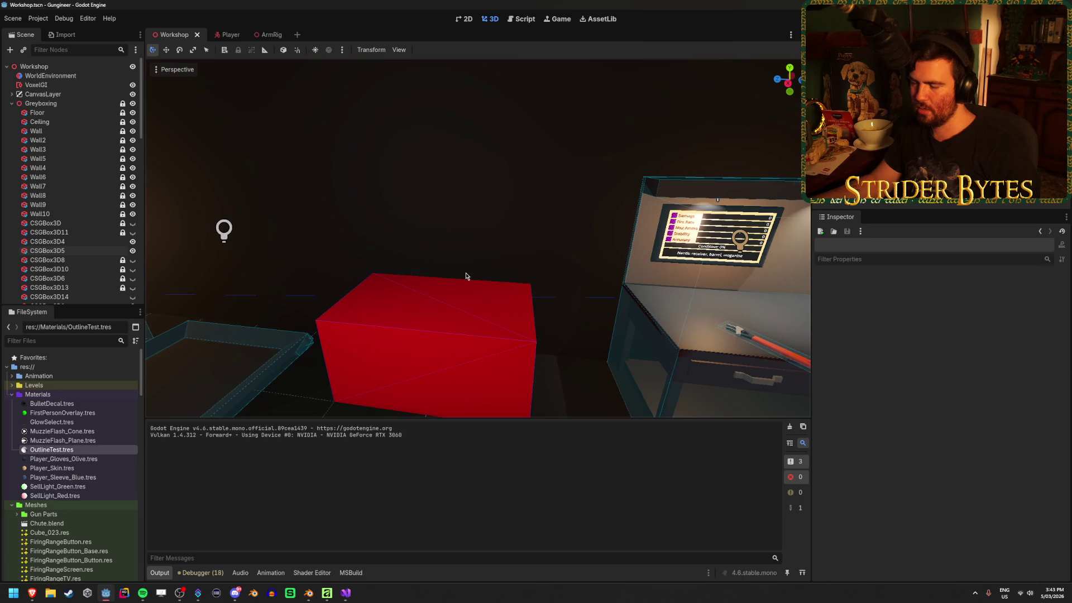
{"action": "left_click_drag", "start_coordinate": [502, 357], "coordinate": [478, 378]}
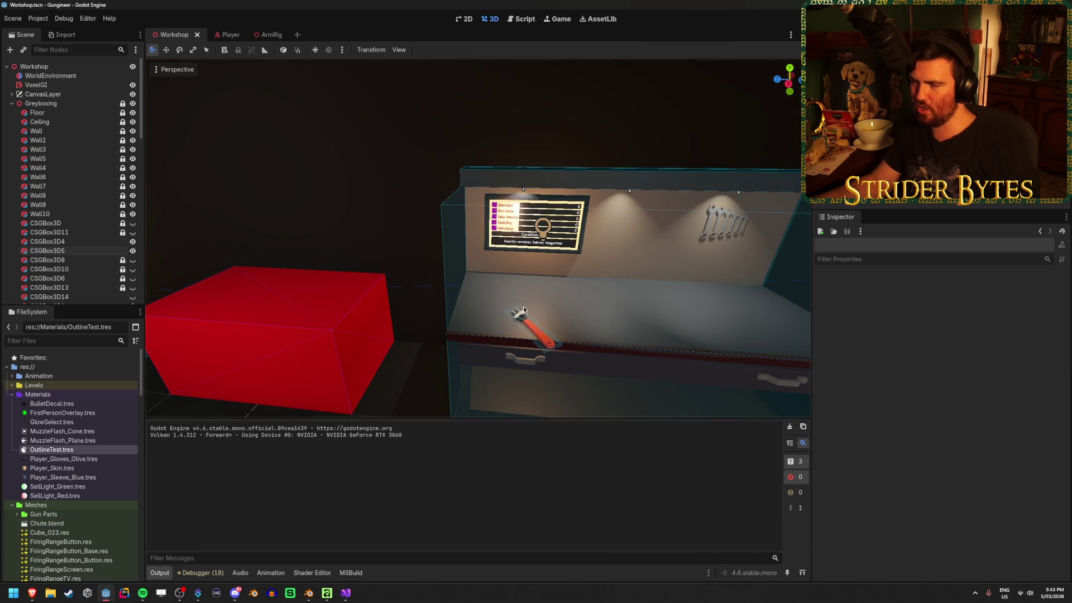
{"action": "left_click_drag", "start_coordinate": [545, 347], "coordinate": [469, 351]}
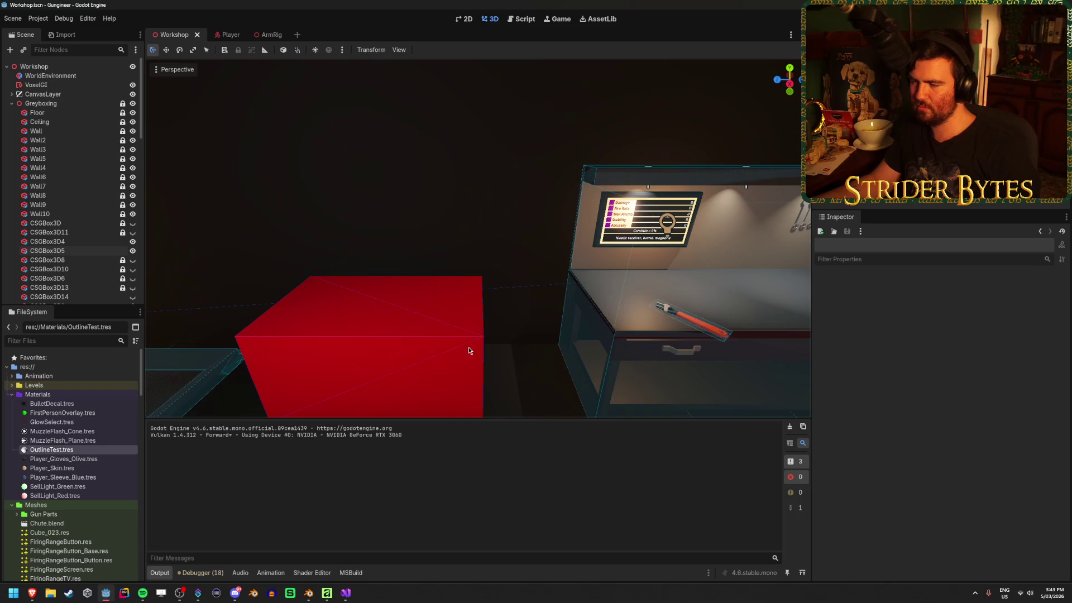
{"action": "left_click_drag", "start_coordinate": [324, 313], "coordinate": [290, 314]}
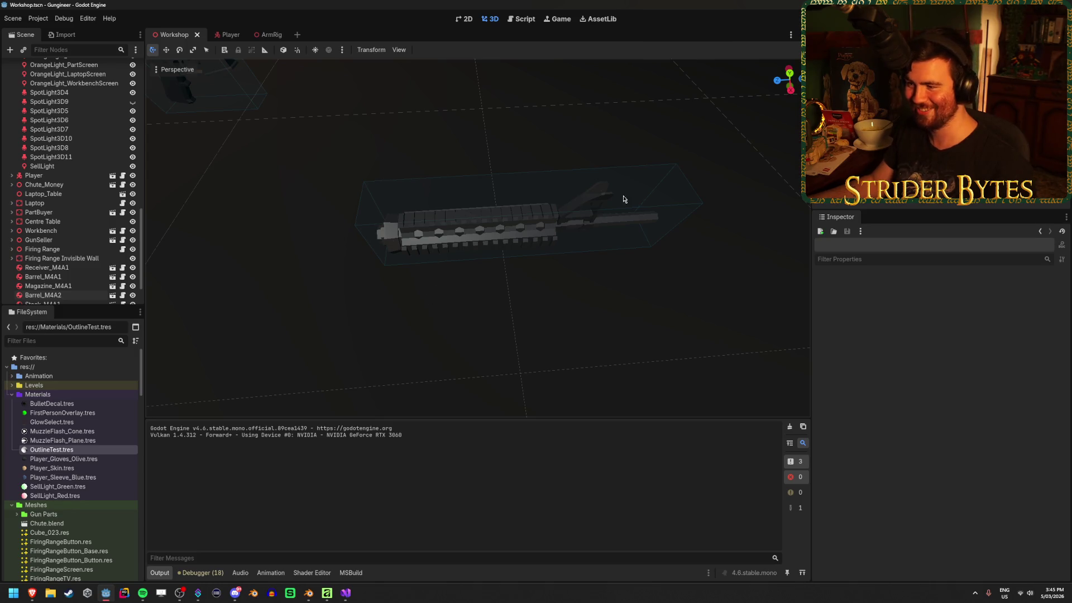
Orbit around the rifle parts, lit board and workbench, saving the Workshop scene along the way.
{"action": "mouse_move", "coordinate": [601, 227]}
{"action": "left_mouse_down"}
{"action": "mouse_move", "coordinate": [564, 167]}
{"action": "mouse_move", "coordinate": [536, 80]}
{"action": "left_mouse_up"}
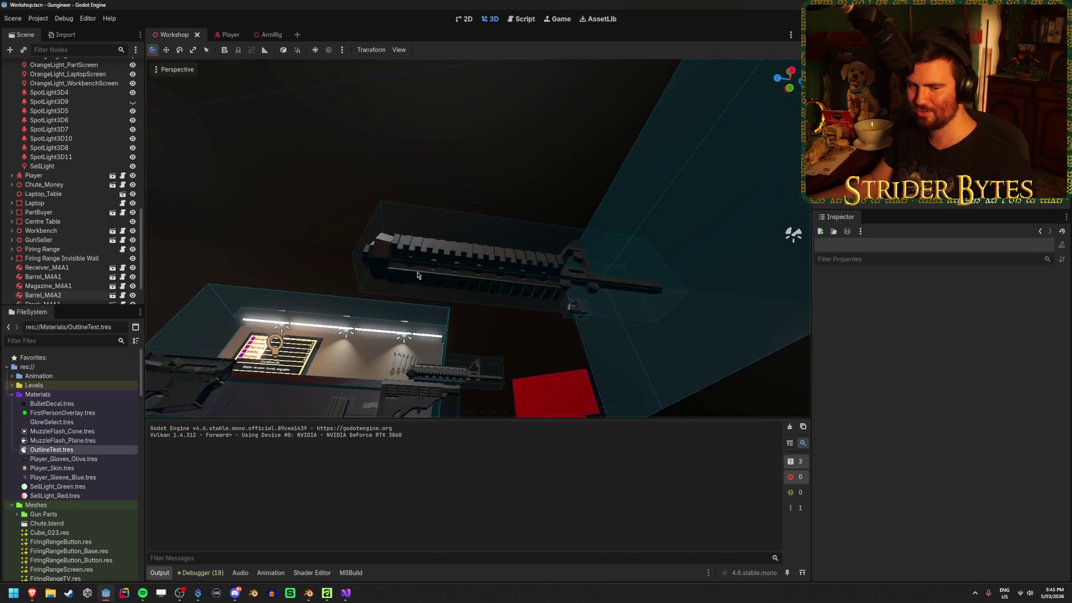
{"action": "left_click_drag", "start_coordinate": [379, 241], "coordinate": [372, 369]}
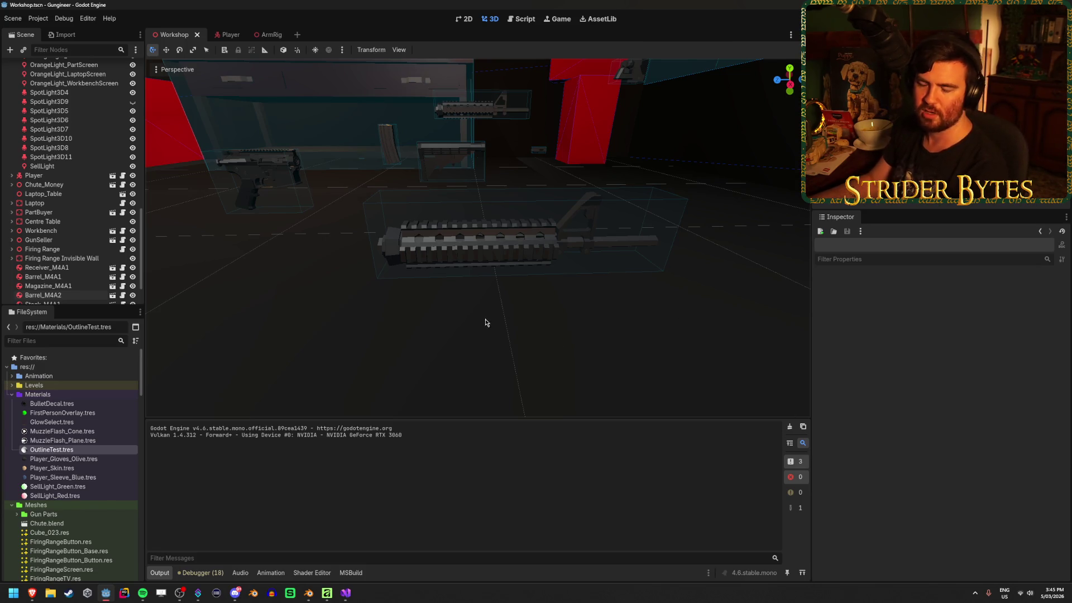
{"action": "mouse_move", "coordinate": [436, 321]}
{"action": "left_mouse_down"}
{"action": "mouse_move", "coordinate": [617, 313]}
{"action": "mouse_move", "coordinate": [629, 296]}
{"action": "mouse_move", "coordinate": [464, 296]}
{"action": "mouse_move", "coordinate": [504, 280]}
{"action": "mouse_move", "coordinate": [658, 273]}
{"action": "mouse_move", "coordinate": [436, 313]}
{"action": "mouse_move", "coordinate": [361, 308]}
{"action": "mouse_move", "coordinate": [412, 290]}
{"action": "mouse_move", "coordinate": [357, 293]}
{"action": "mouse_move", "coordinate": [425, 296]}
{"action": "mouse_move", "coordinate": [374, 296]}
{"action": "mouse_move", "coordinate": [424, 293]}
{"action": "mouse_move", "coordinate": [385, 293]}
{"action": "mouse_move", "coordinate": [428, 212]}
{"action": "left_mouse_up"}
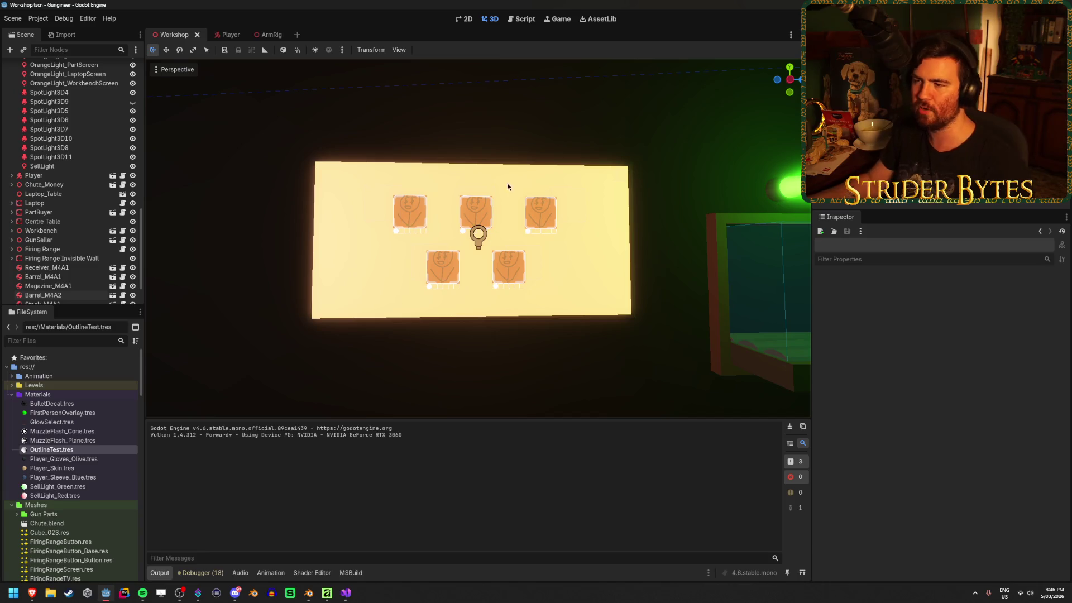
{"action": "mouse_move", "coordinate": [471, 222]}
{"action": "left_mouse_down"}
{"action": "mouse_move", "coordinate": [608, 367]}
{"action": "mouse_move", "coordinate": [486, 346]}
{"action": "left_mouse_up"}
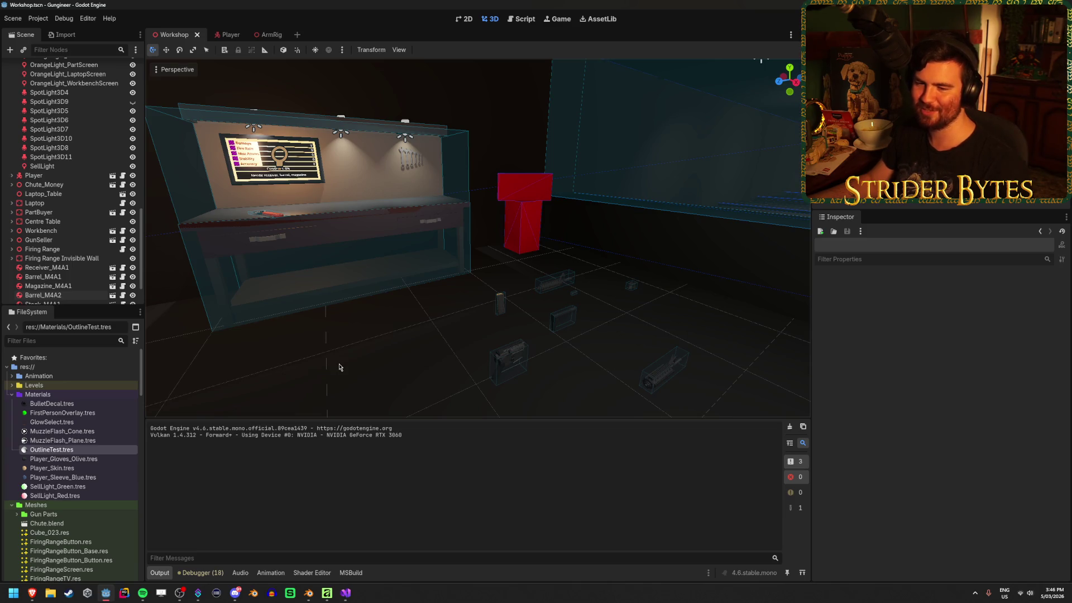
{"action": "left_click_drag", "start_coordinate": [368, 366], "coordinate": [339, 366]}
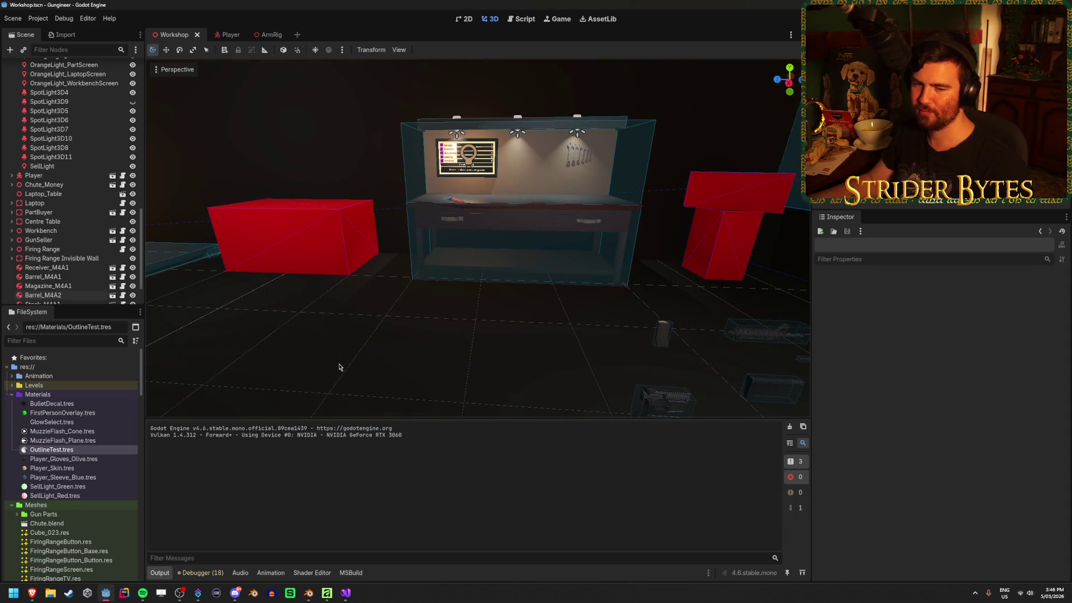
{"action": "key", "text": "w"}
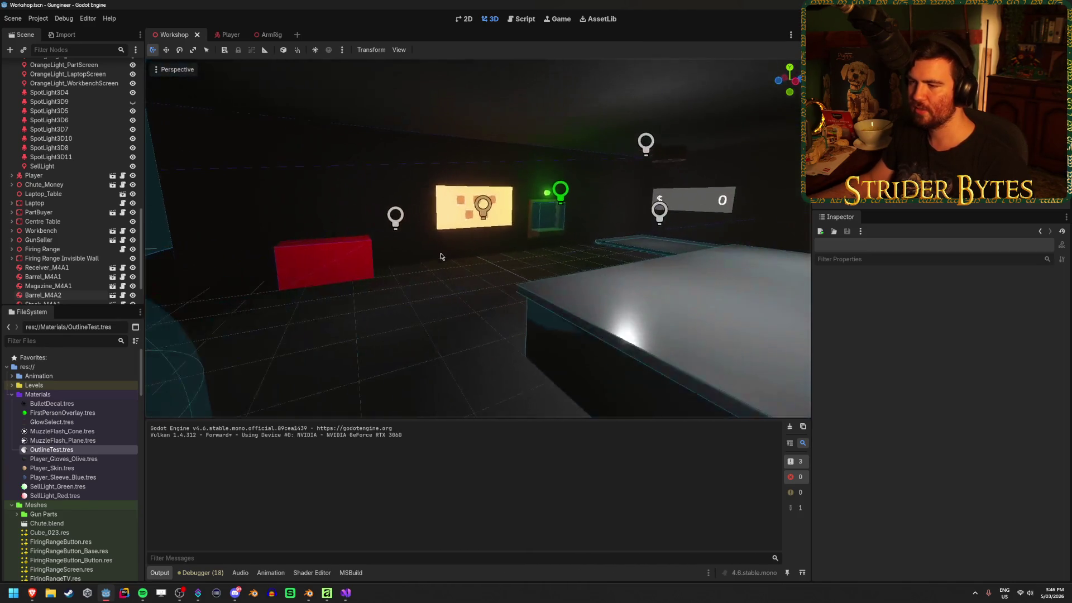
{"action": "key", "text": "ctrl+s"}
{"action": "key", "text": "w"}
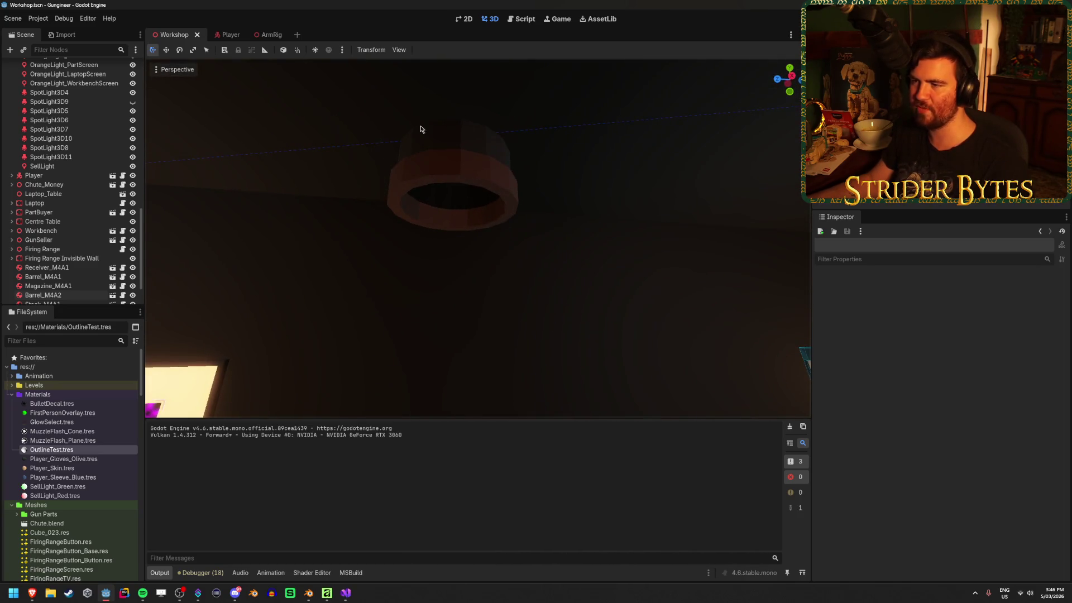
{"action": "key", "text": "s"}
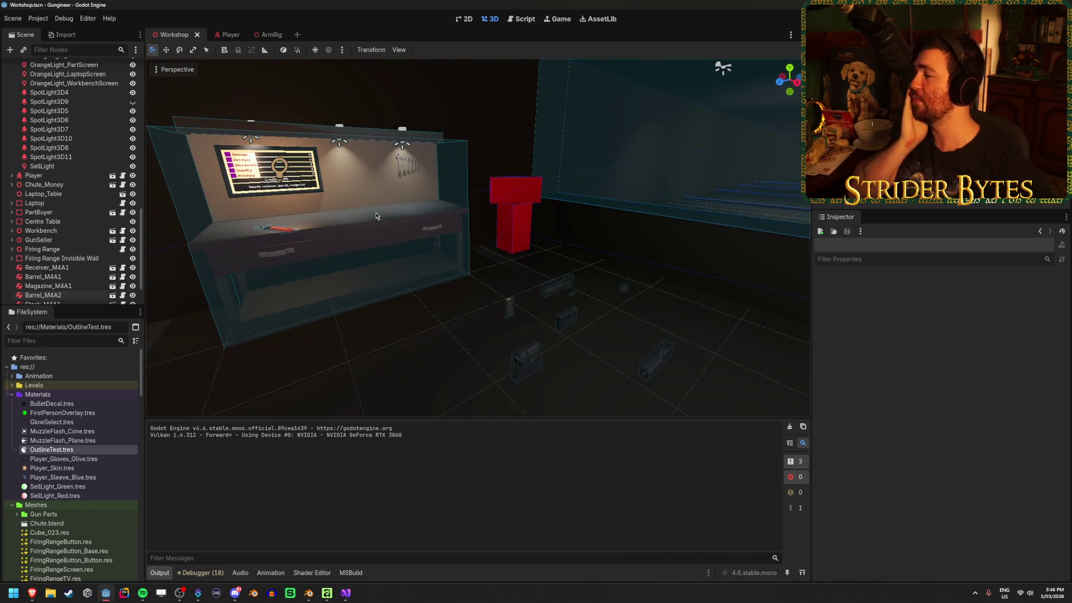
{"action": "right_click", "coordinate": [390, 346]}
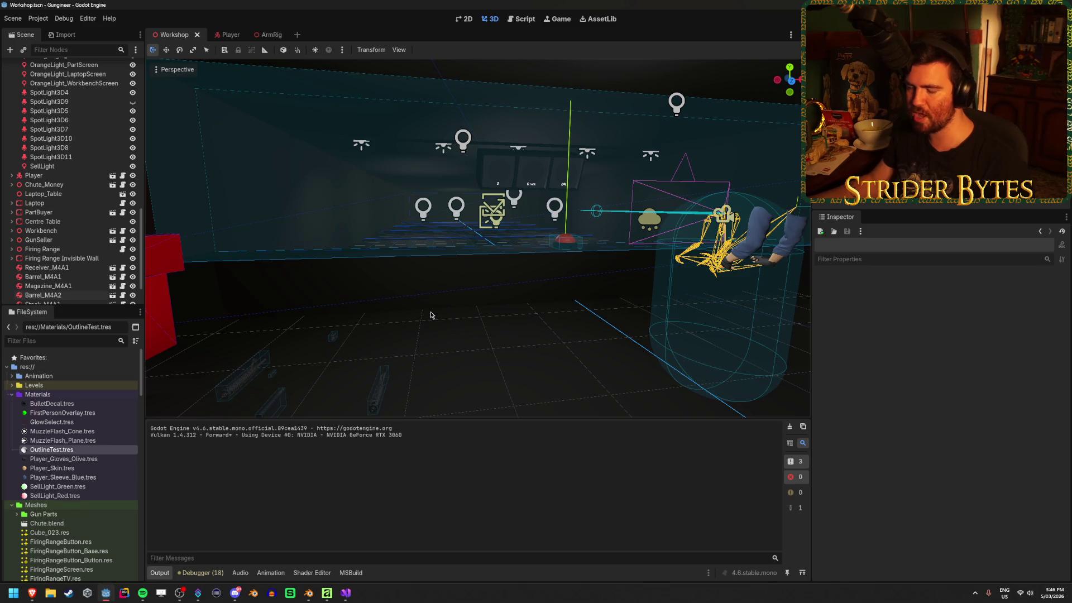
Swing the view back to the workbench area, then switch away and return to Godot.
{"action": "right_click", "coordinate": [532, 339]}
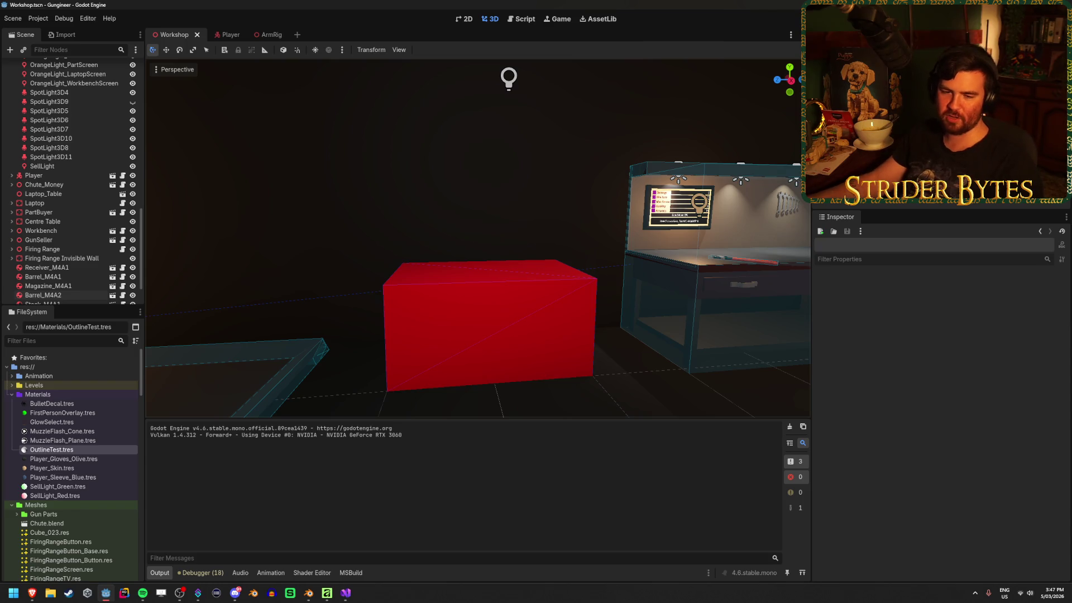
{"action": "key", "text": "alt+Tab"}
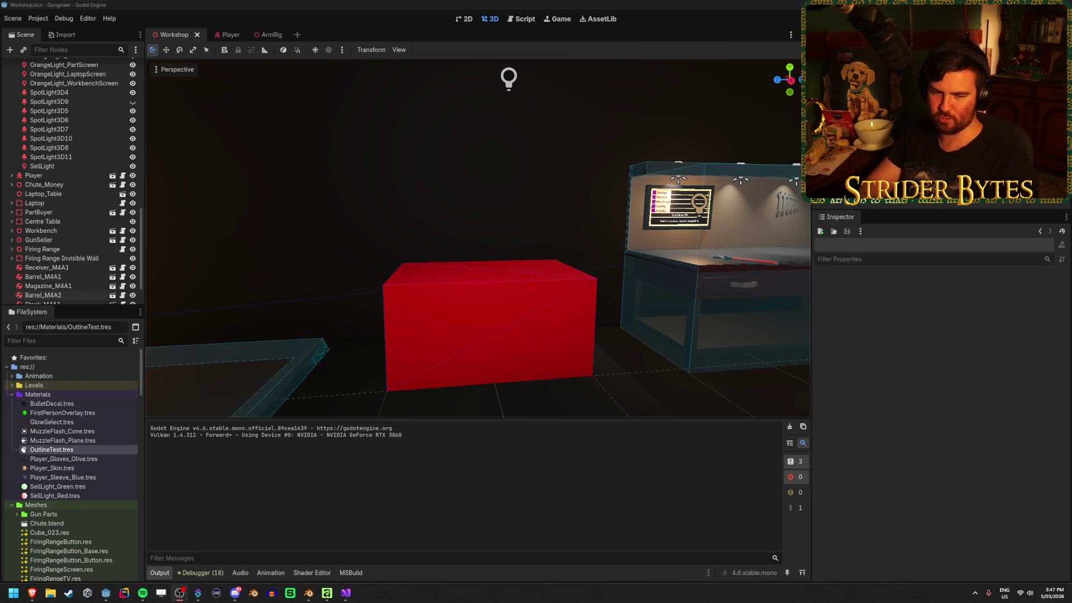
{"action": "key", "text": "alt+Tab"}
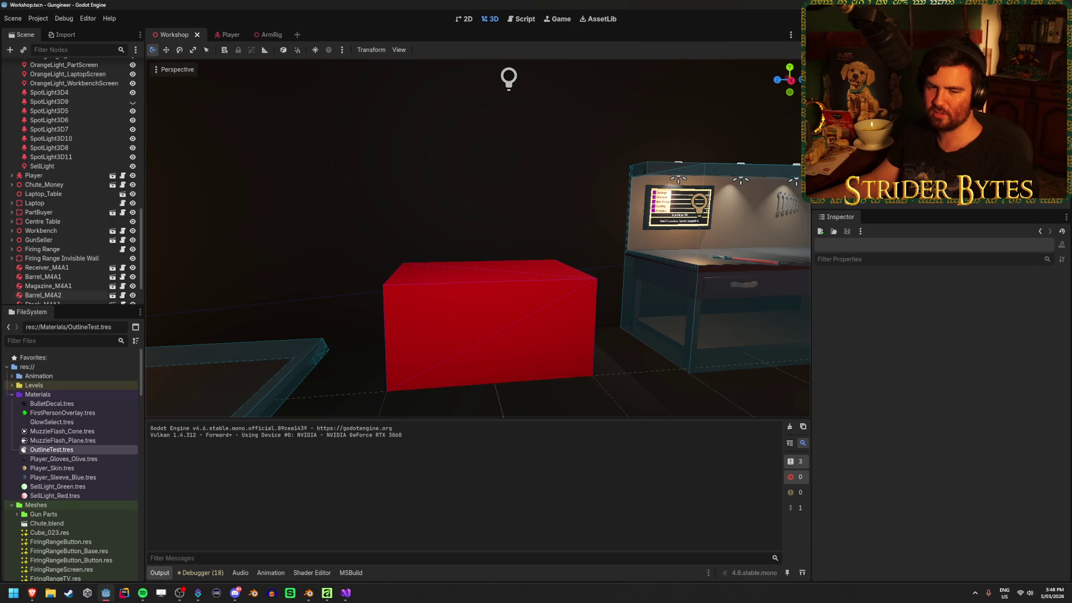
Fly through the workshop to the money counter wall and select the "$ 0" display panel.
{"action": "left_click_drag", "start_coordinate": [299, 196], "coordinate": [402, 200]}
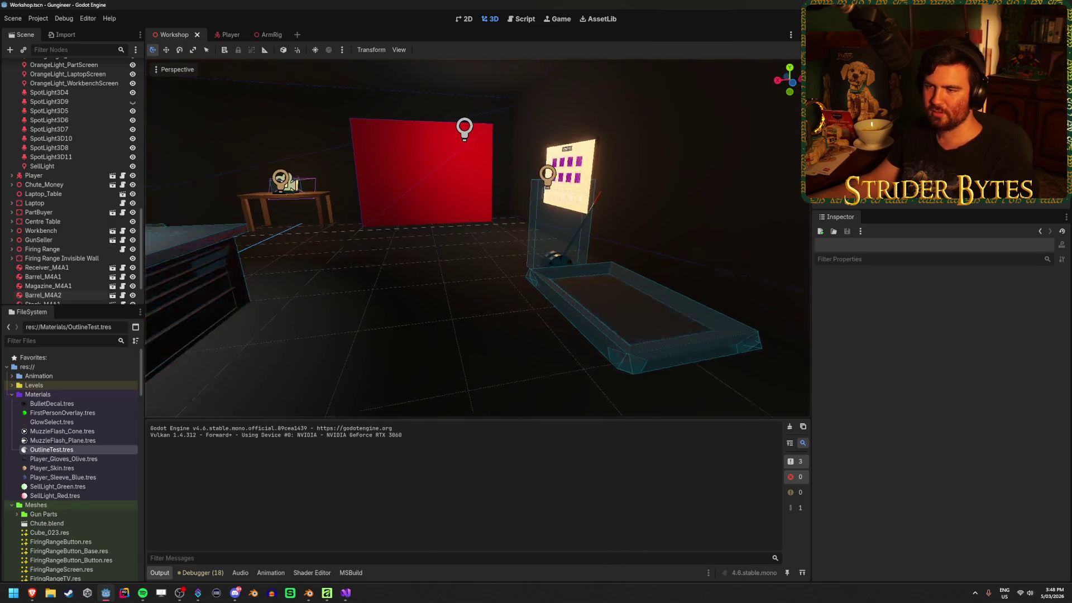
{"action": "left_click_drag", "start_coordinate": [460, 259], "coordinate": [478, 260]}
{"action": "mouse_move", "coordinate": [629, 254]}
{"action": "left_mouse_down"}
{"action": "mouse_move", "coordinate": [437, 296]}
{"action": "mouse_move", "coordinate": [458, 289]}
{"action": "mouse_move", "coordinate": [471, 316]}
{"action": "mouse_move", "coordinate": [537, 300]}
{"action": "left_mouse_up"}
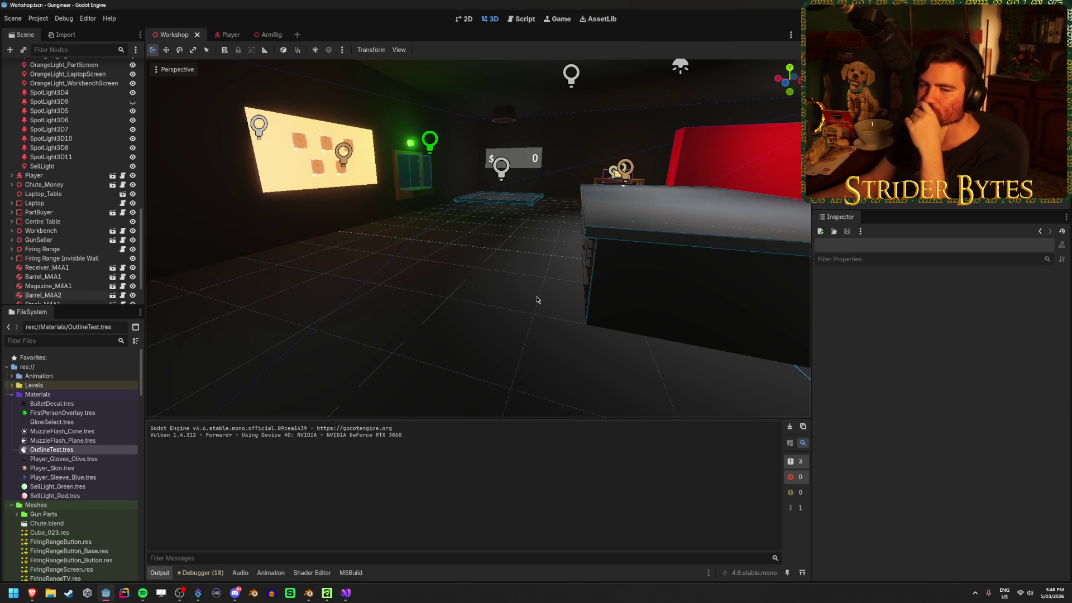
{"action": "mouse_move", "coordinate": [537, 299]}
{"action": "left_mouse_down"}
{"action": "mouse_move", "coordinate": [580, 302]}
{"action": "mouse_move", "coordinate": [396, 301]}
{"action": "mouse_move", "coordinate": [491, 302]}
{"action": "mouse_move", "coordinate": [540, 288]}
{"action": "left_mouse_up"}
{"action": "left_click", "coordinate": [405, 288]}
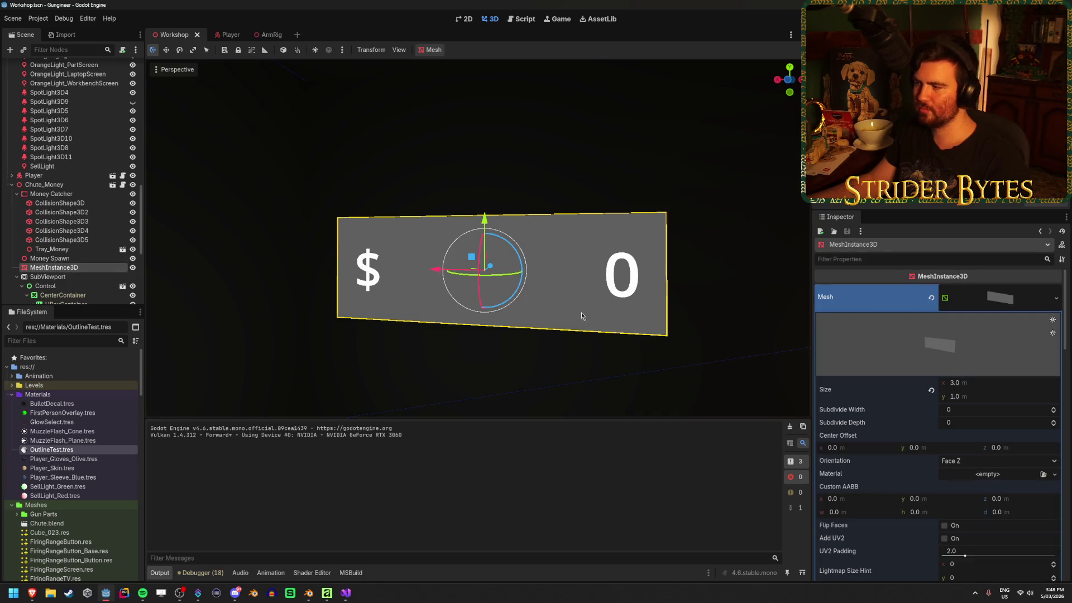
Save the Workshop scene, deselect the panel and switch over to Blender.
{"action": "key", "text": "ctrl+s"}
{"action": "left_click", "coordinate": [719, 283]}
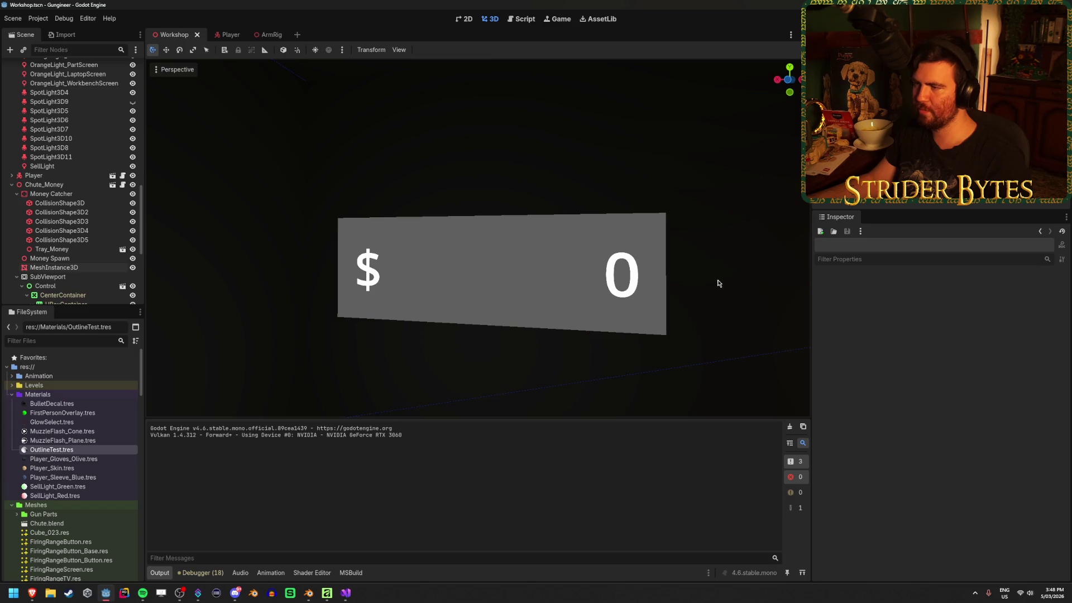
{"action": "key", "text": "alt+Tab"}
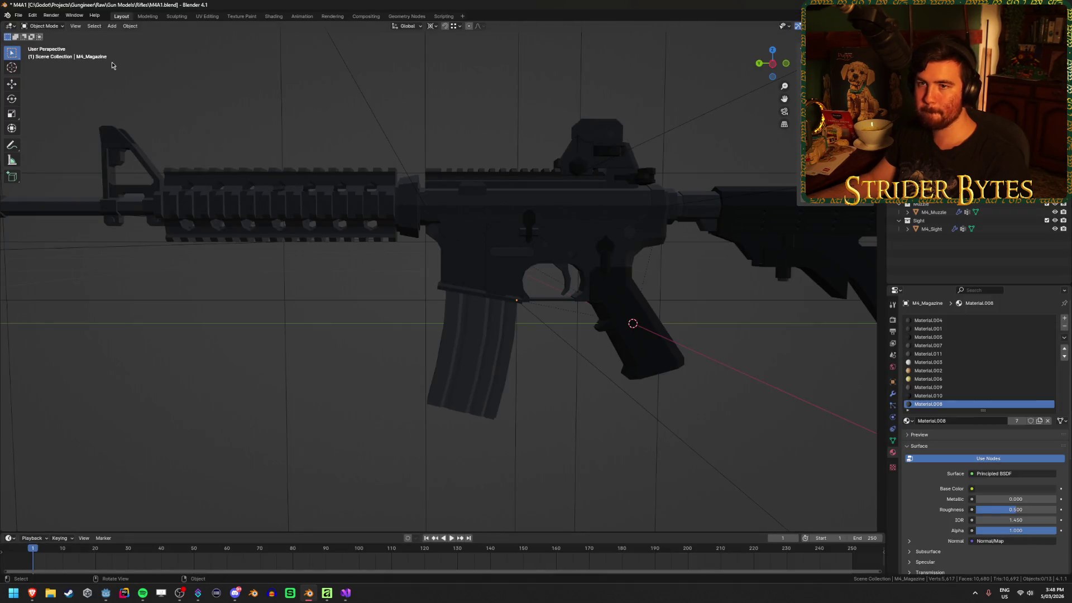
Save M4A1.blend and show the File menu's Open Recent list.
{"action": "left_click", "coordinate": [19, 17]}
{"action": "key", "text": "ctrl+s"}
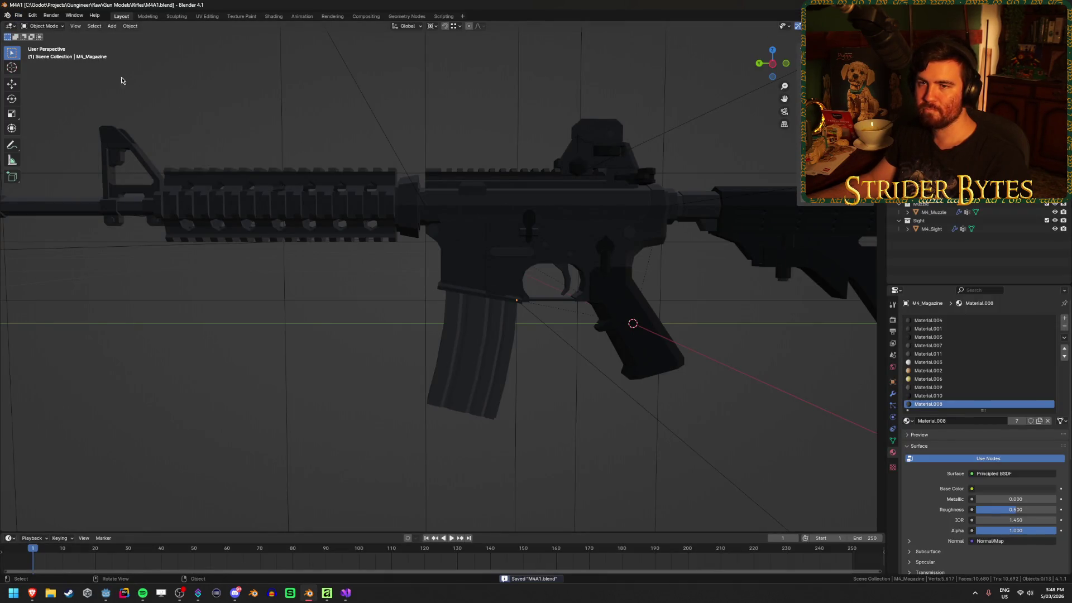
{"action": "left_click", "coordinate": [20, 16]}
{"action": "mouse_move", "coordinate": [22, 44]}
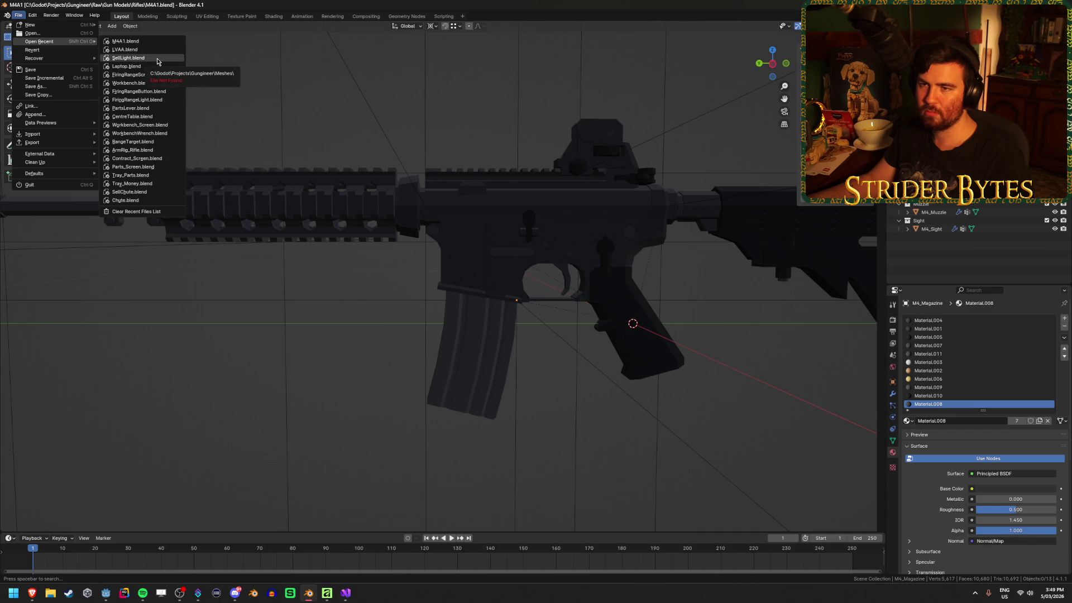
After the recent entry reports the file missing, browse up to the Raw folder and open Workbench_Screen.blend.
{"action": "left_click", "coordinate": [141, 125]}
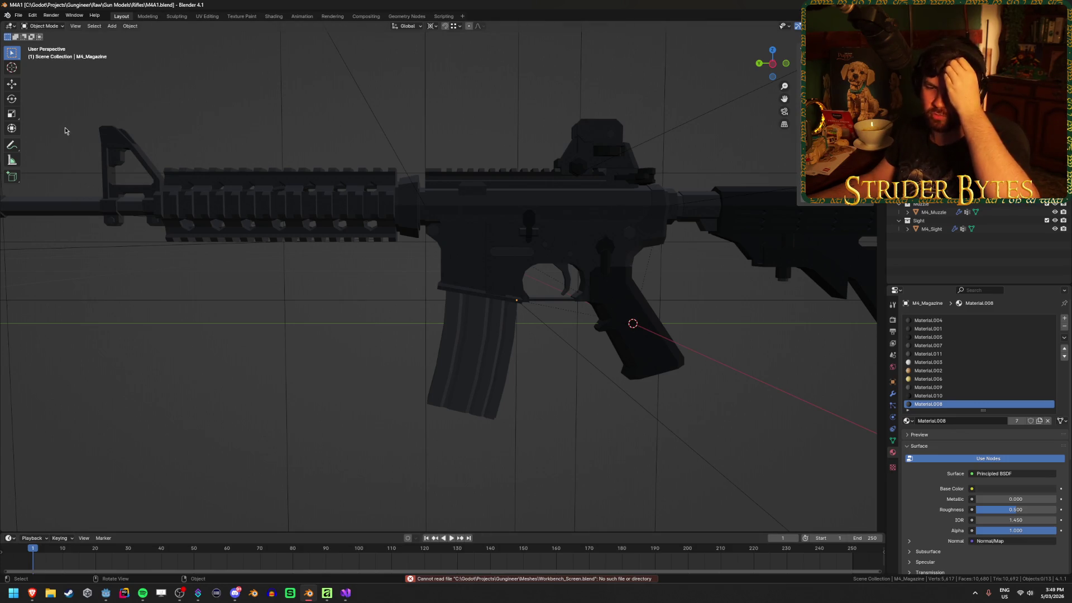
{"action": "left_click", "coordinate": [18, 15]}
{"action": "left_click", "coordinate": [28, 36]}
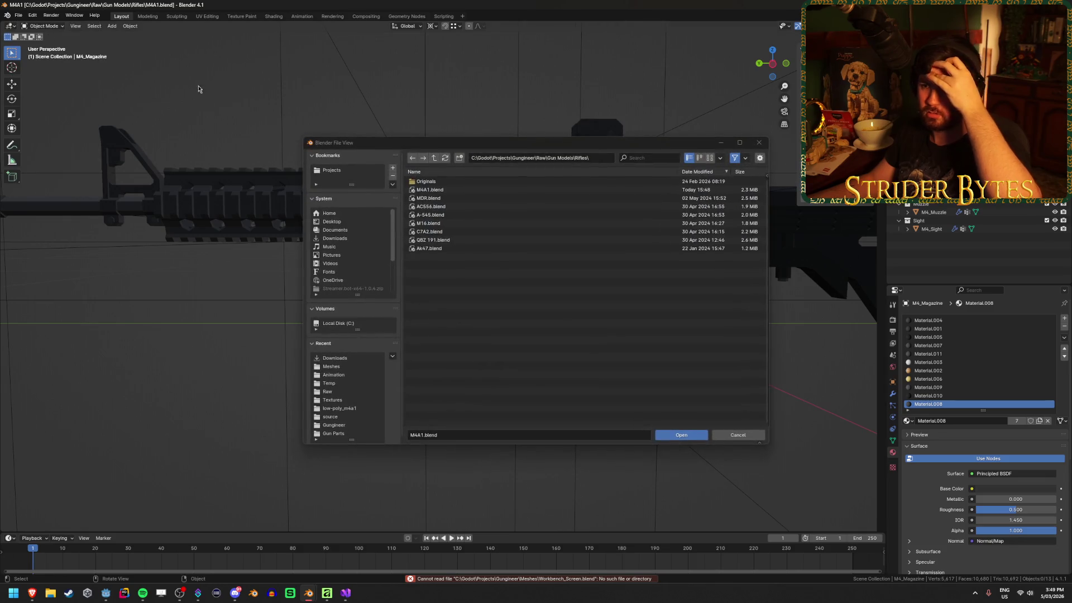
{"action": "left_click", "coordinate": [434, 159]}
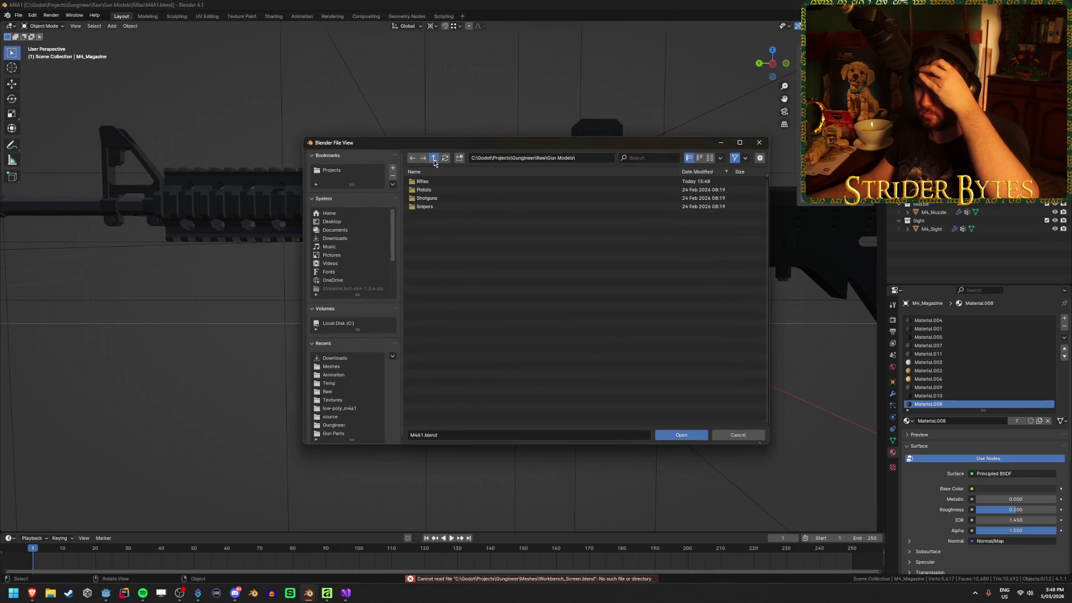
{"action": "left_click", "coordinate": [434, 159]}
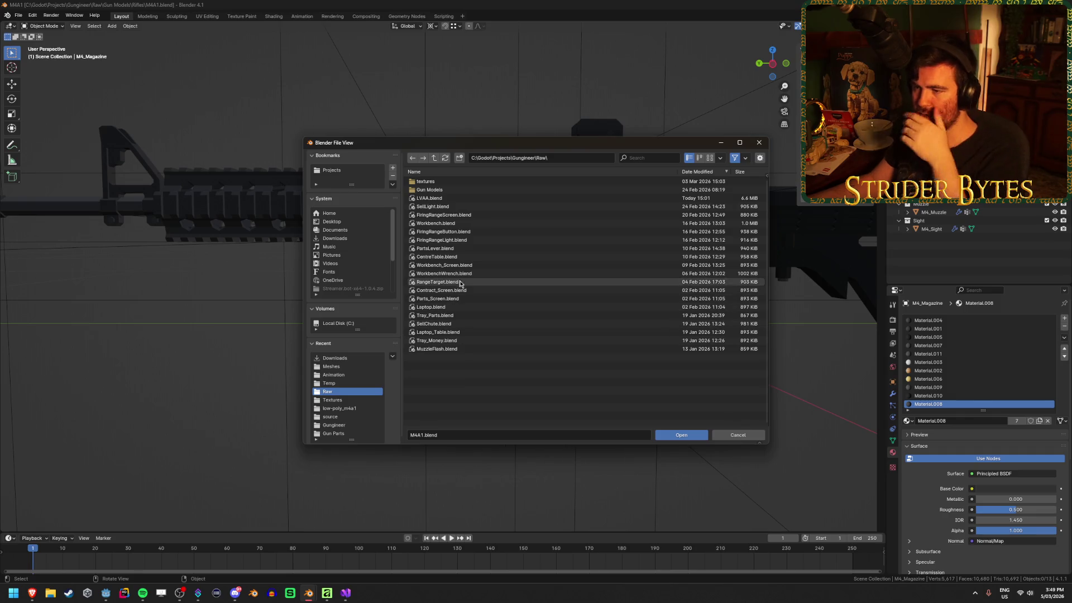
{"action": "left_click", "coordinate": [446, 265]}
{"action": "left_click", "coordinate": [671, 433]}
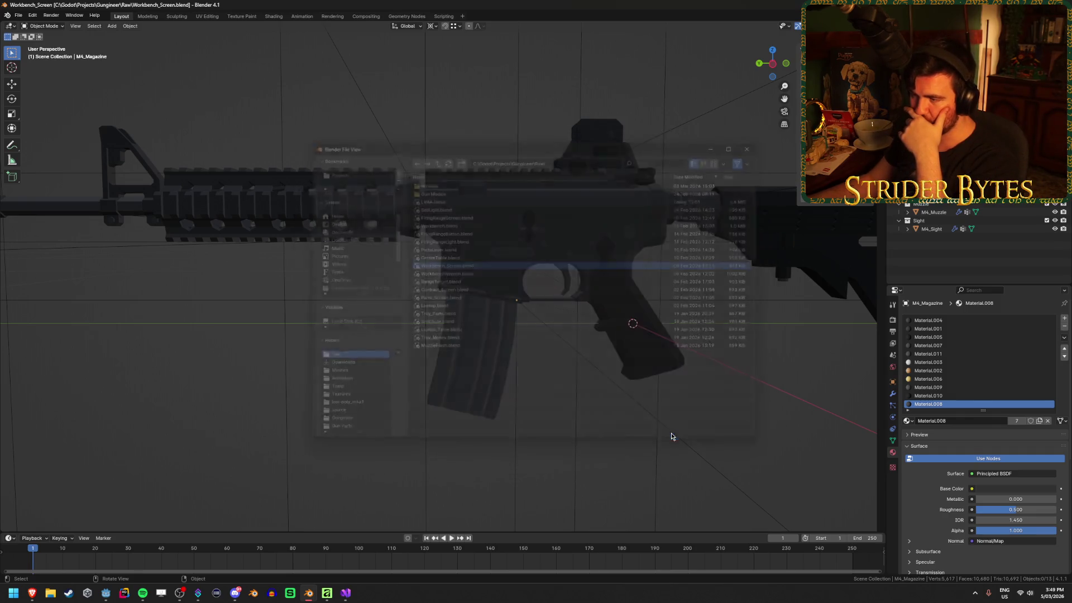
In Edit Mode, zoom in on a frame corner vertex and move it along X.
{"action": "scroll", "coordinate": [541, 294], "scroll_direction": "down", "scroll_amount": 6}
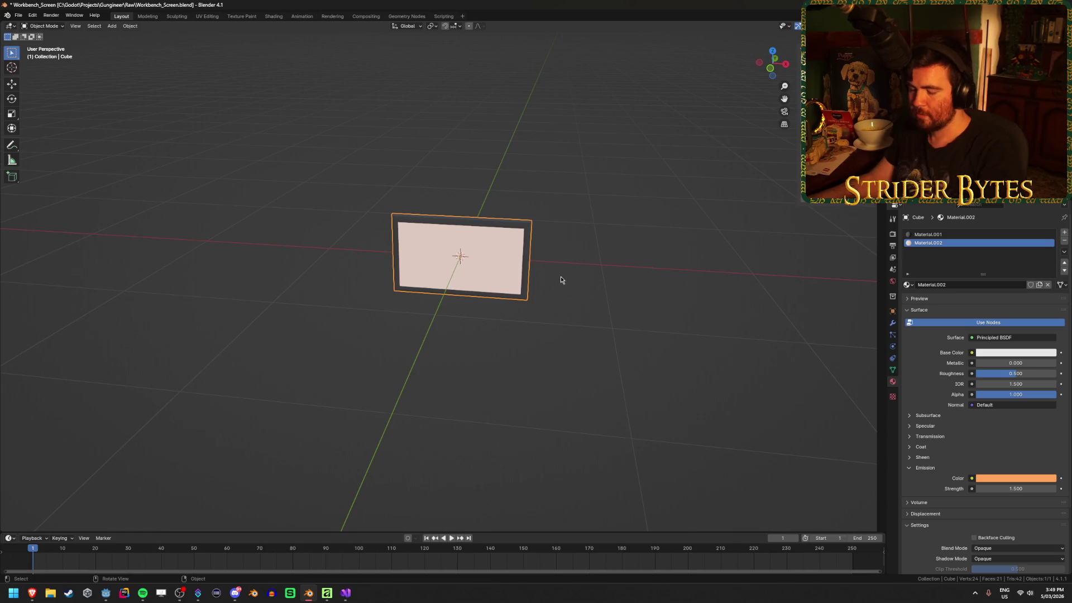
{"action": "key", "text": "Tab"}
{"action": "scroll", "coordinate": [541, 294], "scroll_direction": "up", "scroll_amount": 5}
{"action": "left_click_drag", "start_coordinate": [572, 264], "coordinate": [560, 201]}
{"action": "key", "text": "KP_Decimal"}
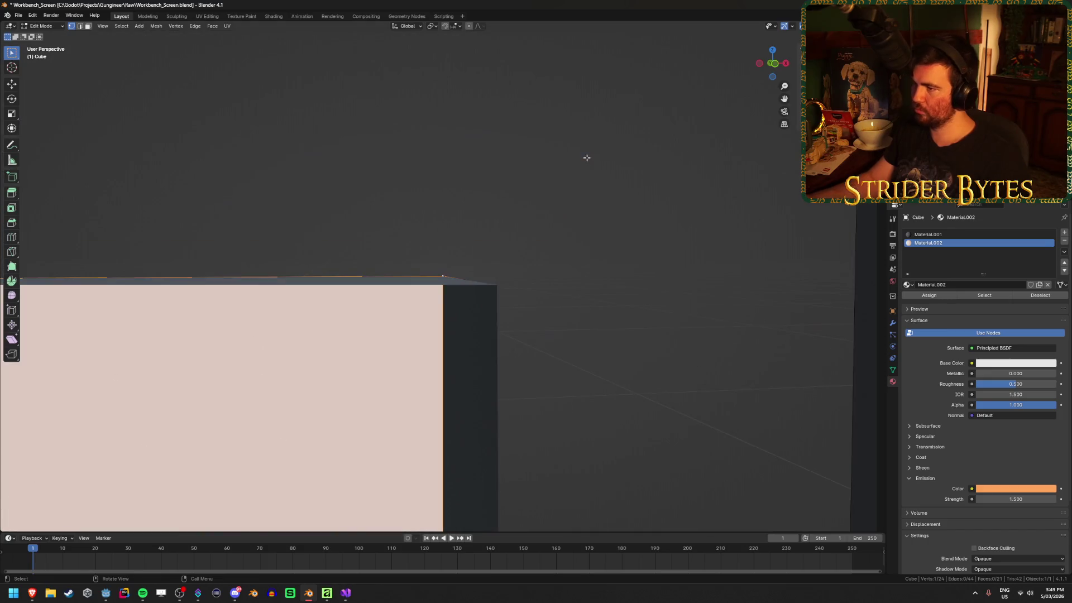
{"action": "scroll", "coordinate": [552, 229], "scroll_direction": "down", "scroll_amount": 5}
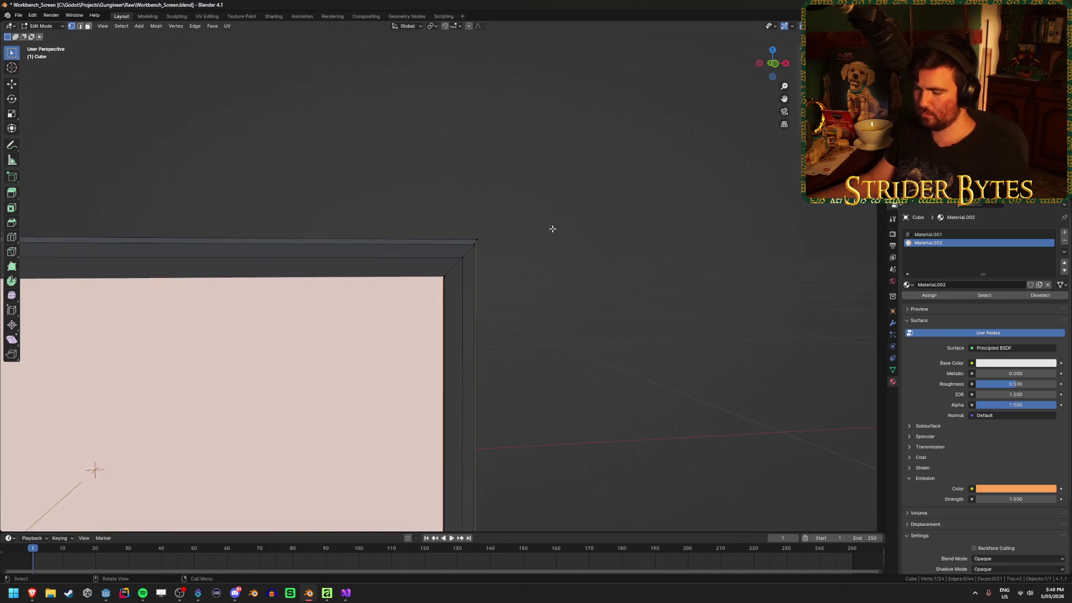
{"action": "mouse_move", "coordinate": [550, 229]}
{"action": "left_mouse_down"}
{"action": "mouse_move", "coordinate": [536, 241]}
{"action": "mouse_move", "coordinate": [569, 210]}
{"action": "left_mouse_up"}
{"action": "key", "text": "g"}
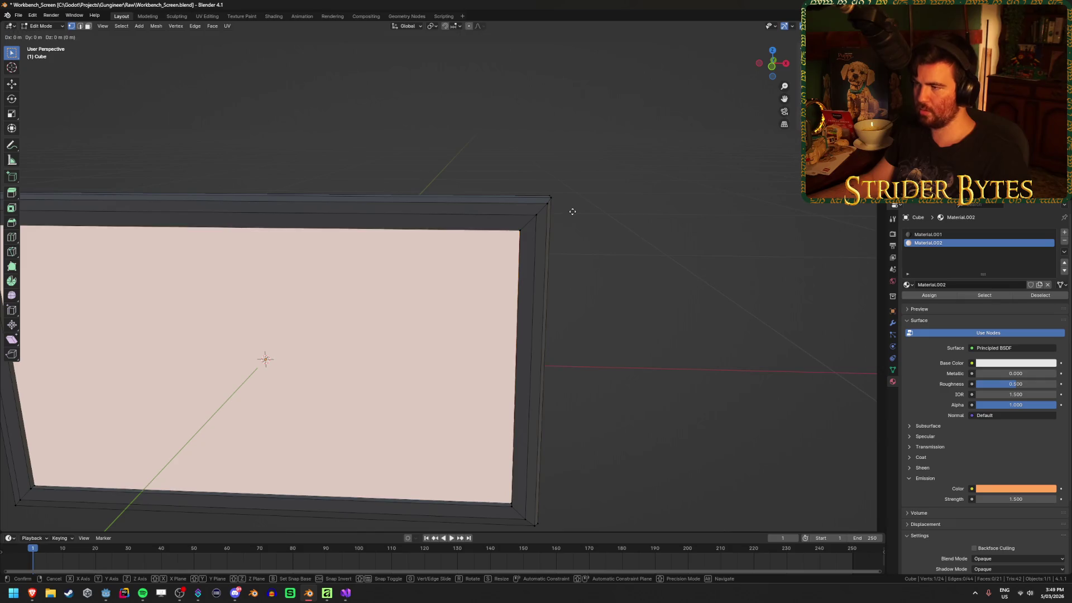
{"action": "key", "text": "x"}
{"action": "left_click", "coordinate": [724, 228]}
In front X-ray view, widen the frame by moving its right side X 1.05 and left side X -1.05.
{"action": "scroll", "coordinate": [476, 261], "scroll_direction": "down", "scroll_amount": 5}
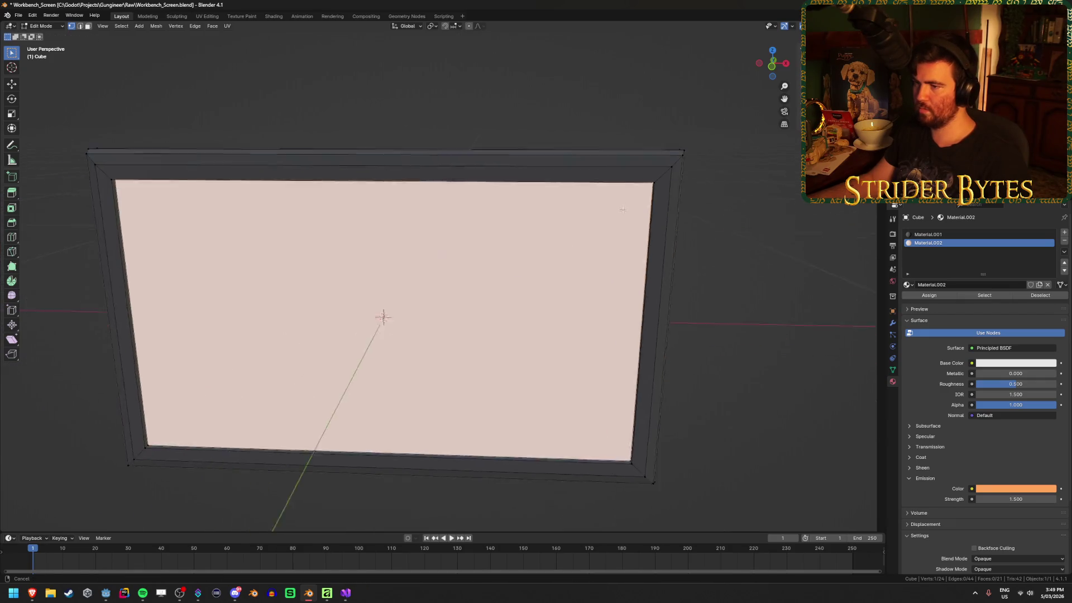
{"action": "scroll", "coordinate": [495, 260], "scroll_direction": "down", "scroll_amount": 2}
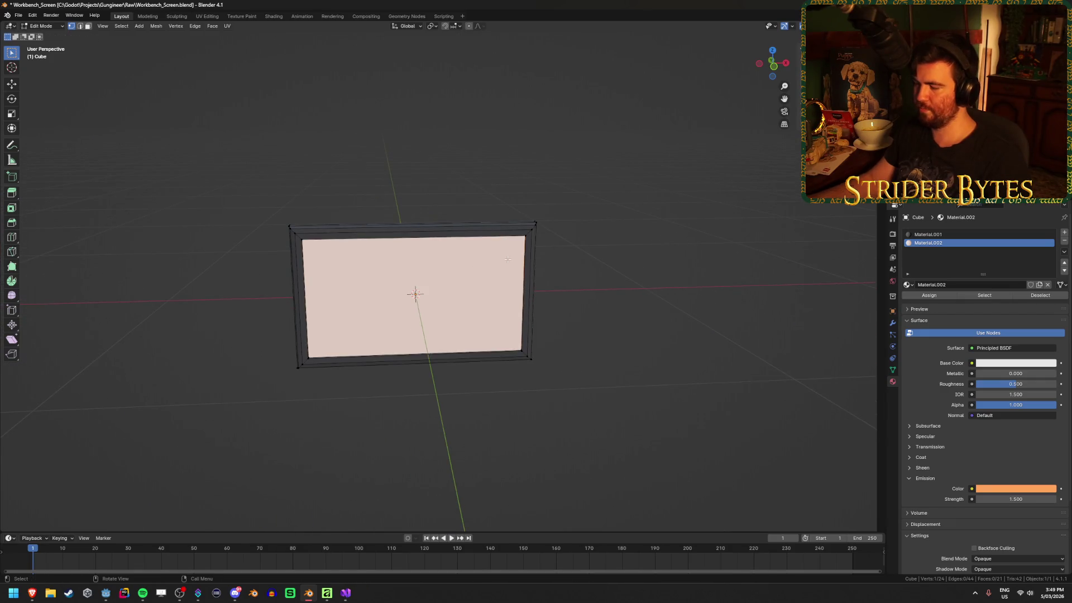
{"action": "key", "text": "KP_1"}
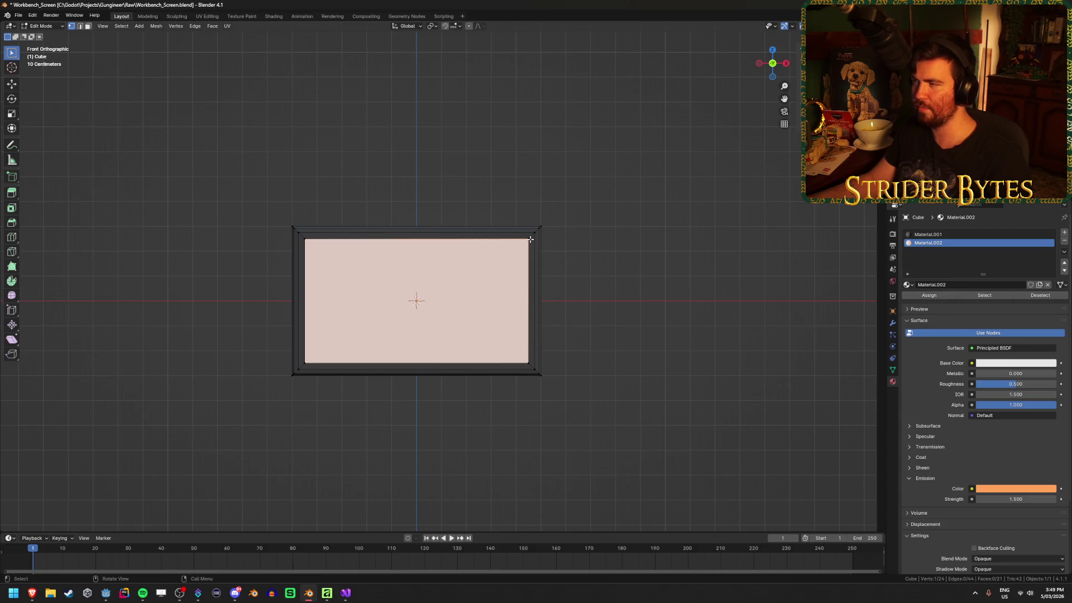
{"action": "key", "text": "alt+z"}
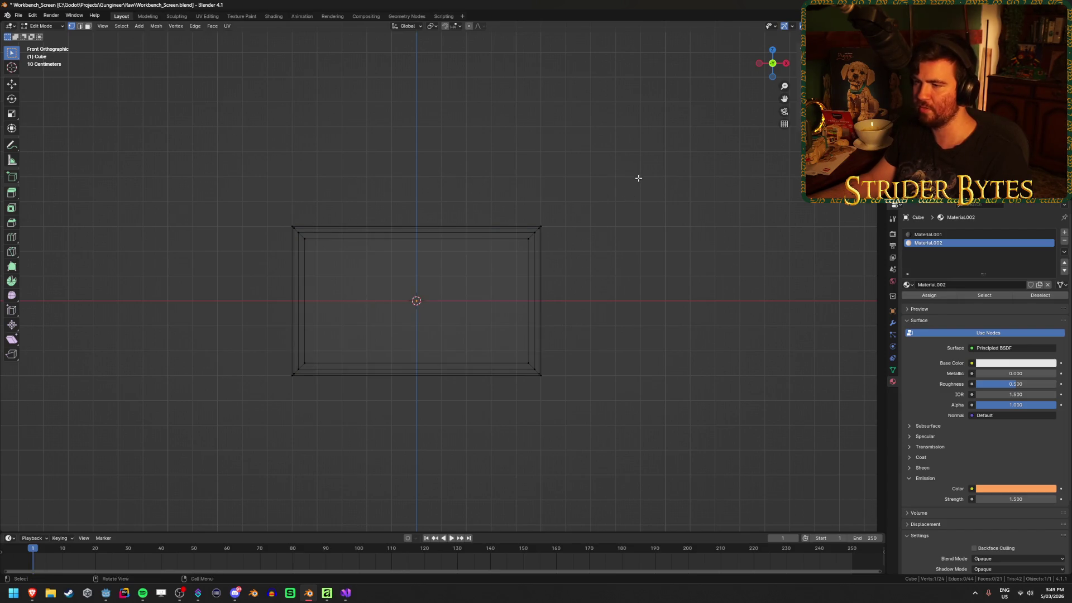
{"action": "left_click_drag", "start_coordinate": [637, 177], "coordinate": [489, 416]}
{"action": "type", "text": "gx1.05"}
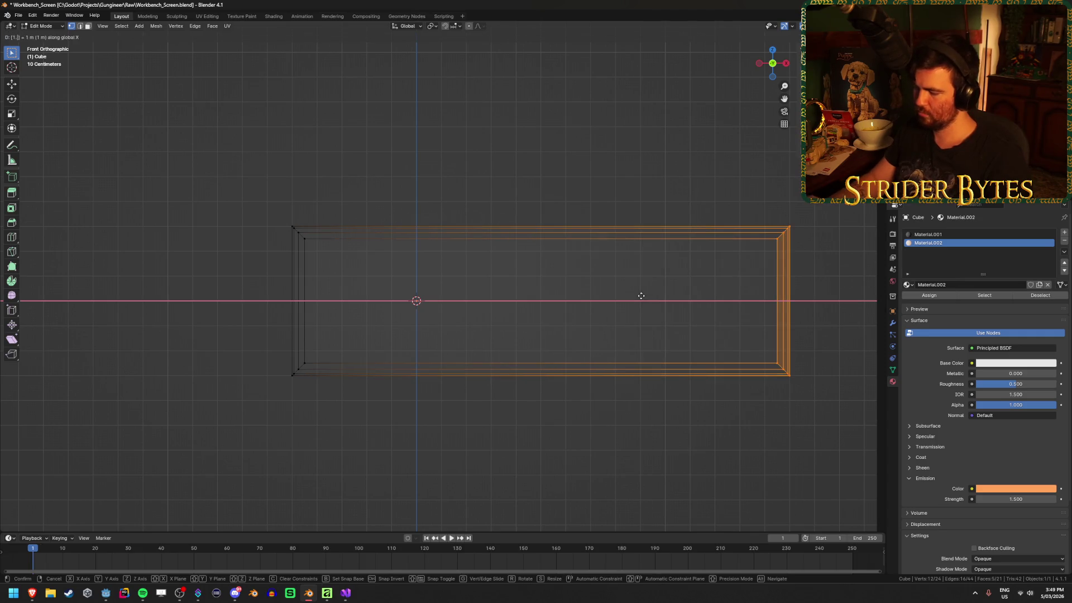
{"action": "key", "text": "Return"}
{"action": "left_click_drag", "start_coordinate": [231, 178], "coordinate": [369, 410]}
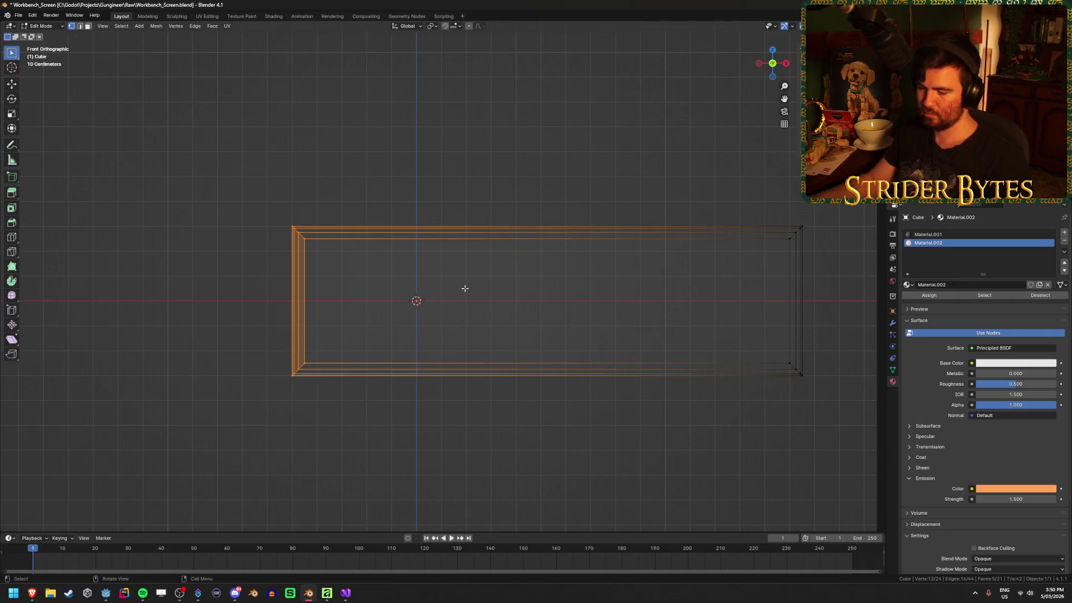
{"action": "type", "text": "g"}
{"action": "type", "text": "x-1.05"}
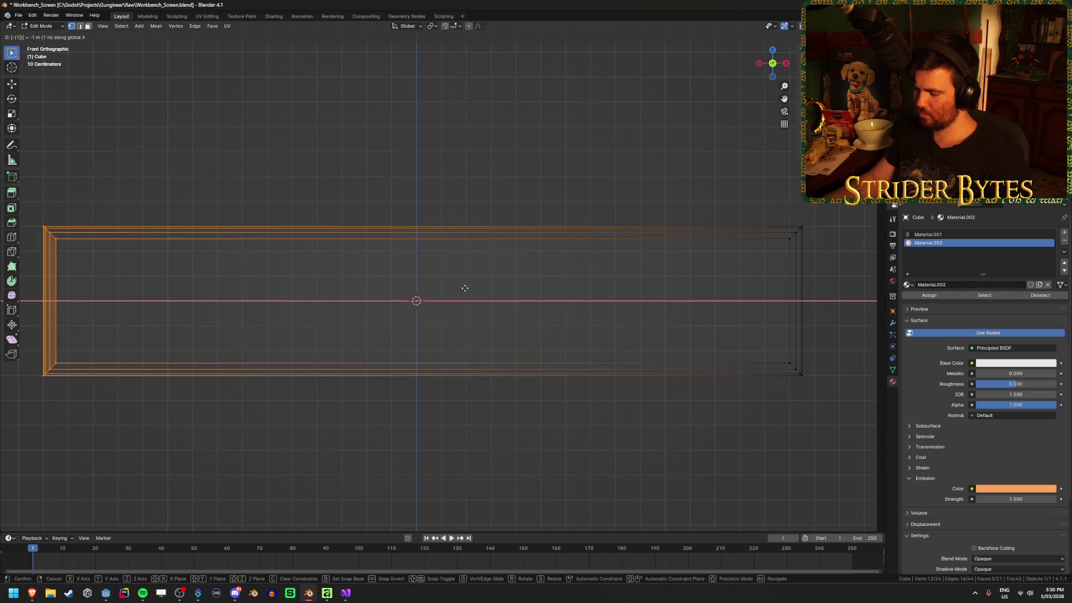
{"action": "key", "text": "Return"}
Raise the frame's whole top edge along Z.
{"action": "scroll", "coordinate": [465, 288], "scroll_direction": "down", "scroll_amount": 3}
{"action": "left_click", "coordinate": [462, 228]}
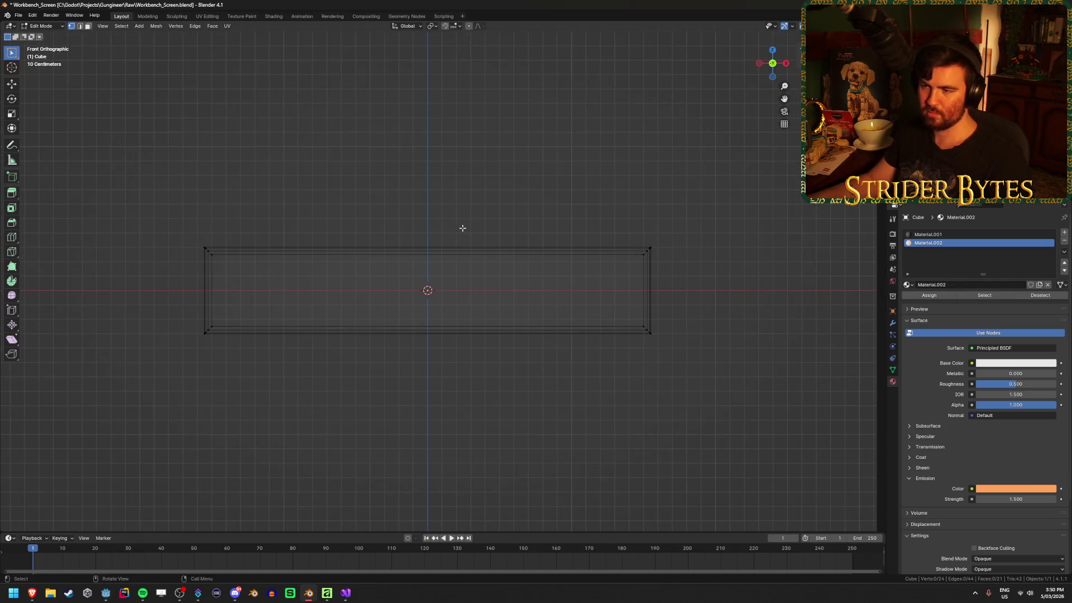
{"action": "left_click", "coordinate": [642, 257]}
{"action": "key", "text": "g"}
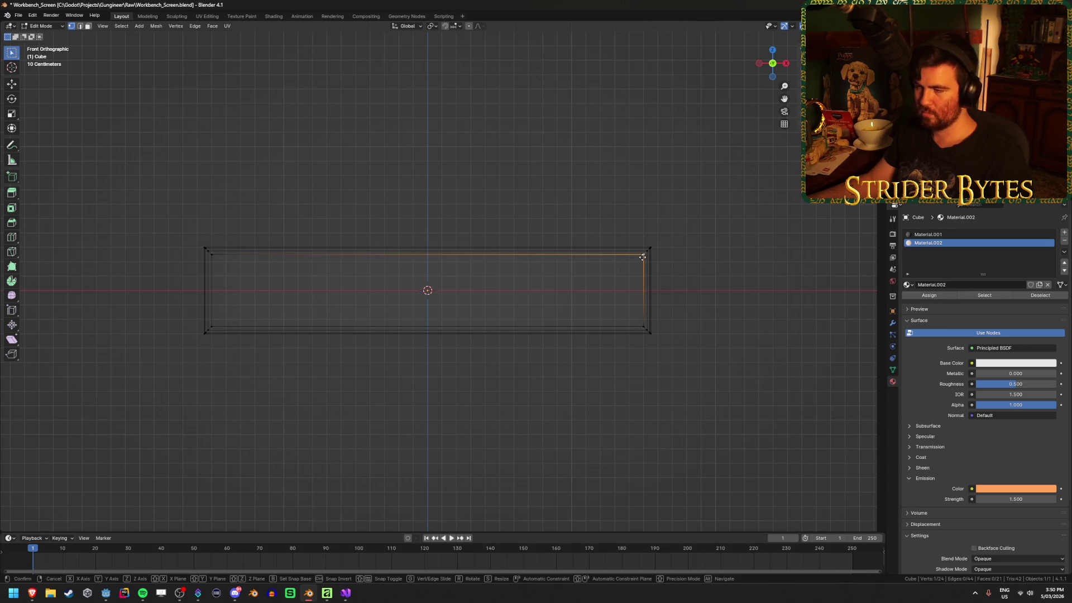
{"action": "key", "text": "z"}
{"action": "key", "text": "Escape"}
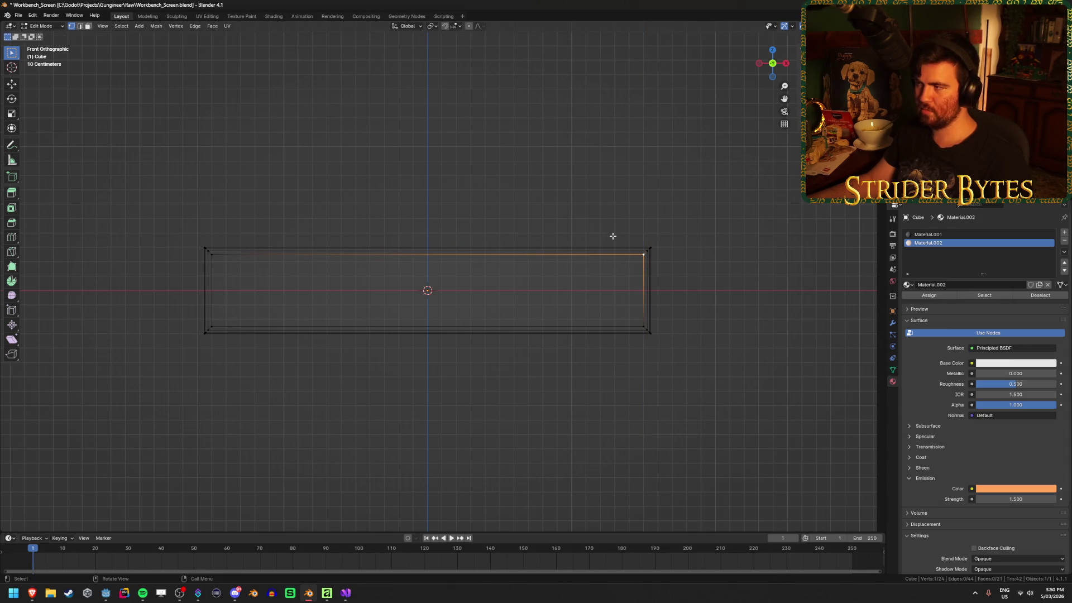
{"action": "left_click_drag", "start_coordinate": [174, 211], "coordinate": [749, 282]}
{"action": "key", "text": "g"}
{"action": "key", "text": "z"}
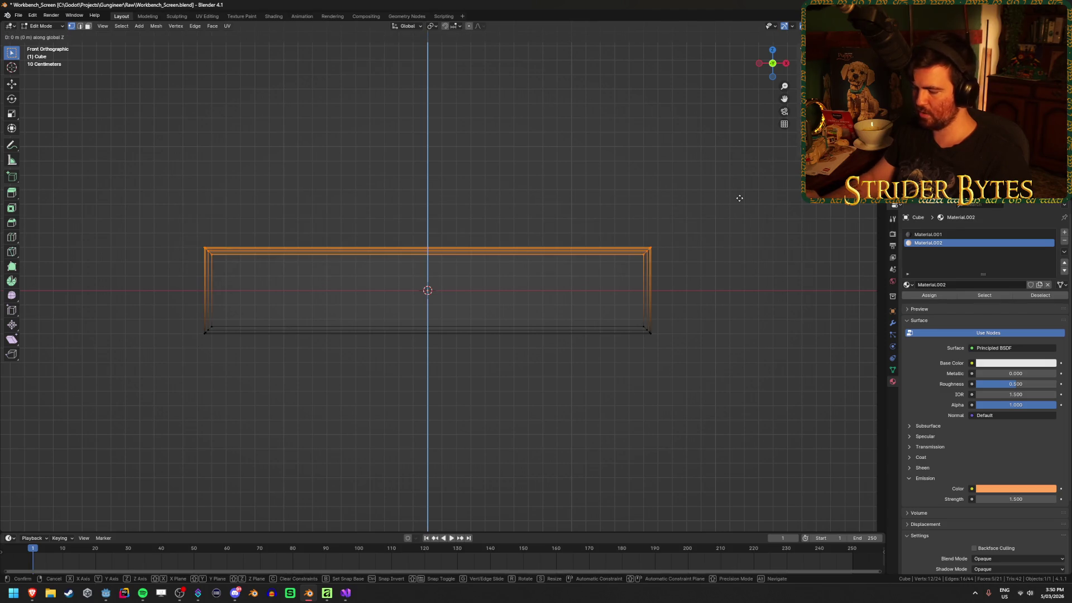
{"action": "left_click", "coordinate": [736, 197]}
Lower the bottom edges along Z, leave Edit Mode, and save Workbench_Screen.blend.
{"action": "mouse_move", "coordinate": [155, 391]}
{"action": "left_mouse_down"}
{"action": "mouse_move", "coordinate": [623, 321]}
{"action": "mouse_move", "coordinate": [725, 288]}
{"action": "left_mouse_up"}
{"action": "key", "text": "g"}
{"action": "key", "text": "z"}
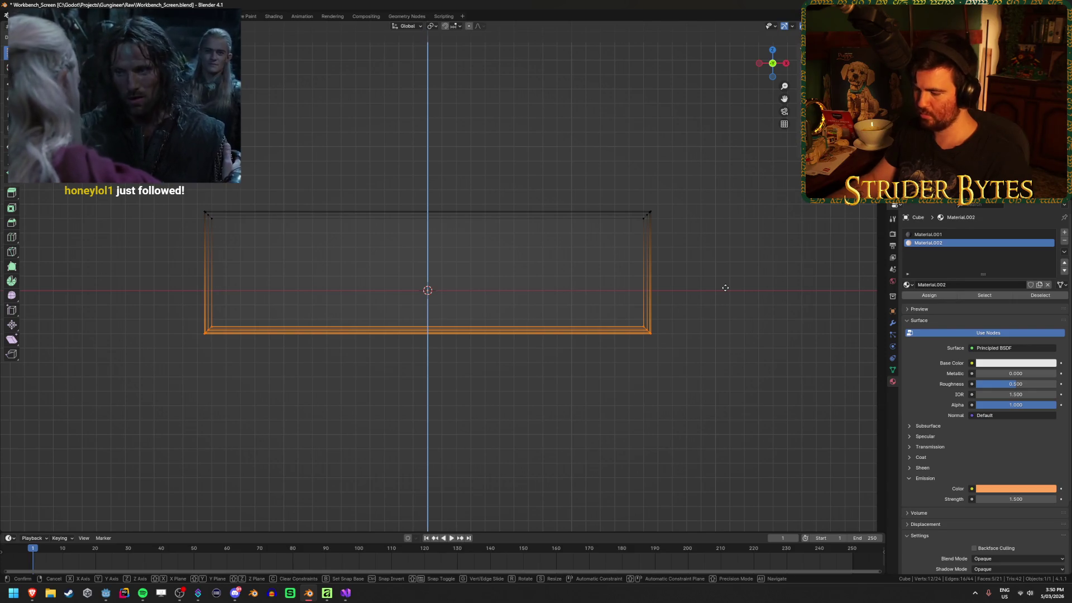
{"action": "left_click", "coordinate": [725, 288]}
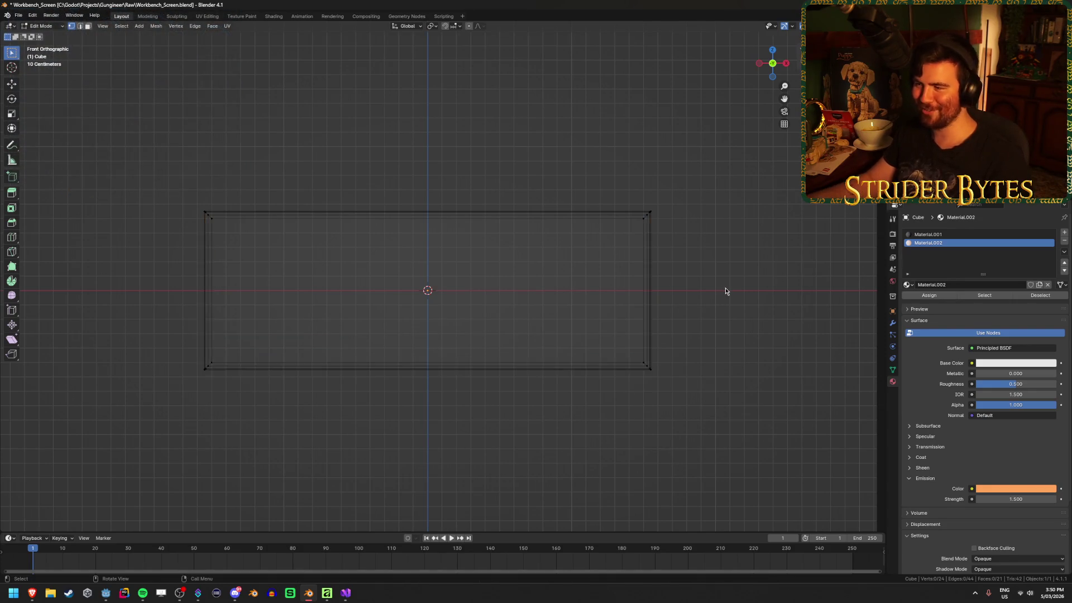
{"action": "key", "text": "Tab"}
{"action": "mouse_move", "coordinate": [725, 291]}
{"action": "left_mouse_down"}
{"action": "mouse_move", "coordinate": [749, 301]}
{"action": "mouse_move", "coordinate": [480, 352]}
{"action": "mouse_move", "coordinate": [531, 369]}
{"action": "mouse_move", "coordinate": [383, 383]}
{"action": "mouse_move", "coordinate": [409, 388]}
{"action": "left_mouse_up"}
{"action": "key", "text": "ctrl+s"}
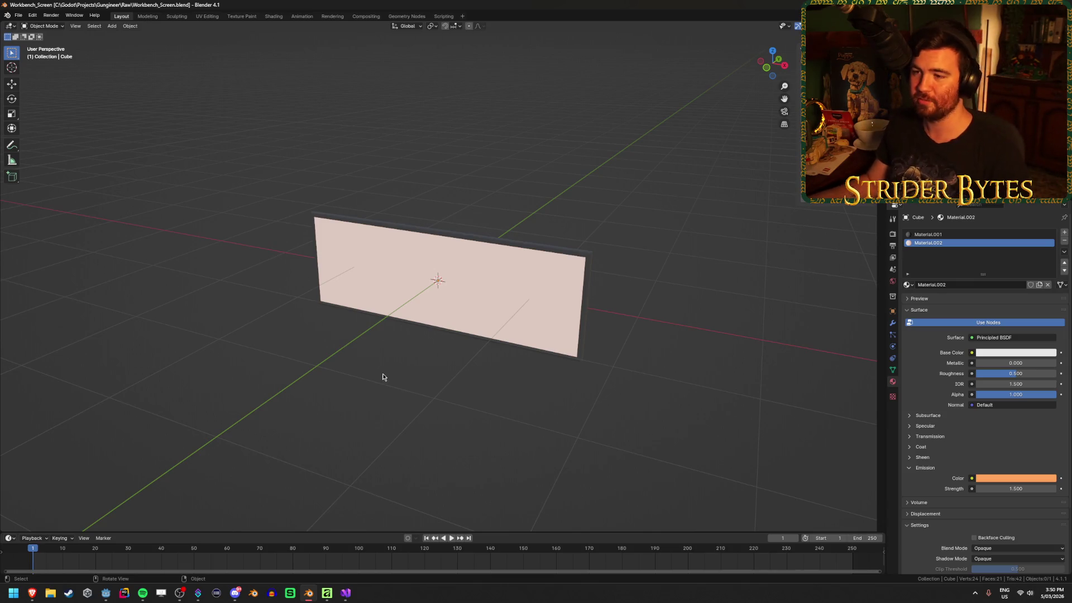
Undo the frame stretch in Edit Mode and save Workbench_Screen.blend with the small rectangle.
{"action": "key", "text": "KP_1"}
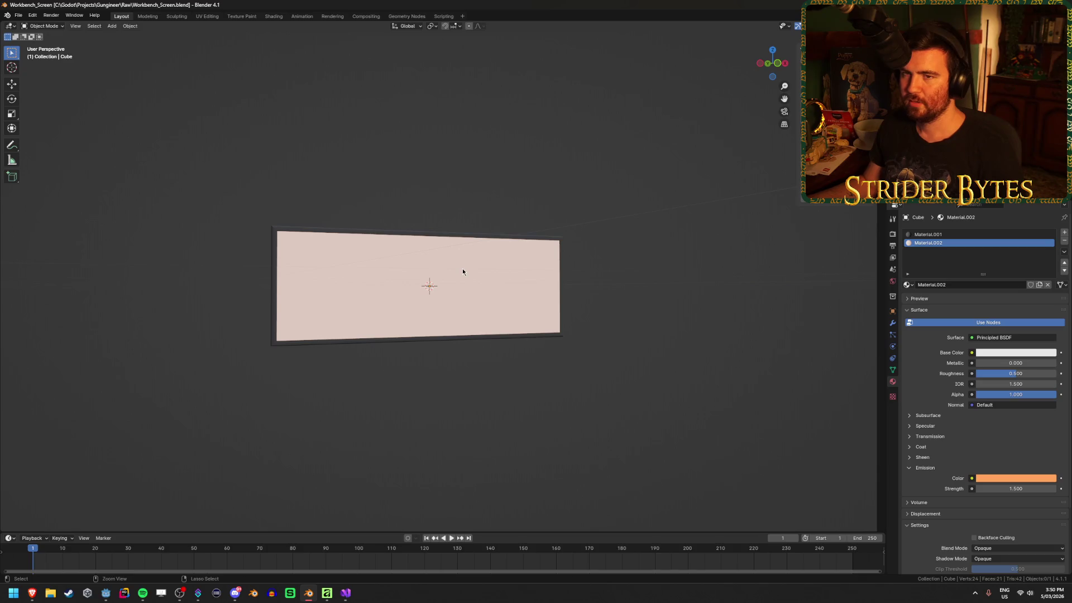
{"action": "key", "text": "ctrl+s"}
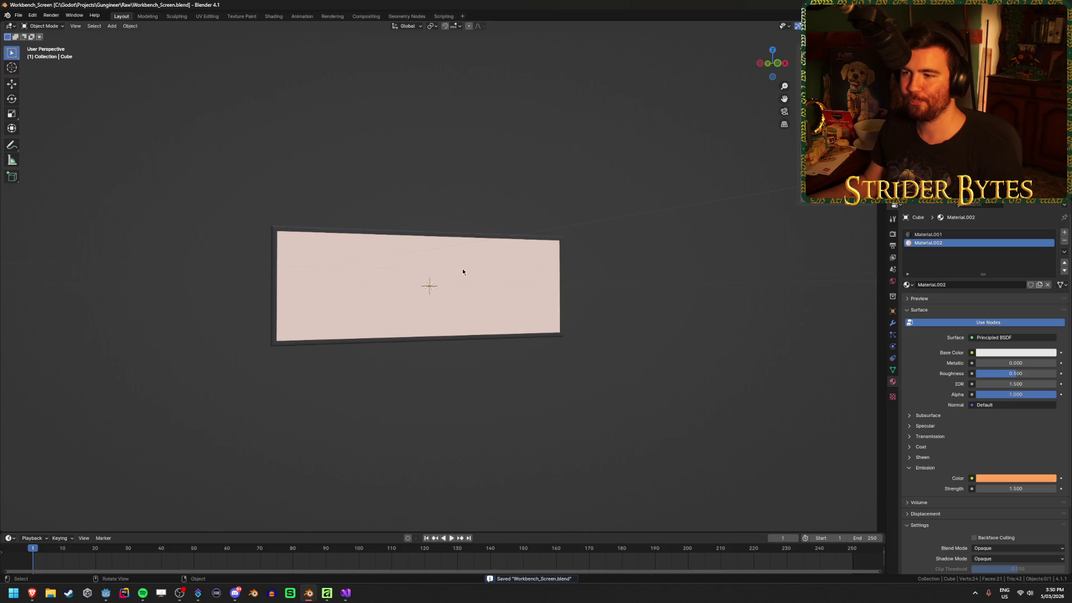
{"action": "left_click", "coordinate": [22, 20]}
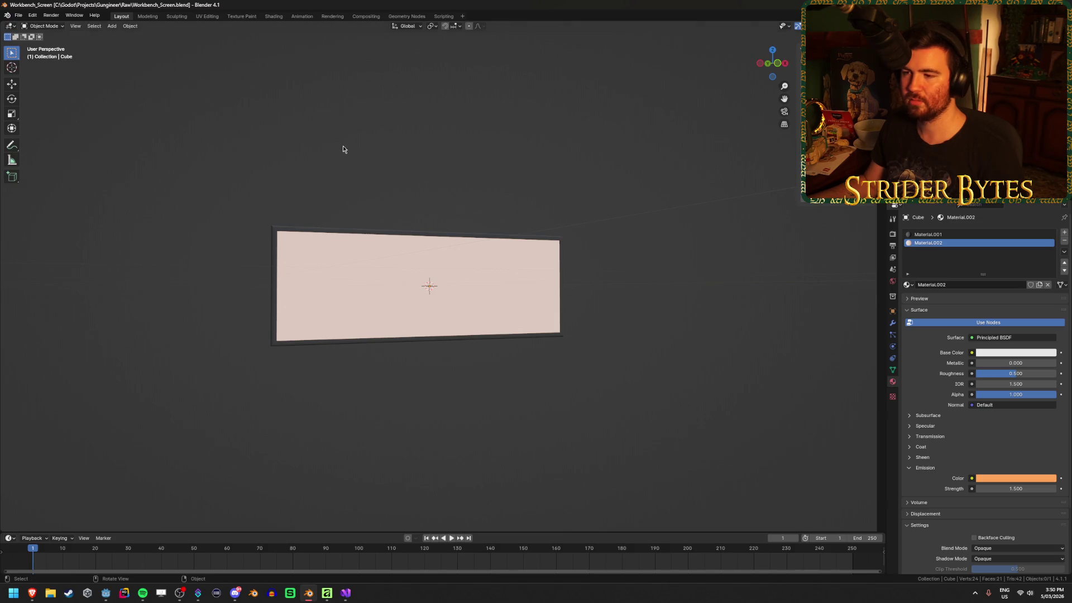
{"action": "key", "text": "Tab"}
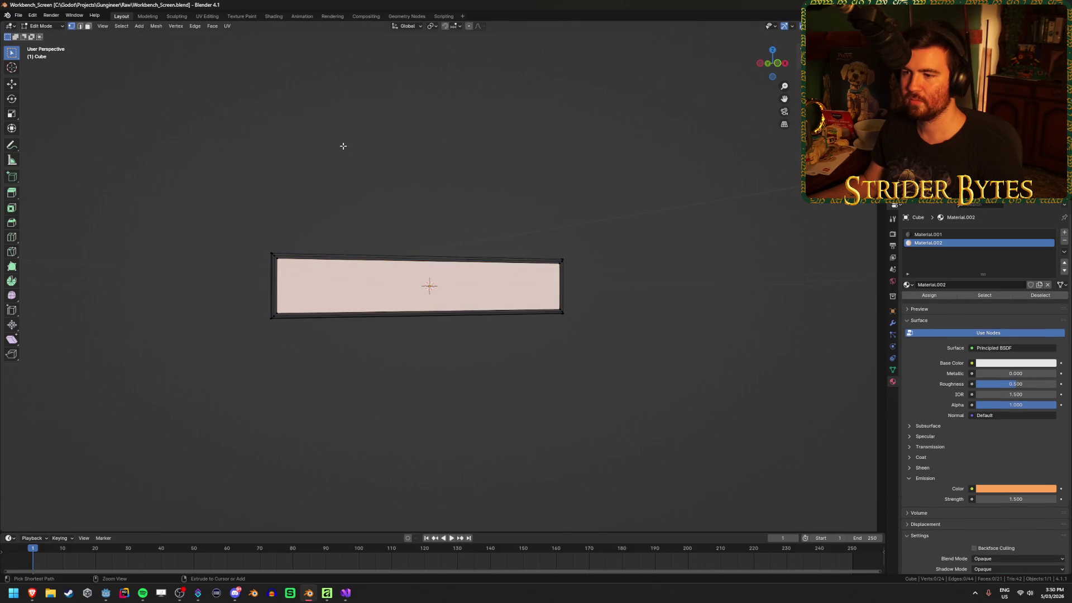
{"action": "key", "text": "ctrl+z"}
{"action": "key", "text": "ctrl+z"}
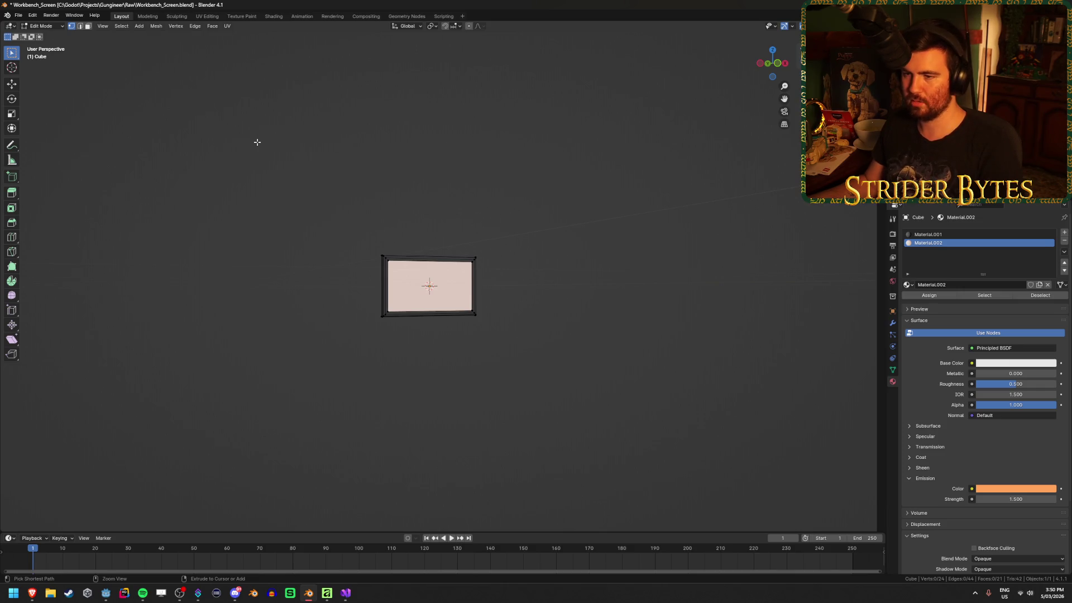
{"action": "left_click", "coordinate": [34, 32]}
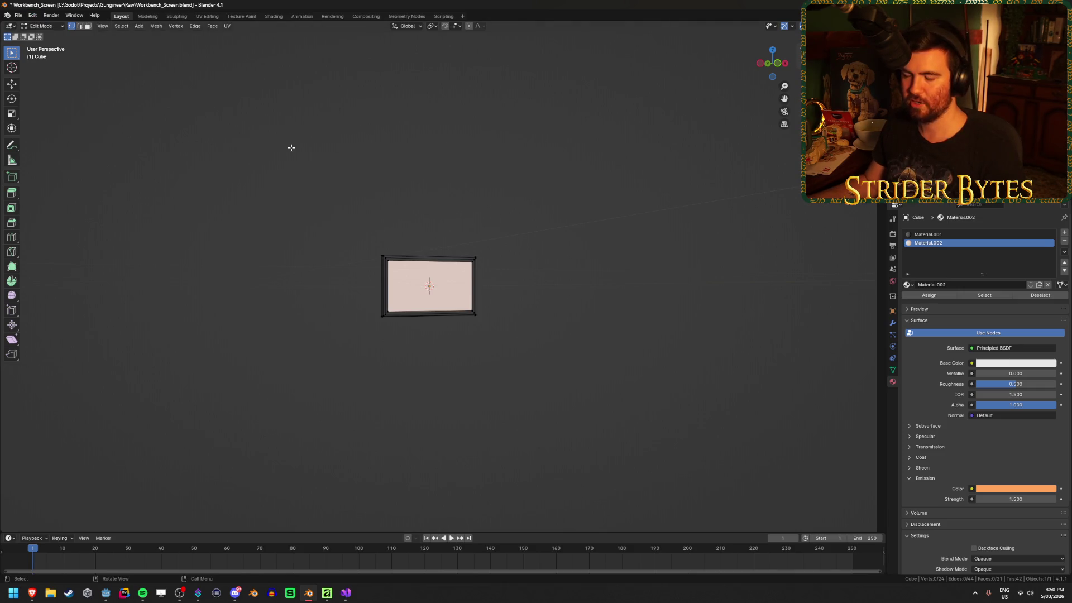
{"action": "key", "text": "ctrl+s"}
{"action": "left_click", "coordinate": [19, 15]}
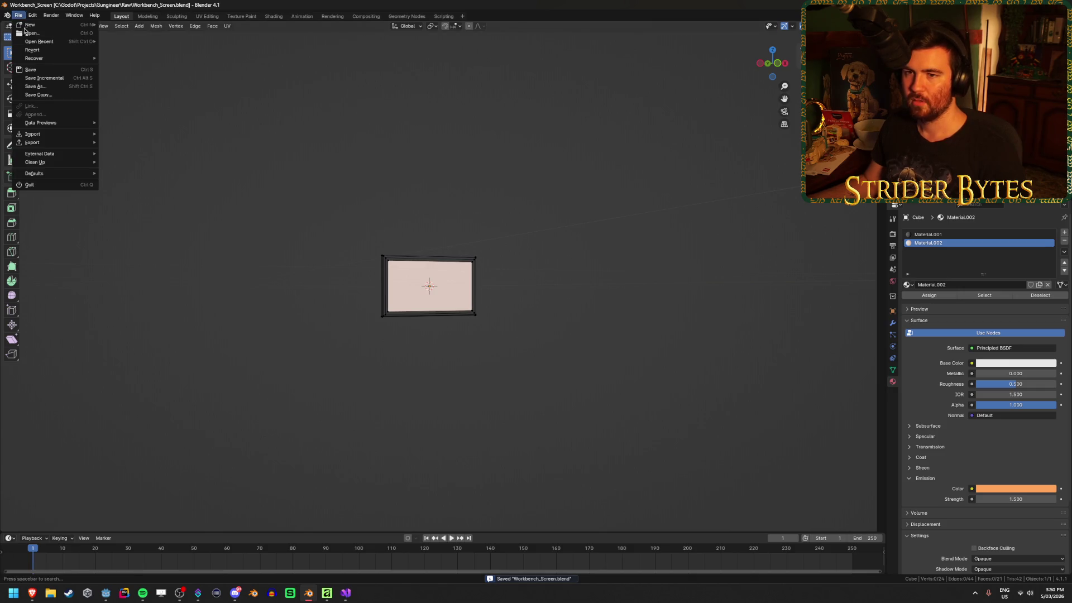
Save As with Workbench_ renamed to Money_, creating Money_Screen.blend in the Raw folder.
{"action": "left_click", "coordinate": [35, 87]}
{"action": "double_click", "coordinate": [435, 435]}
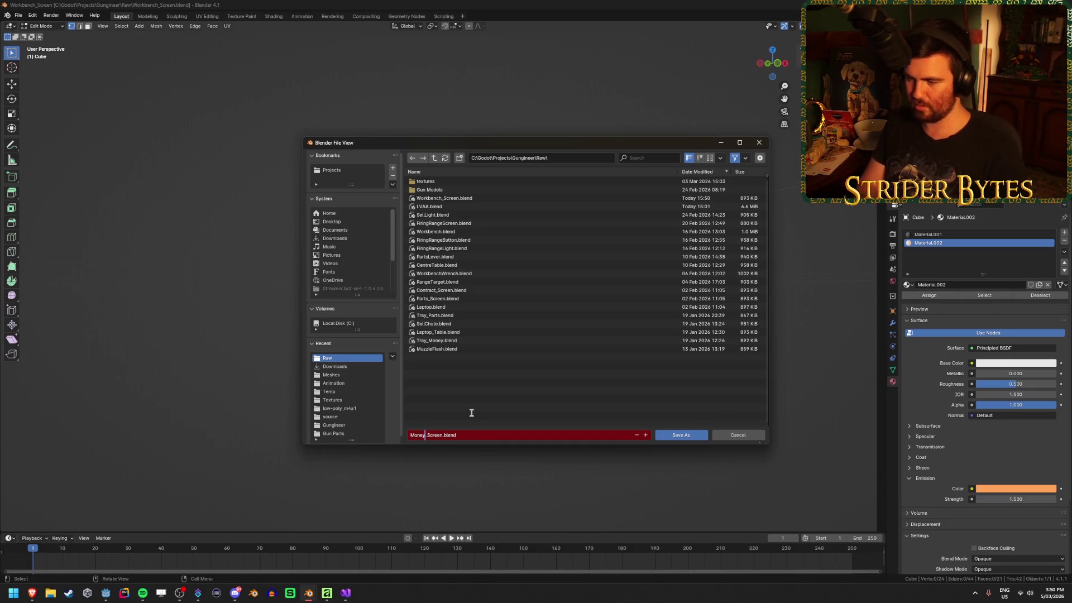
{"action": "key", "text": "Return"}
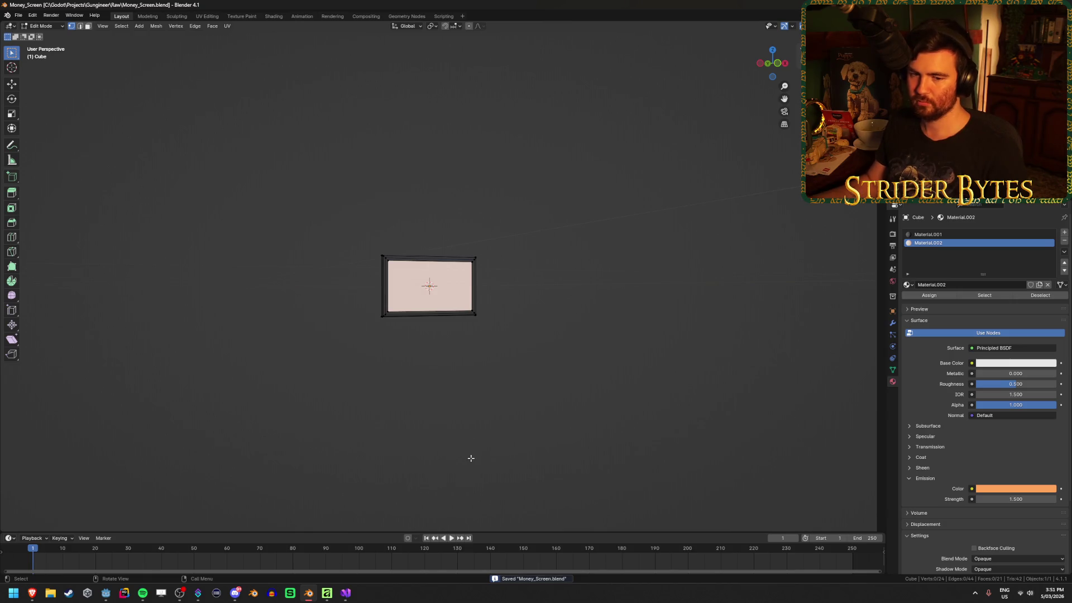
{"action": "key", "text": "KP_1"}
With X-ray on, move the right edges X 1 and left edges X -1.
{"action": "key", "text": "alt+z"}
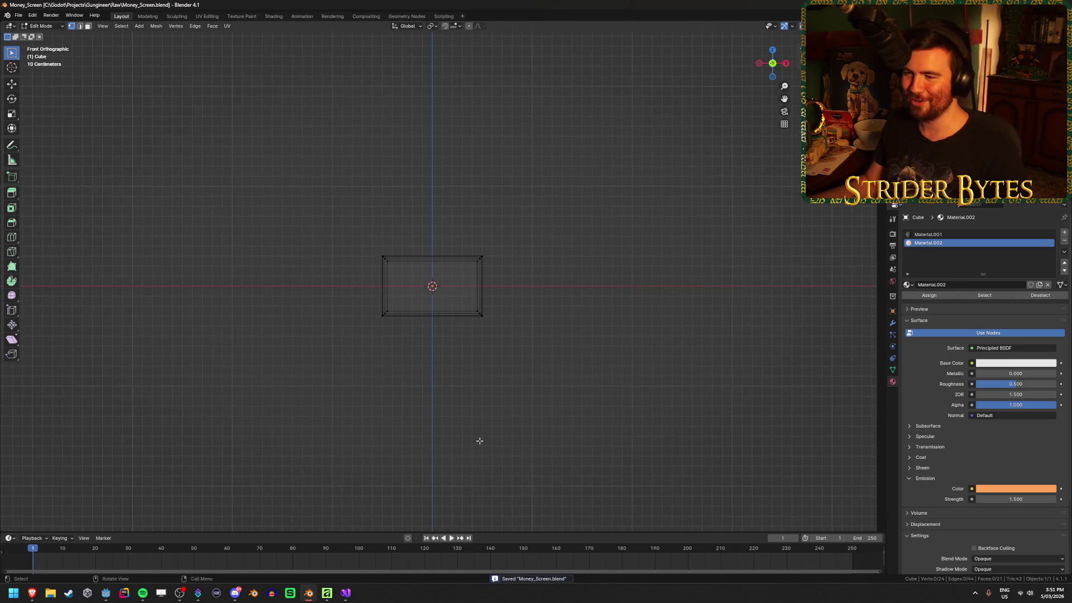
{"action": "left_click_drag", "start_coordinate": [441, 220], "coordinate": [516, 385]}
{"action": "type", "text": "gx1"}
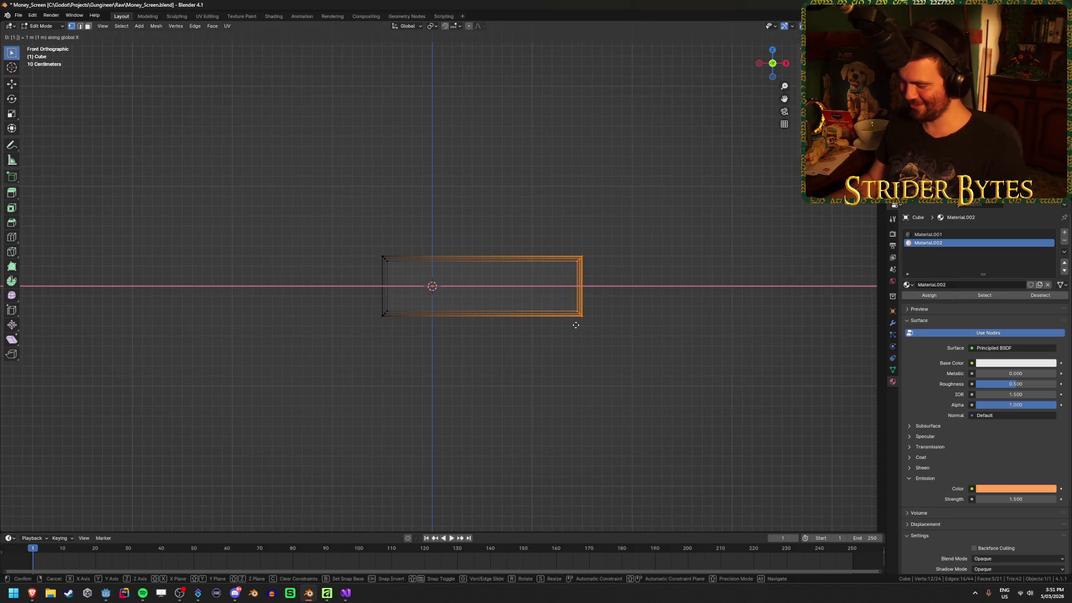
{"action": "key", "text": "Return"}
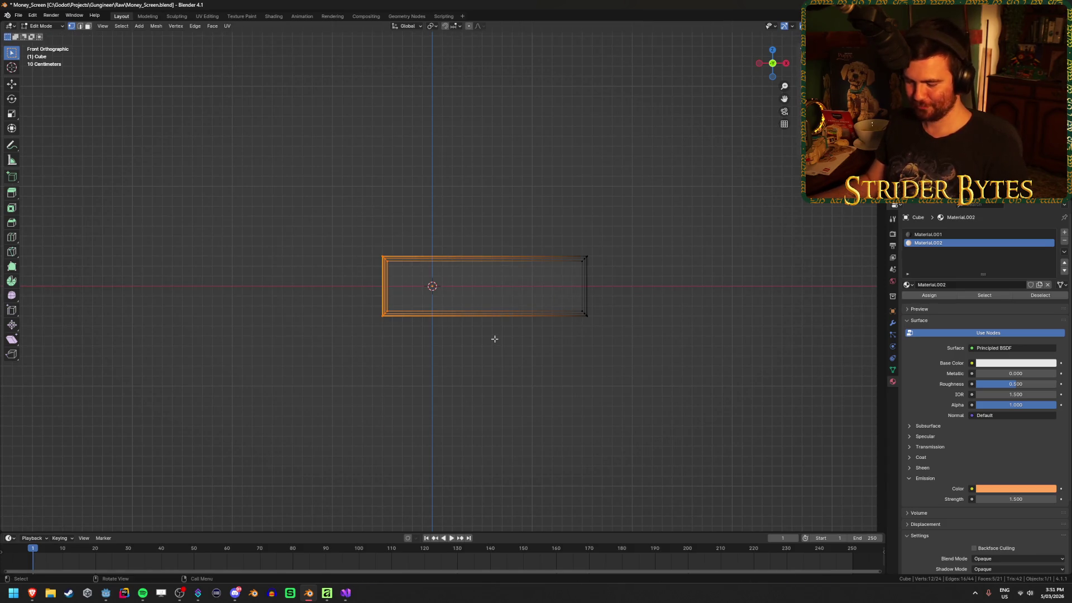
{"action": "type", "text": "gx-1"}
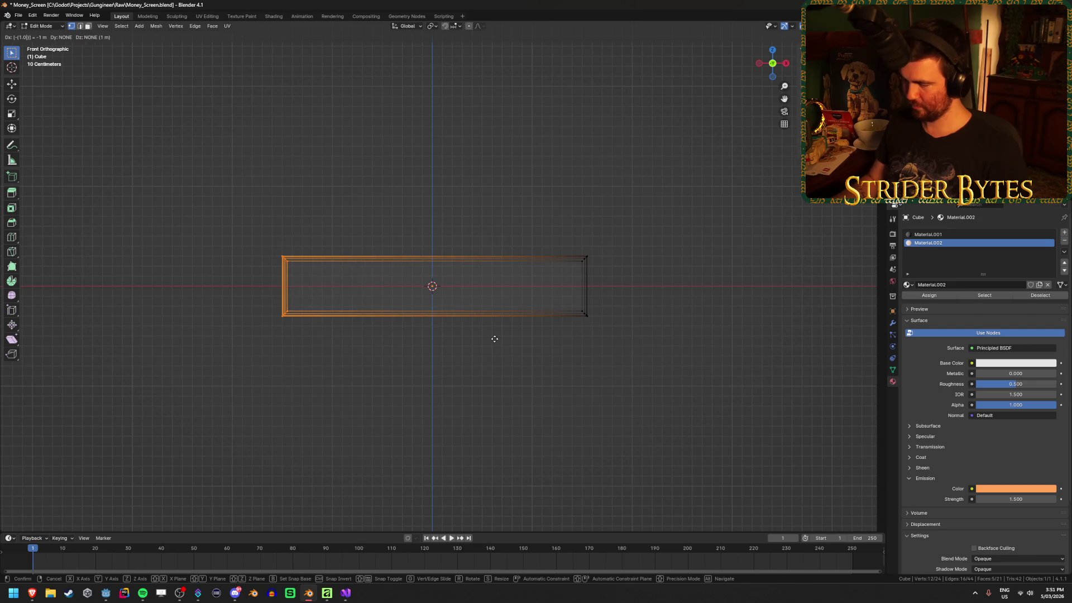
{"action": "key", "text": "Return"}
Raise the top edges Z 0.2 and lower the bottom edges Z -0.2.
{"action": "left_click", "coordinate": [242, 277]}
{"action": "mouse_move", "coordinate": [240, 282]}
{"action": "left_mouse_down"}
{"action": "mouse_move", "coordinate": [664, 220]}
{"action": "mouse_move", "coordinate": [664, 211]}
{"action": "left_mouse_up"}
{"action": "type", "text": "gz0.2"}
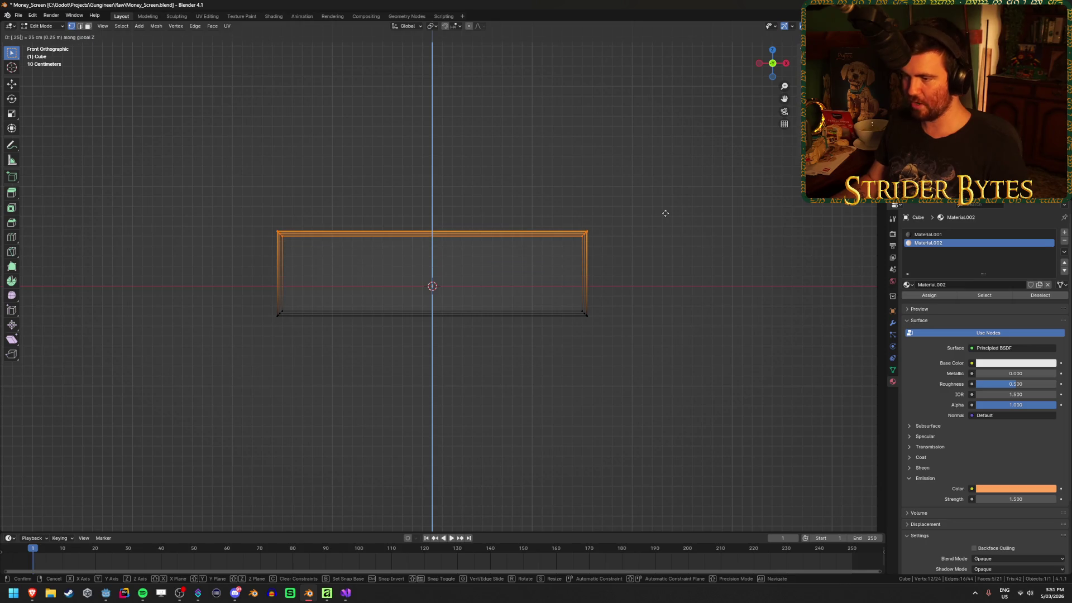
{"action": "key", "text": "Return"}
{"action": "left_click_drag", "start_coordinate": [220, 372], "coordinate": [631, 283]}
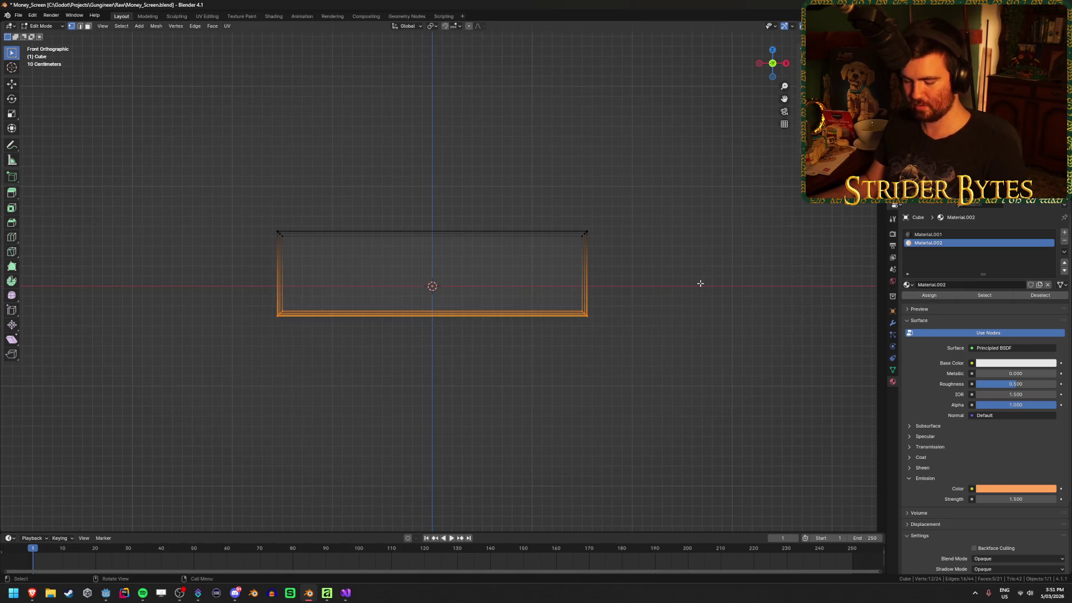
{"action": "type", "text": "gz"}
{"action": "type", "text": "-0.2"}
{"action": "key", "text": "Return"}
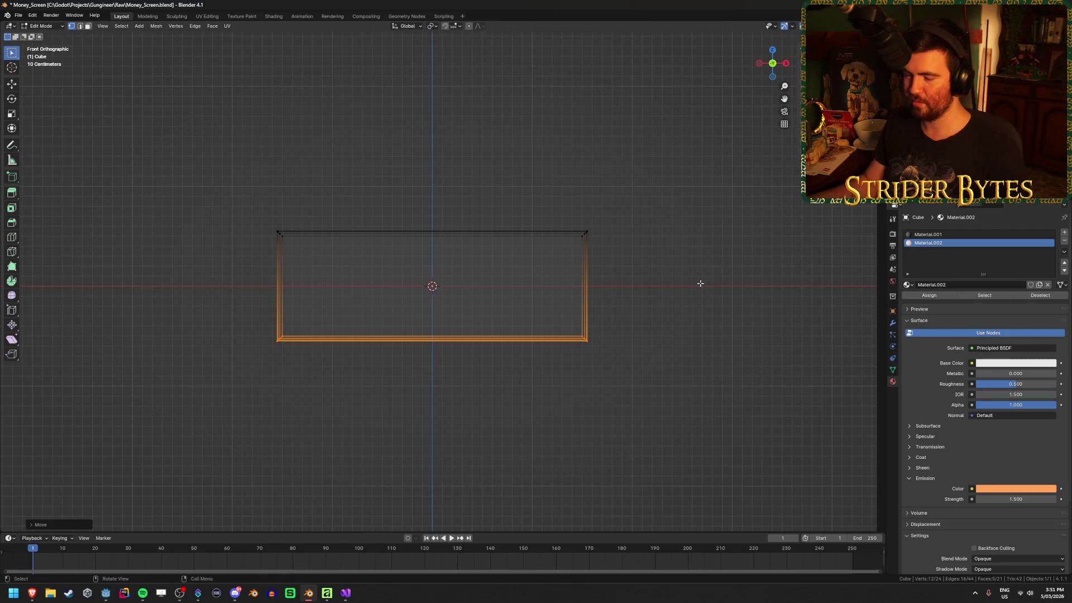
Return to solid Object Mode, save Money_Screen.blend, and switch back to Godot.
{"action": "key", "text": "alt+a"}
{"action": "key", "text": "Tab"}
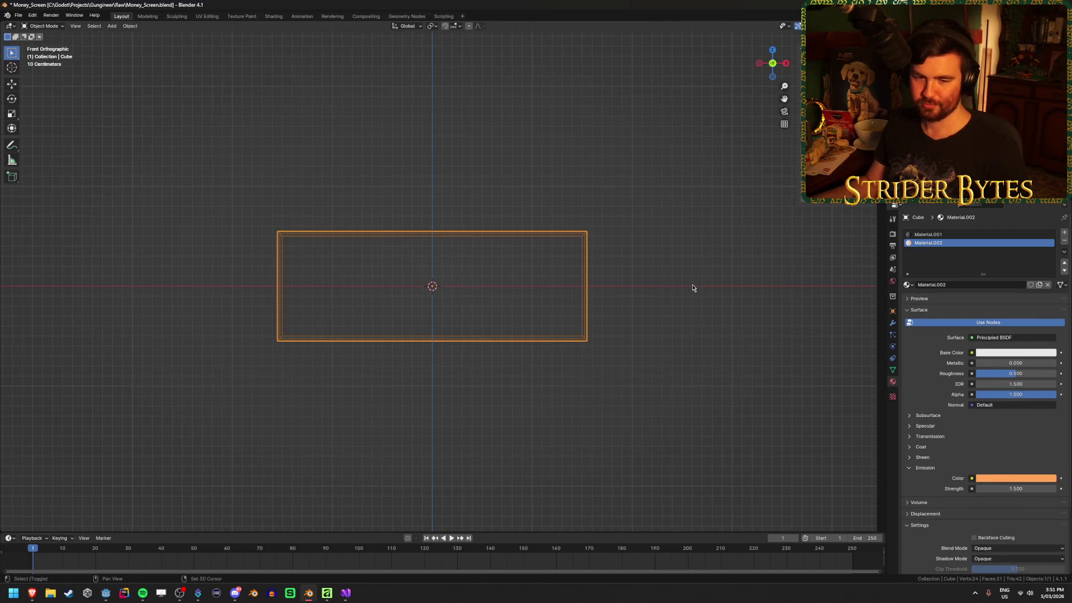
{"action": "key", "text": "shift+z"}
{"action": "mouse_move", "coordinate": [633, 319]}
{"action": "left_mouse_down"}
{"action": "mouse_move", "coordinate": [593, 354]}
{"action": "mouse_move", "coordinate": [595, 371]}
{"action": "mouse_move", "coordinate": [548, 371]}
{"action": "left_mouse_up"}
{"action": "key", "text": "ctrl+s"}
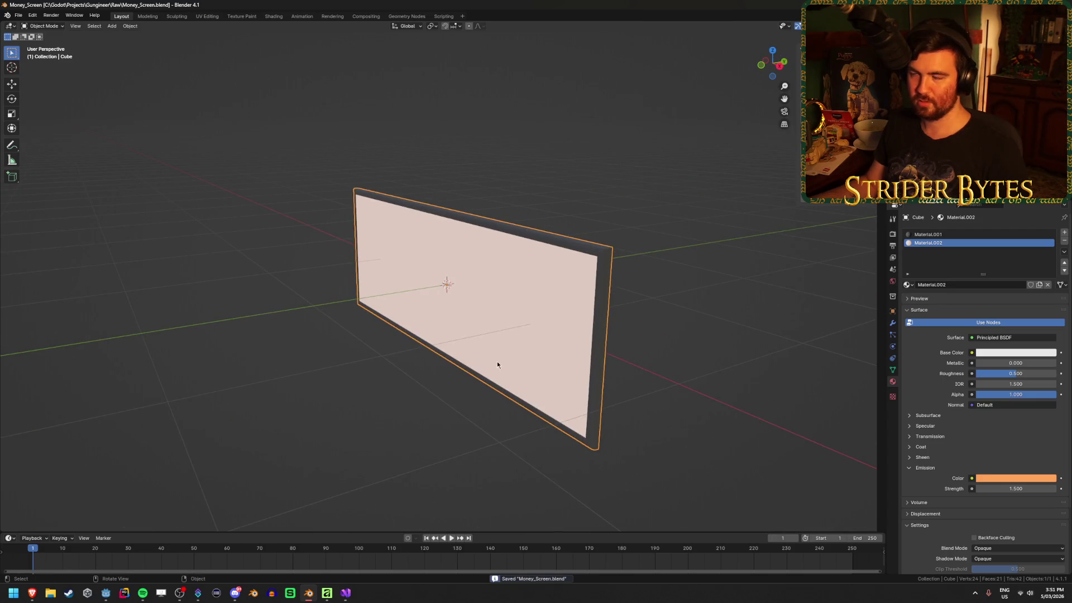
{"action": "key", "text": "alt+Tab"}
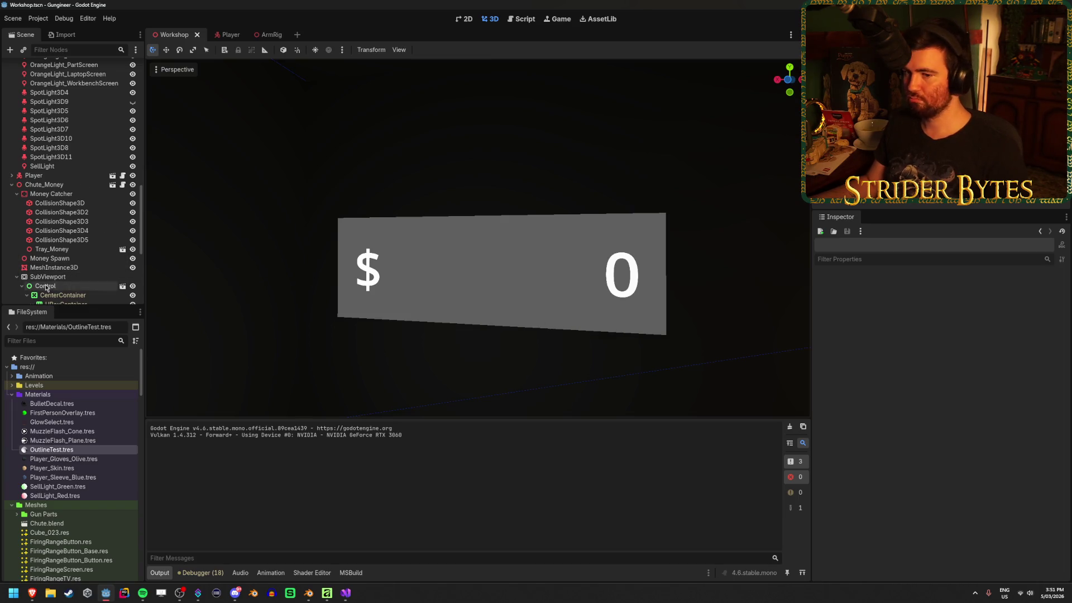
Collapse the Control and SubViewport nodes and focus the MeshInstance3D display plane.
{"action": "scroll", "coordinate": [102, 245], "scroll_direction": "down", "scroll_amount": 3}
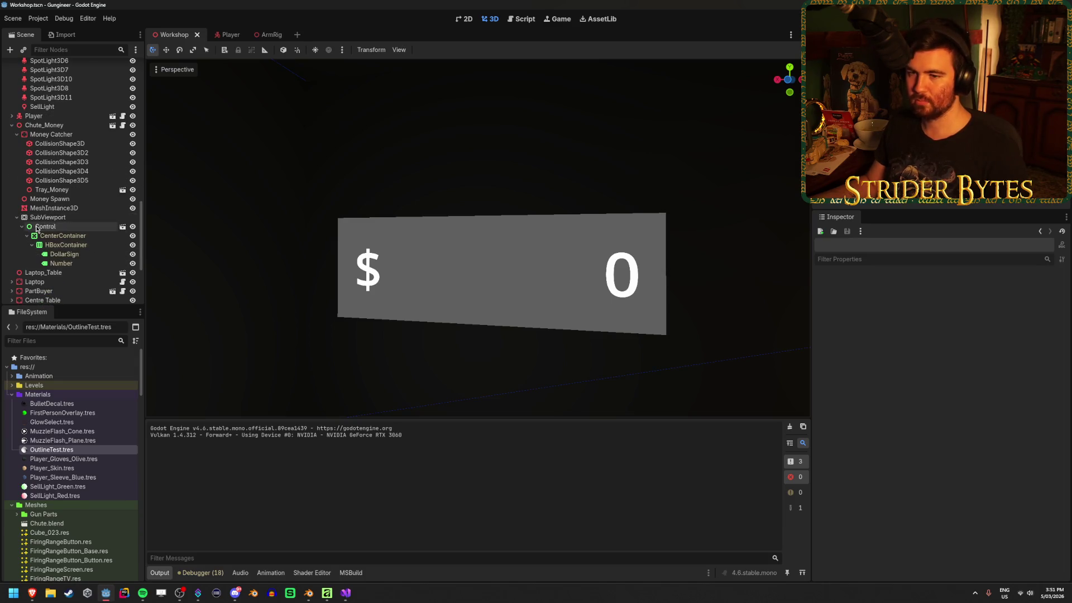
{"action": "left_click", "coordinate": [23, 227]}
{"action": "left_click", "coordinate": [8, 219]}
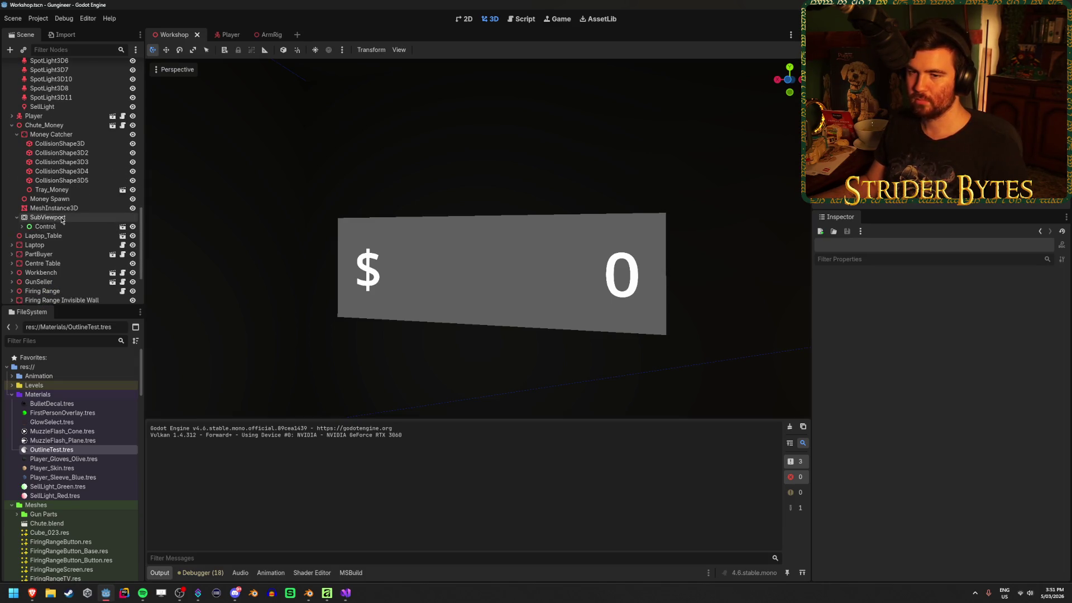
{"action": "left_click", "coordinate": [17, 217]}
{"action": "left_click", "coordinate": [56, 208]}
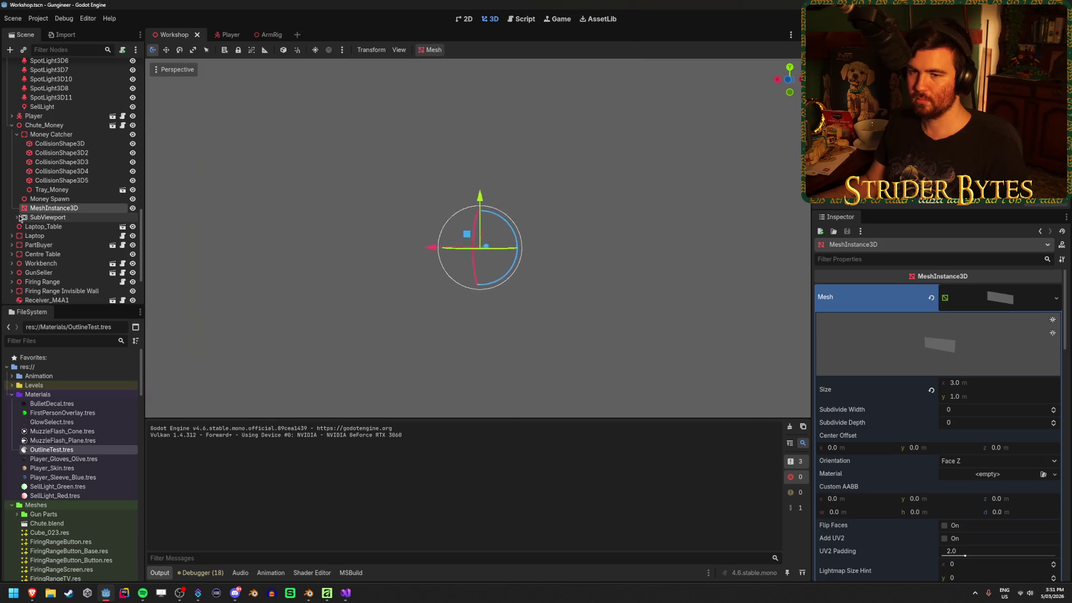
{"action": "key", "text": "f"}
Re-expand SubViewport and choose Add Child Node for the MeshInstance3D plane.
{"action": "left_click", "coordinate": [16, 217]}
{"action": "scroll", "coordinate": [83, 237], "scroll_direction": "up", "scroll_amount": 2}
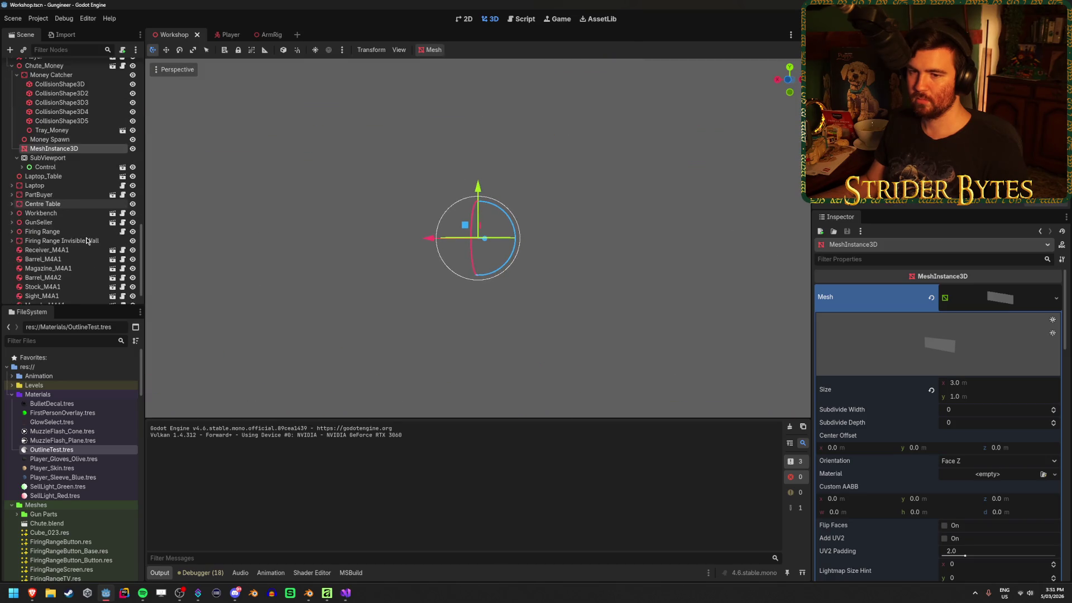
{"action": "double_click", "coordinate": [70, 238]}
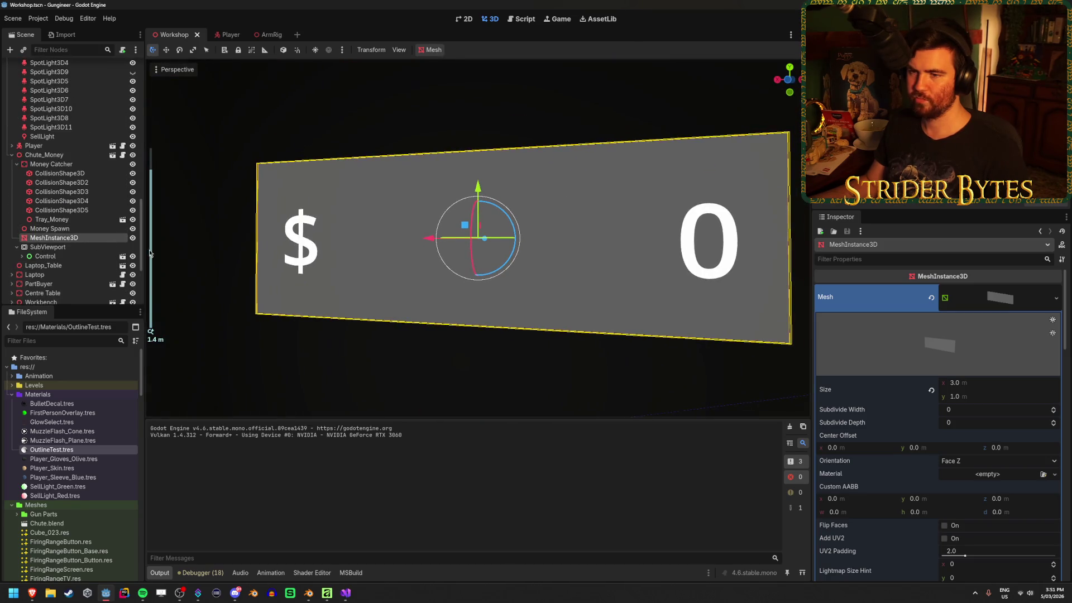
{"action": "right_click", "coordinate": [70, 238]}
{"action": "left_click", "coordinate": [117, 258]}
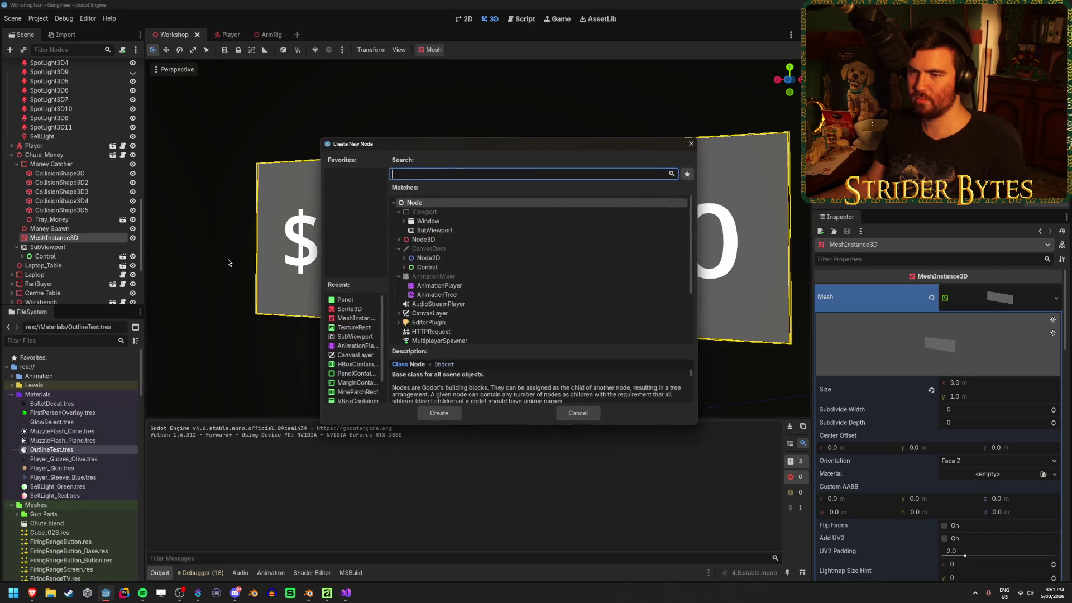
Add a MeshInstance3D child found by searching 'mesh', cancelling its mesh picker.
{"action": "type", "text": "mesh"}
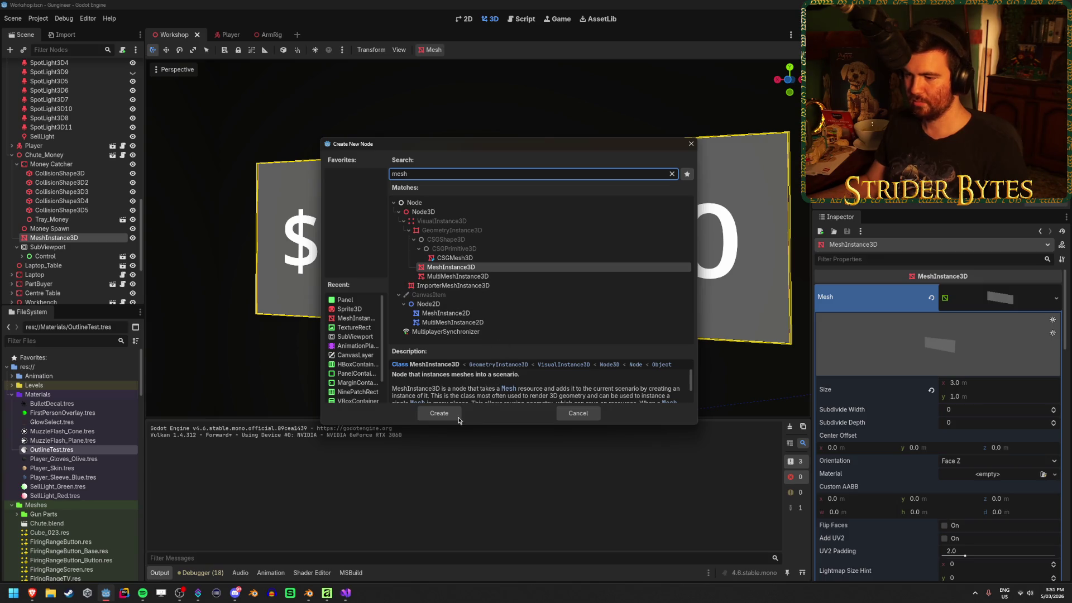
{"action": "left_click", "coordinate": [438, 413]}
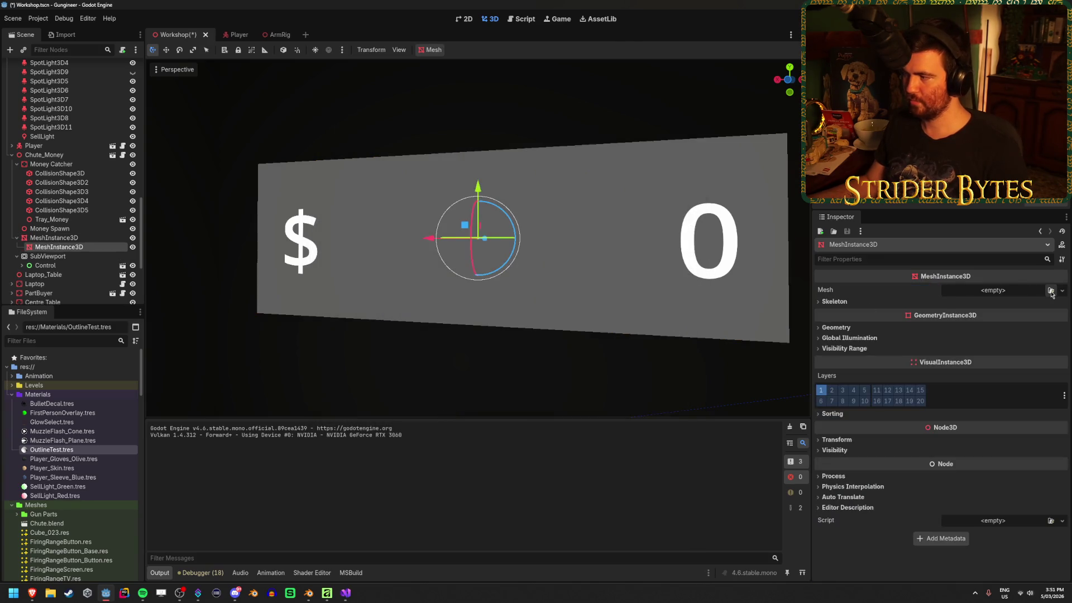
{"action": "left_click", "coordinate": [1050, 291]}
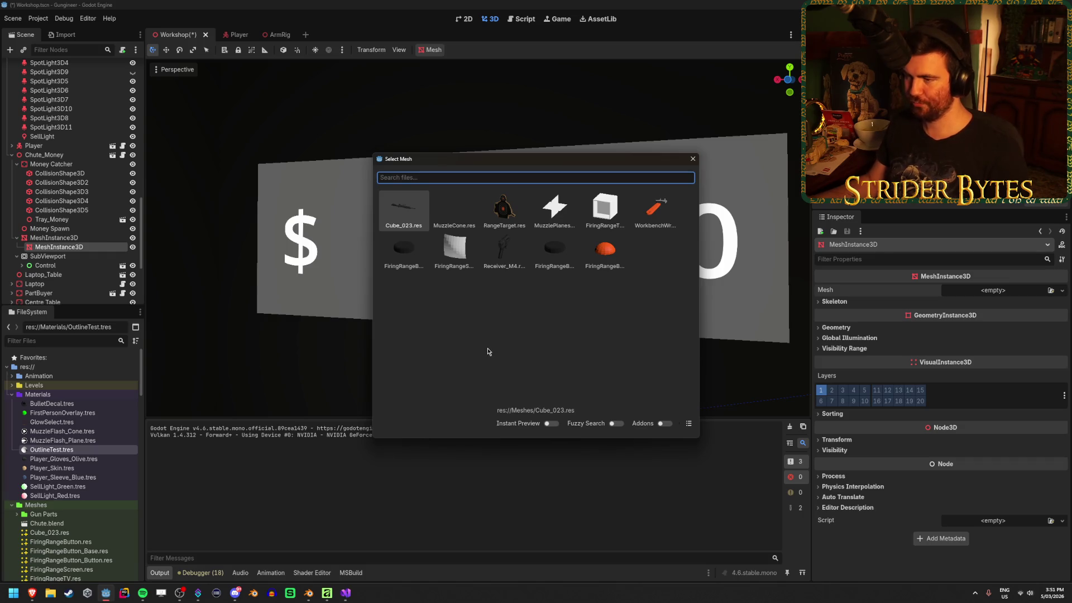
{"action": "left_click", "coordinate": [693, 161]}
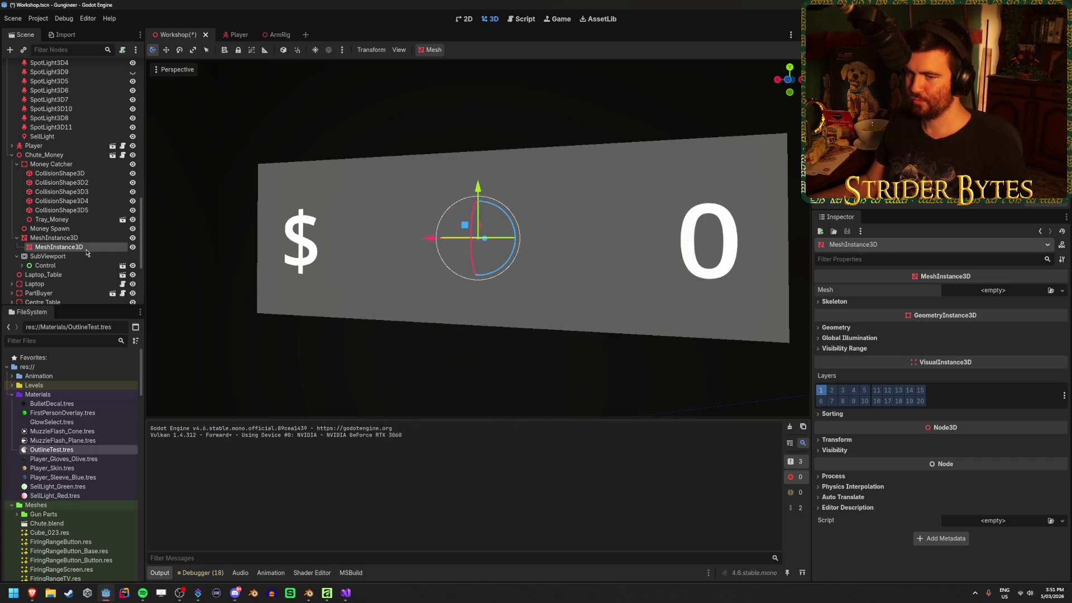
Delete the new child MeshInstance3D and confirm the deletion.
{"action": "left_click", "coordinate": [53, 237]}
{"action": "left_click", "coordinate": [87, 248]}
{"action": "key", "text": "Delete"}
{"action": "key", "text": "Return"}
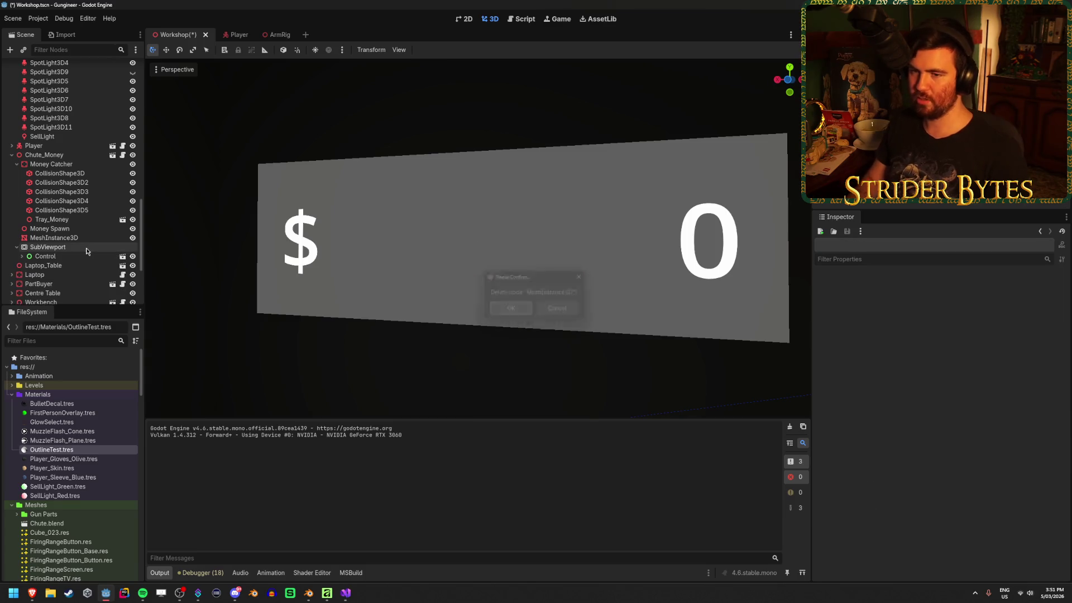
Expand the Raw folder in the FileSystem dock and pick up Money_Screen.blend.
{"action": "scroll", "coordinate": [81, 413], "scroll_direction": "down", "scroll_amount": 10}
{"action": "scroll", "coordinate": [83, 436], "scroll_direction": "down", "scroll_amount": 5}
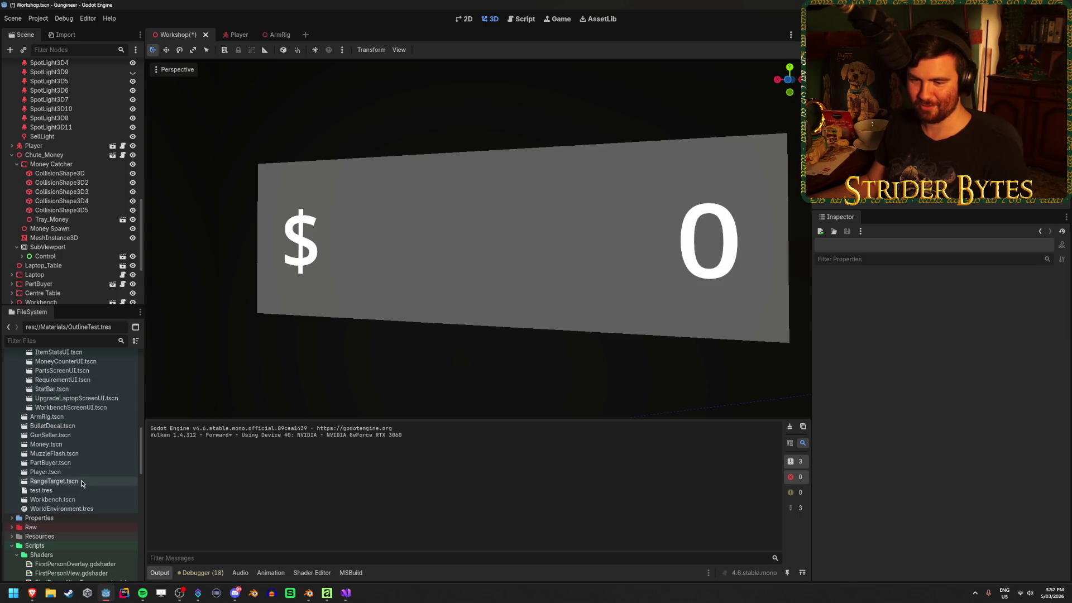
{"action": "scroll", "coordinate": [81, 481], "scroll_direction": "down", "scroll_amount": 5}
{"action": "scroll", "coordinate": [84, 474], "scroll_direction": "up", "scroll_amount": 9}
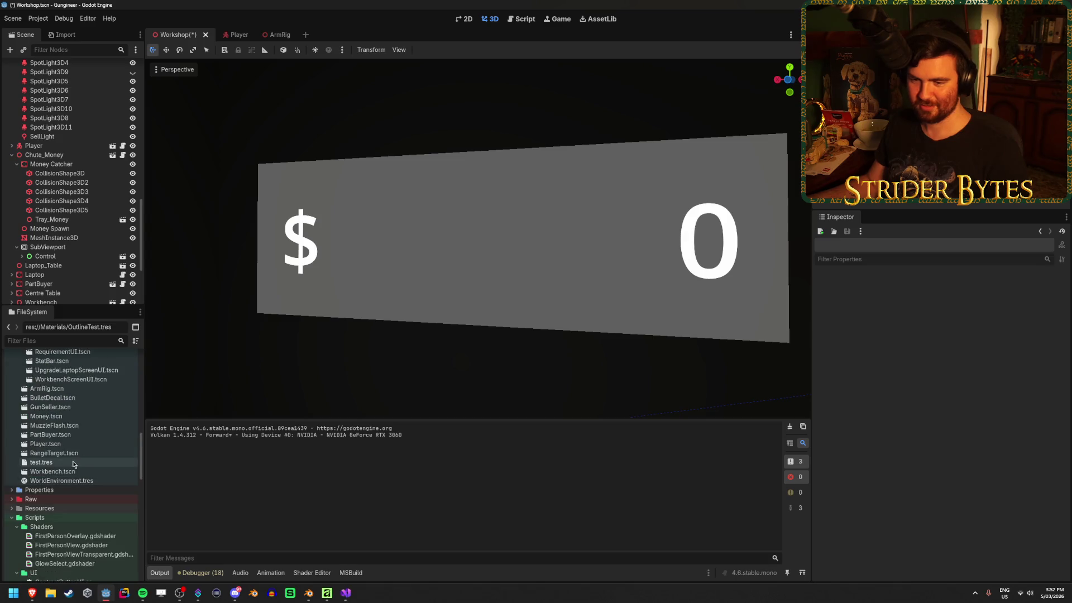
{"action": "scroll", "coordinate": [72, 466], "scroll_direction": "down", "scroll_amount": 3}
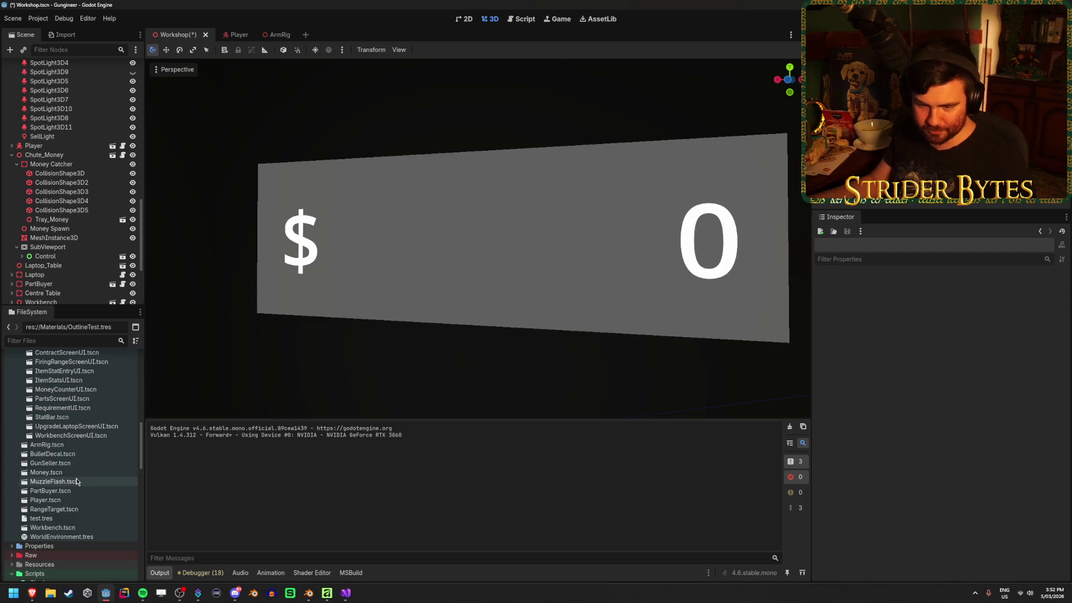
{"action": "scroll", "coordinate": [76, 481], "scroll_direction": "down", "scroll_amount": 3}
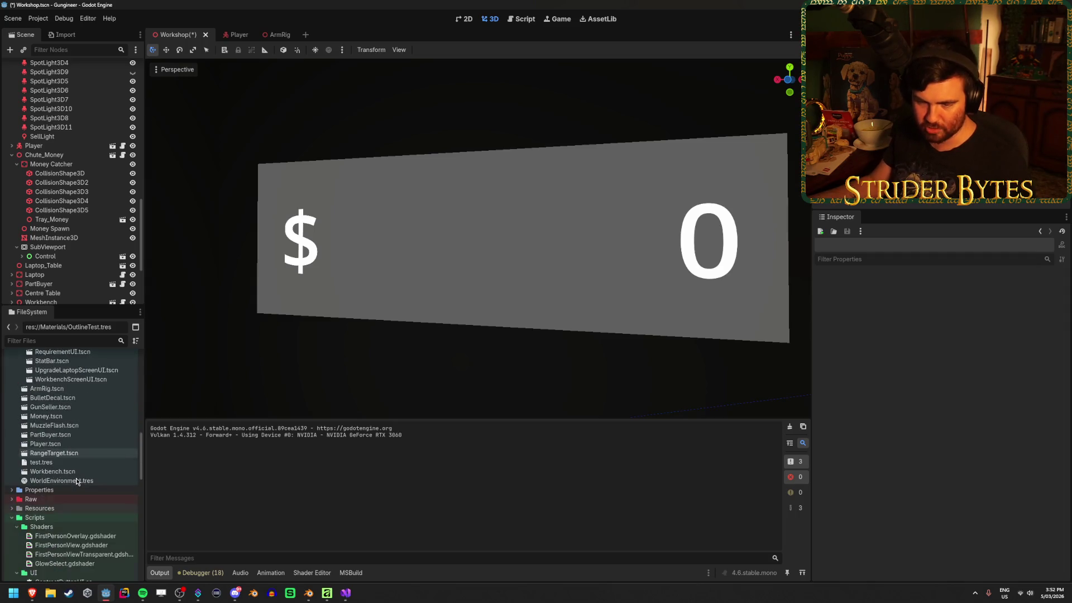
{"action": "scroll", "coordinate": [76, 481], "scroll_direction": "down", "scroll_amount": 2}
{"action": "double_click", "coordinate": [67, 390]}
{"action": "scroll", "coordinate": [70, 434], "scroll_direction": "down", "scroll_amount": 1}
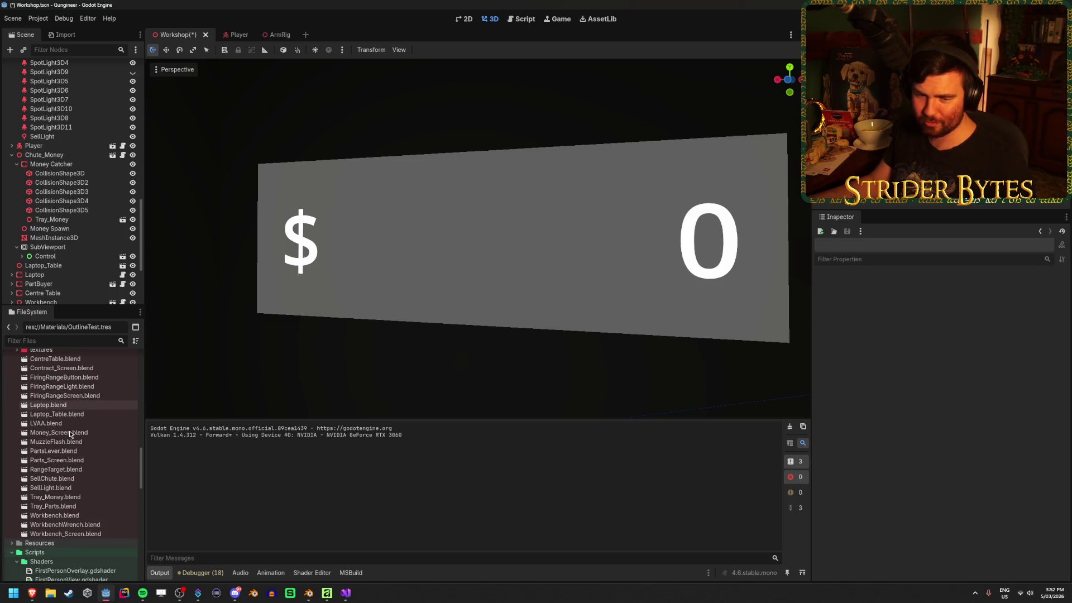
{"action": "scroll", "coordinate": [71, 441], "scroll_direction": "up", "scroll_amount": 1}
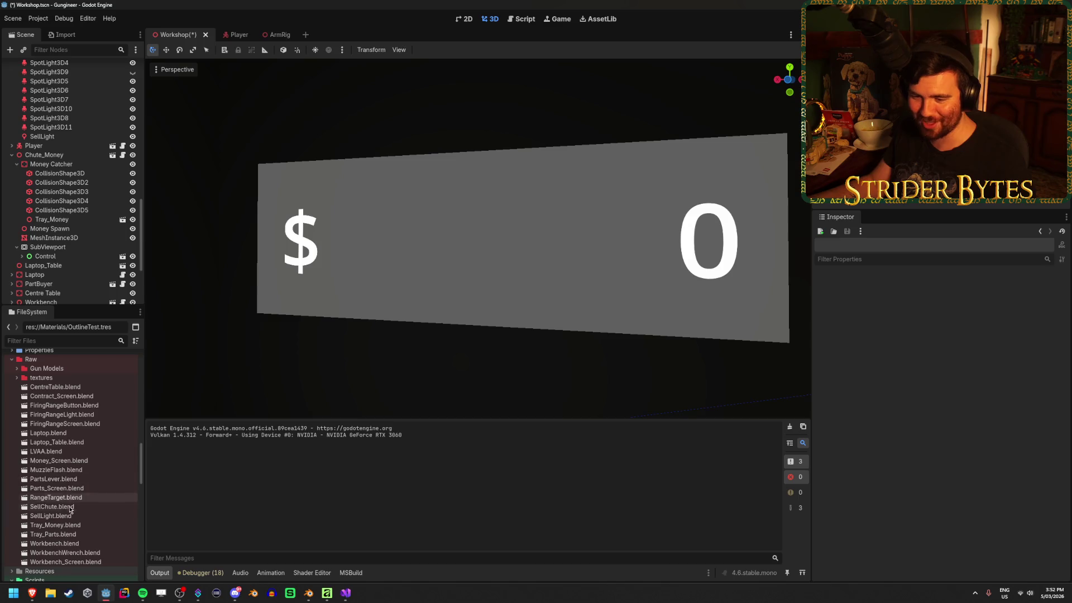
{"action": "left_click_drag", "start_coordinate": [62, 461], "coordinate": [94, 215]}
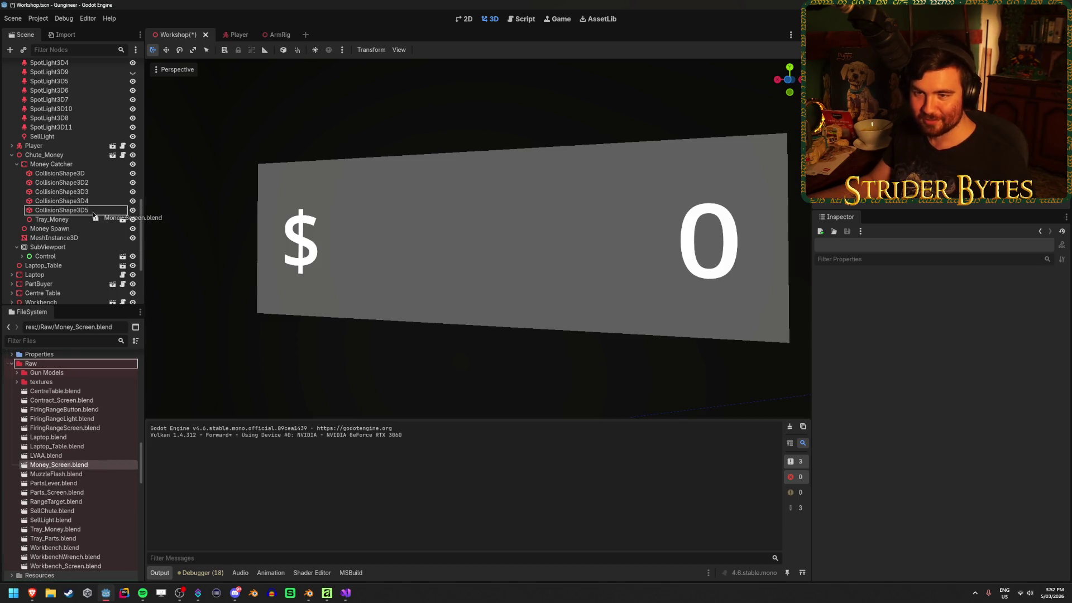
Drop Money_Screen.blend under MeshInstance3D and focus the view on the new frame.
{"action": "left_click_drag", "start_coordinate": [65, 165], "coordinate": [68, 240]}
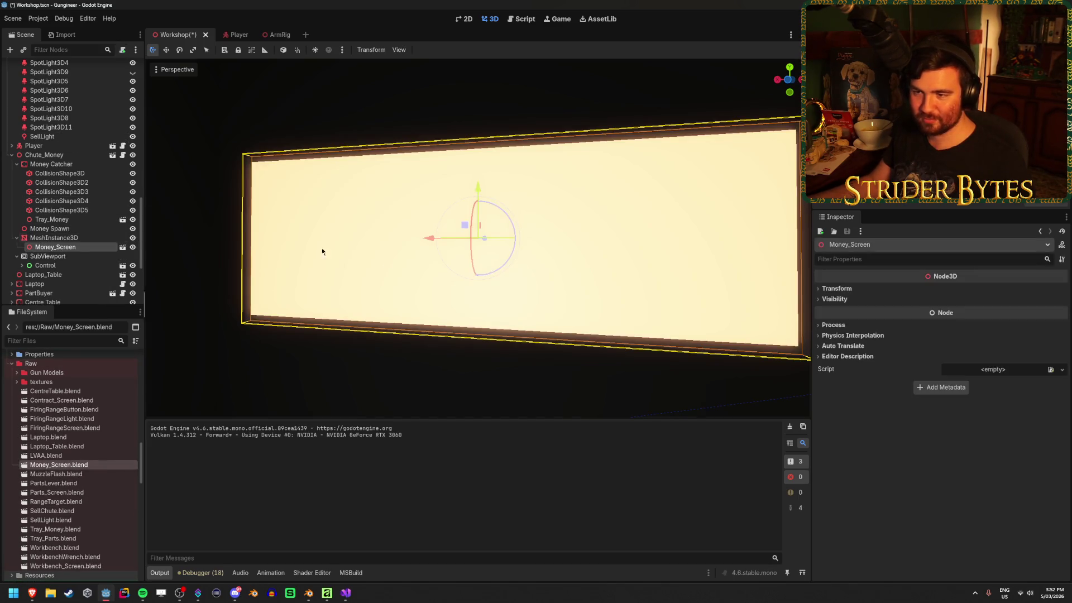
{"action": "mouse_move", "coordinate": [321, 251]}
{"action": "left_mouse_down"}
{"action": "mouse_move", "coordinate": [435, 255]}
{"action": "mouse_move", "coordinate": [146, 288]}
{"action": "left_mouse_up"}
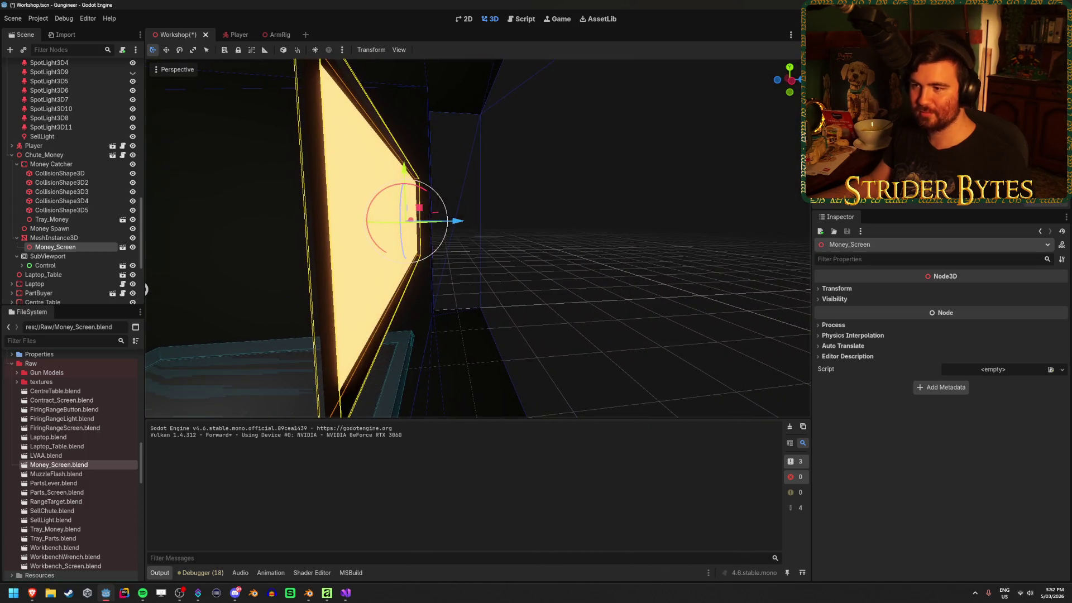
{"action": "left_click", "coordinate": [59, 238]}
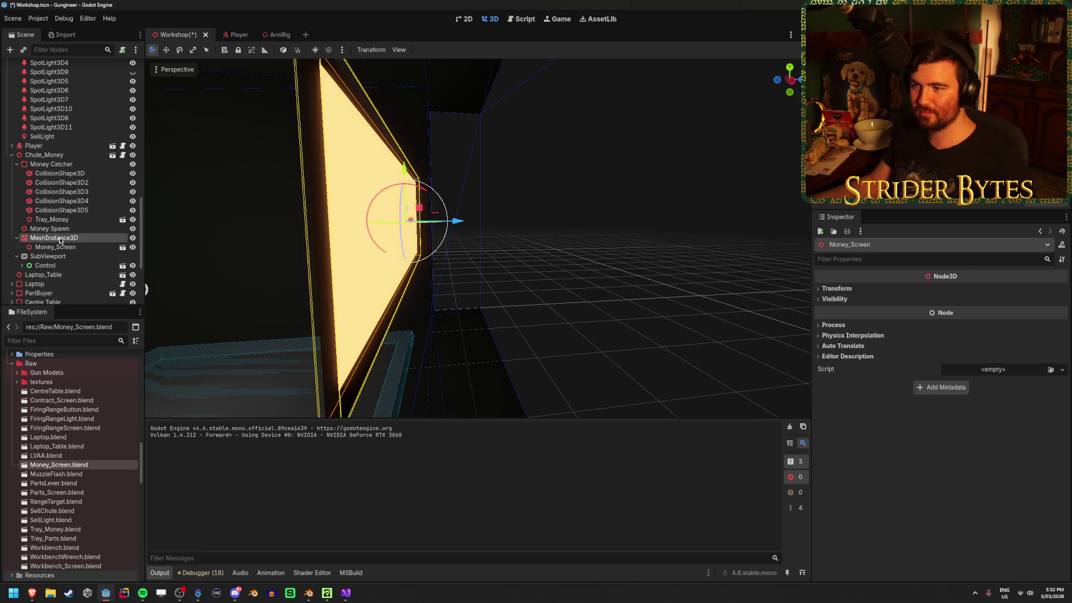
{"action": "mouse_move", "coordinate": [458, 221]}
{"action": "left_mouse_down"}
{"action": "mouse_move", "coordinate": [471, 222]}
{"action": "mouse_move", "coordinate": [459, 223]}
{"action": "left_mouse_up"}
{"action": "left_click", "coordinate": [445, 231]}
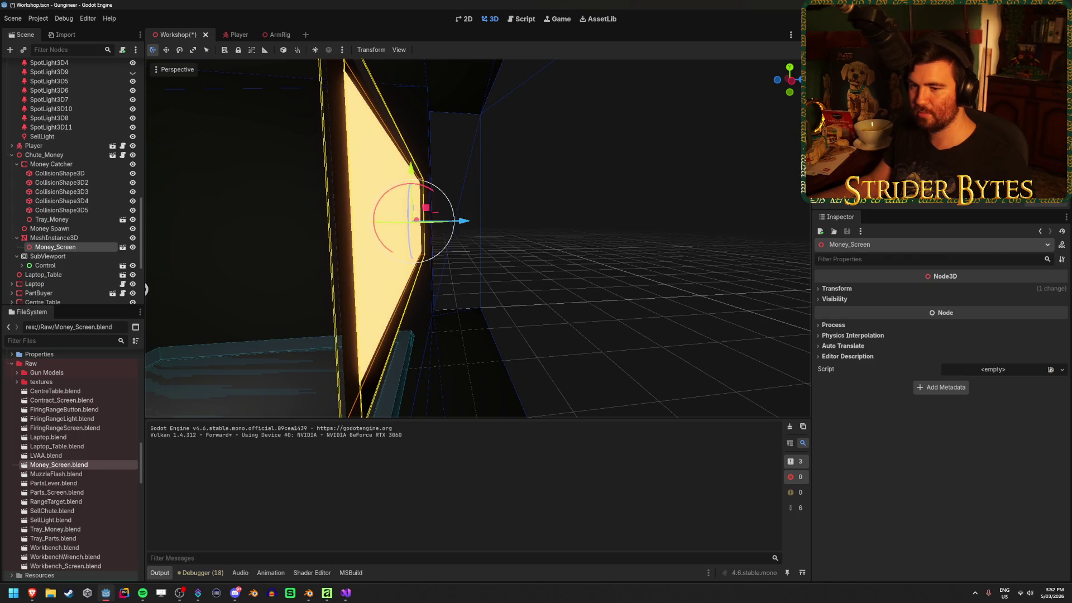
{"action": "key", "text": "f"}
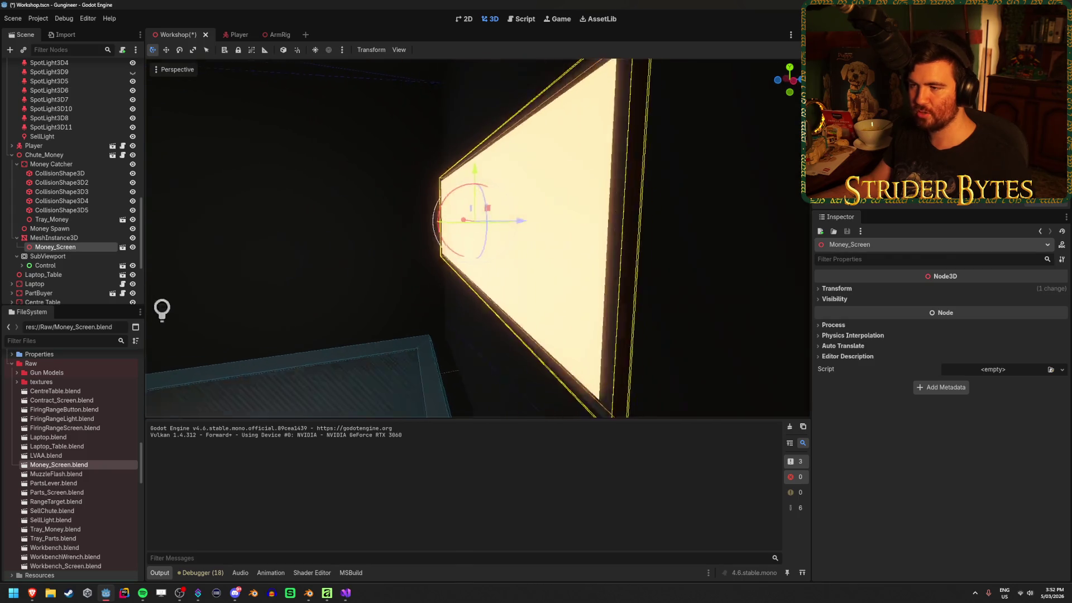
{"action": "left_click_drag", "start_coordinate": [305, 250], "coordinate": [306, 250]}
{"action": "left_click_drag", "start_coordinate": [443, 242], "coordinate": [448, 241]}
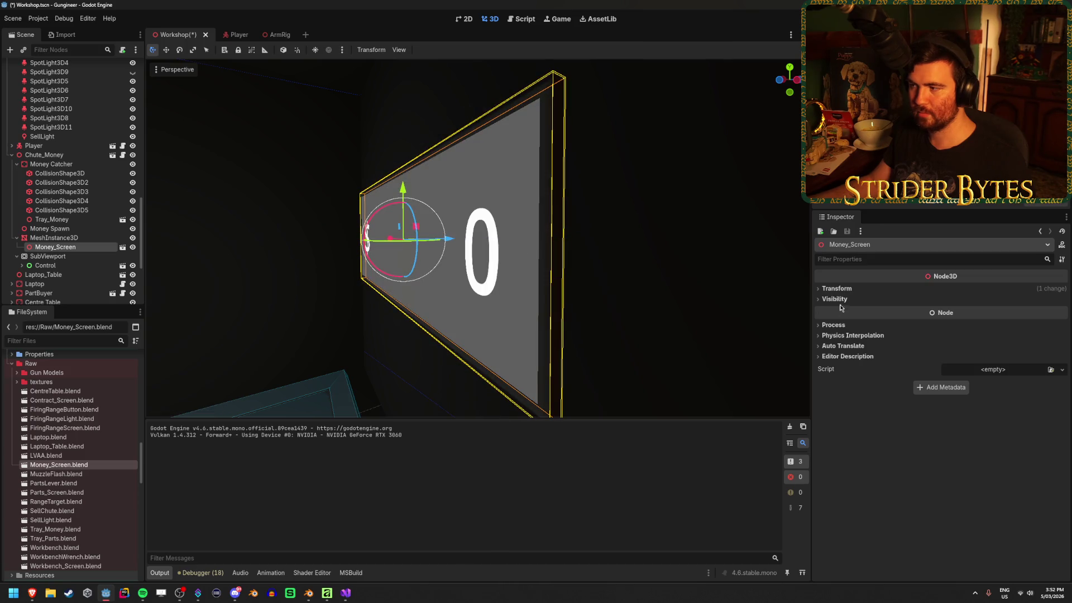
Set the Money_Screen frame's z position to -0.05, undoing a trial plane move.
{"action": "left_click", "coordinate": [834, 290]}
{"action": "left_click", "coordinate": [1023, 311]}
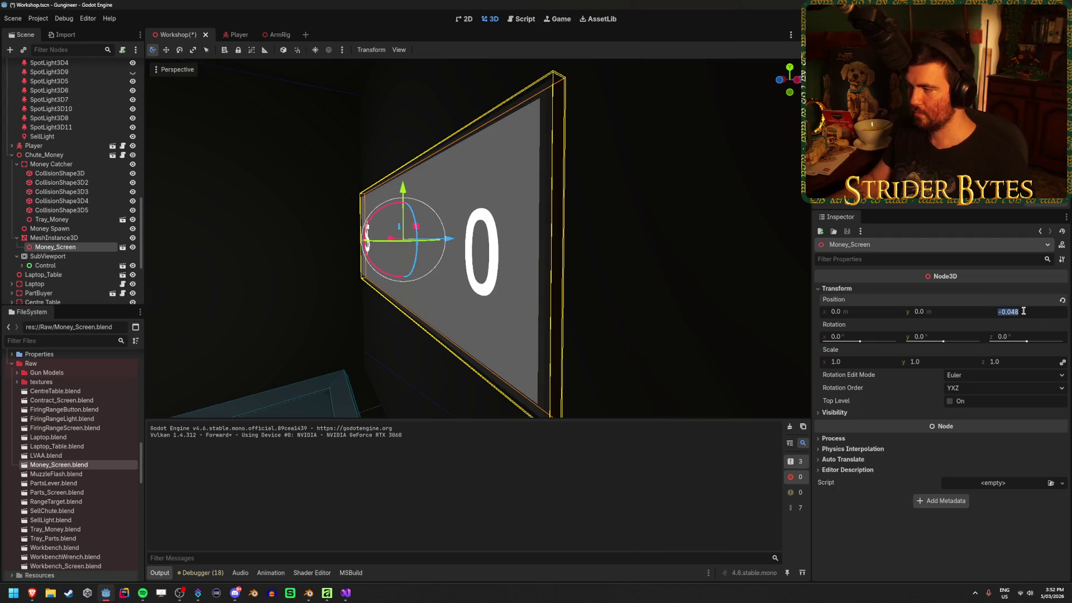
{"action": "type", "text": "-0.05"}
{"action": "key", "text": "Return"}
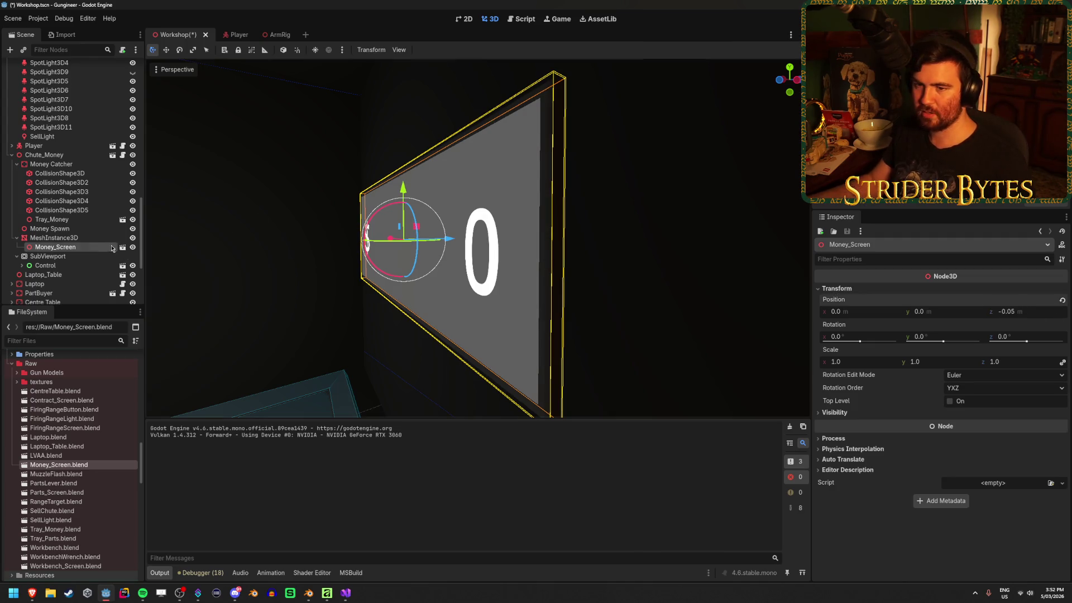
{"action": "left_click", "coordinate": [54, 237]}
{"action": "mouse_move", "coordinate": [204, 256]}
{"action": "left_mouse_down"}
{"action": "mouse_move", "coordinate": [234, 255]}
{"action": "mouse_move", "coordinate": [190, 256]}
{"action": "left_mouse_up"}
{"action": "left_click_drag", "start_coordinate": [523, 218], "coordinate": [528, 218]}
{"action": "key", "text": "ctrl+z"}
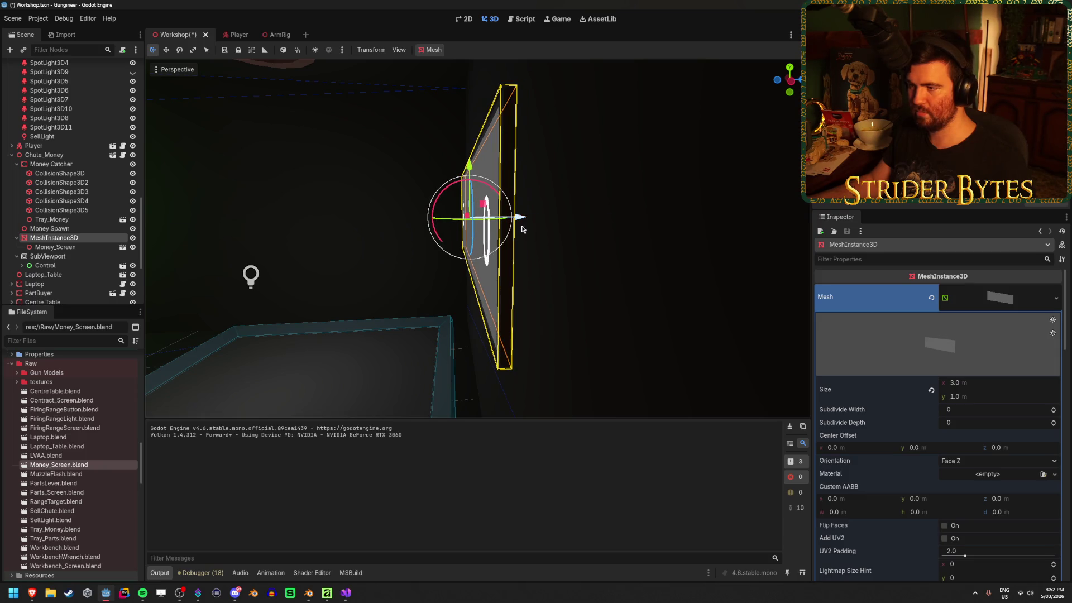
Undo a trial drag of the display plane and collapse the Mesh and Material Override sections.
{"action": "left_click", "coordinate": [524, 219]}
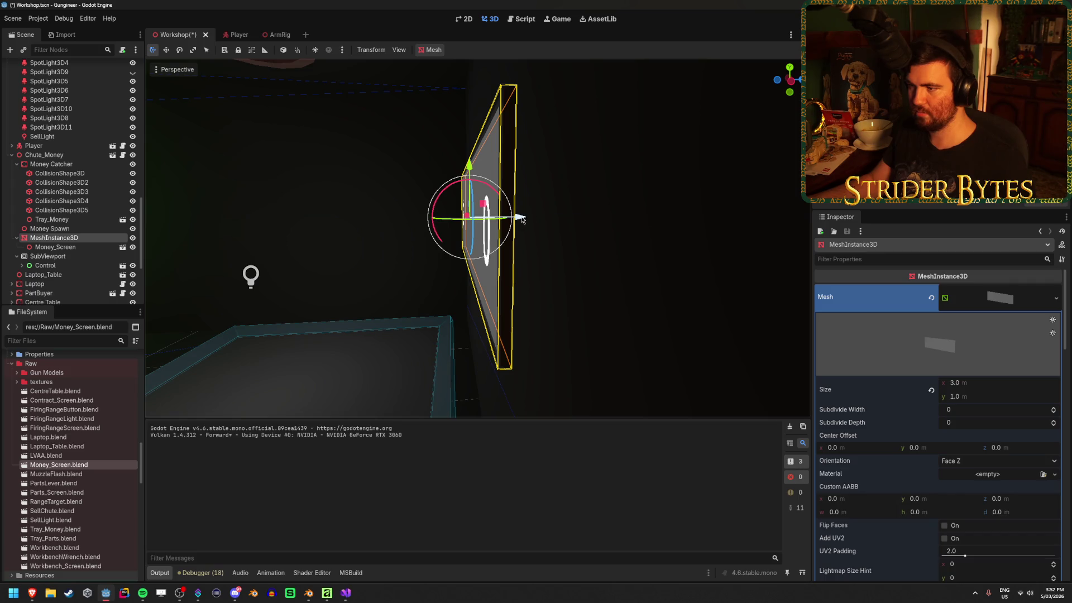
{"action": "left_click_drag", "start_coordinate": [524, 220], "coordinate": [526, 218]}
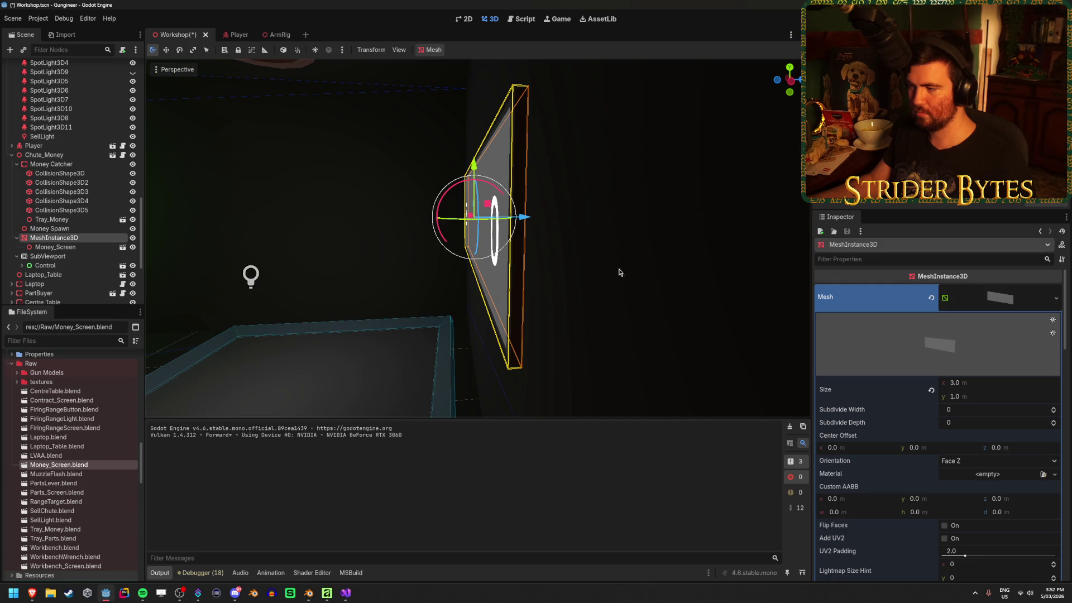
{"action": "scroll", "coordinate": [903, 385], "scroll_direction": "down", "scroll_amount": 10}
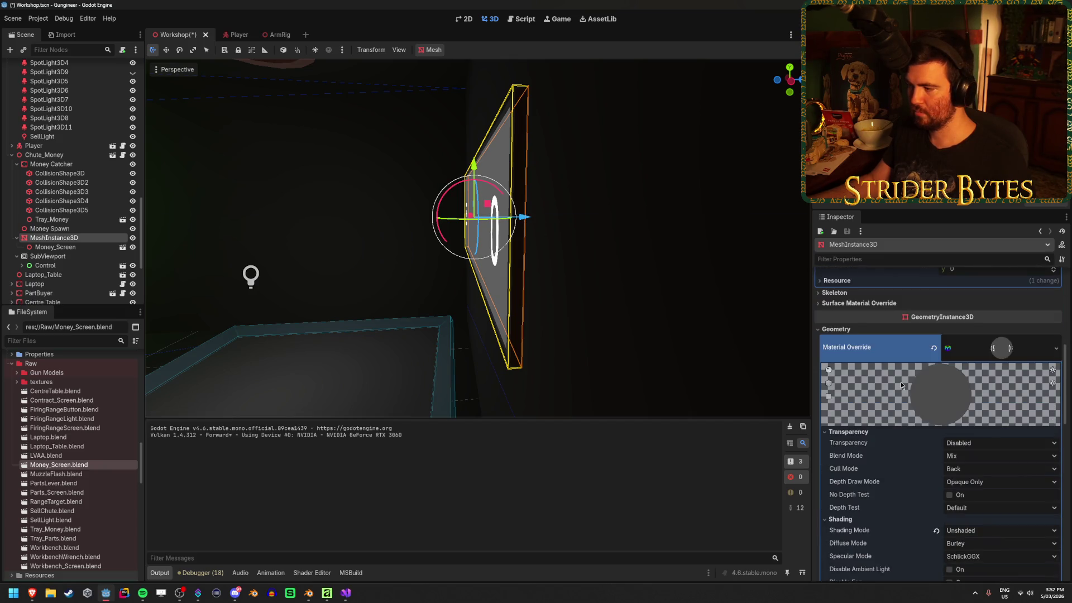
{"action": "key", "text": "ctrl+z"}
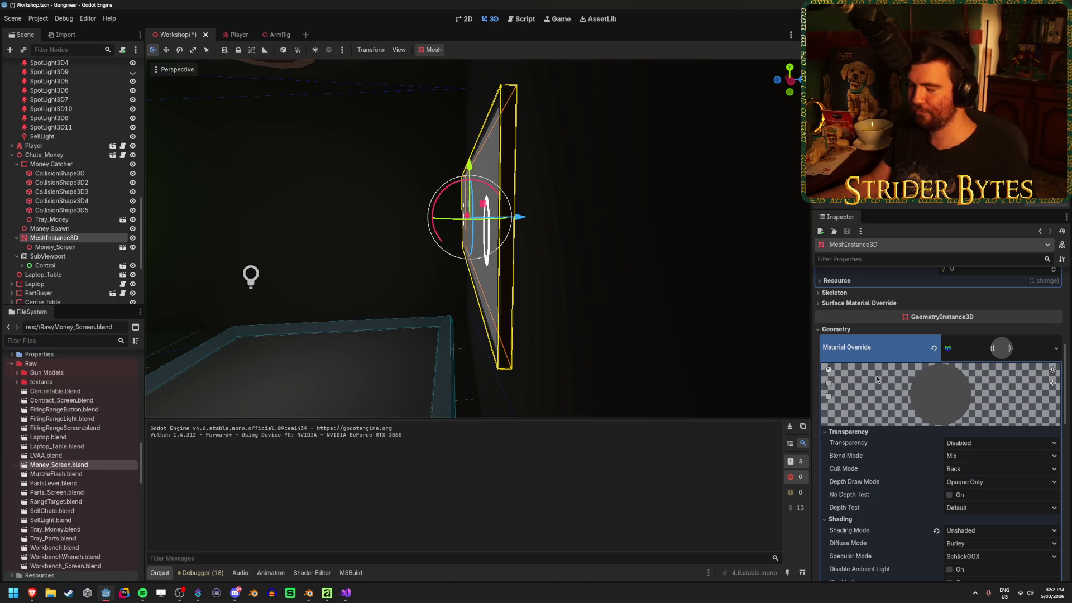
{"action": "scroll", "coordinate": [872, 378], "scroll_direction": "down", "scroll_amount": 3}
{"action": "scroll", "coordinate": [873, 377], "scroll_direction": "down", "scroll_amount": 15}
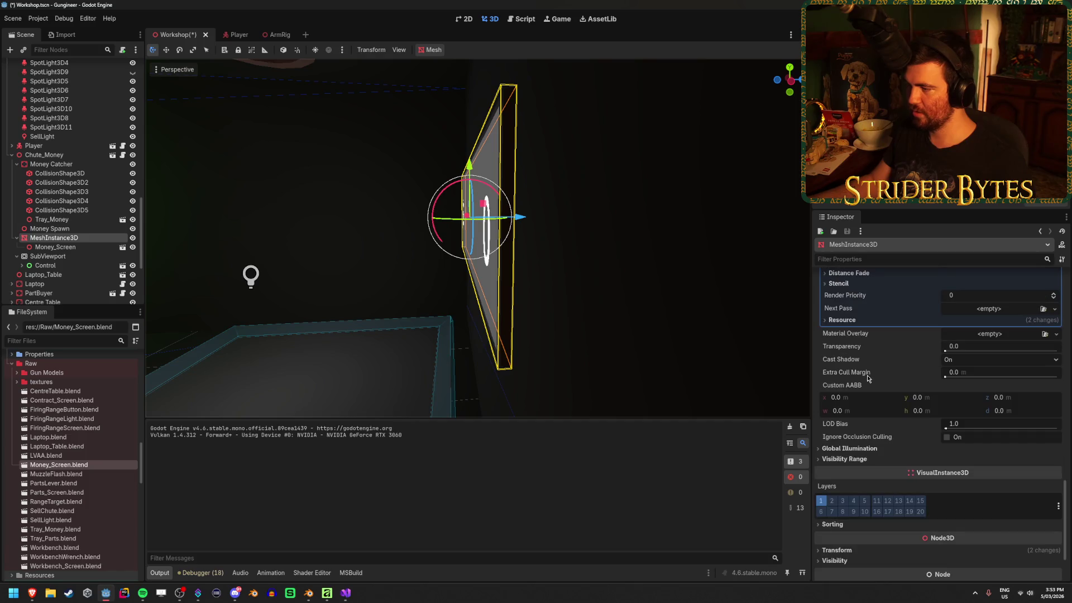
{"action": "scroll", "coordinate": [855, 408], "scroll_direction": "up", "scroll_amount": 15}
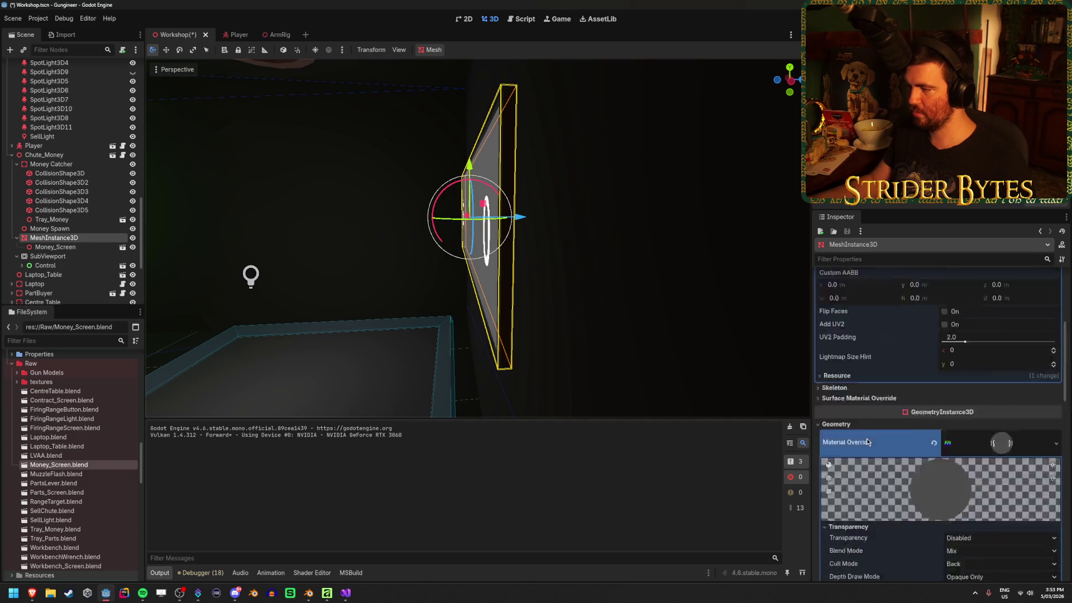
{"action": "left_click", "coordinate": [1017, 308]}
{"action": "left_click", "coordinate": [1012, 370]}
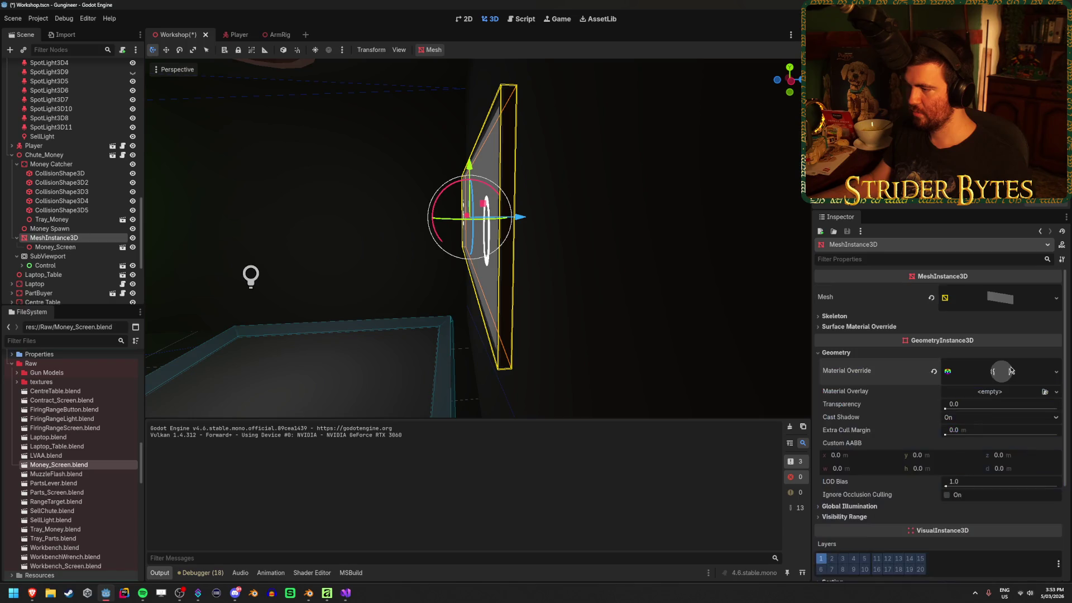
{"action": "scroll", "coordinate": [869, 394], "scroll_direction": "down", "scroll_amount": 8}
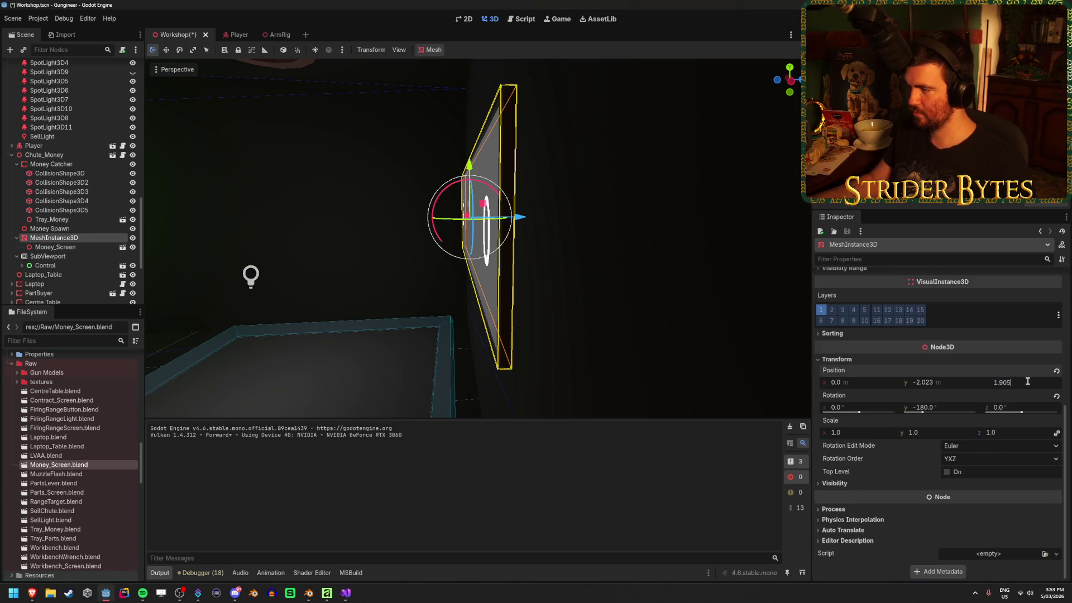
Set the display plane's z position, trying 2 and 1.9 before settling on 1.95.
{"action": "key", "text": "ctrl+a"}
{"action": "type", "text": "2"}
{"action": "key", "text": "Return"}
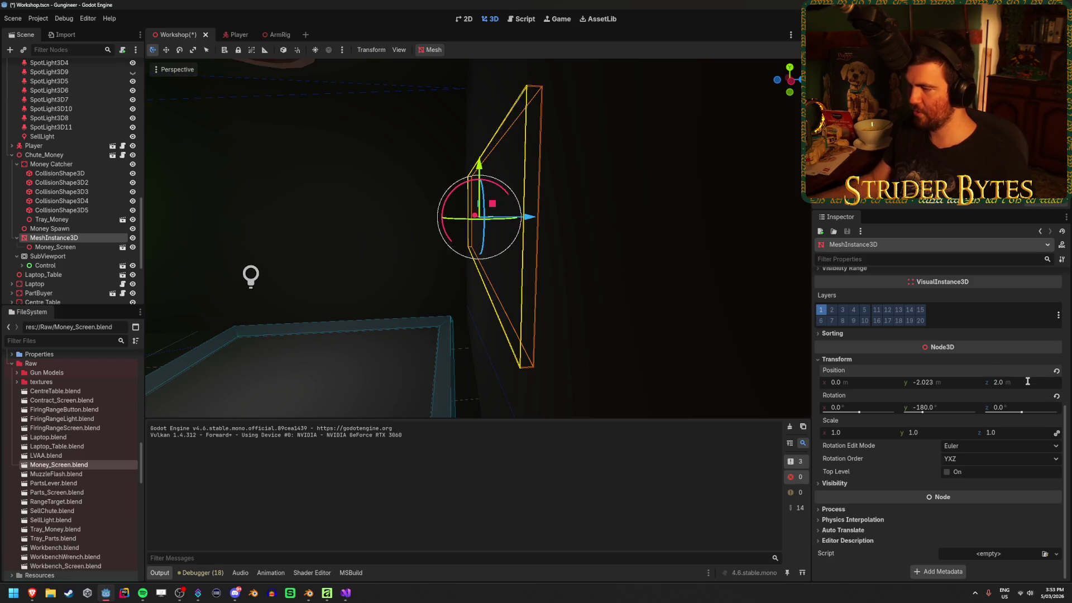
{"action": "type", "text": ".9"}
{"action": "key", "text": "Return"}
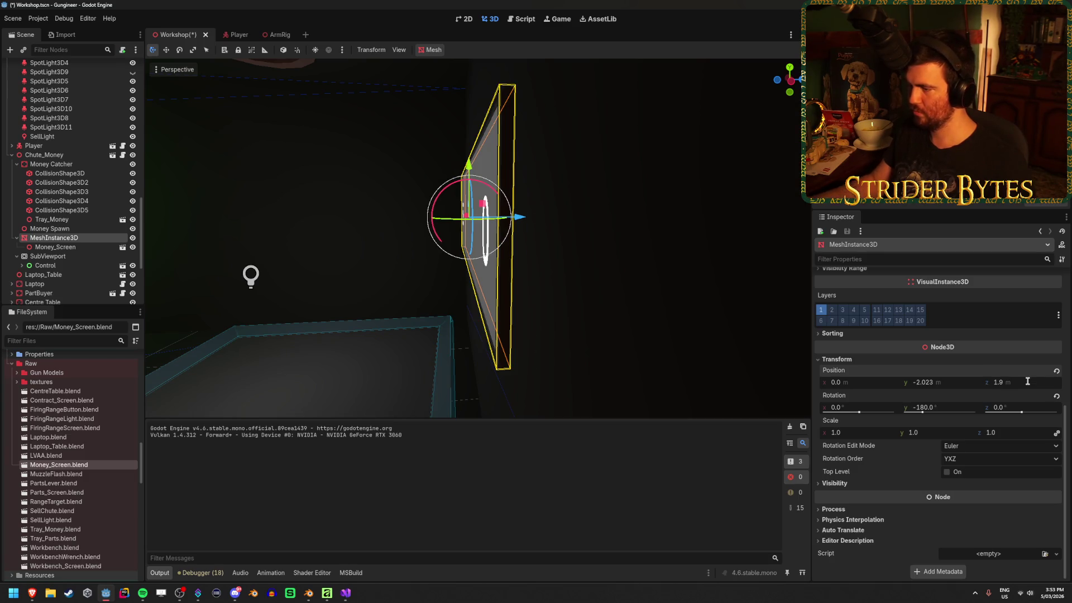
{"action": "type", "text": "5"}
{"action": "key", "text": "Return"}
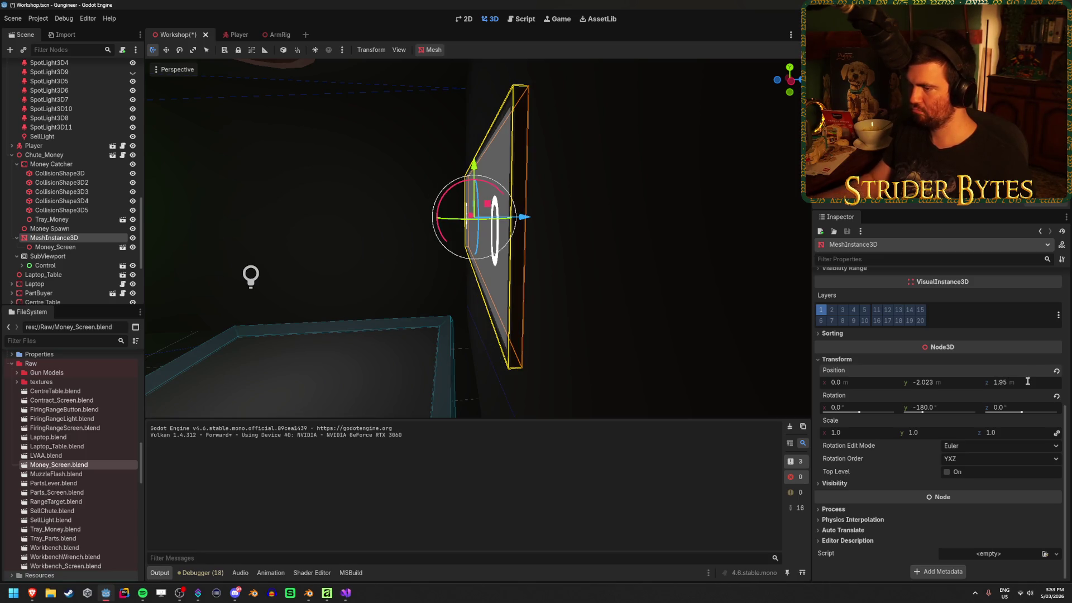
Check the framed "$ 0" screen from several angles and save the Workshop scene.
{"action": "mouse_move", "coordinate": [528, 285]}
{"action": "left_mouse_down"}
{"action": "mouse_move", "coordinate": [569, 287]}
{"action": "mouse_move", "coordinate": [593, 337]}
{"action": "mouse_move", "coordinate": [651, 313]}
{"action": "left_mouse_up"}
{"action": "left_click", "coordinate": [650, 313]}
{"action": "scroll", "coordinate": [625, 284], "scroll_direction": "up", "scroll_amount": 3}
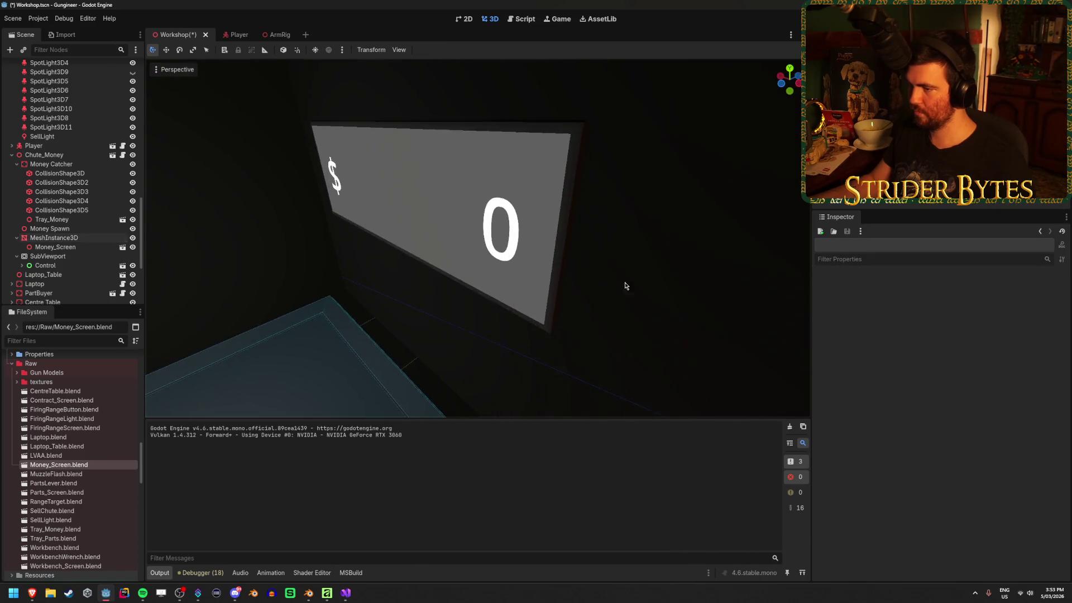
{"action": "left_click_drag", "start_coordinate": [362, 328], "coordinate": [419, 302]}
{"action": "key", "text": "ctrl+s"}
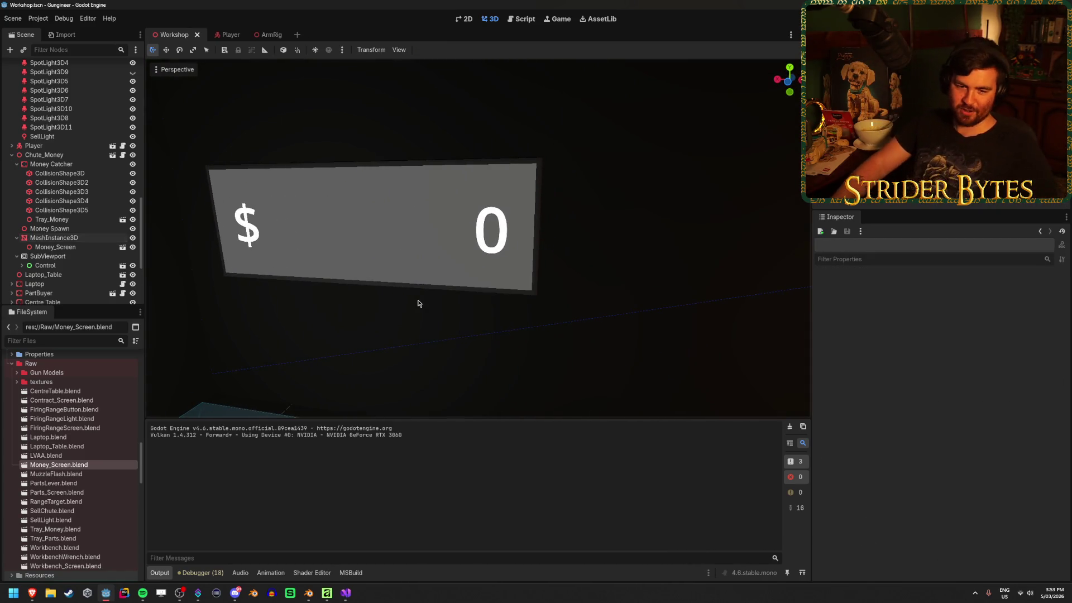
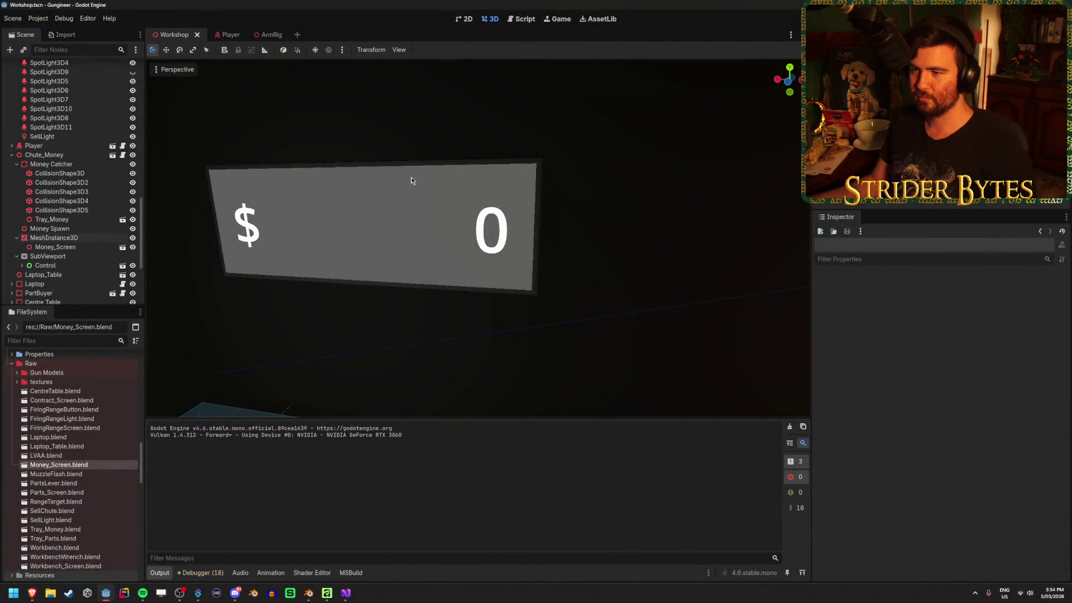
Rename the screen mesh node MeshInstance3D to MoneyUI.
{"action": "left_click", "coordinate": [84, 239]}
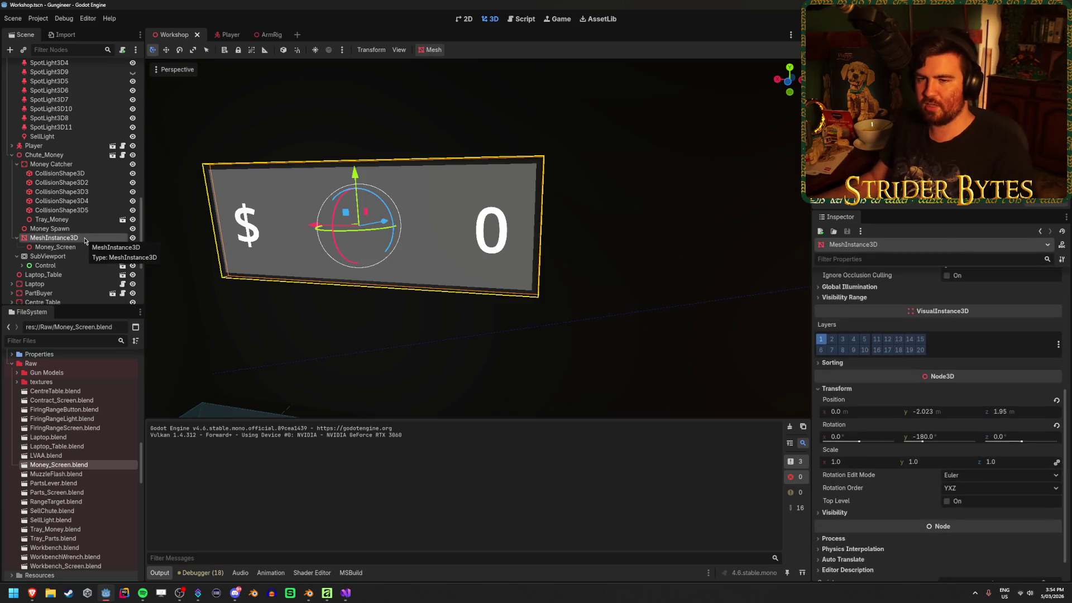
{"action": "left_click", "coordinate": [84, 238]}
{"action": "type", "text": "neyUI"}
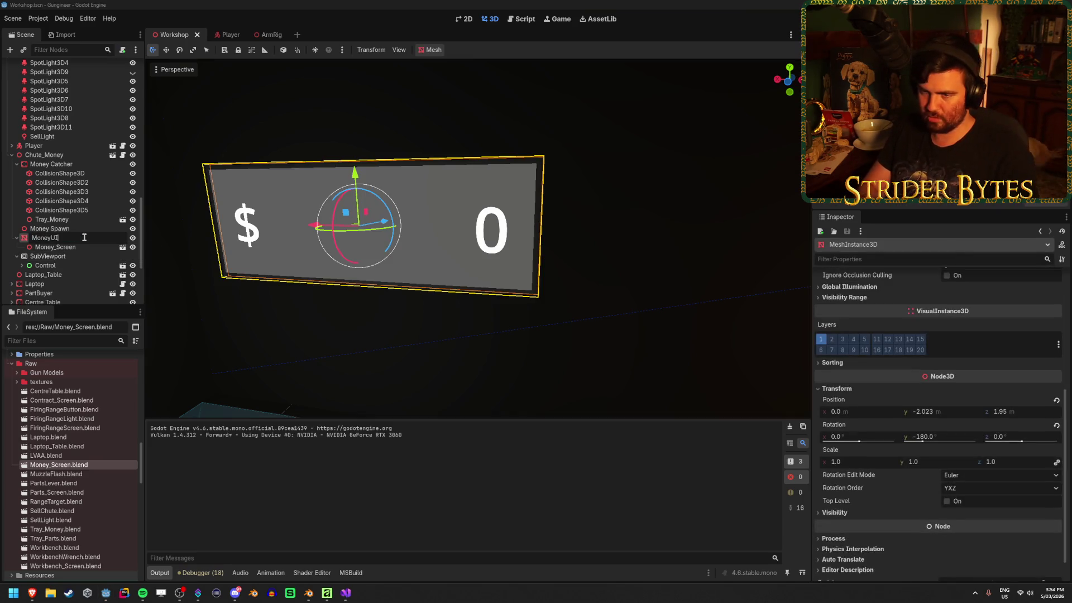
{"action": "key", "text": "Return"}
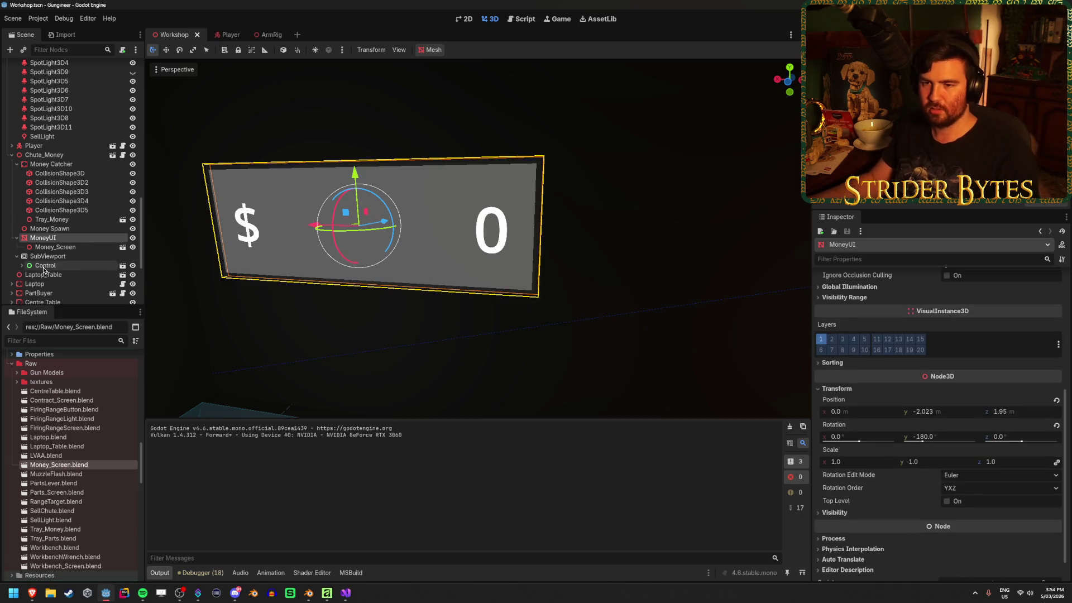
Enable Transparent BG on the SubViewport that renders the counter.
{"action": "left_click", "coordinate": [37, 267]}
{"action": "left_click", "coordinate": [48, 255]}
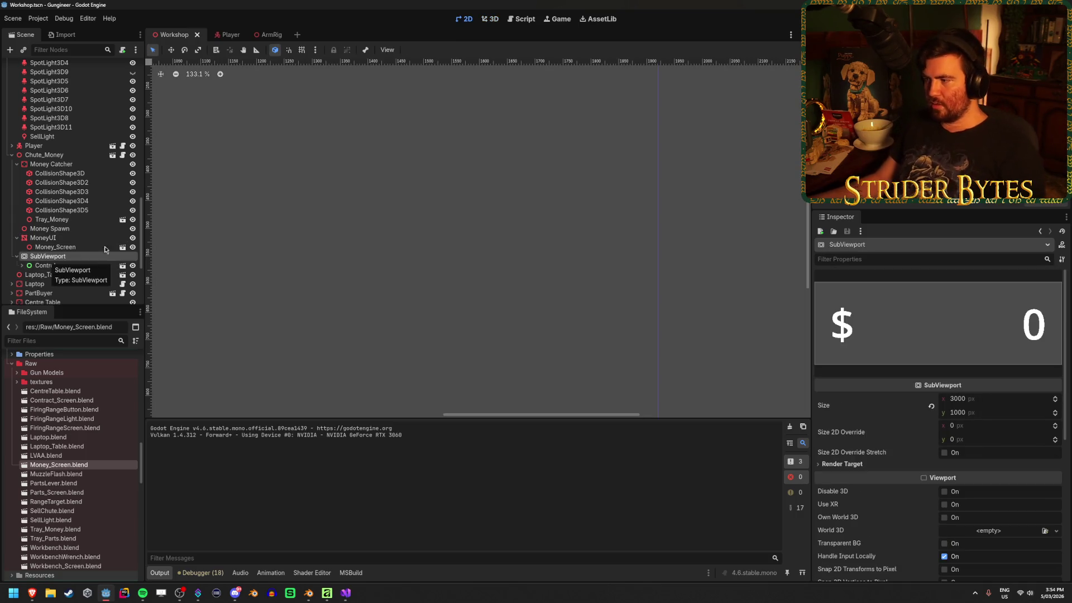
{"action": "scroll", "coordinate": [883, 390], "scroll_direction": "down", "scroll_amount": 3}
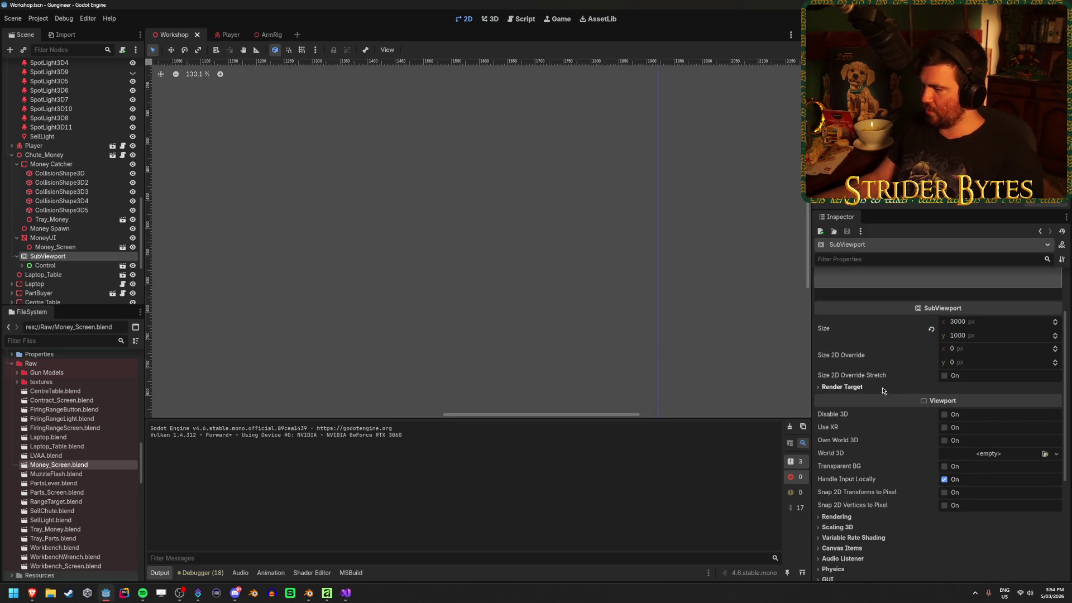
{"action": "left_click", "coordinate": [944, 467]}
Check the MoneyCounterUI scene's root Control, then return to the Workshop SubViewport preview.
{"action": "left_click", "coordinate": [71, 239]}
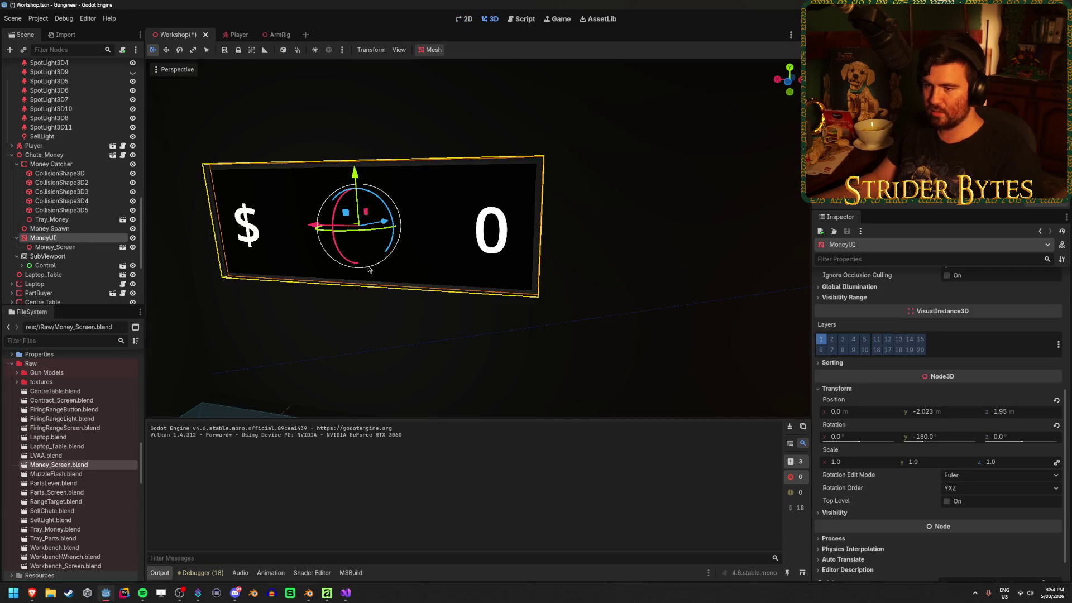
{"action": "left_click_drag", "start_coordinate": [369, 270], "coordinate": [302, 270]}
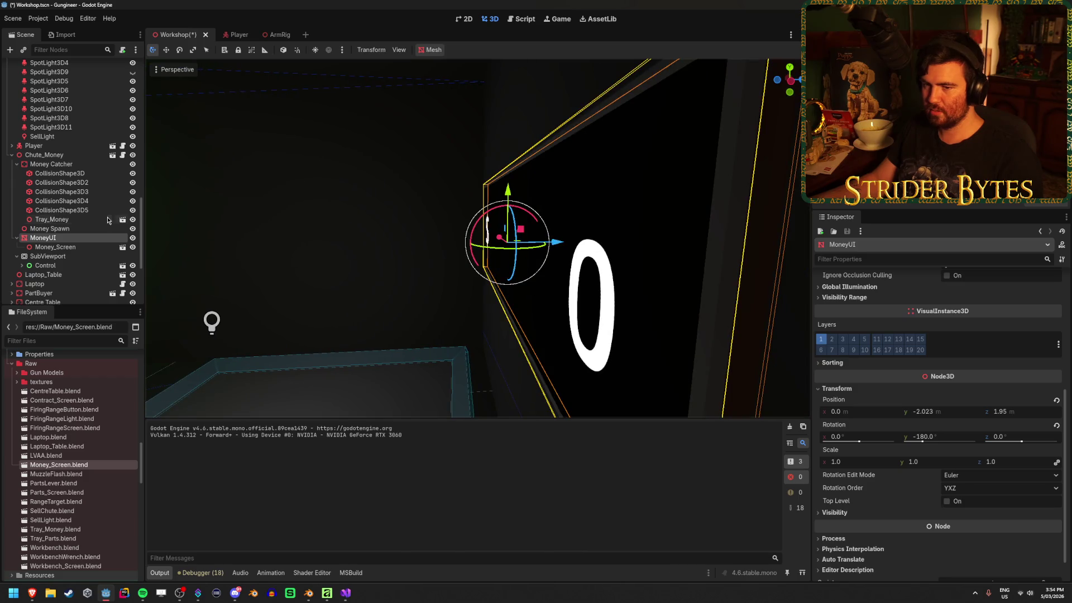
{"action": "left_click", "coordinate": [45, 266]}
{"action": "left_click", "coordinate": [21, 265]}
{"action": "scroll", "coordinate": [86, 242], "scroll_direction": "down", "scroll_amount": 2}
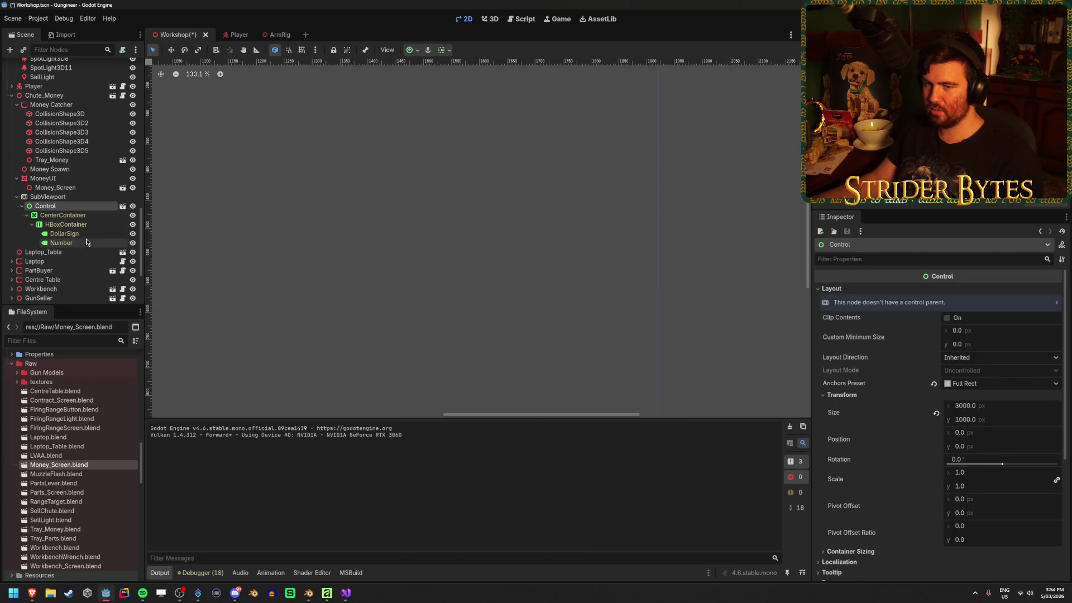
{"action": "left_click", "coordinate": [122, 206]}
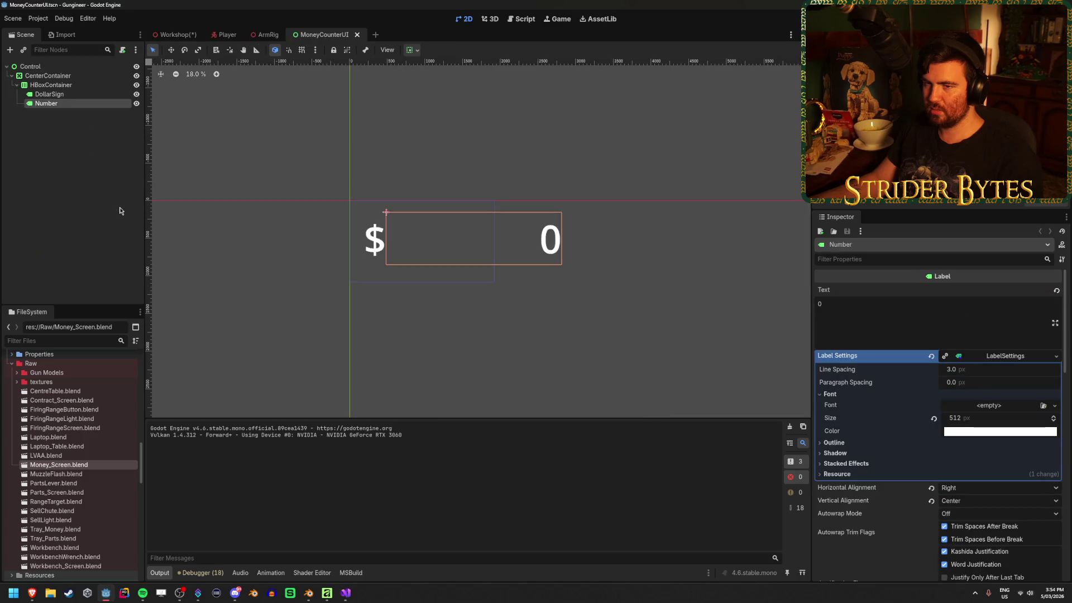
{"action": "left_click", "coordinate": [51, 67]}
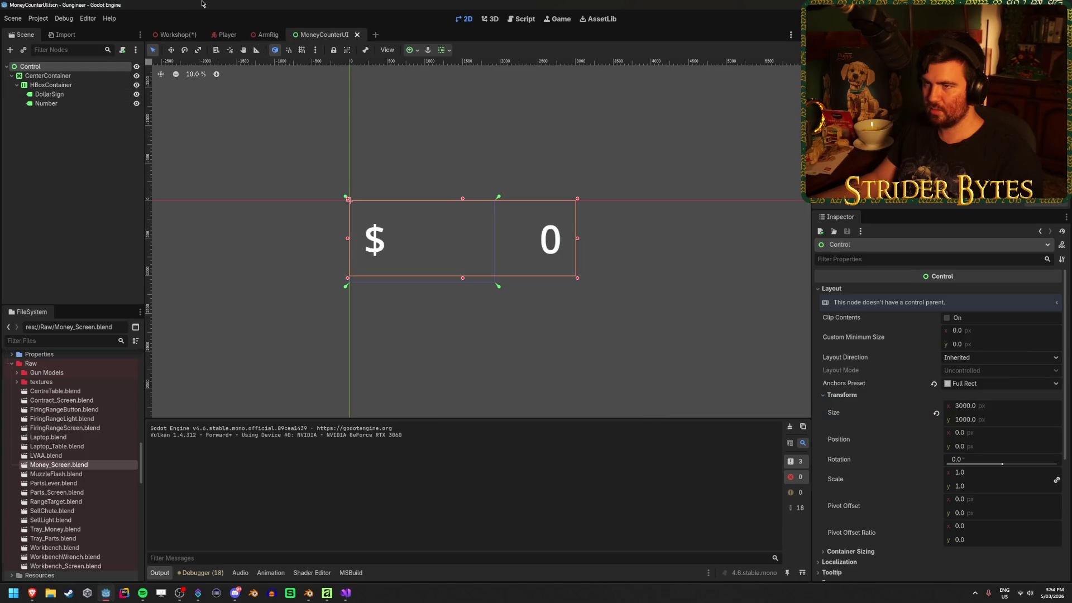
{"action": "left_click", "coordinate": [186, 36]}
{"action": "left_click", "coordinate": [48, 285]}
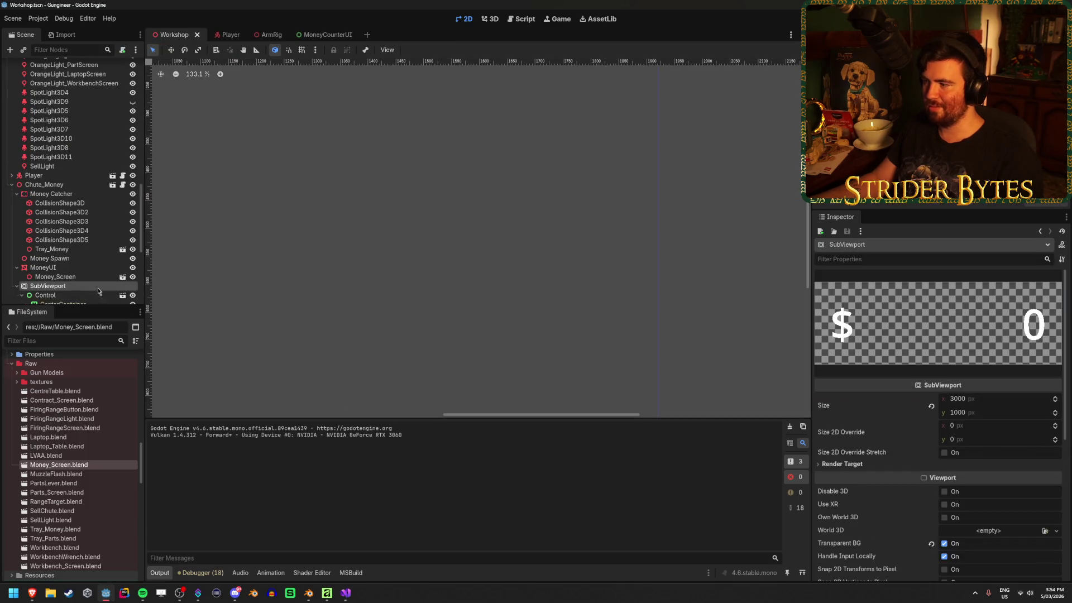
Set MoneyUI's Material Override transparency to Alpha and save the Workshop scene.
{"action": "left_click", "coordinate": [43, 267]}
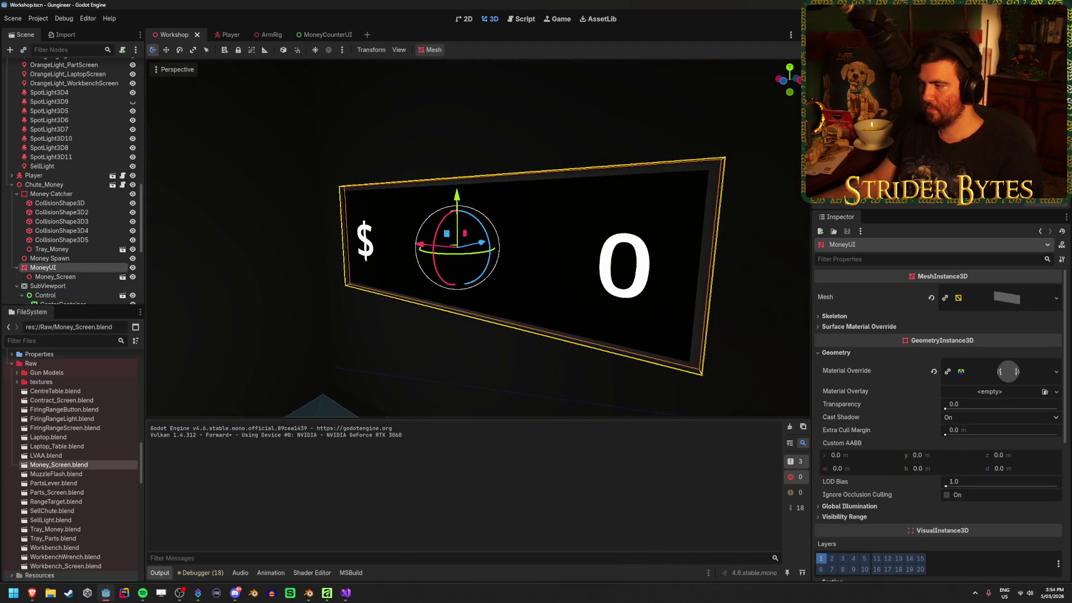
{"action": "left_click", "coordinate": [1008, 371]}
{"action": "scroll", "coordinate": [999, 358], "scroll_direction": "down", "scroll_amount": 2}
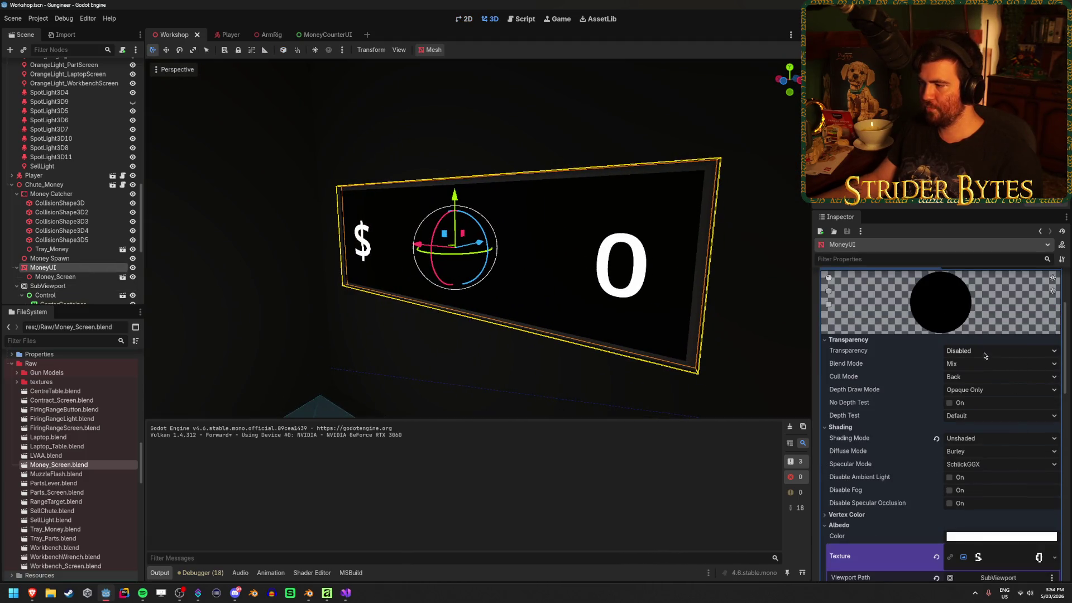
{"action": "left_click", "coordinate": [995, 354]}
{"action": "left_click", "coordinate": [974, 374]}
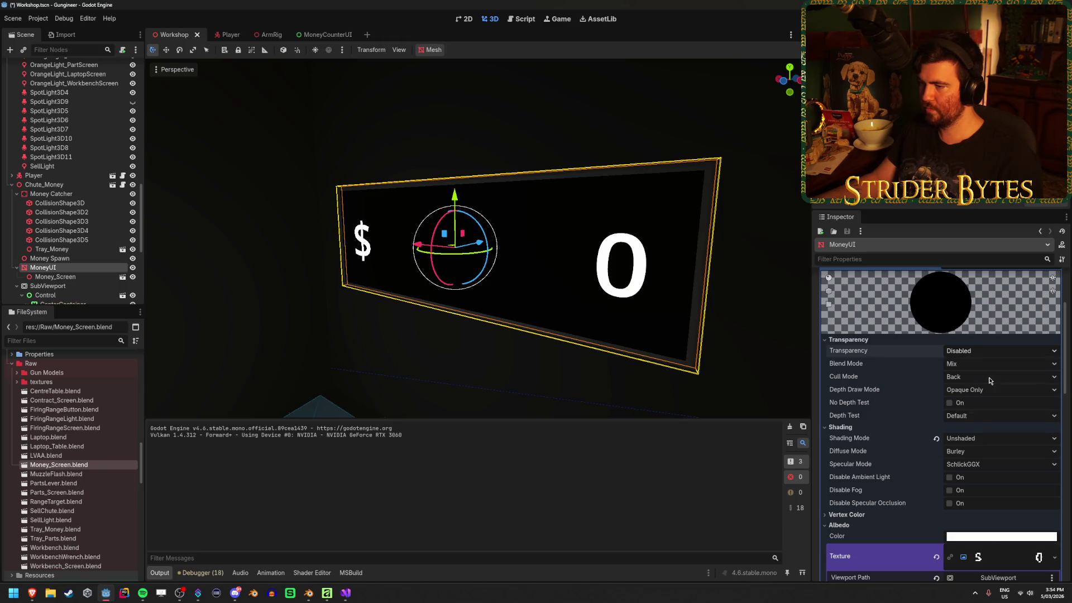
{"action": "left_click", "coordinate": [745, 303]}
{"action": "key", "text": "ctrl+s"}
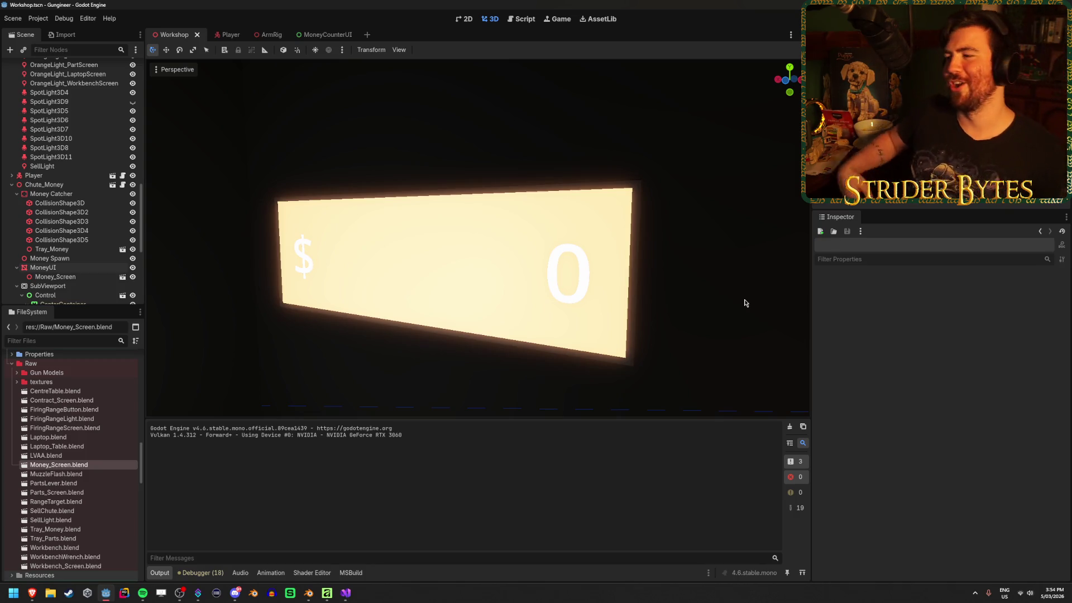
Duplicate the OrangeLight_ContractScreen omni light.
{"action": "scroll", "coordinate": [702, 300], "scroll_direction": "down", "scroll_amount": 5}
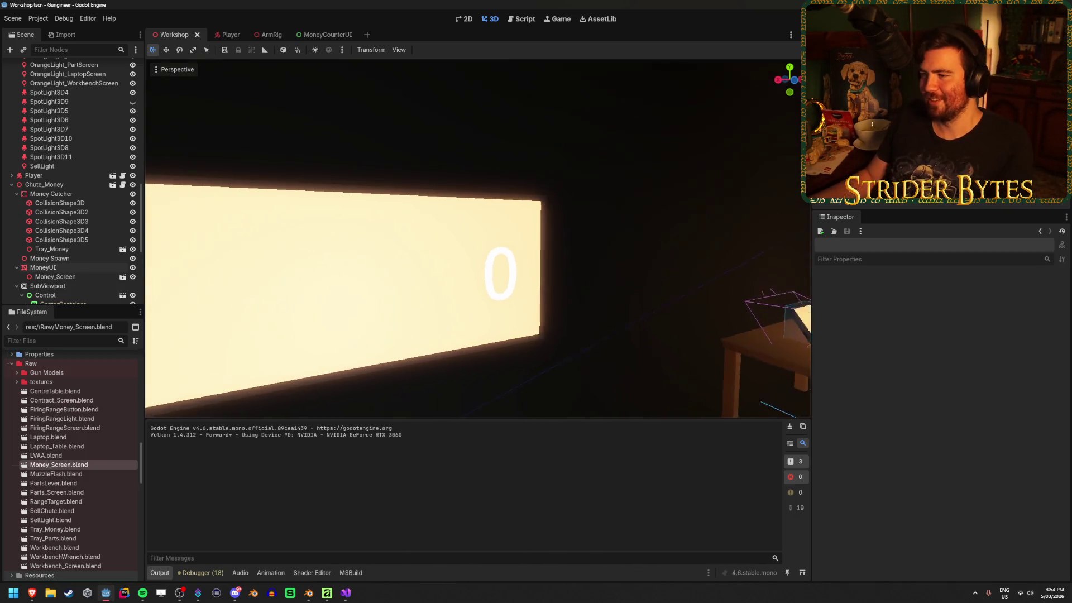
{"action": "scroll", "coordinate": [566, 304], "scroll_direction": "down", "scroll_amount": 5}
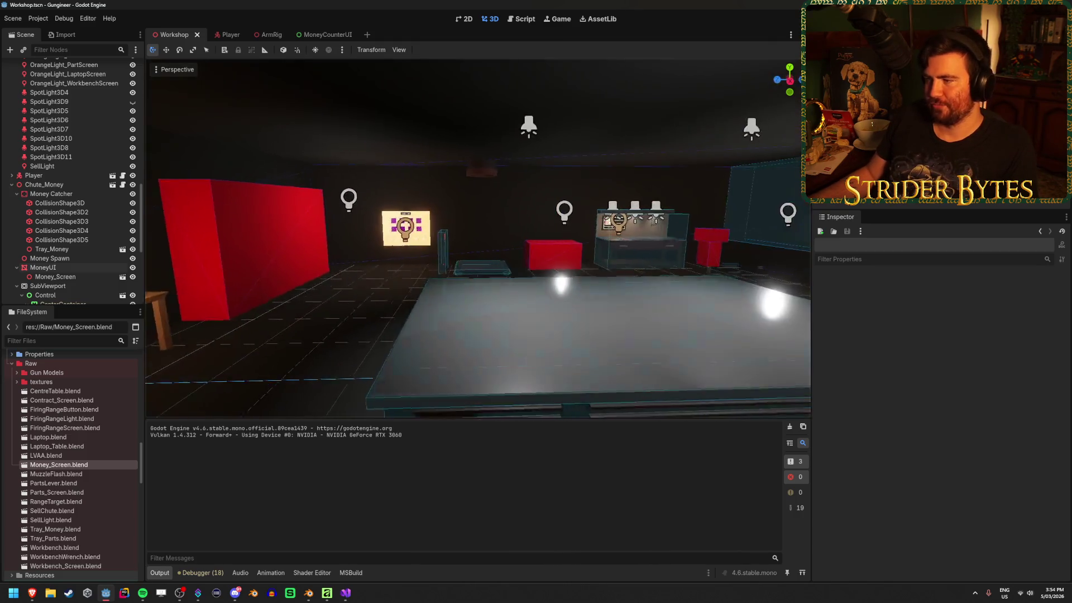
{"action": "scroll", "coordinate": [478, 239], "scroll_direction": "up", "scroll_amount": 5}
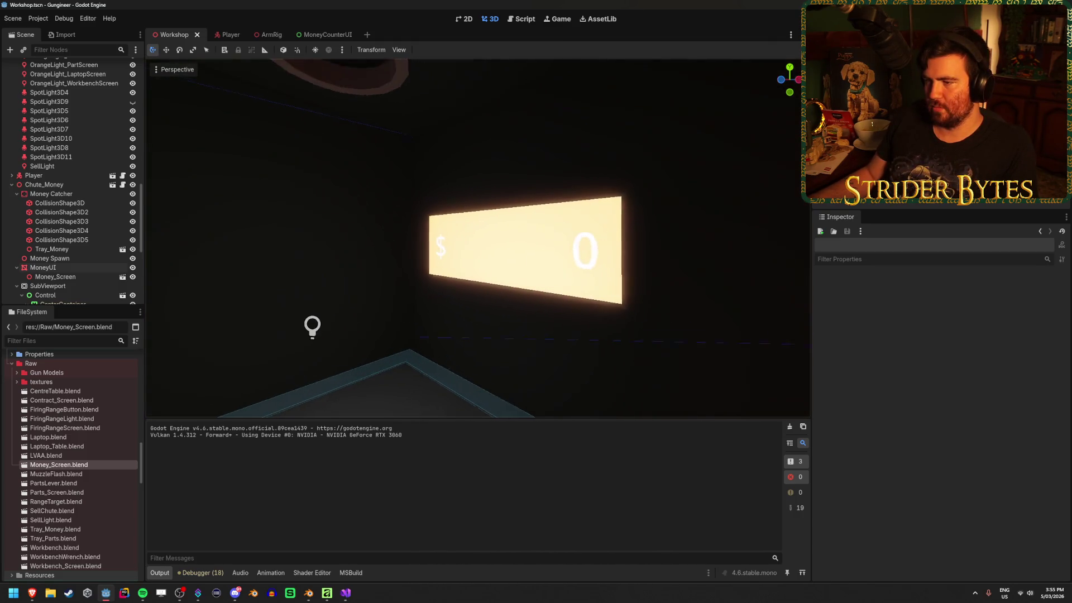
{"action": "scroll", "coordinate": [478, 238], "scroll_direction": "down", "scroll_amount": 5}
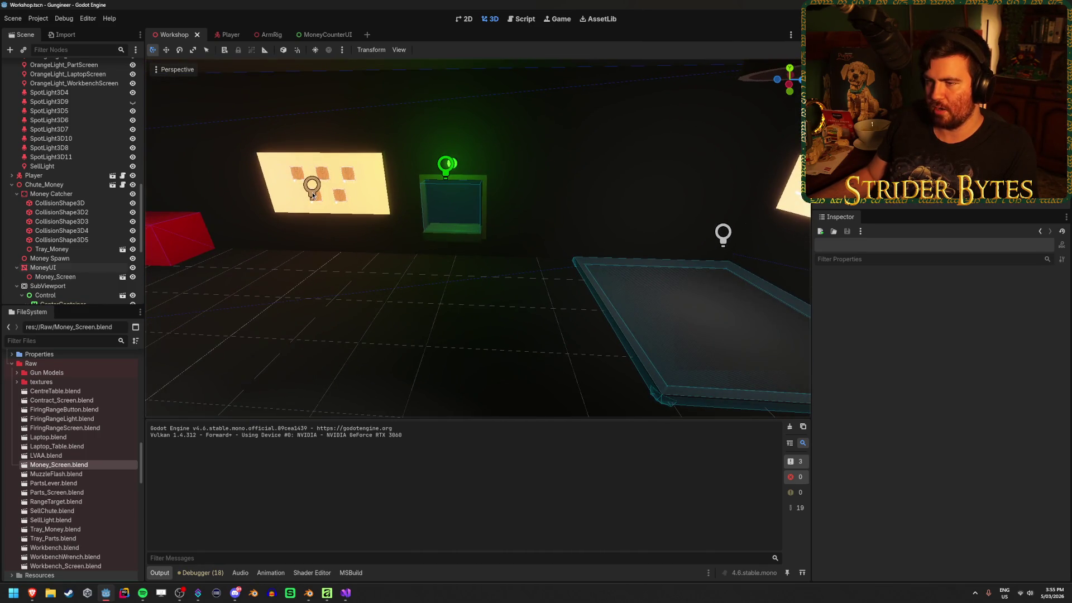
{"action": "left_click", "coordinate": [311, 186]}
{"action": "key", "text": "ctrl+d"}
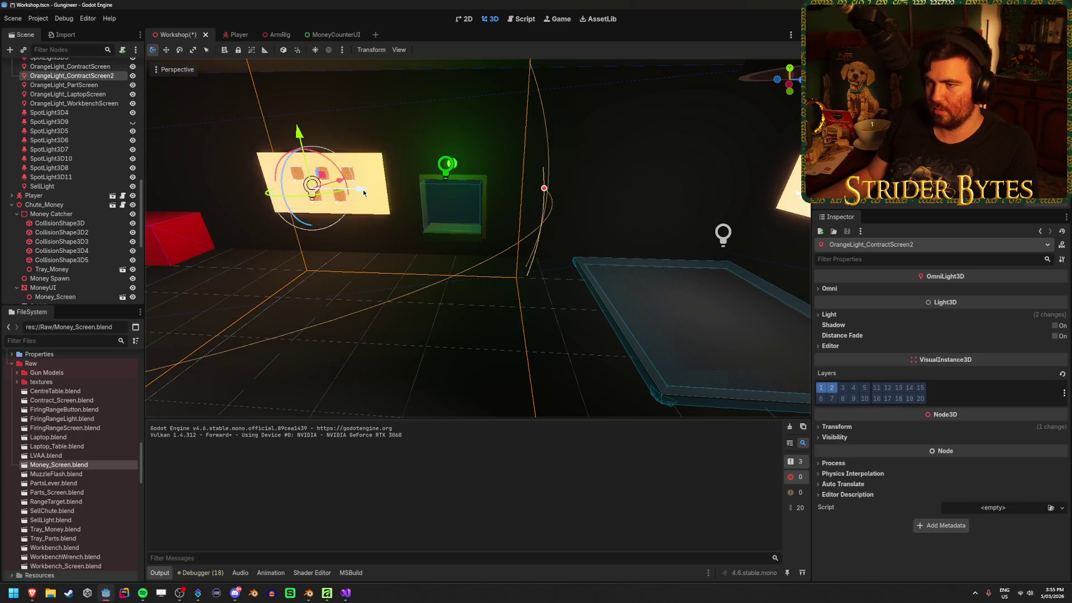
Move the copied light along X to sit in front of the money screen.
{"action": "mouse_move", "coordinate": [363, 189]}
{"action": "left_mouse_down"}
{"action": "mouse_move", "coordinate": [563, 206]}
{"action": "mouse_move", "coordinate": [730, 240]}
{"action": "mouse_move", "coordinate": [682, 232]}
{"action": "mouse_move", "coordinate": [356, 249]}
{"action": "left_mouse_up"}
{"action": "key", "text": "g"}
{"action": "key", "text": "x"}
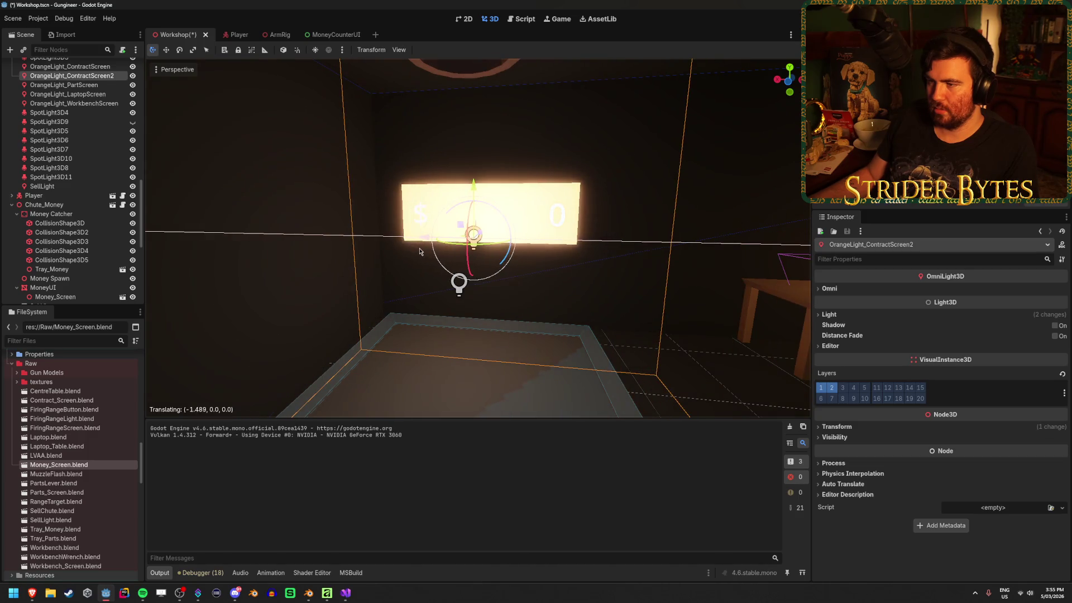
{"action": "left_click_drag", "start_coordinate": [586, 289], "coordinate": [547, 279]}
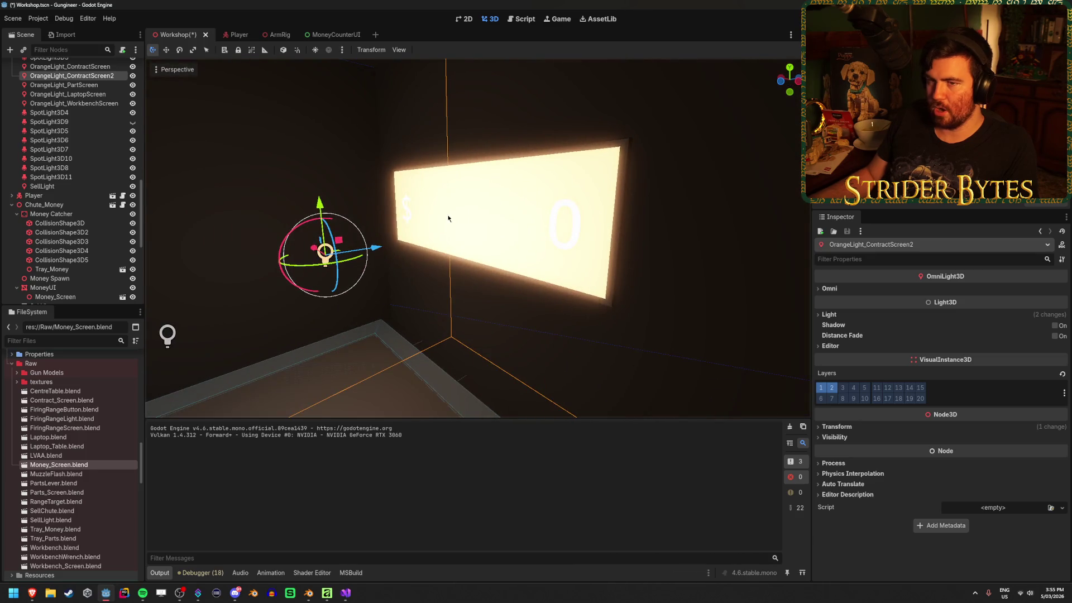
{"action": "scroll", "coordinate": [55, 105], "scroll_direction": "down", "scroll_amount": 2}
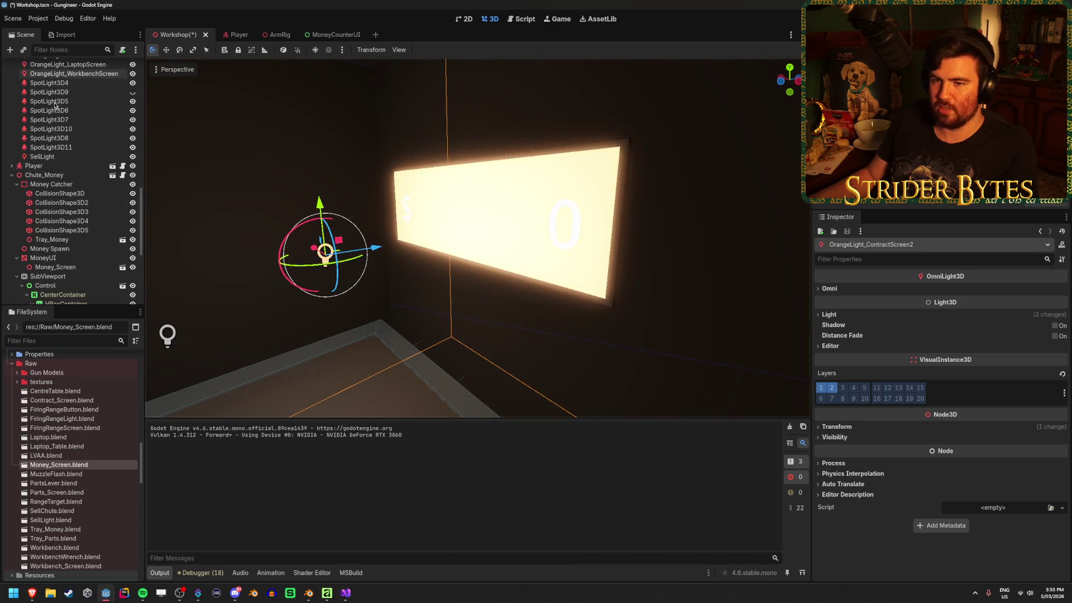
{"action": "scroll", "coordinate": [81, 206], "scroll_direction": "down", "scroll_amount": 5}
Save the Workshop scene and review MoneyUI's material override and layer 3 settings.
{"action": "left_click", "coordinate": [74, 170]}
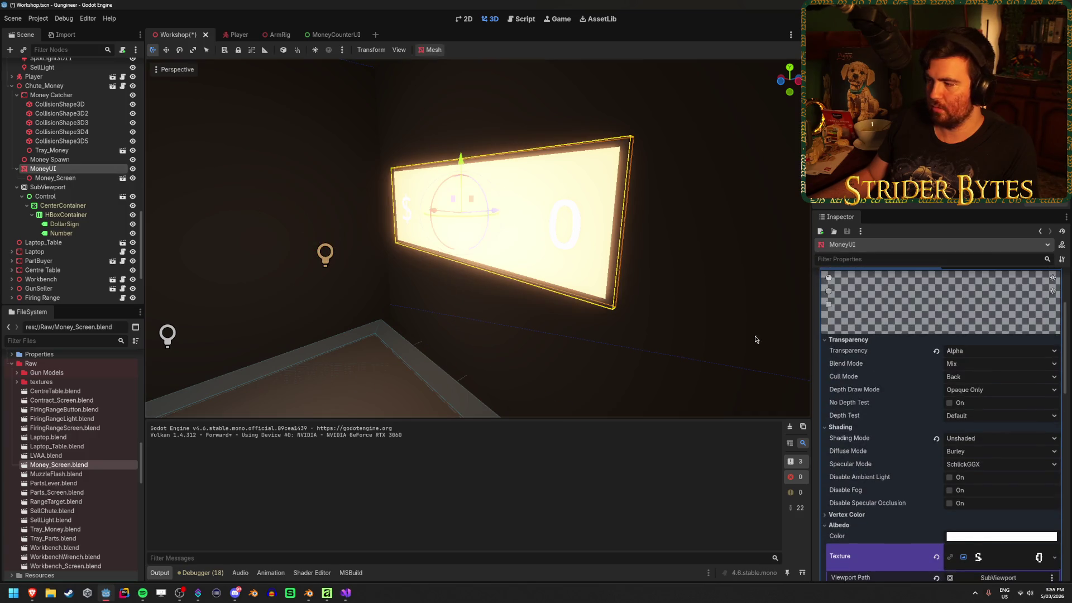
{"action": "scroll", "coordinate": [941, 374], "scroll_direction": "down", "scroll_amount": 5}
{"action": "scroll", "coordinate": [938, 377], "scroll_direction": "down", "scroll_amount": 15}
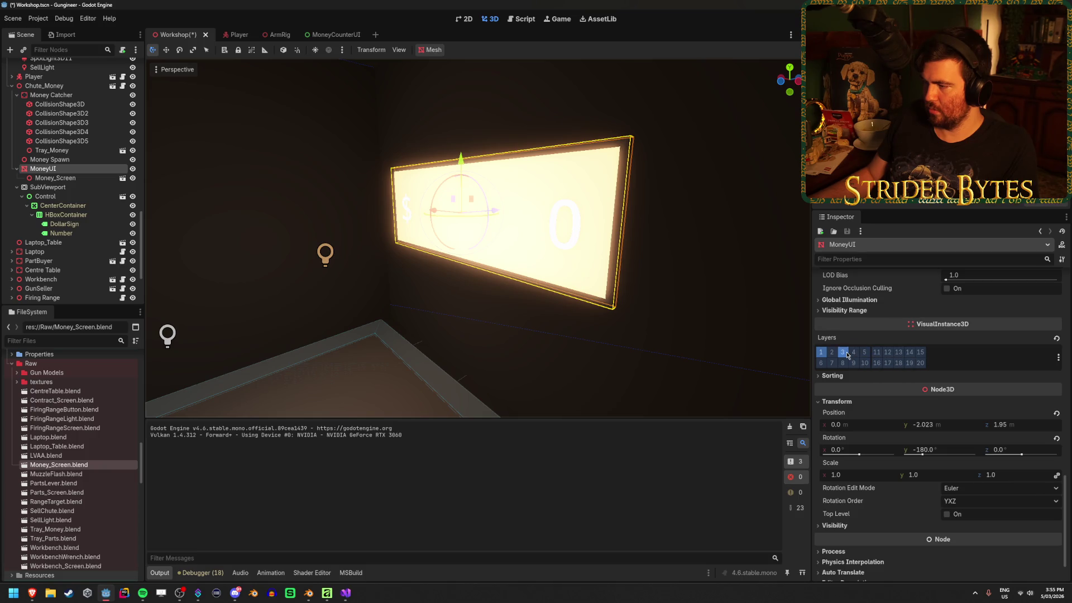
{"action": "key", "text": "ctrl+s"}
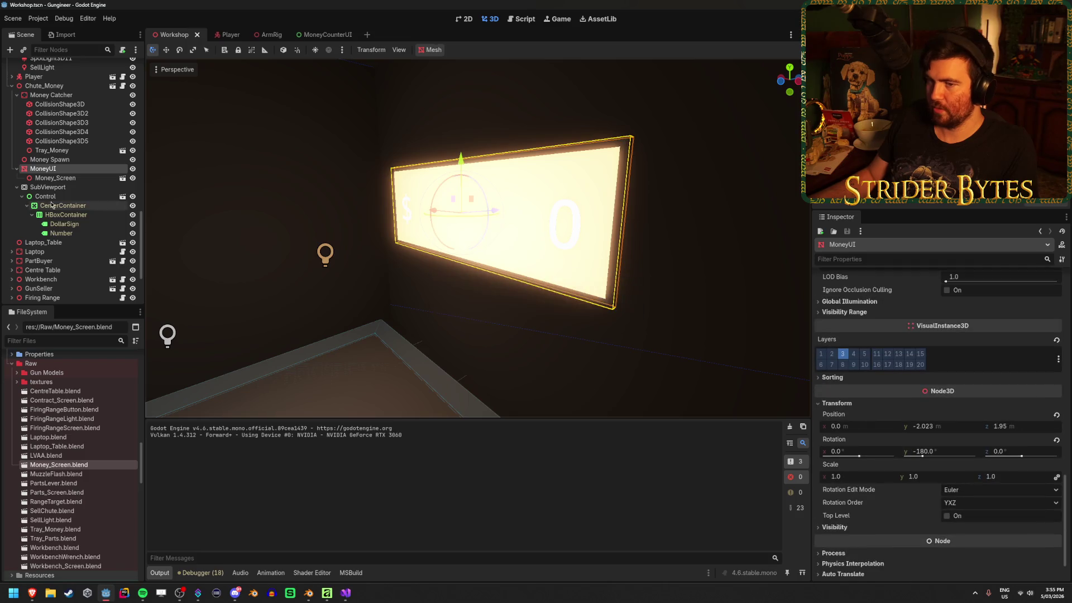
{"action": "left_click", "coordinate": [89, 179]}
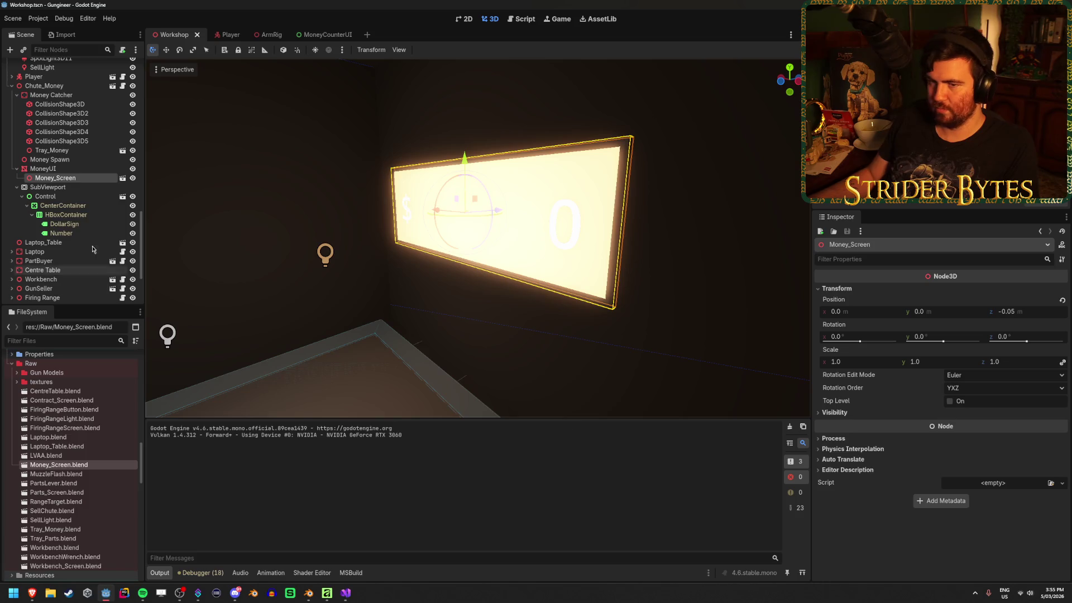
{"action": "left_click", "coordinate": [94, 171]}
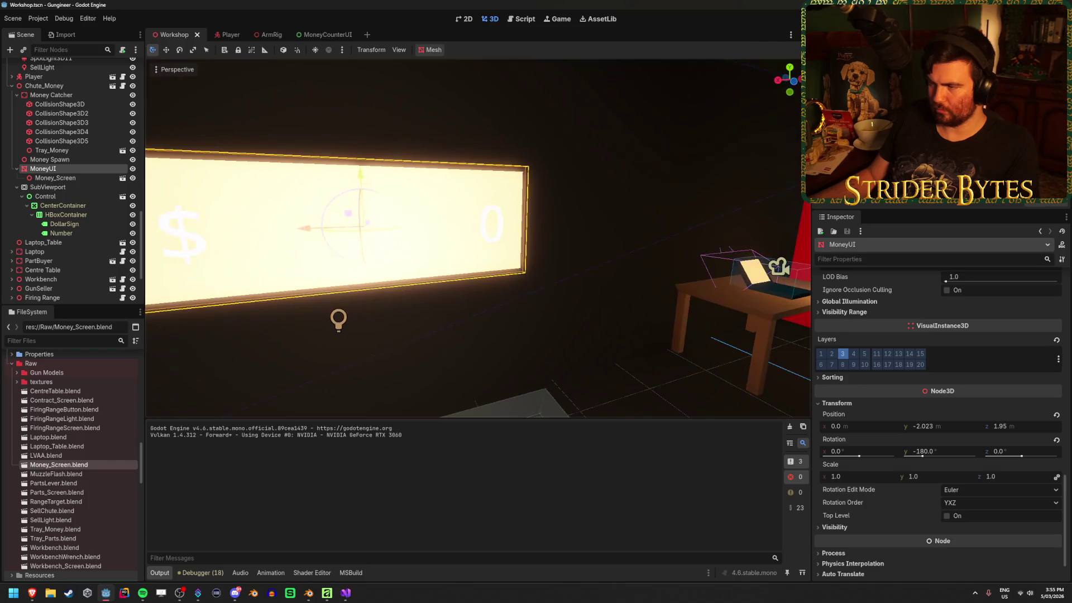
{"action": "scroll", "coordinate": [953, 365], "scroll_direction": "up", "scroll_amount": 8}
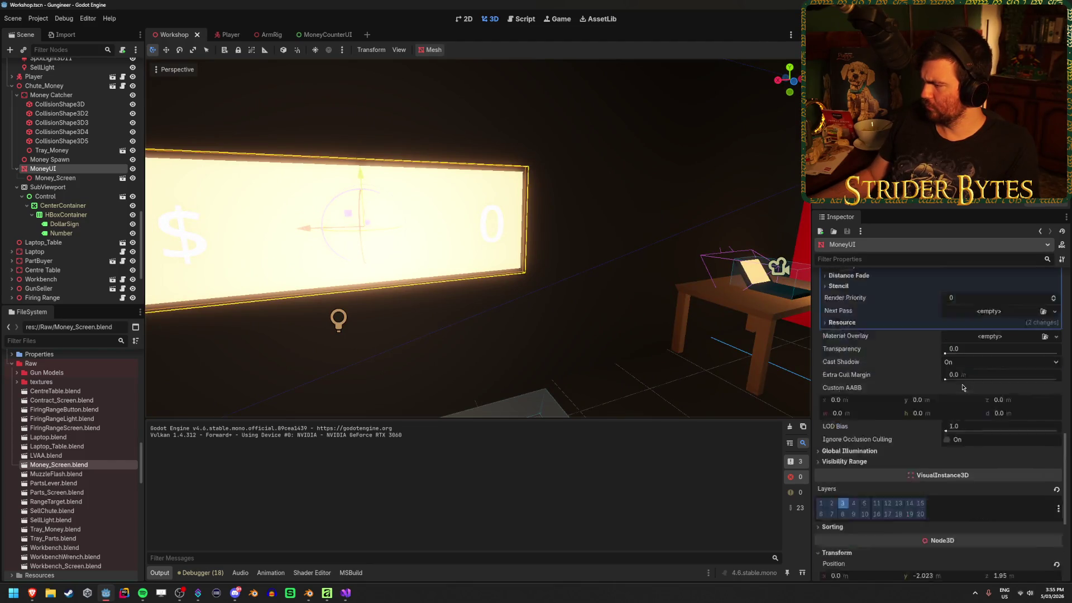
{"action": "scroll", "coordinate": [962, 387], "scroll_direction": "up", "scroll_amount": 10}
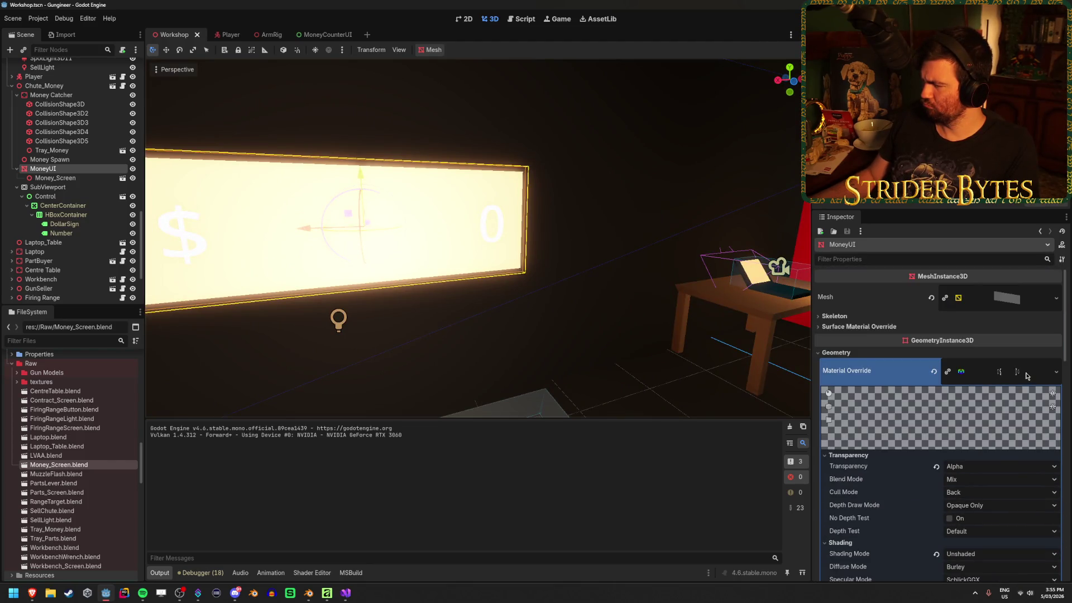
{"action": "scroll", "coordinate": [1025, 376], "scroll_direction": "down", "scroll_amount": 10}
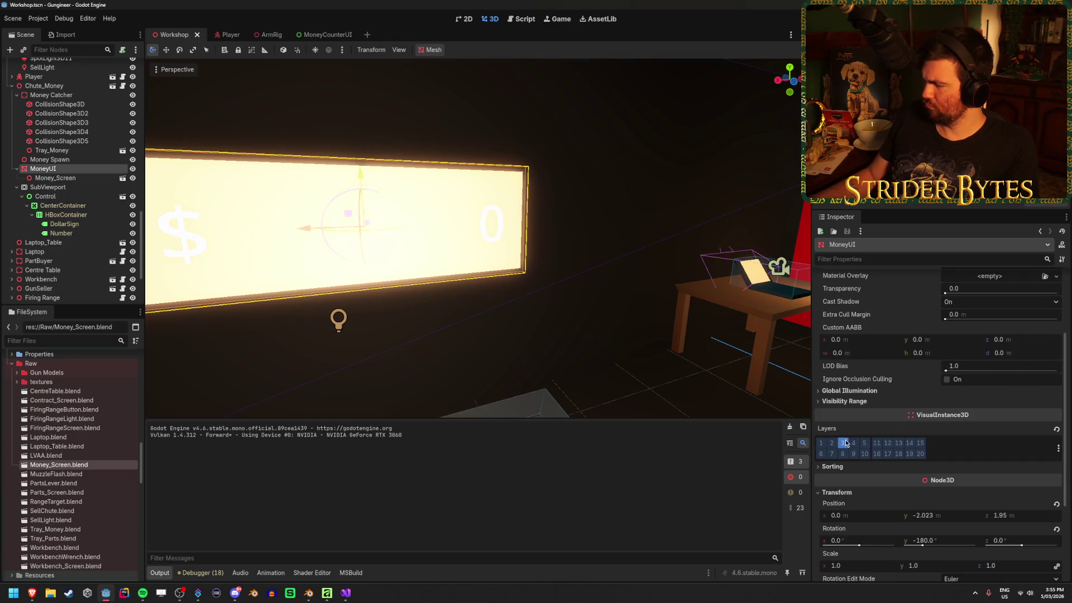
{"action": "scroll", "coordinate": [70, 234], "scroll_direction": "up", "scroll_amount": 5}
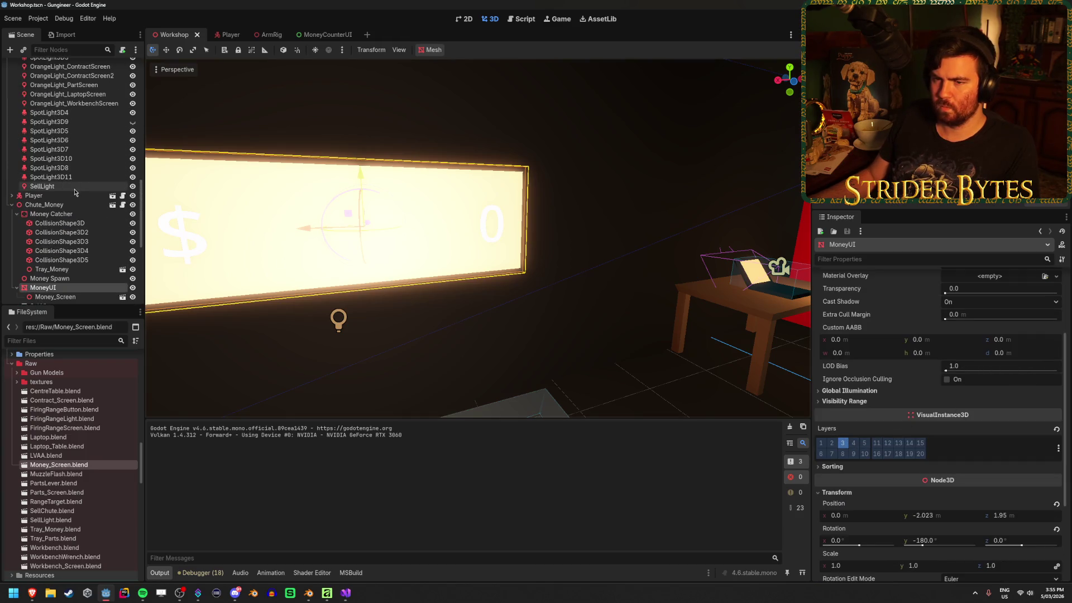
{"action": "scroll", "coordinate": [74, 192], "scroll_direction": "up", "scroll_amount": 2}
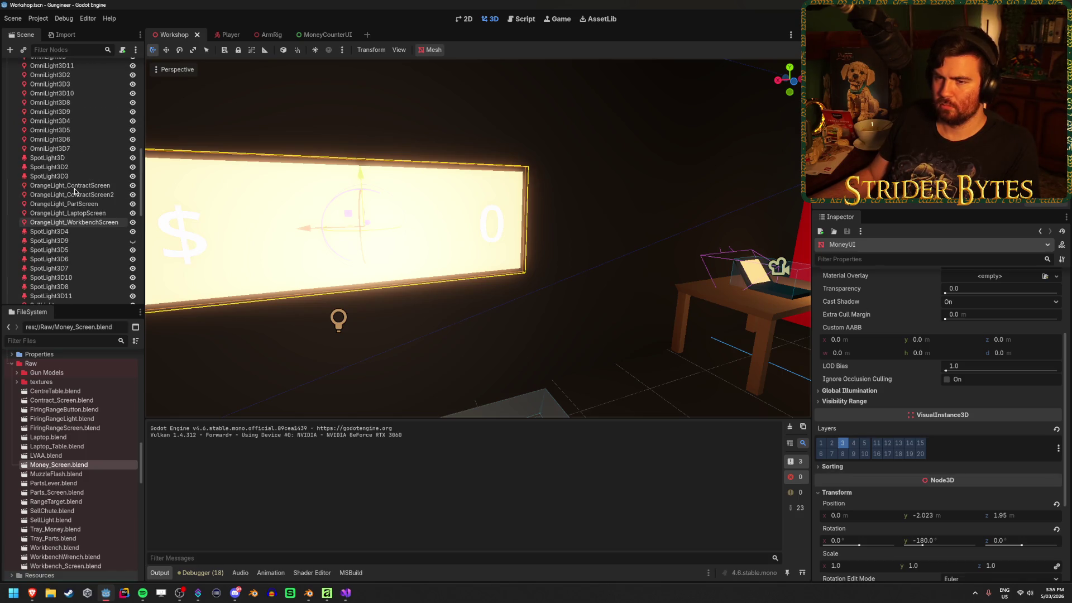
Rename OrangeLight_ContractScreen2 to OrangeLight_MoneyScreen.
{"action": "left_click", "coordinate": [75, 191]}
{"action": "key", "text": "F2"}
{"action": "key", "text": "BackSpace"}
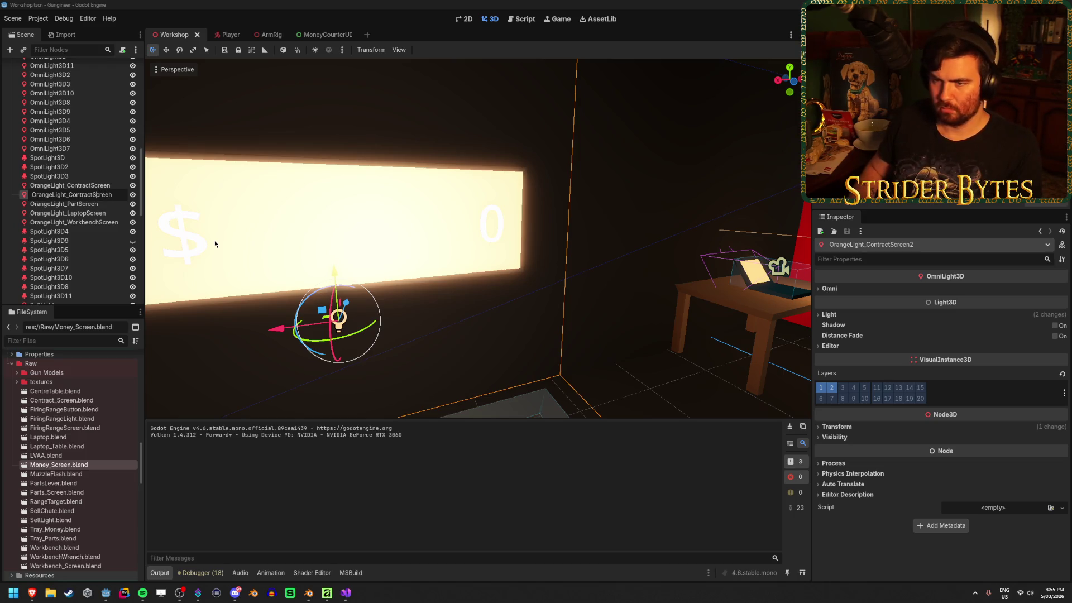
{"action": "key", "text": "BackSpace"}
{"action": "key", "text": "BackSpace"}
{"action": "key", "text": "BackSpace"}
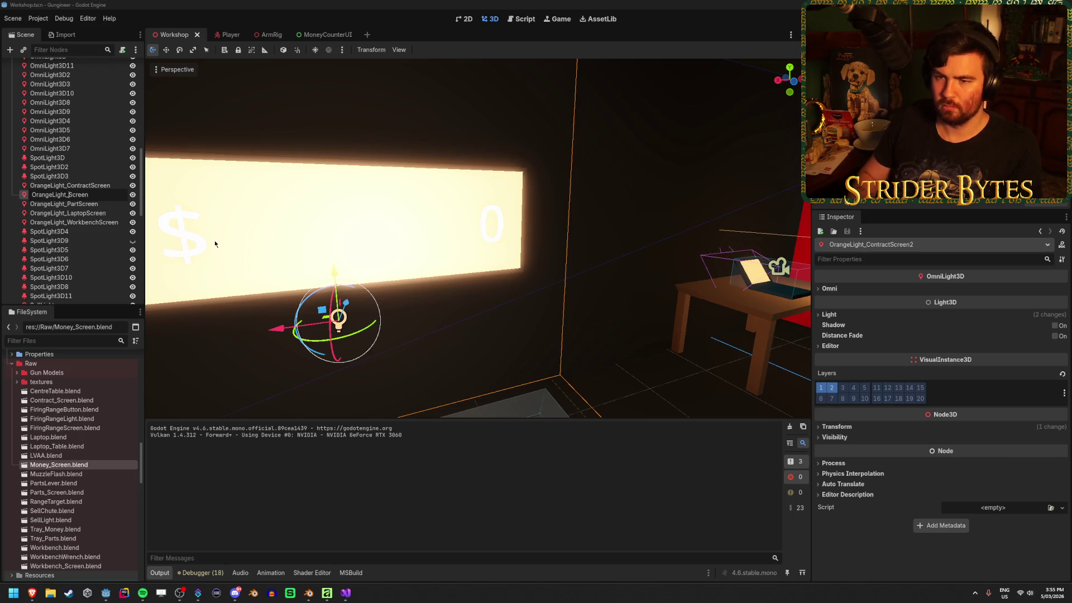
{"action": "type", "text": "Money"}
{"action": "key", "text": "Return"}
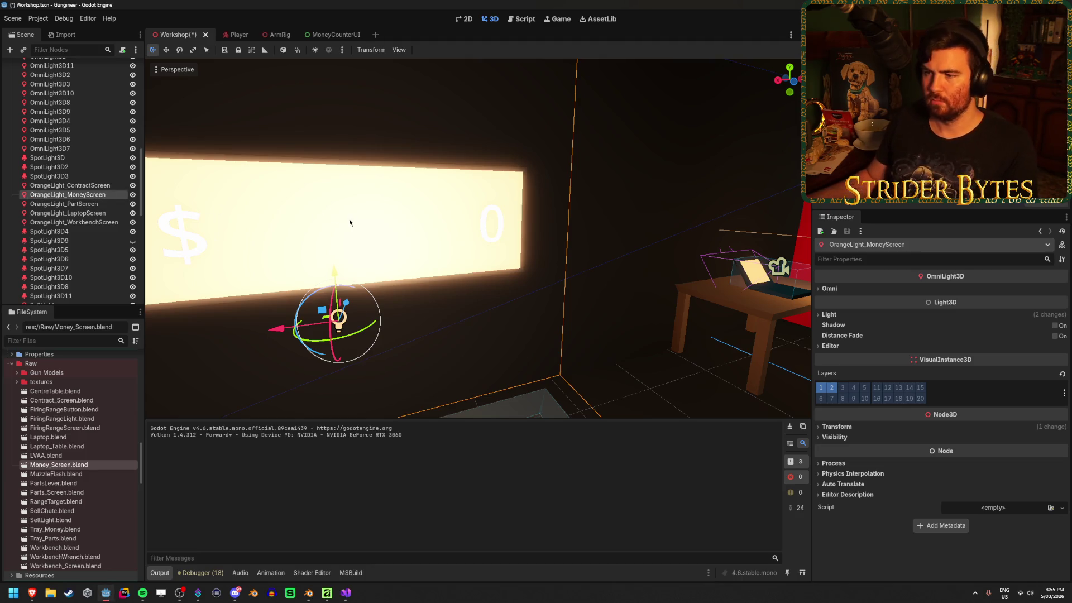
Raise OrangeLight_MoneyScreen in front of the money screen and save the Workshop scene.
{"action": "left_click_drag", "start_coordinate": [441, 193], "coordinate": [507, 186]}
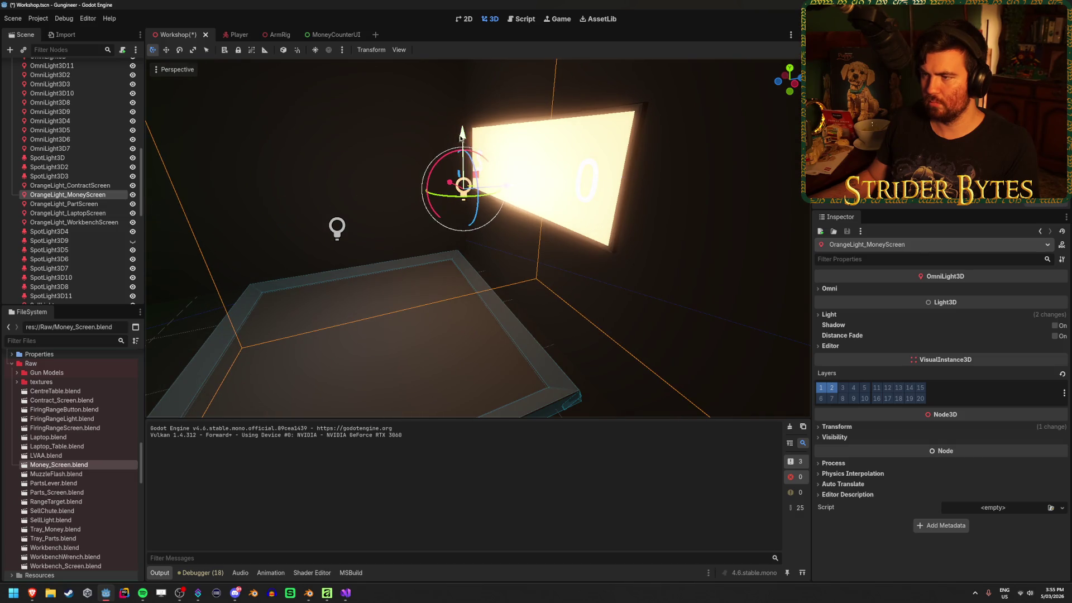
{"action": "mouse_move", "coordinate": [463, 134]}
{"action": "left_mouse_down"}
{"action": "mouse_move", "coordinate": [453, 103]}
{"action": "mouse_move", "coordinate": [413, 128]}
{"action": "left_mouse_up"}
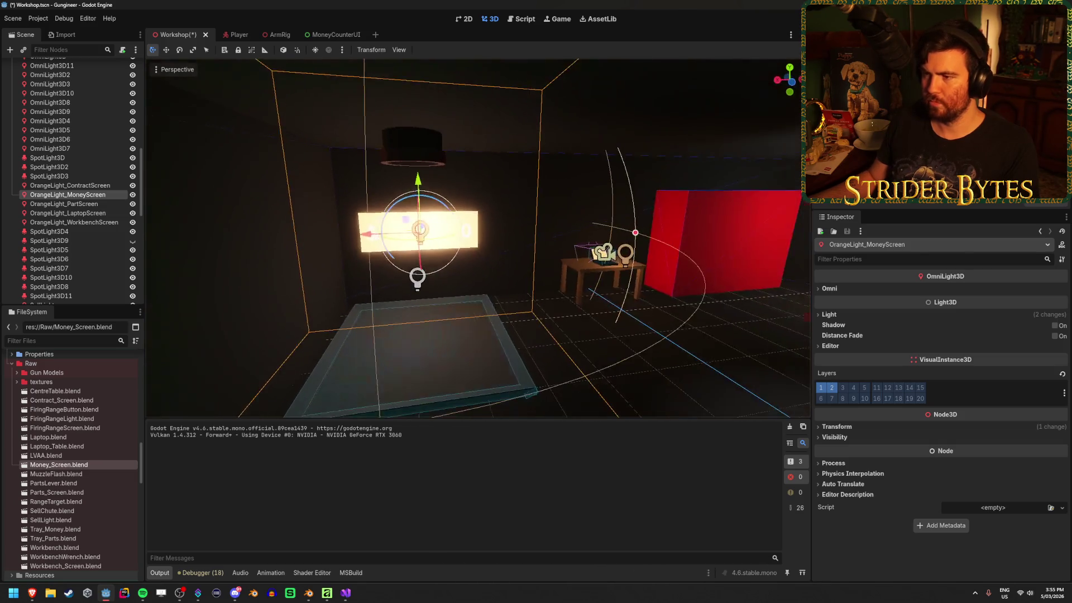
{"action": "key", "text": "ctrl+s"}
{"action": "left_click", "coordinate": [615, 364]}
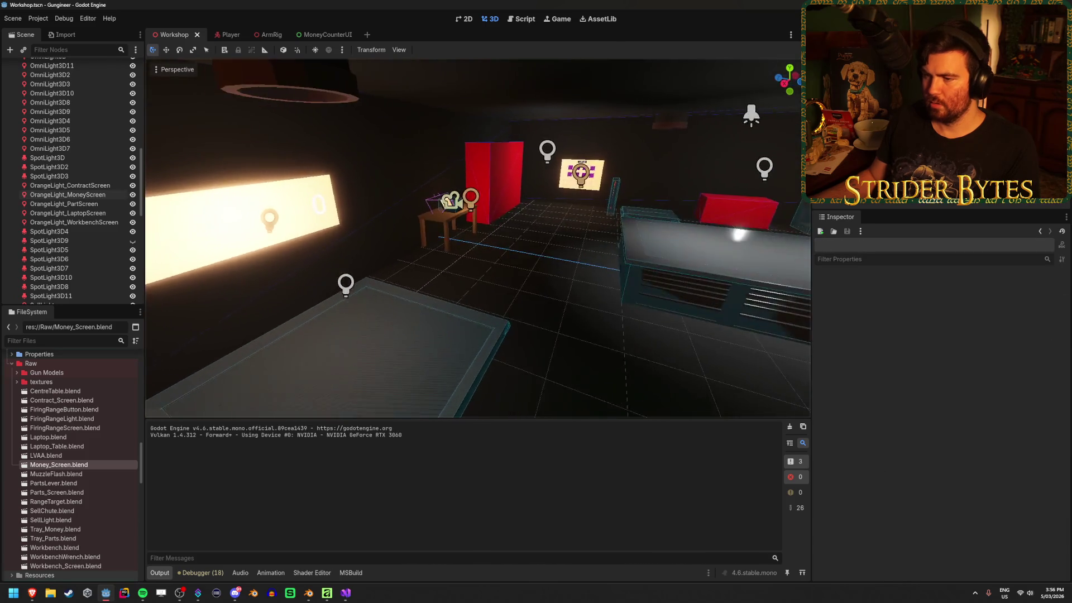
{"action": "left_click_drag", "start_coordinate": [399, 307], "coordinate": [399, 307]}
{"action": "scroll", "coordinate": [110, 226], "scroll_direction": "up", "scroll_amount": 3}
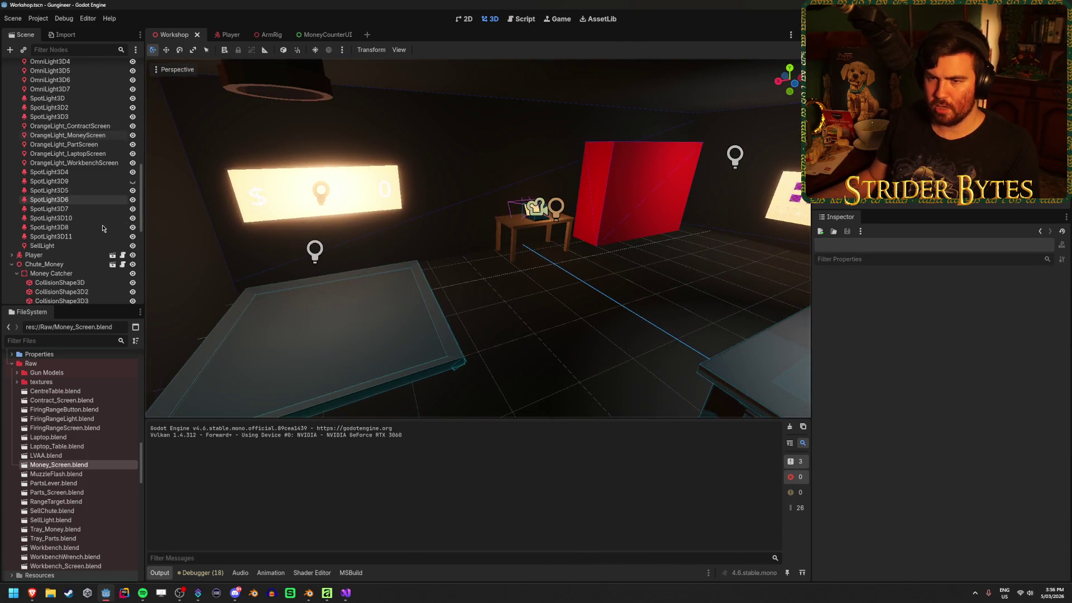
{"action": "key", "text": "ctrl+s"}
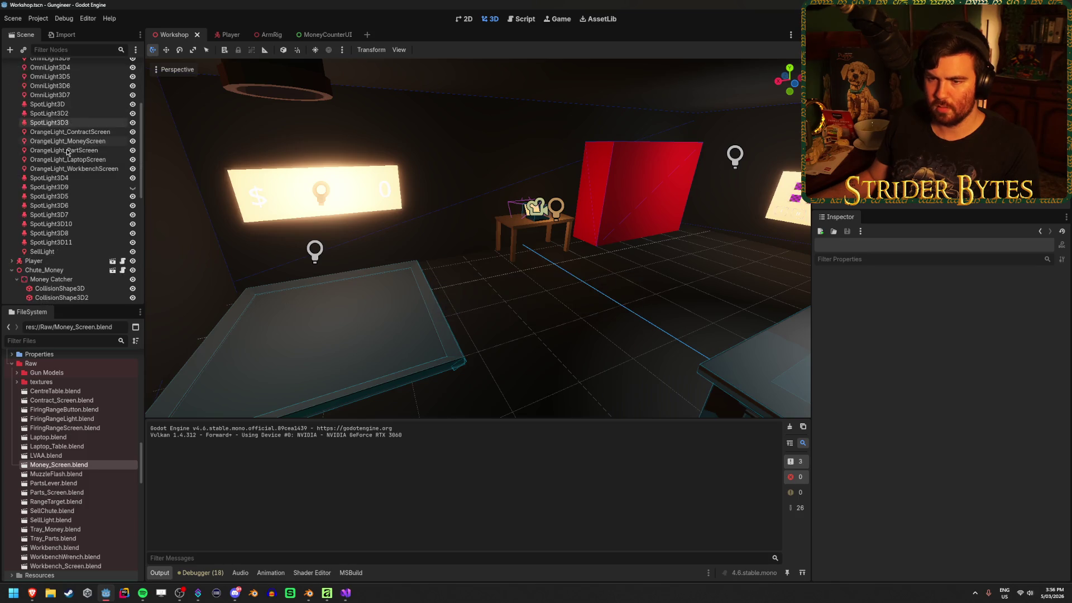
{"action": "left_click", "coordinate": [11, 114]}
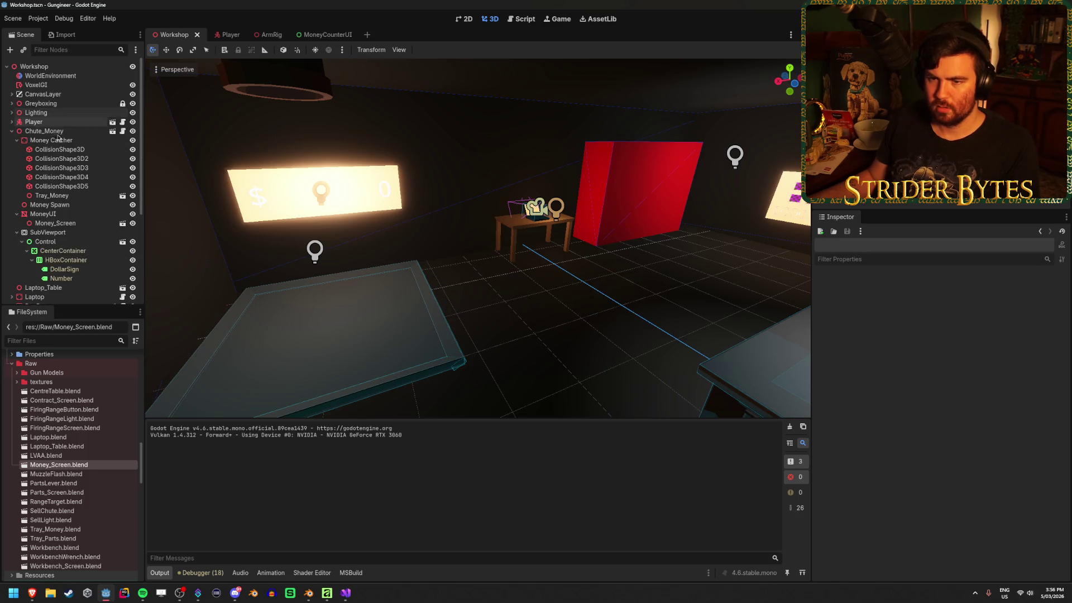
{"action": "scroll", "coordinate": [53, 210], "scroll_direction": "down", "scroll_amount": 4}
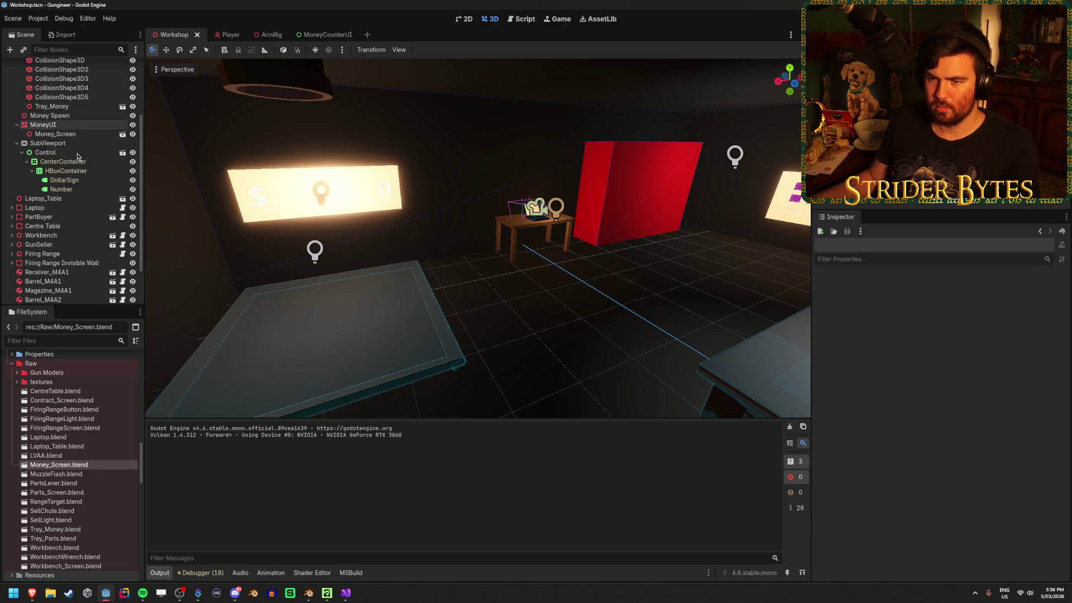
{"action": "left_click", "coordinate": [11, 208]}
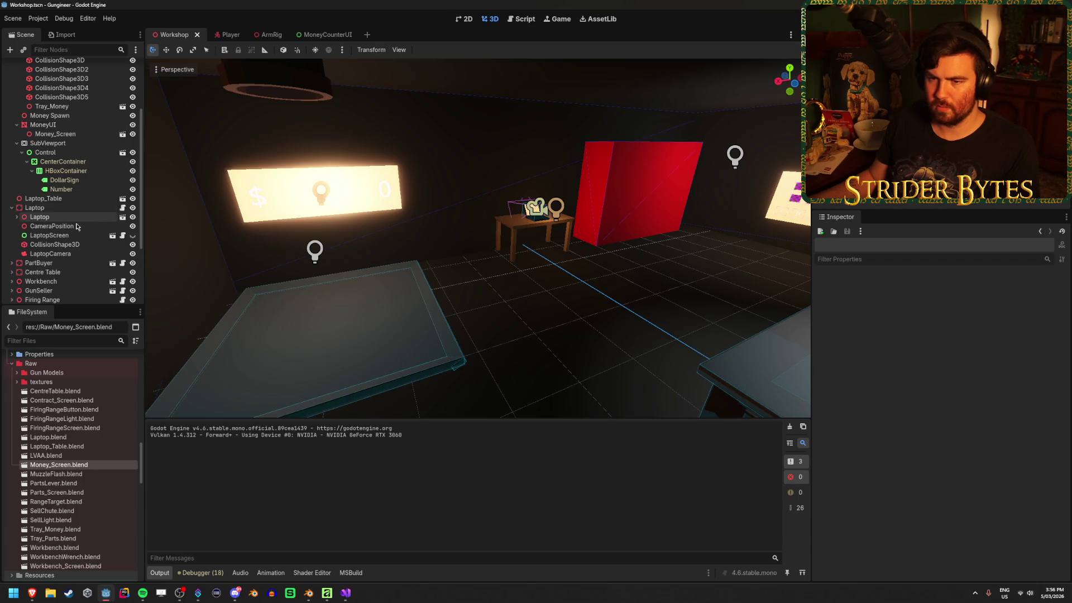
{"action": "left_click", "coordinate": [45, 237]}
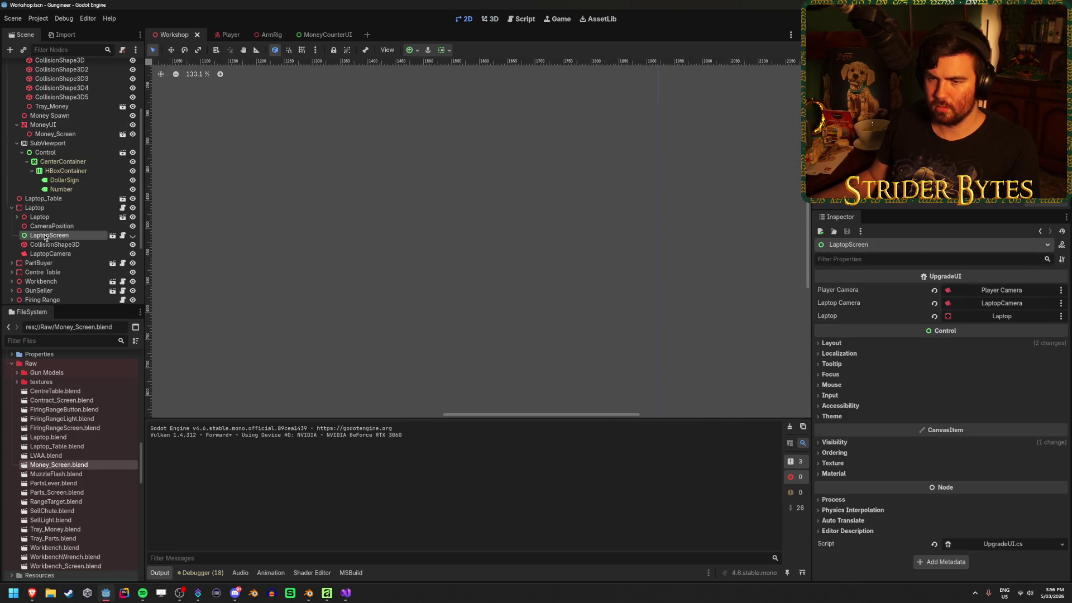
{"action": "left_click", "coordinate": [11, 208]}
{"action": "left_click", "coordinate": [12, 217]}
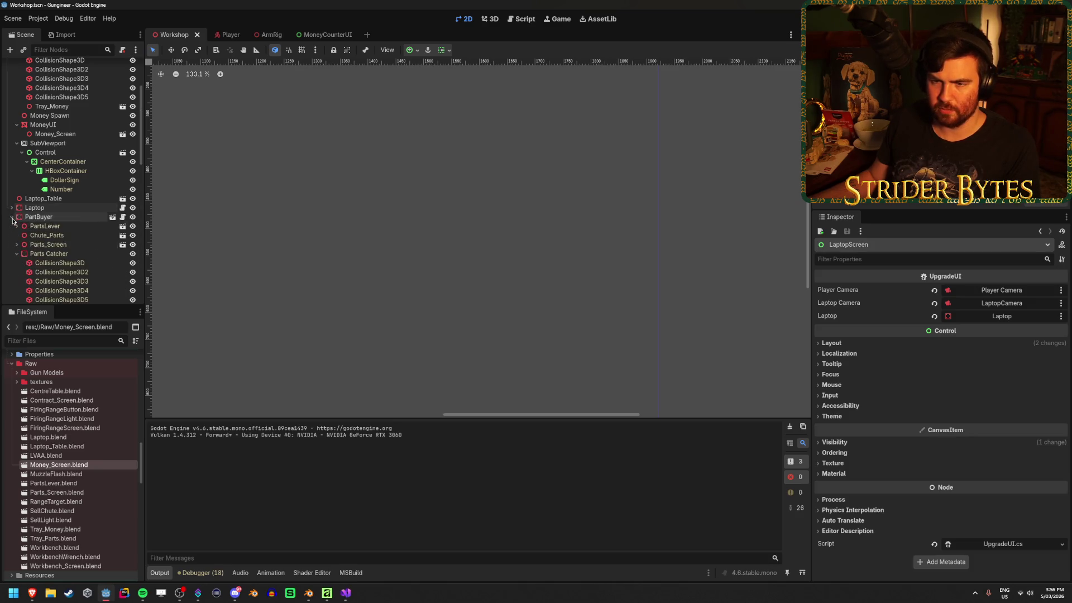
{"action": "scroll", "coordinate": [127, 209], "scroll_direction": "down", "scroll_amount": 4}
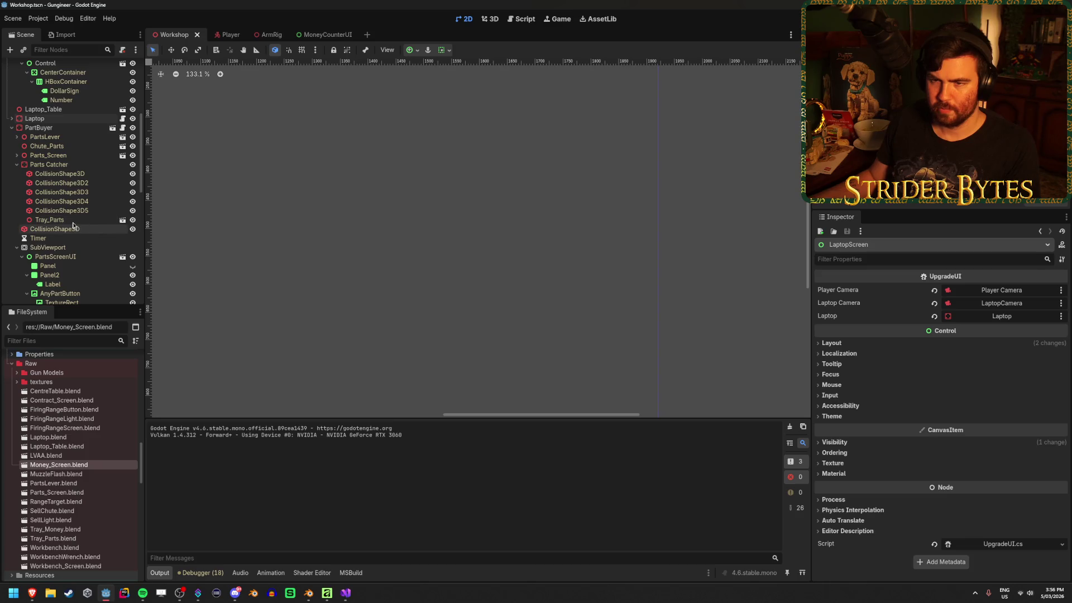
{"action": "left_click", "coordinate": [47, 156]}
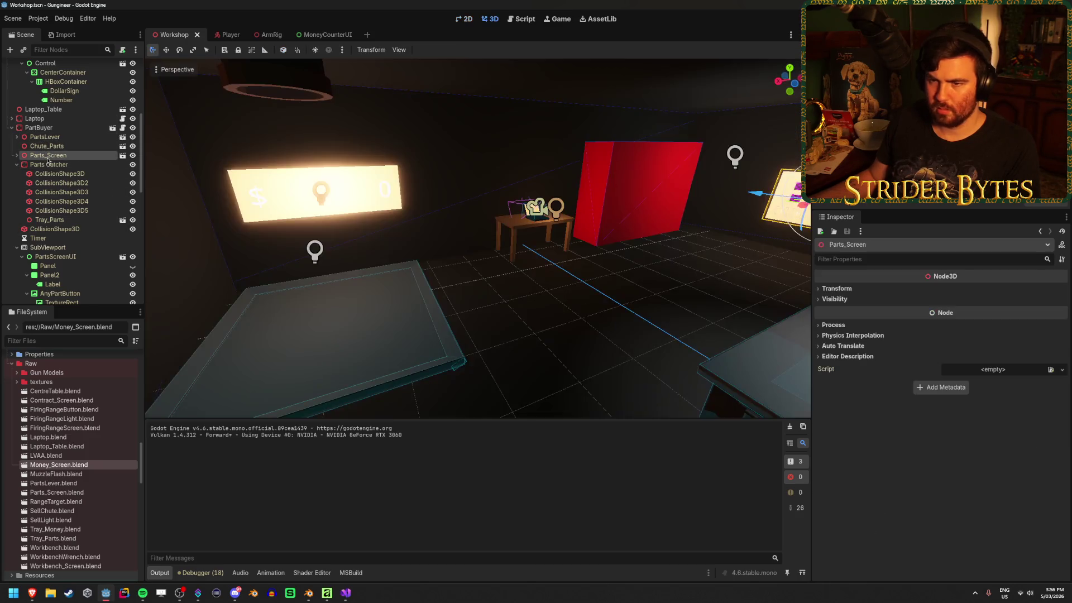
{"action": "key", "text": "Right"}
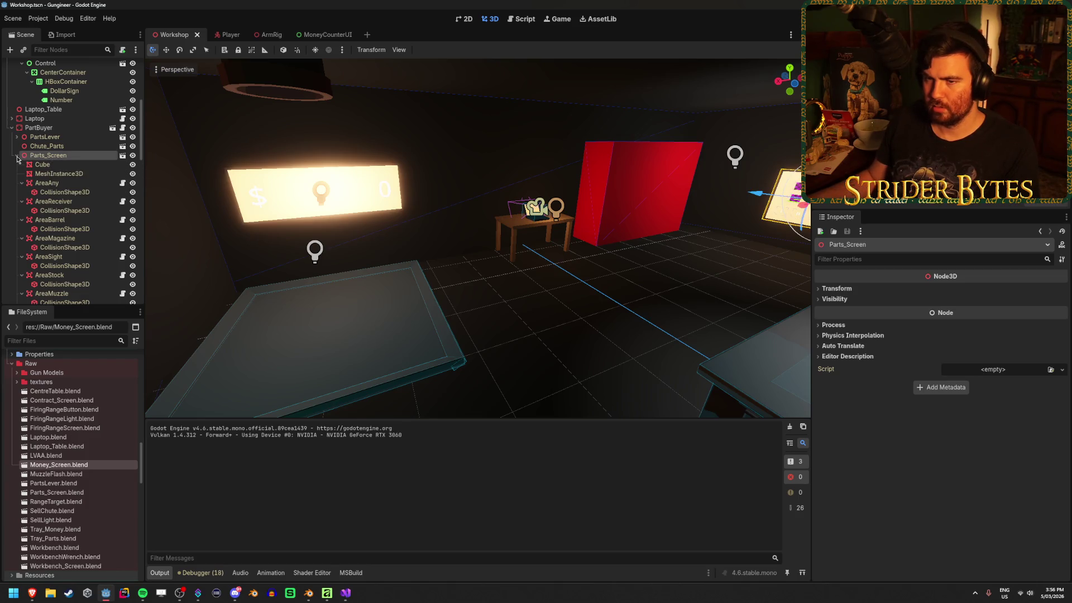
{"action": "scroll", "coordinate": [17, 159], "scroll_direction": "down", "scroll_amount": 3}
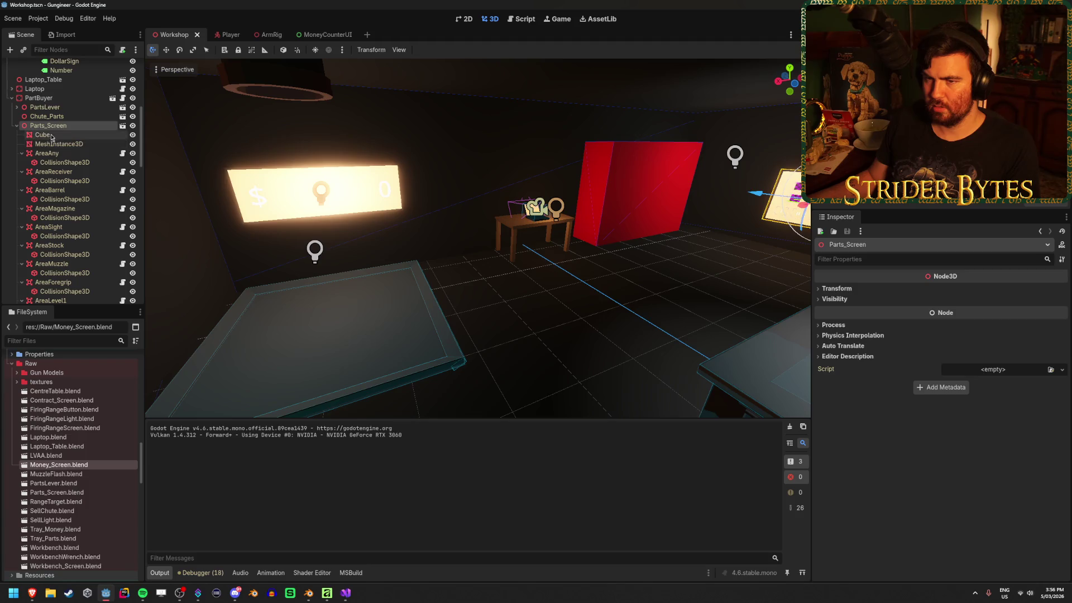
{"action": "left_click", "coordinate": [54, 136]}
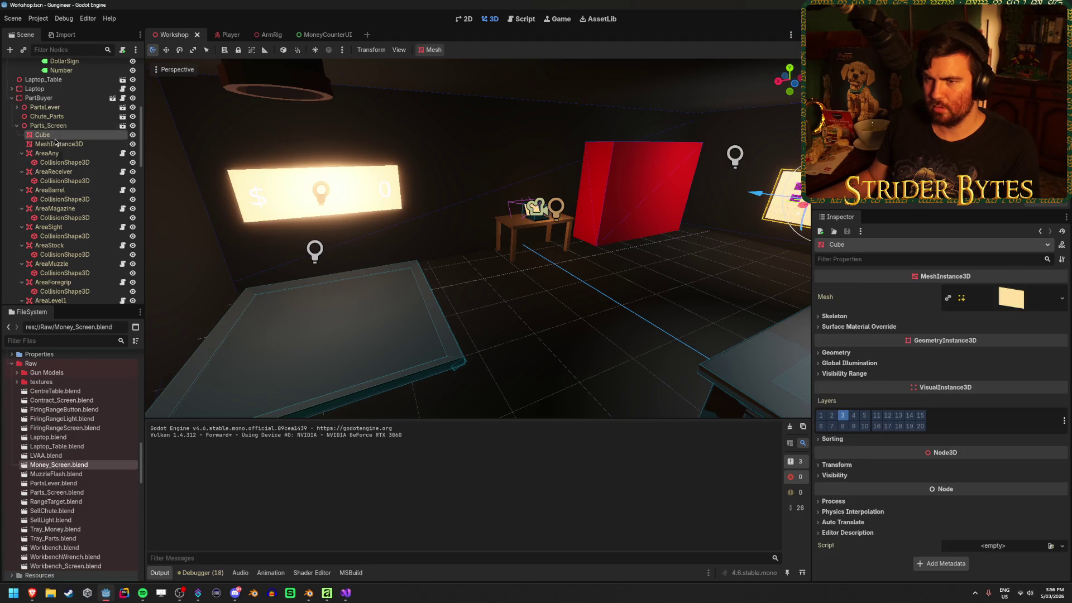
{"action": "left_click", "coordinate": [56, 145]}
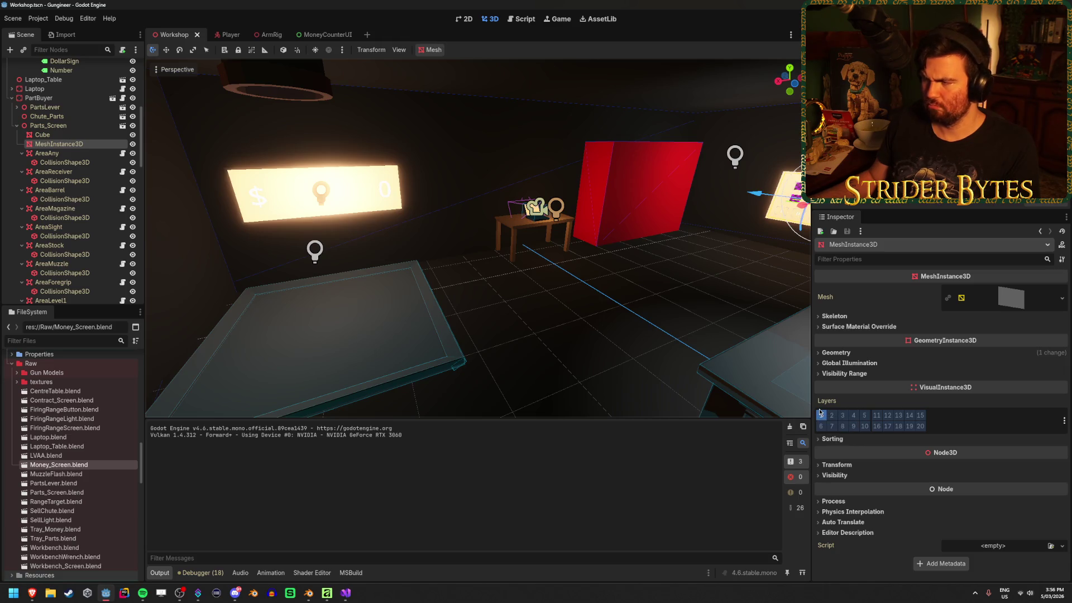
{"action": "left_click", "coordinate": [55, 133]}
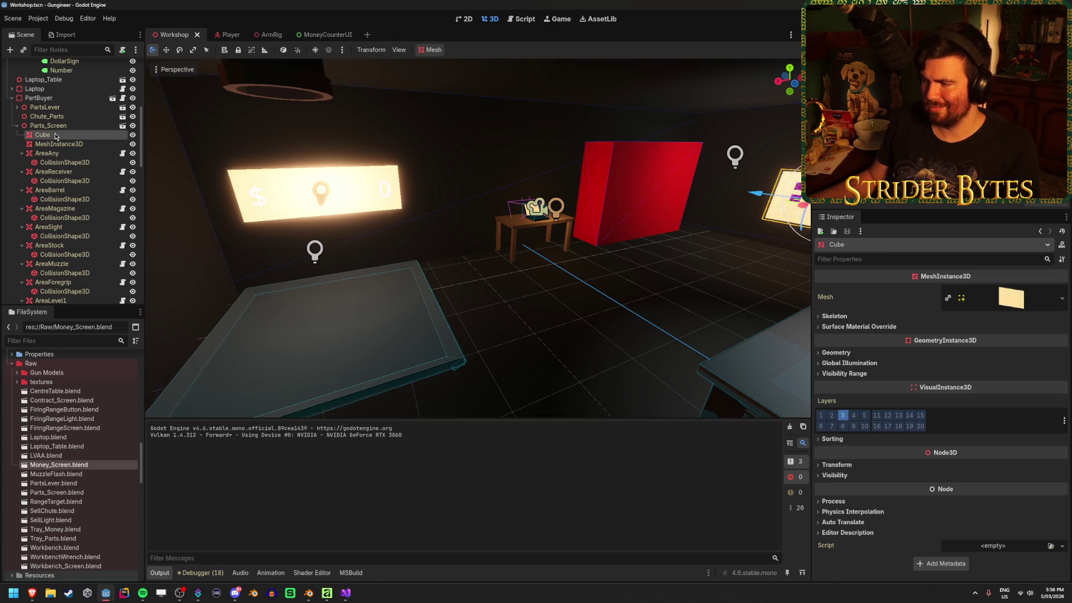
{"action": "left_click", "coordinate": [93, 146]}
{"action": "left_click", "coordinate": [1020, 300]}
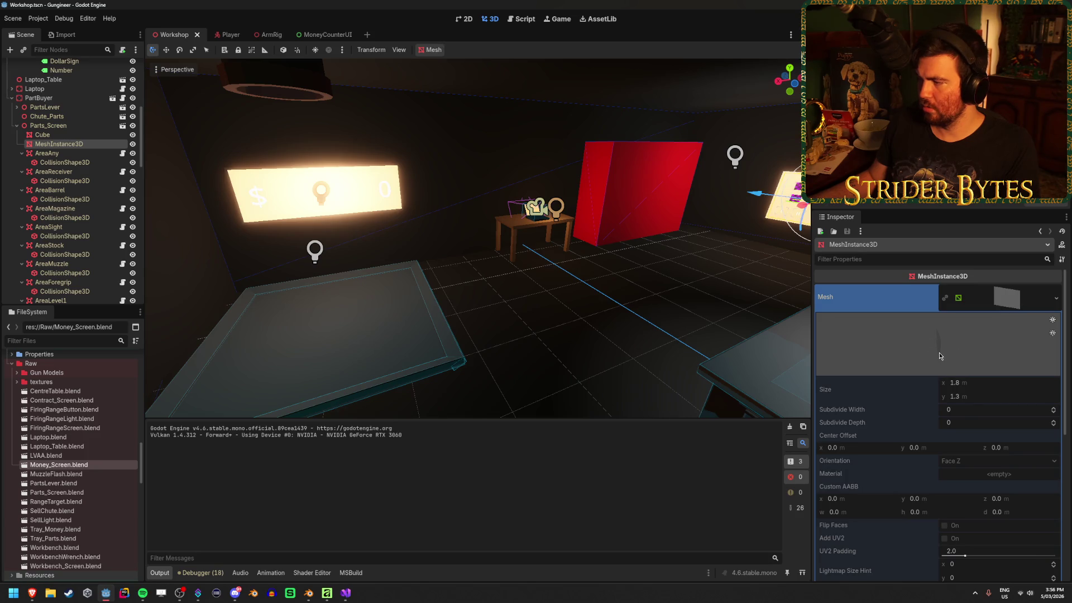
{"action": "left_click", "coordinate": [1008, 289]}
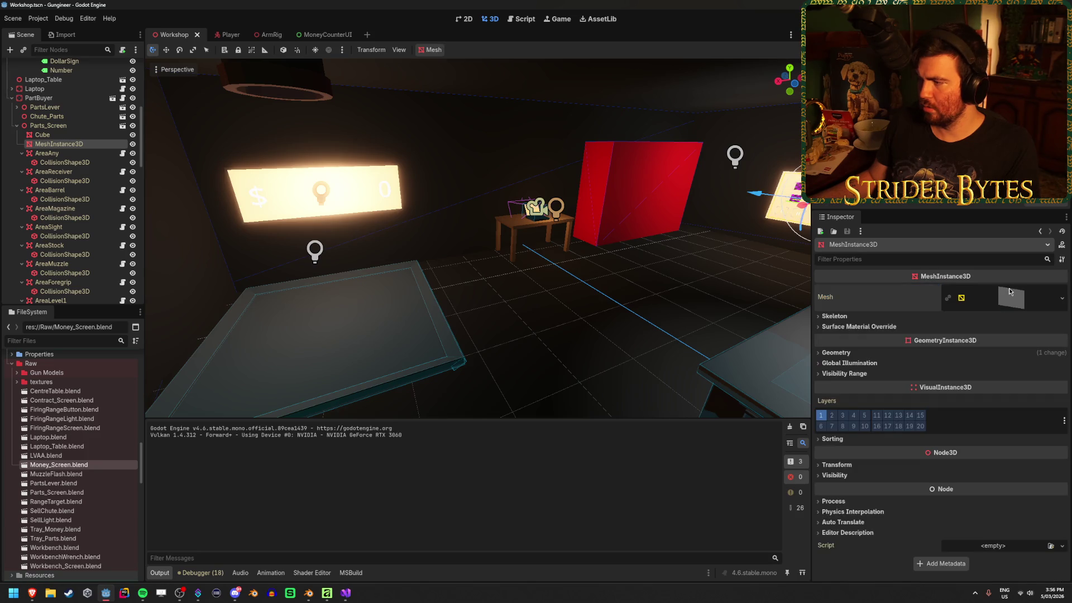
{"action": "left_click", "coordinate": [63, 134]}
{"action": "left_click", "coordinate": [868, 353]}
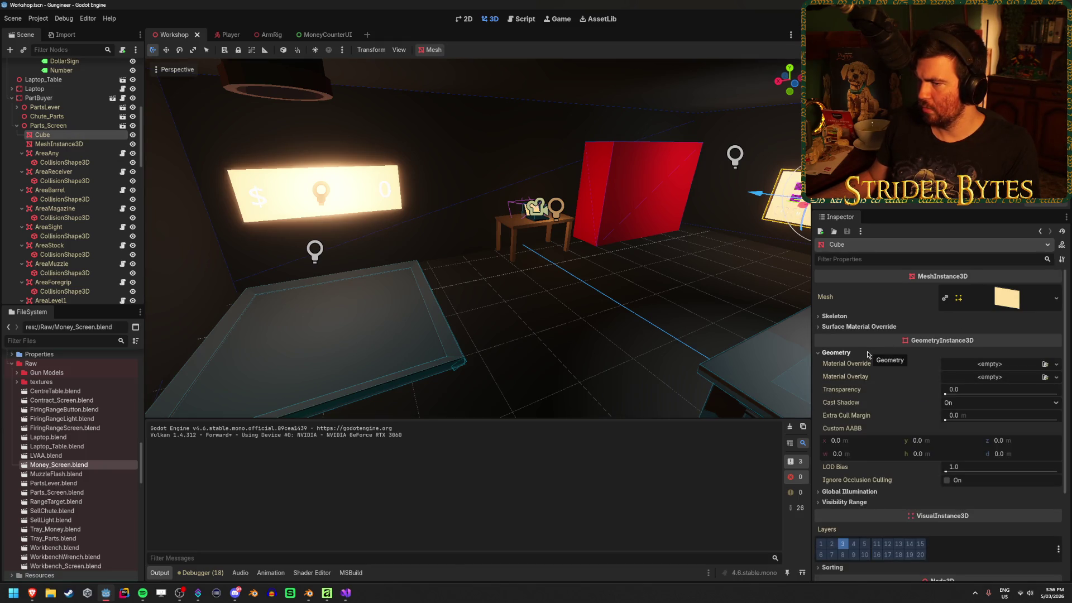
{"action": "left_click", "coordinate": [868, 354]}
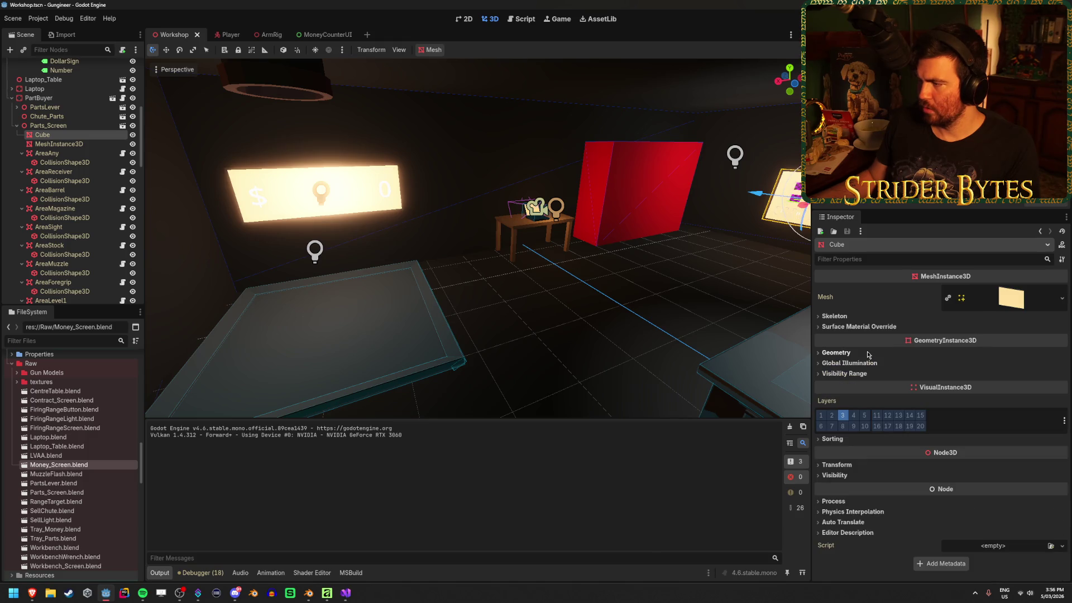
{"action": "key", "text": "f"}
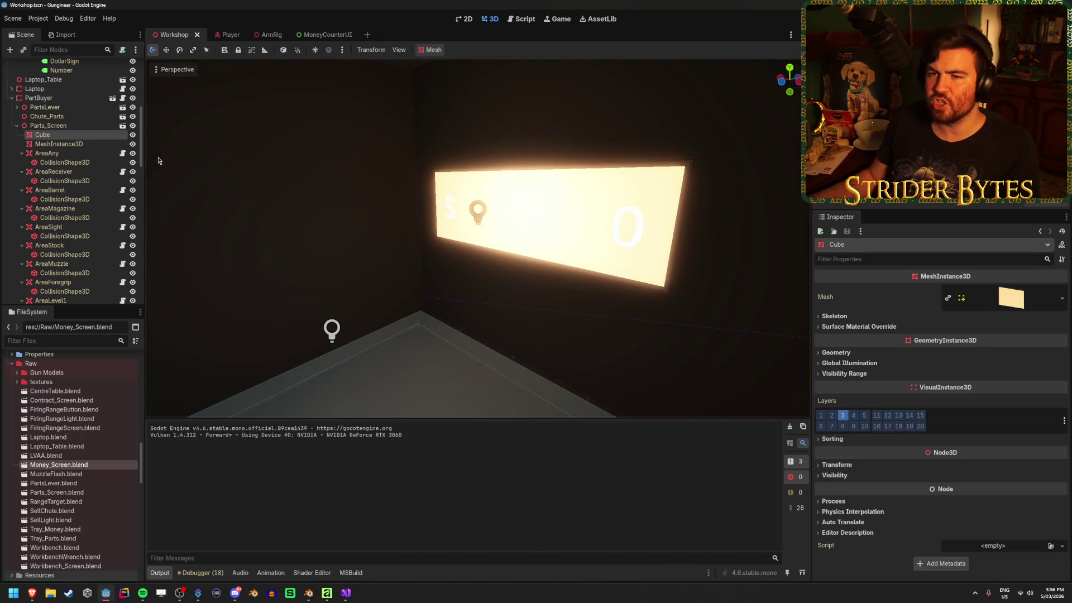
Turn on Editable Children for Money_Screen to expose its Cube mesh.
{"action": "left_click", "coordinate": [12, 98]}
{"action": "scroll", "coordinate": [49, 196], "scroll_direction": "up", "scroll_amount": 5}
{"action": "scroll", "coordinate": [50, 196], "scroll_direction": "up", "scroll_amount": 2}
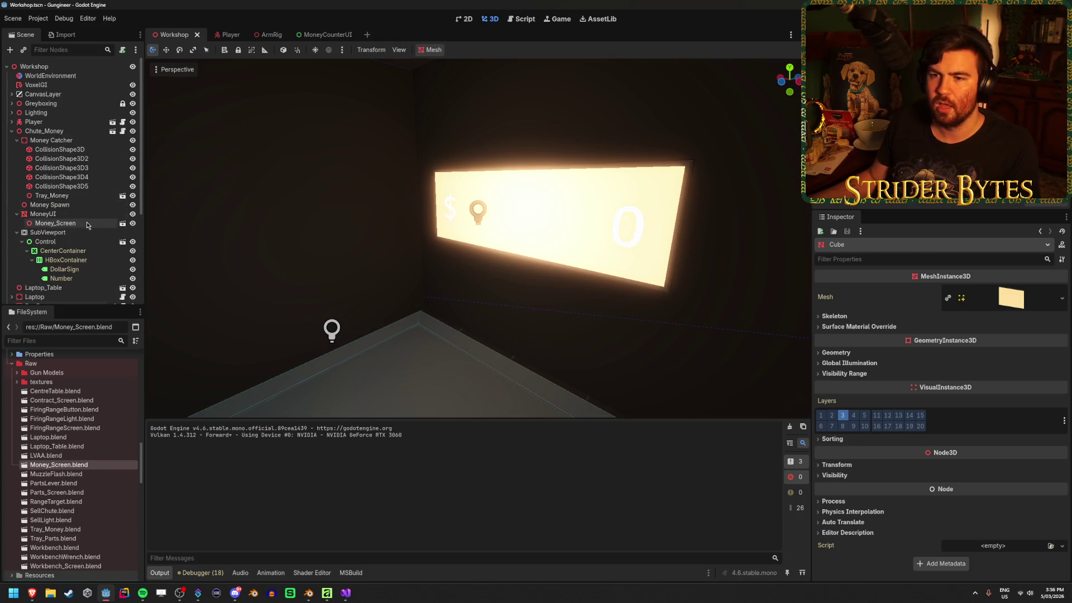
{"action": "right_click", "coordinate": [87, 223]}
{"action": "key", "text": "Escape"}
{"action": "key", "text": "Up"}
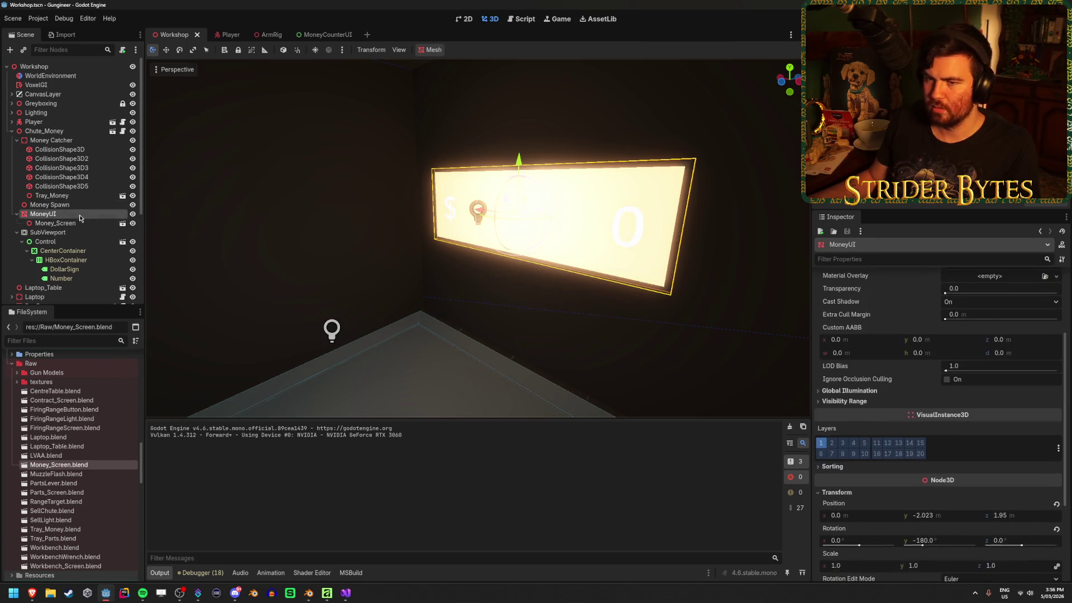
{"action": "right_click", "coordinate": [84, 223]}
{"action": "left_click", "coordinate": [112, 401]}
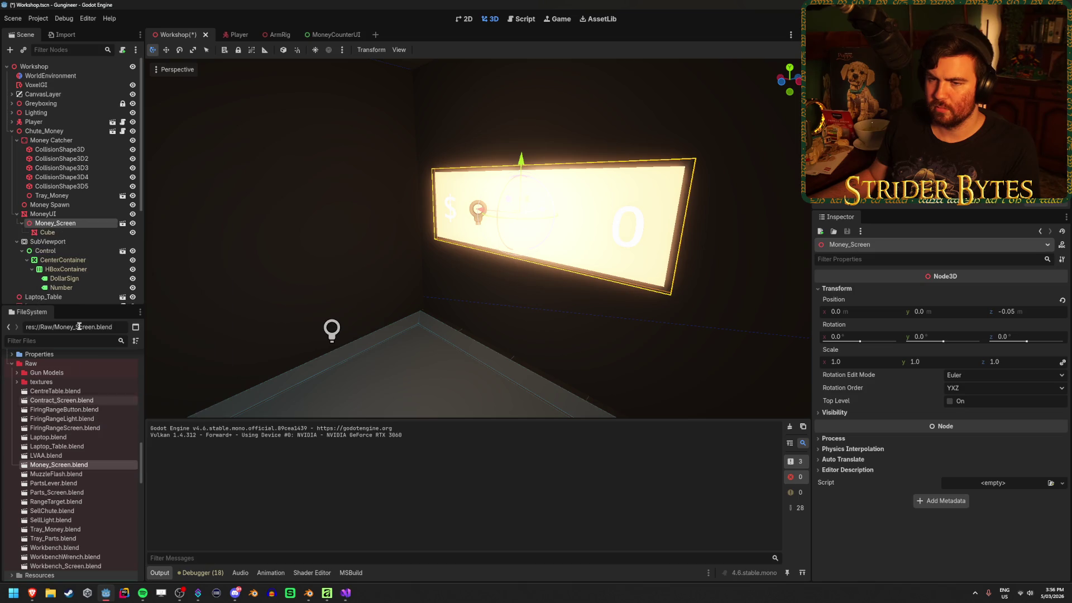
Take the Cube off render layer 1 and launch a test run with F5.
{"action": "left_click", "coordinate": [64, 234]}
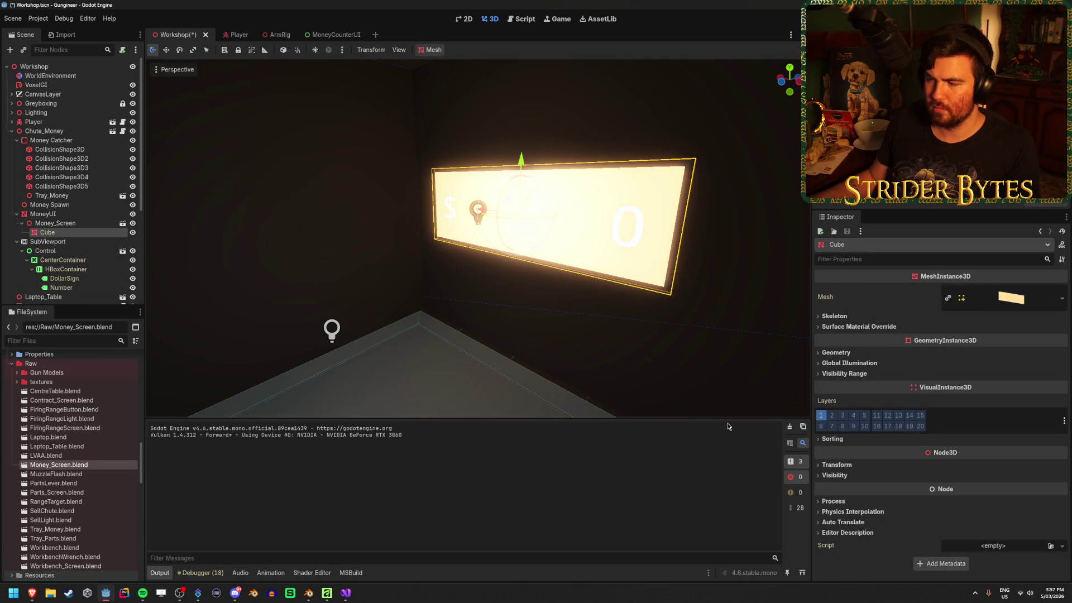
{"action": "left_click", "coordinate": [822, 415]}
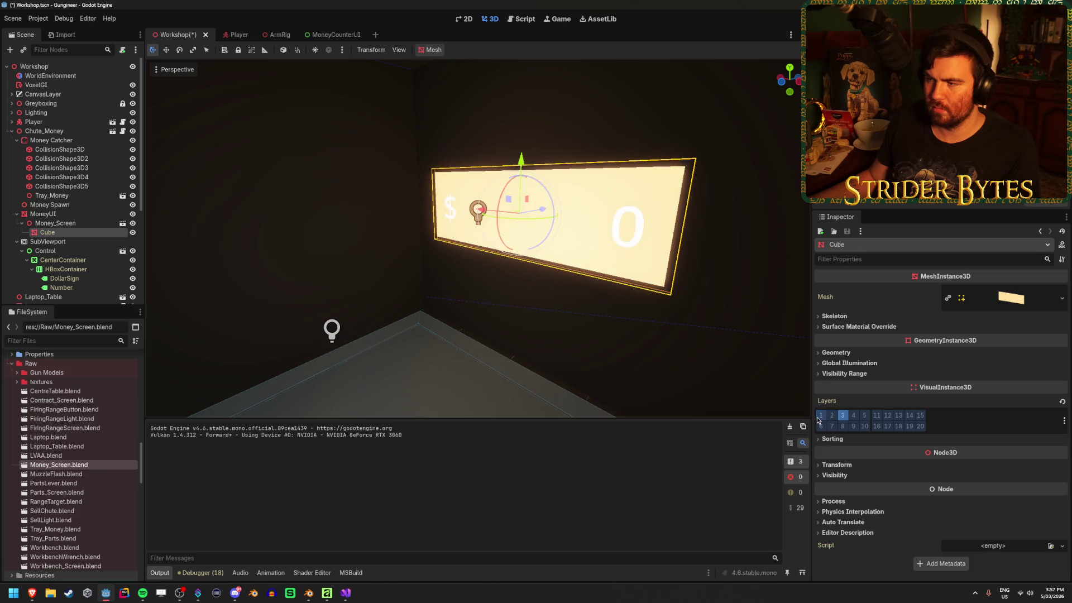
{"action": "key", "text": "ctrl+z"}
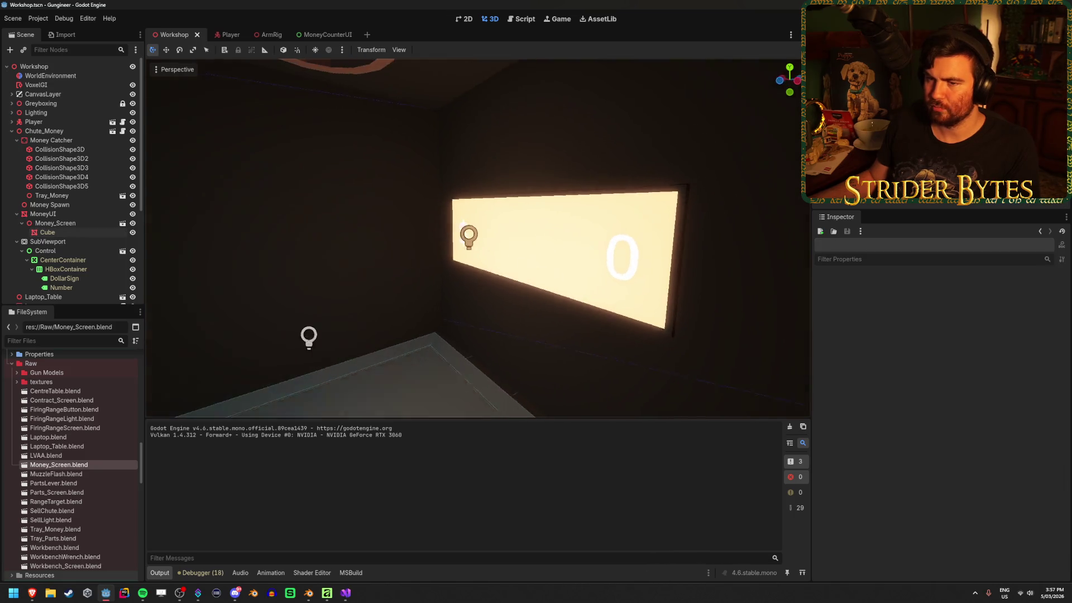
{"action": "key", "text": "a"}
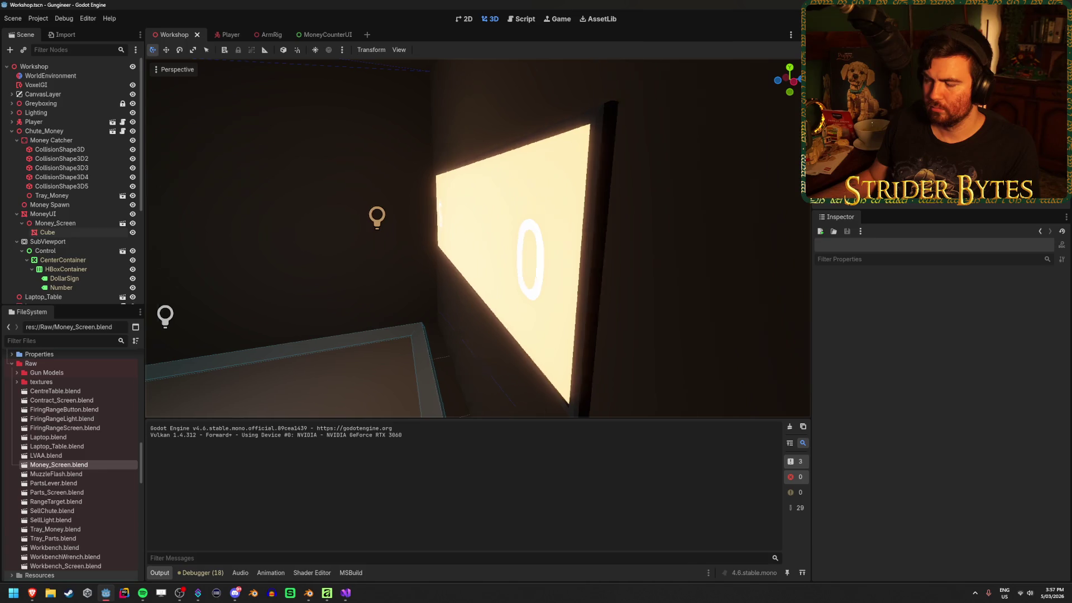
{"action": "key", "text": "s"}
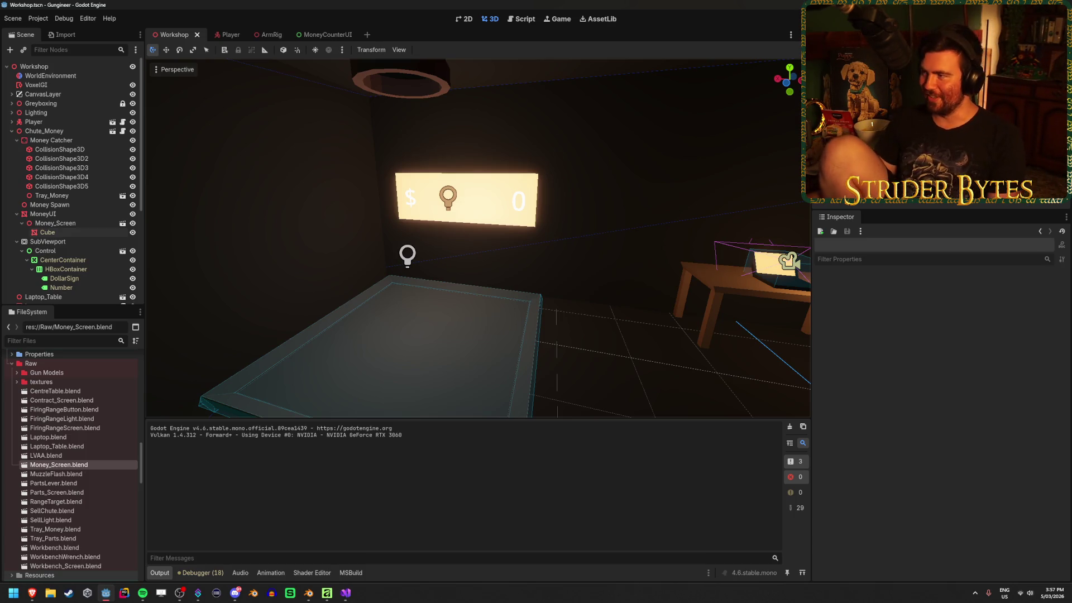
{"action": "key", "text": "F5"}
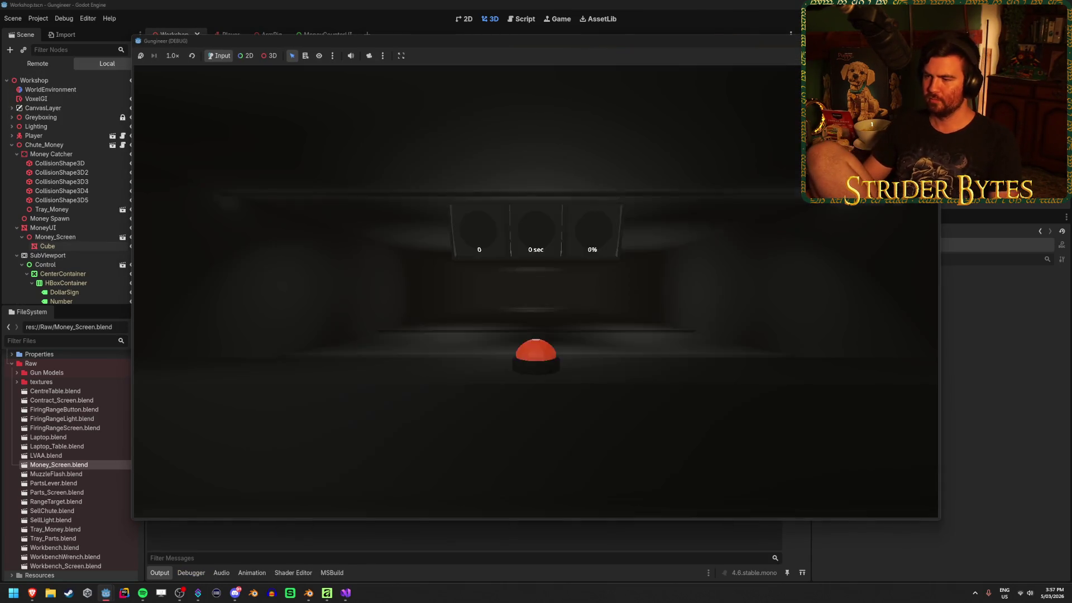
{"action": "key", "text": "w"}
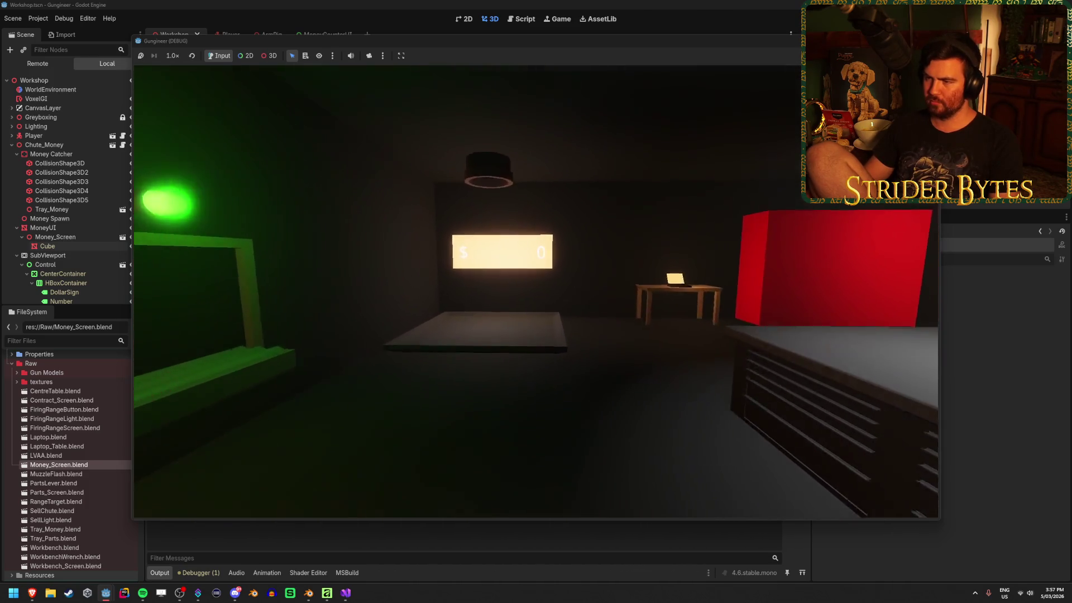
{"action": "key", "text": "s"}
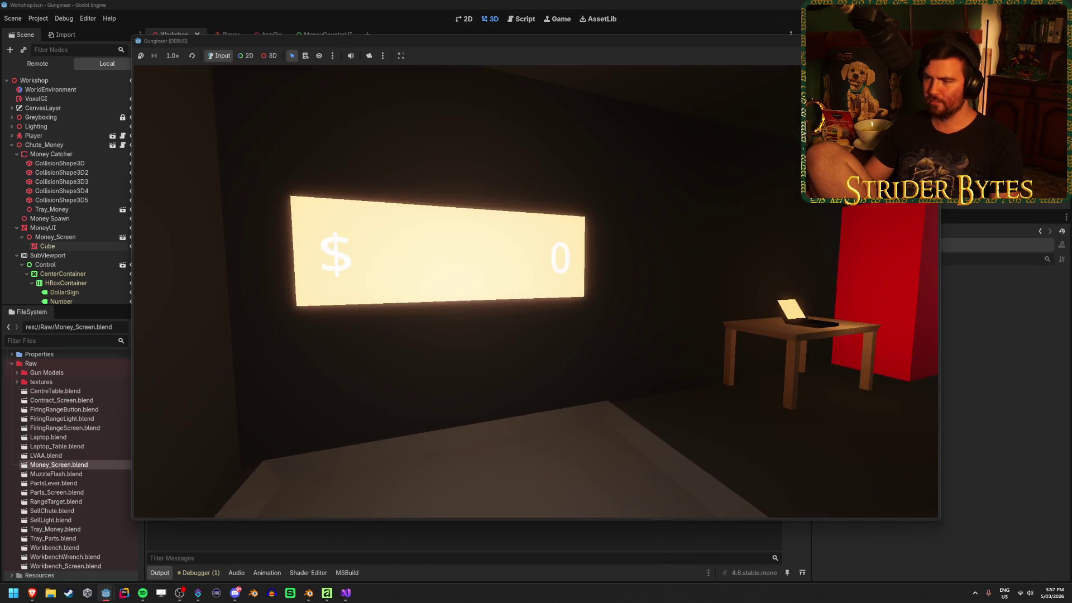
{"action": "key", "text": "w"}
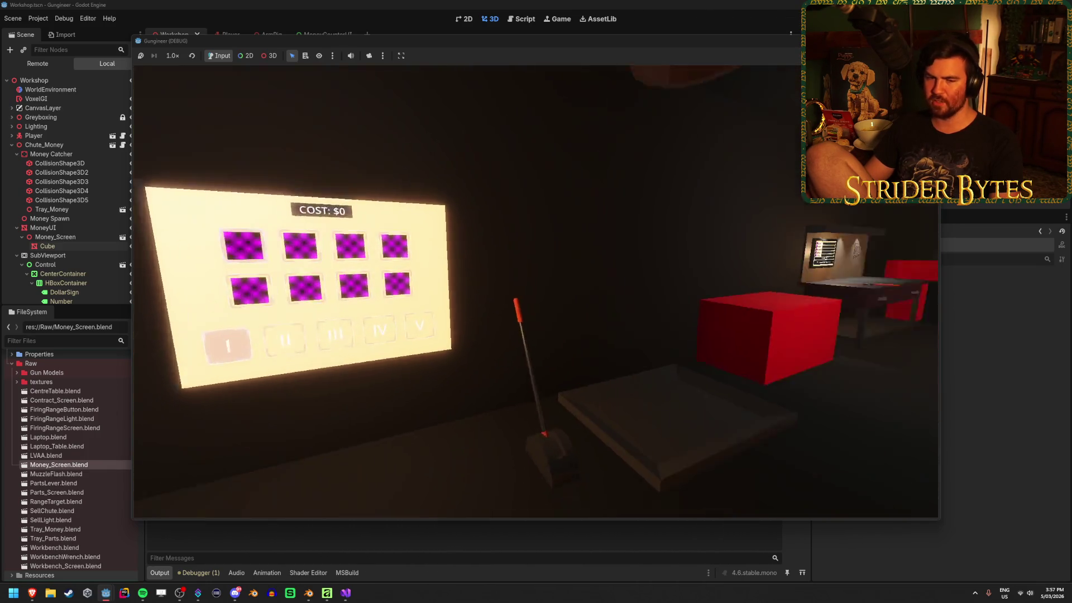
{"action": "key", "text": "w"}
{"action": "key", "text": "w"}
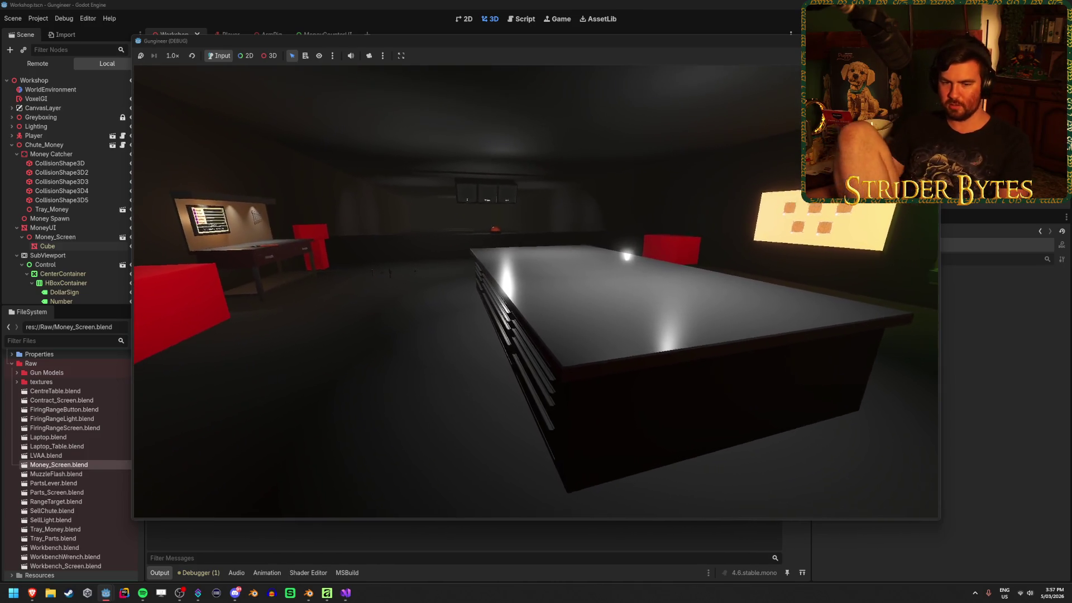
{"action": "key", "text": "w"}
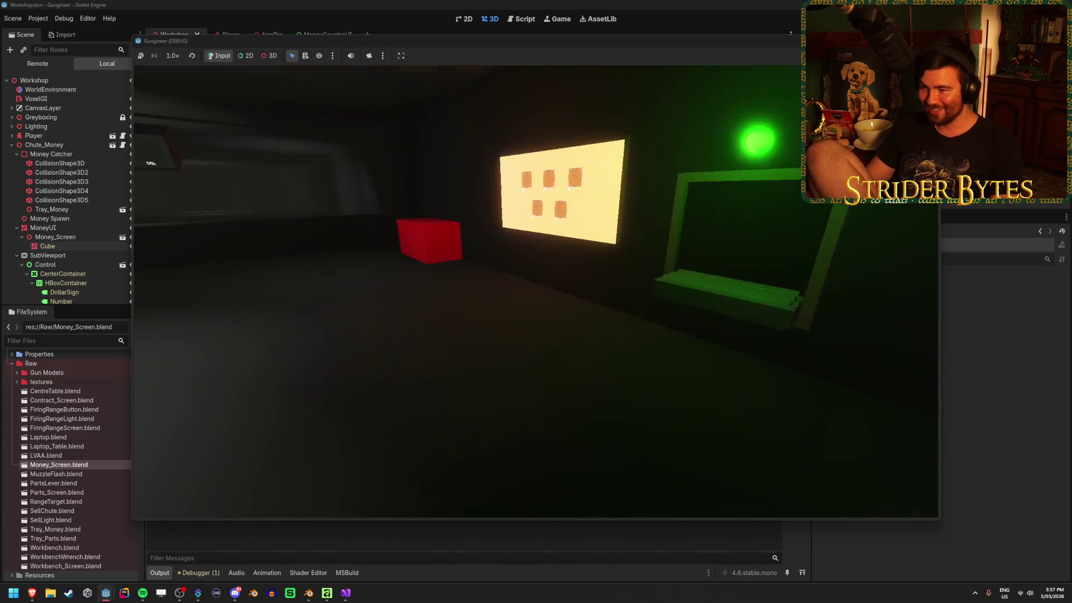
{"action": "key", "text": "w"}
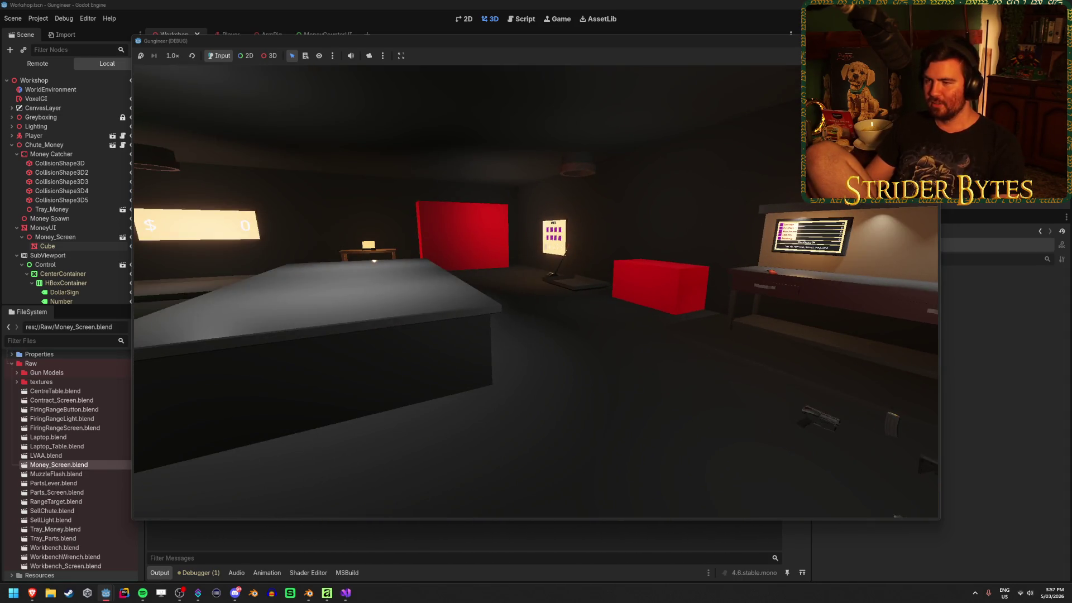
{"action": "key", "text": "w"}
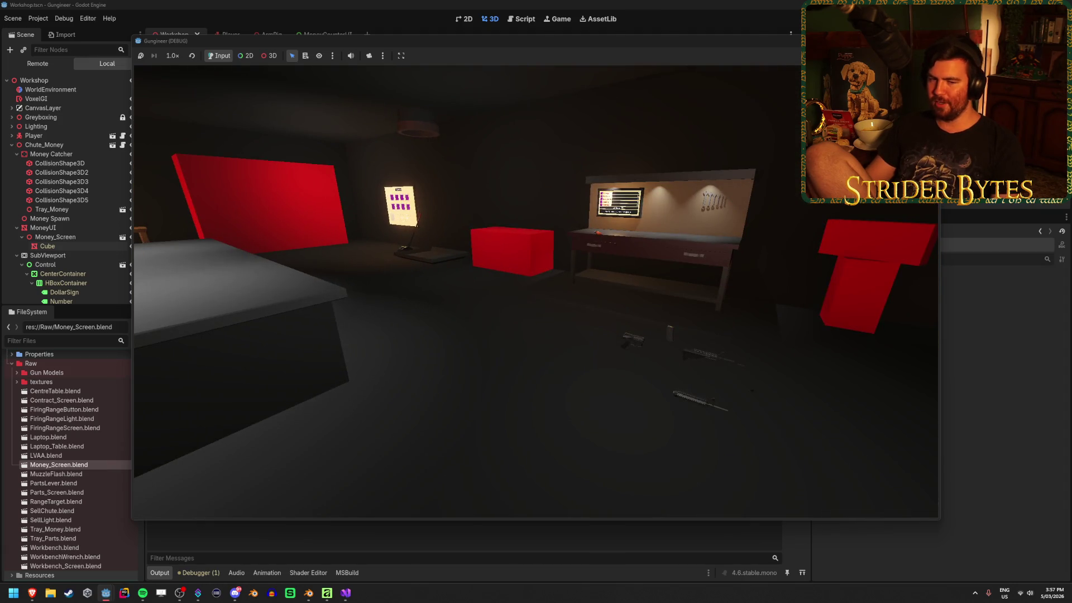
{"action": "key", "text": "a"}
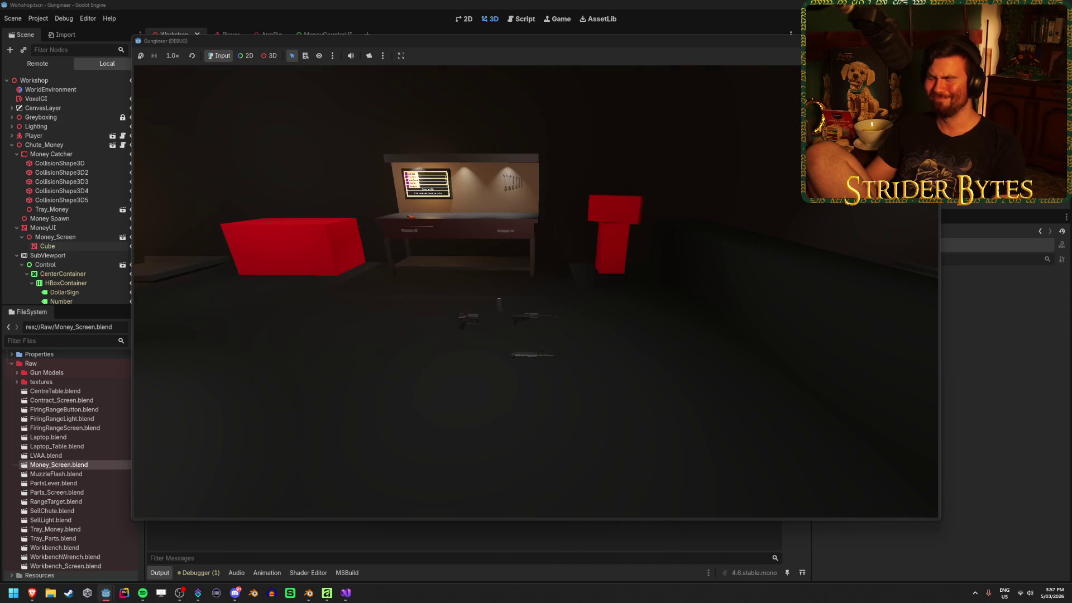
{"action": "key", "text": "w"}
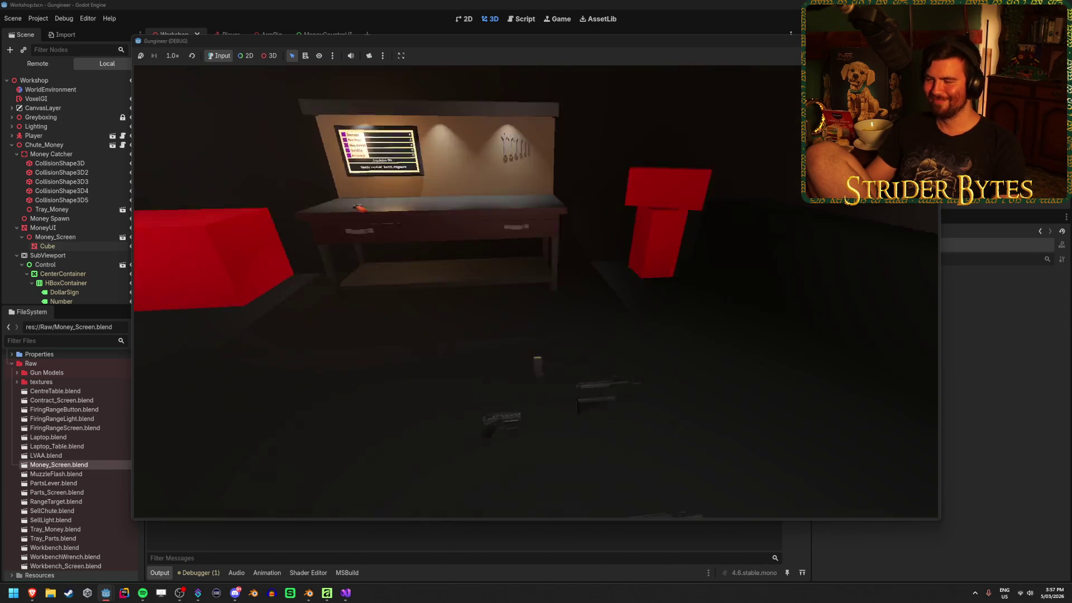
{"action": "key", "text": "w"}
{"action": "key", "text": "s"}
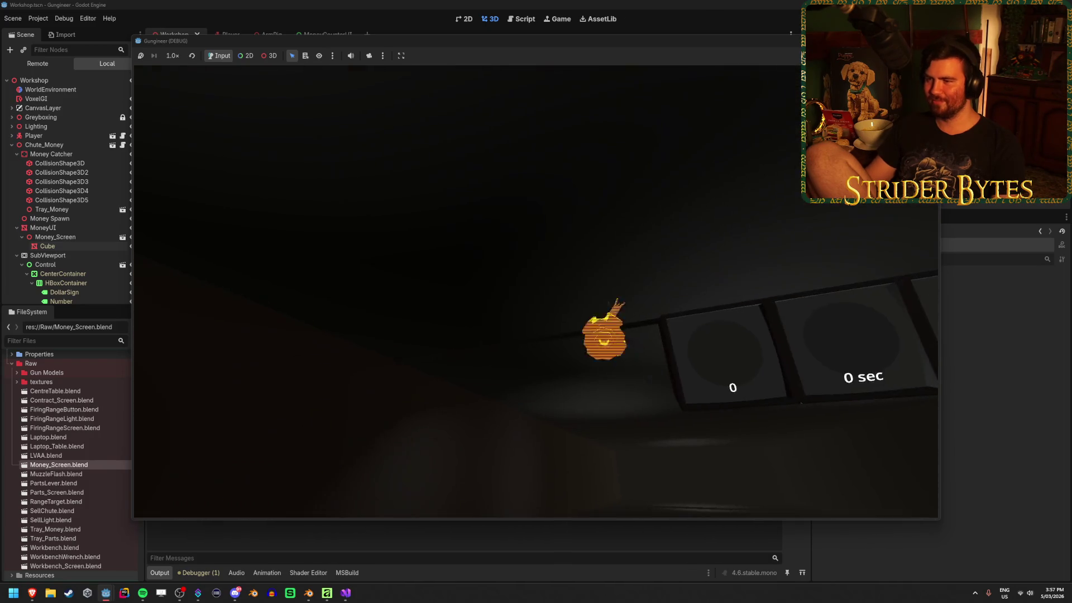
{"action": "key", "text": "w"}
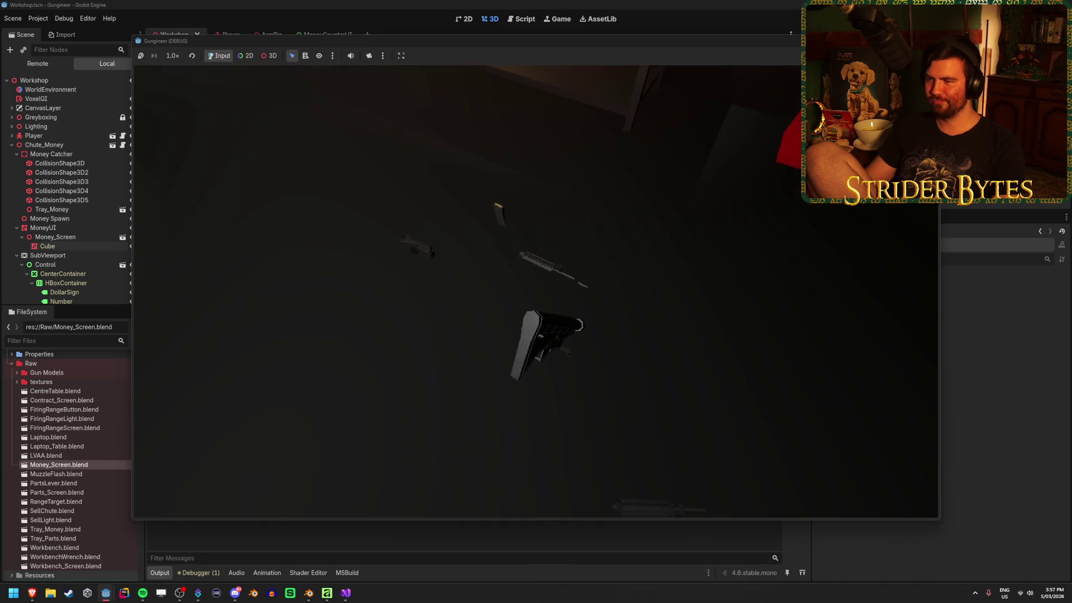
{"action": "key", "text": "w"}
{"action": "key", "text": "w"}
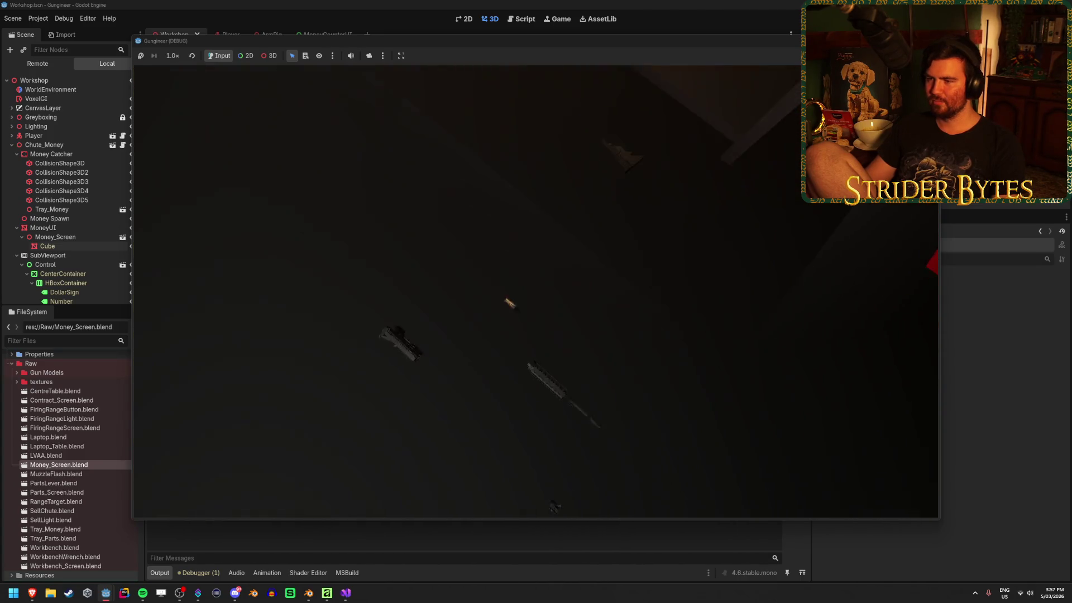
{"action": "key", "text": "w"}
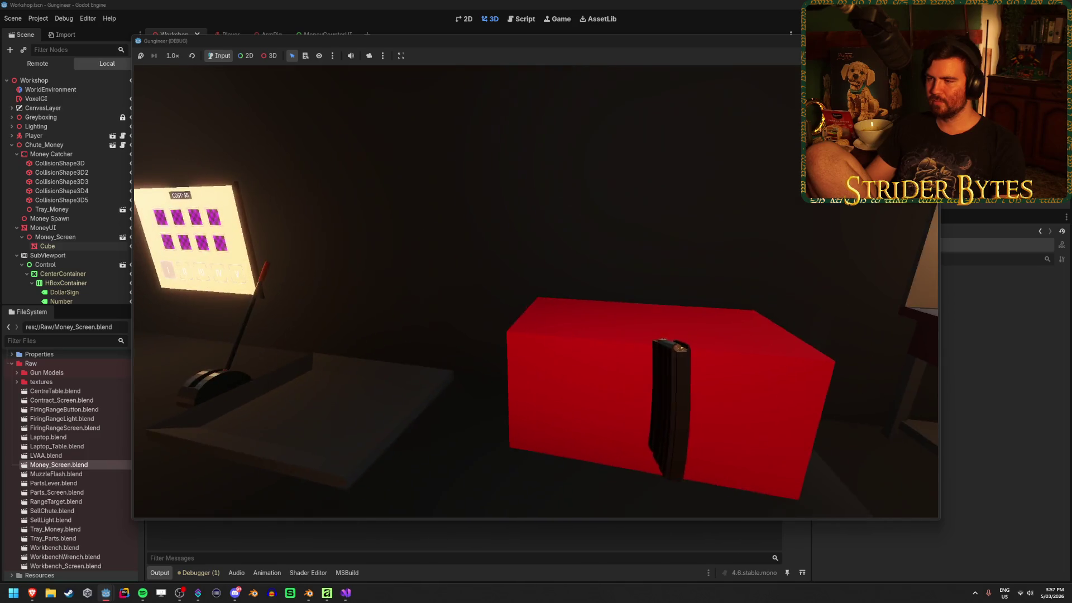
{"action": "key", "text": "w"}
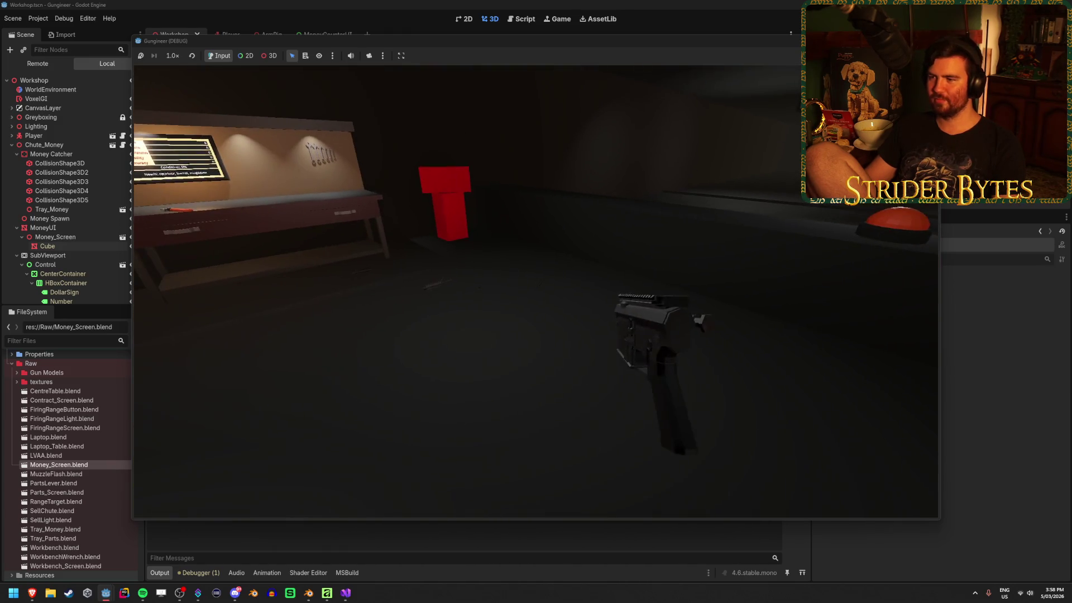
{"action": "key", "text": "q"}
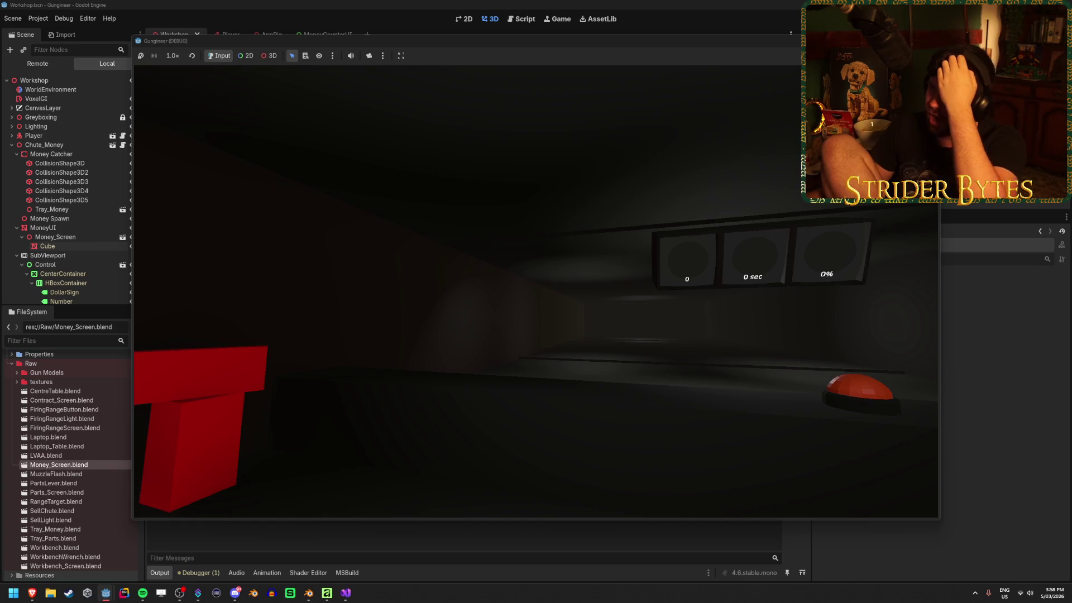
{"action": "key", "text": "F8"}
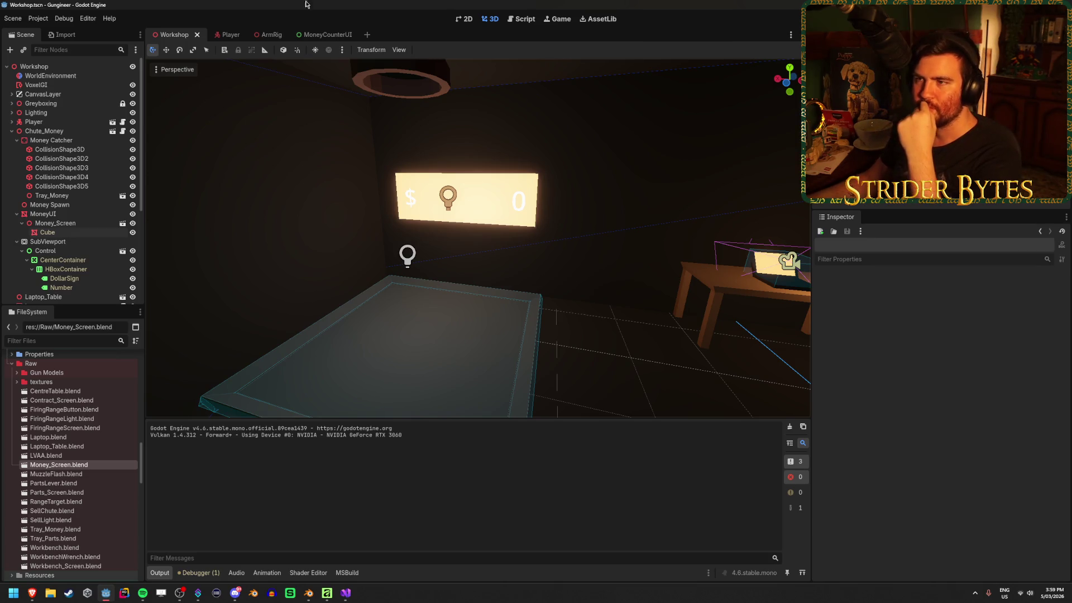
{"action": "right_click", "coordinate": [466, 396]}
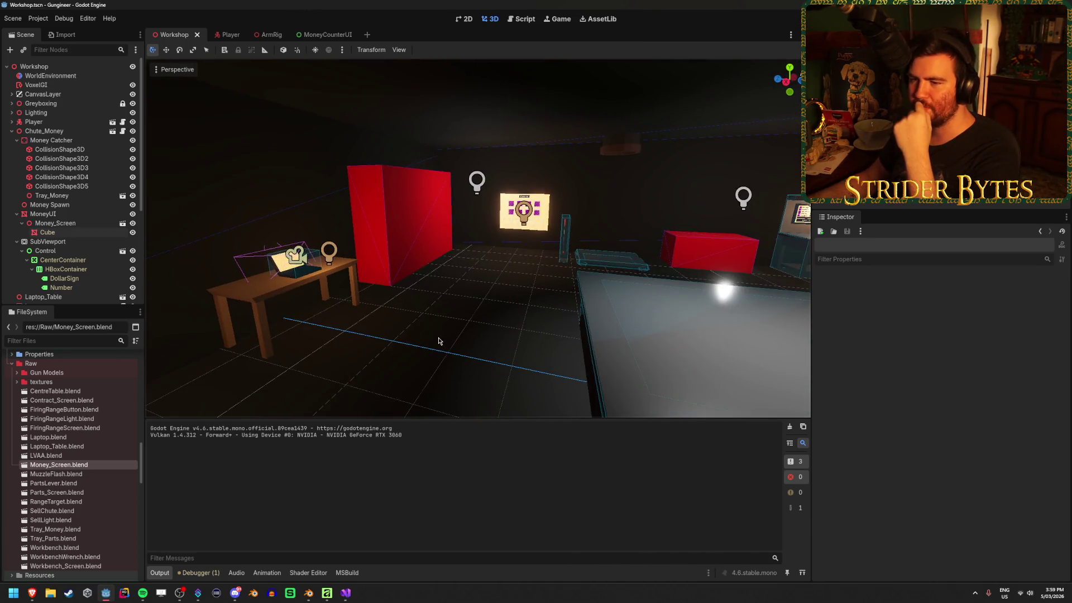
{"action": "left_click_drag", "start_coordinate": [438, 341], "coordinate": [823, 207]}
{"action": "left_click_drag", "start_coordinate": [374, 337], "coordinate": [659, 210]}
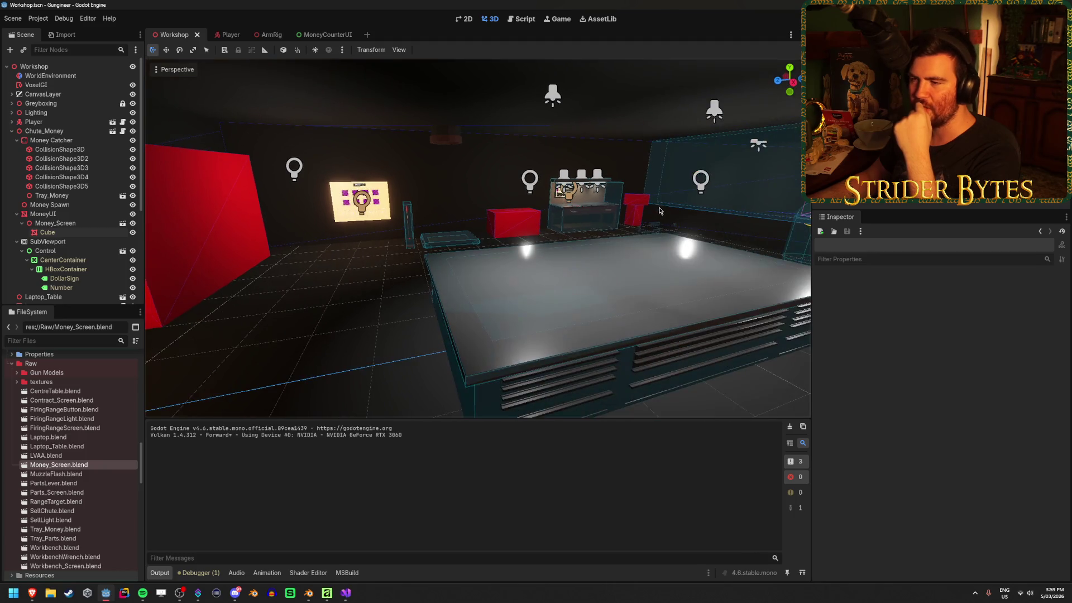